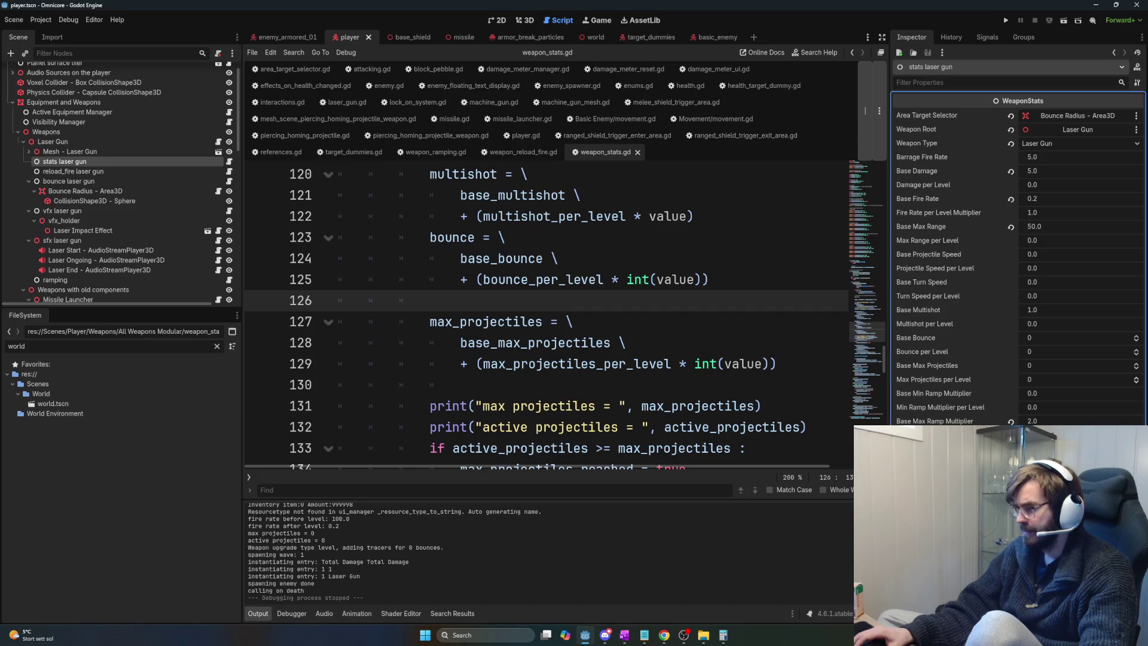
Select the Base Max Ramp Multiplier field in the Inspector, then run the project with F5
{"action": "left_click", "coordinate": [1044, 418]}
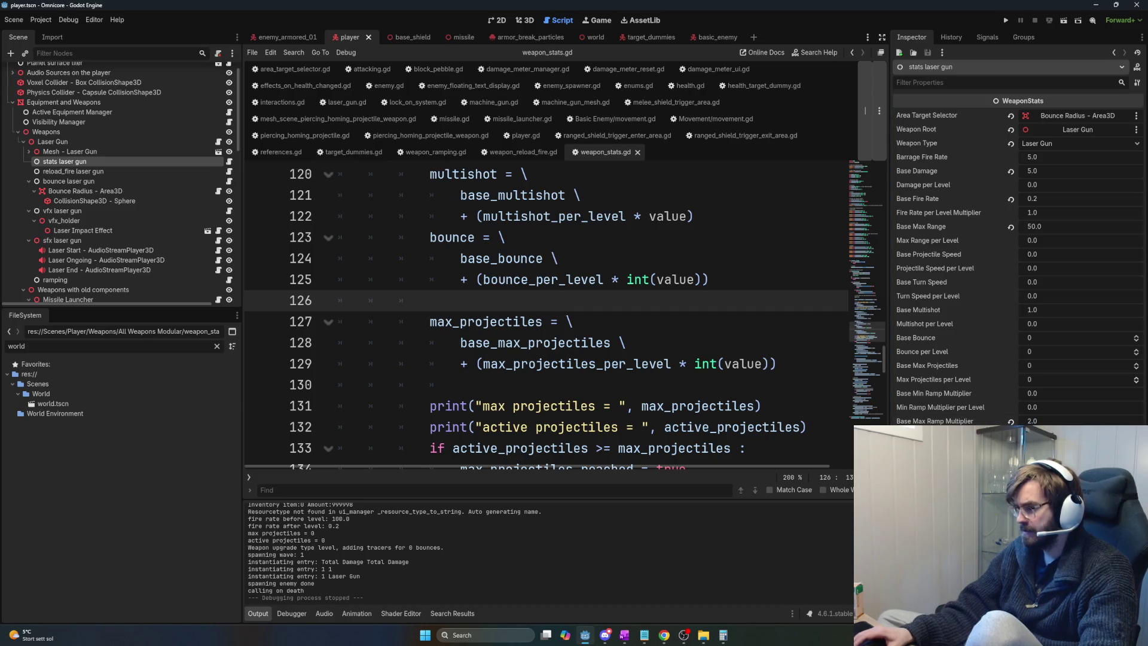
{"action": "key", "text": "F5"}
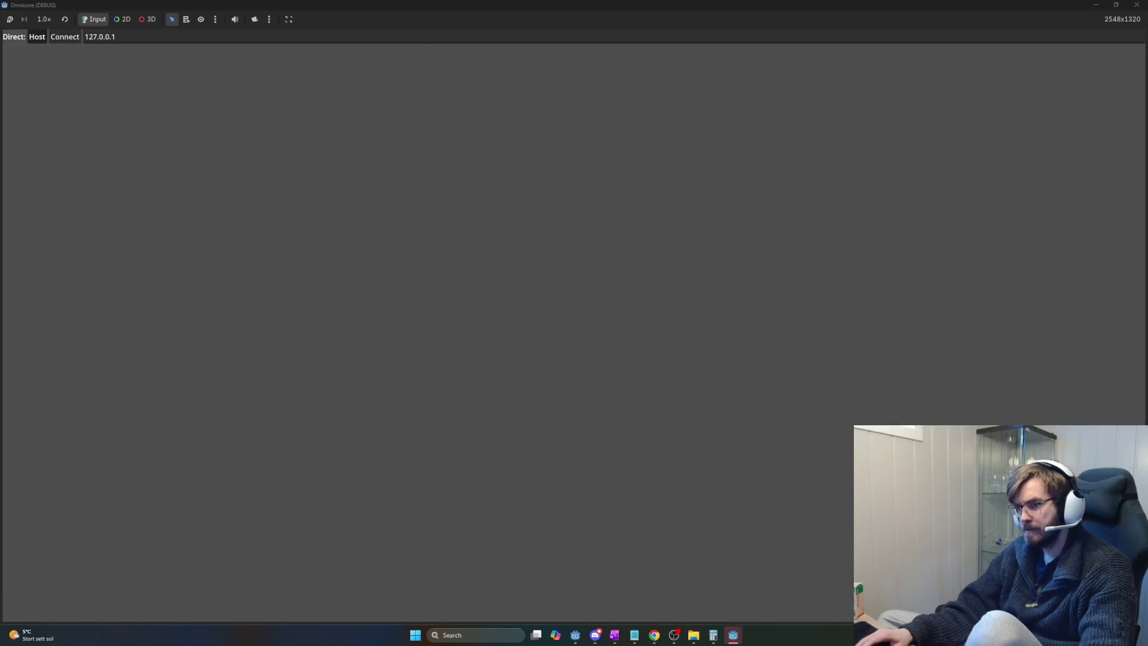
Unlock the Laser Gun at its cube, walk into open terrain, and fire on the pillar target
{"action": "key", "text": "w"}
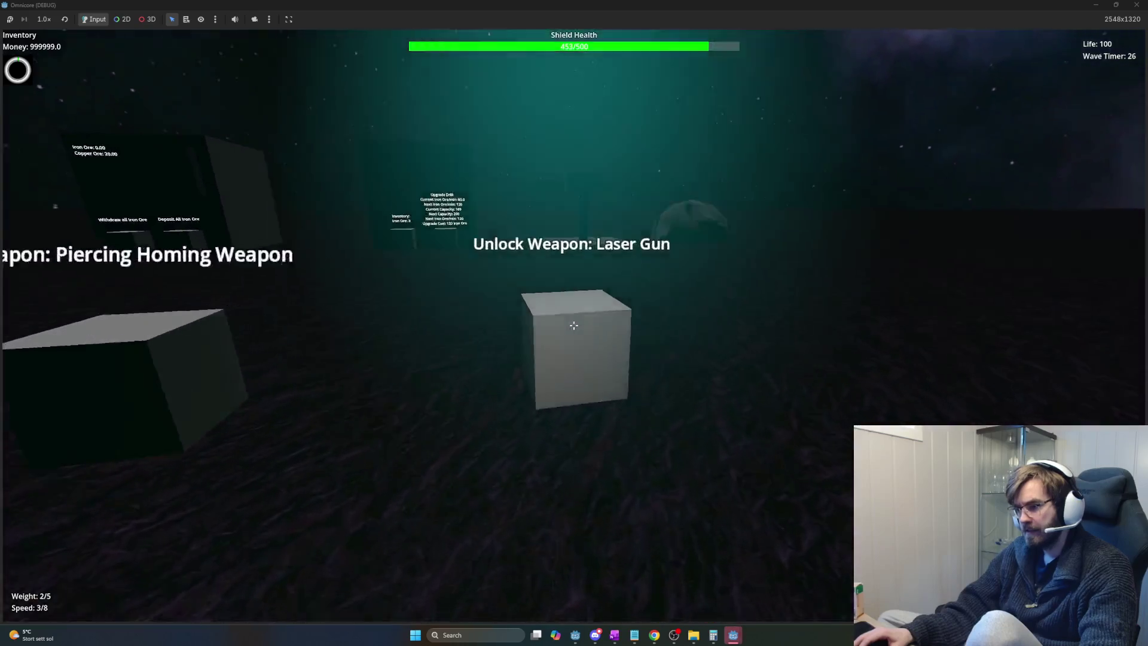
{"action": "left_click", "coordinate": [574, 325]}
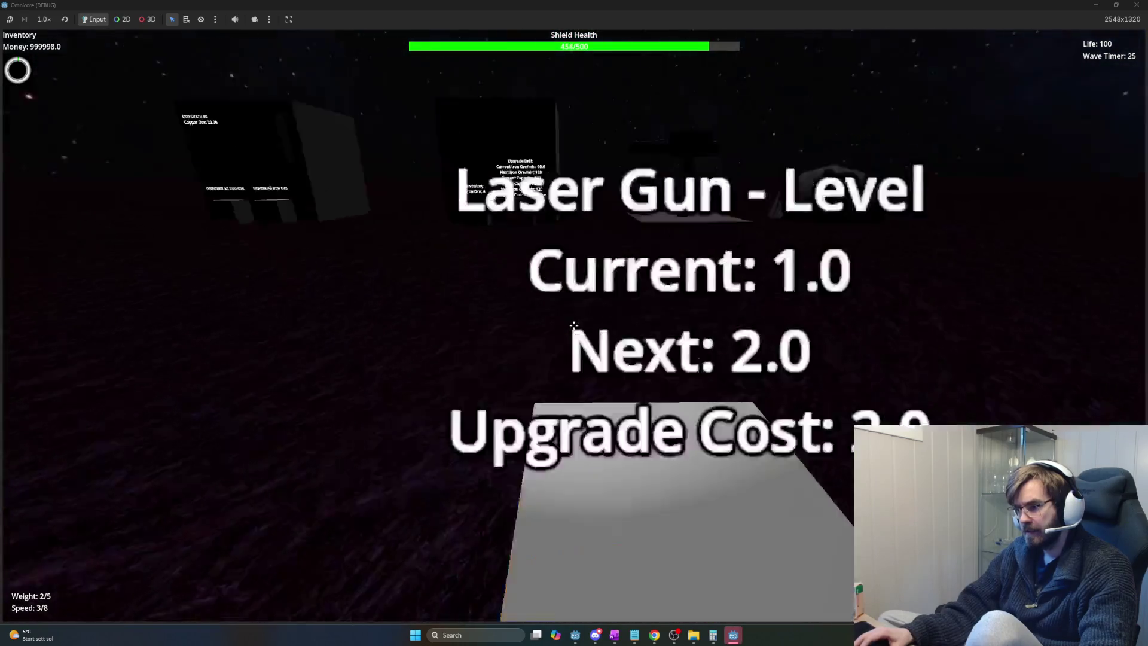
{"action": "key", "text": "w"}
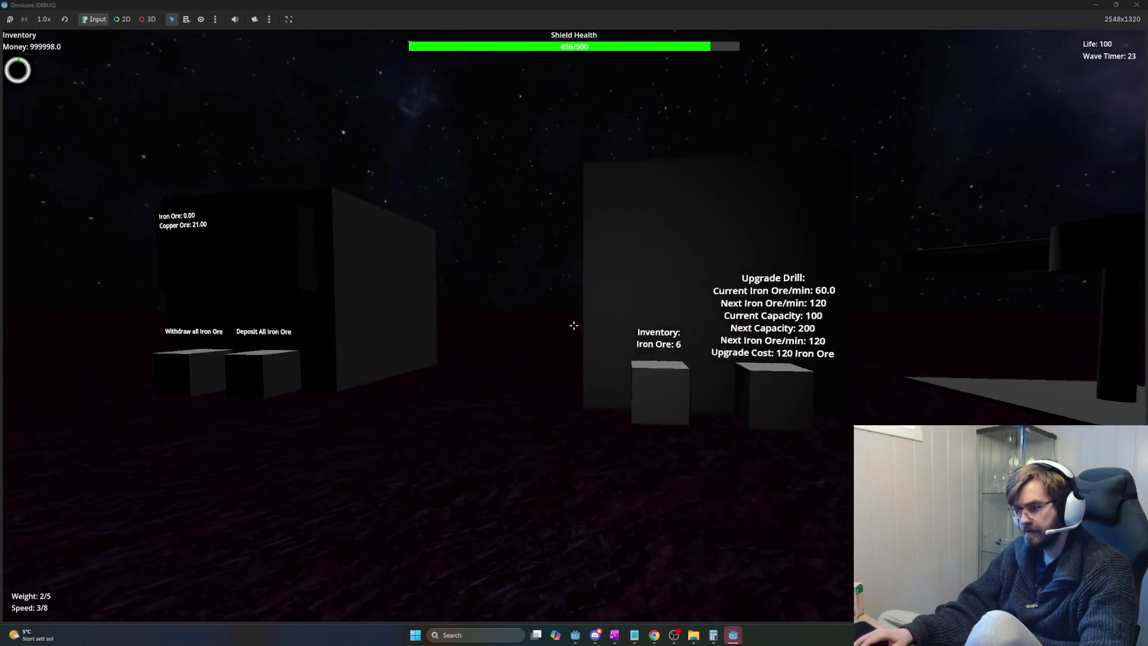
{"action": "key", "text": "w"}
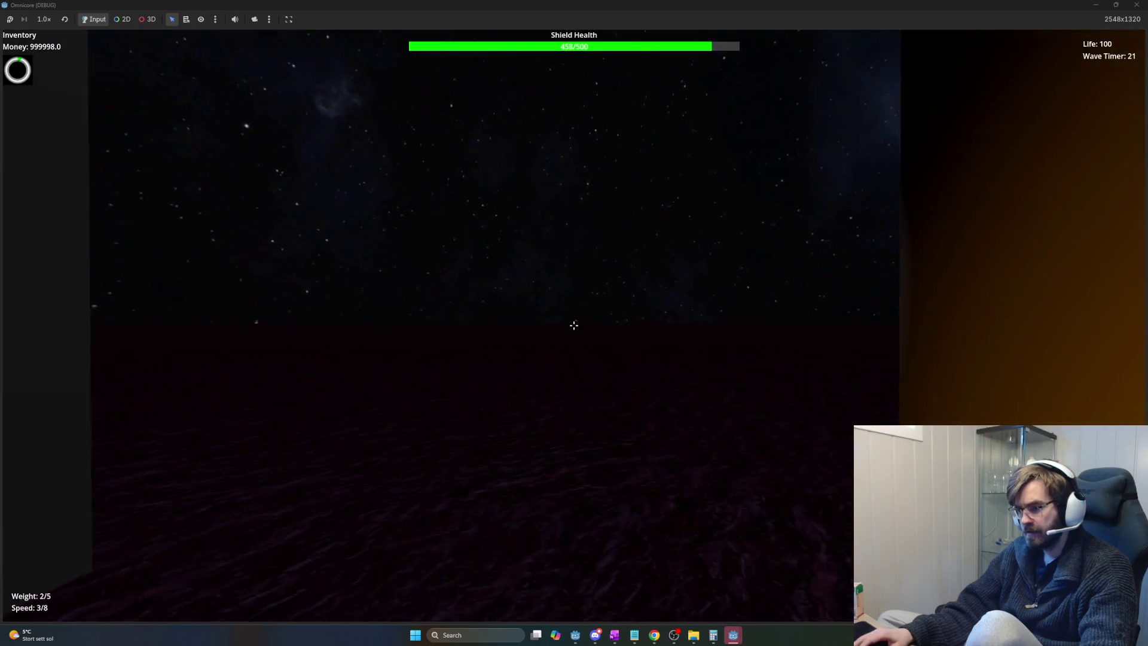
{"action": "left_click", "coordinate": [574, 325]}
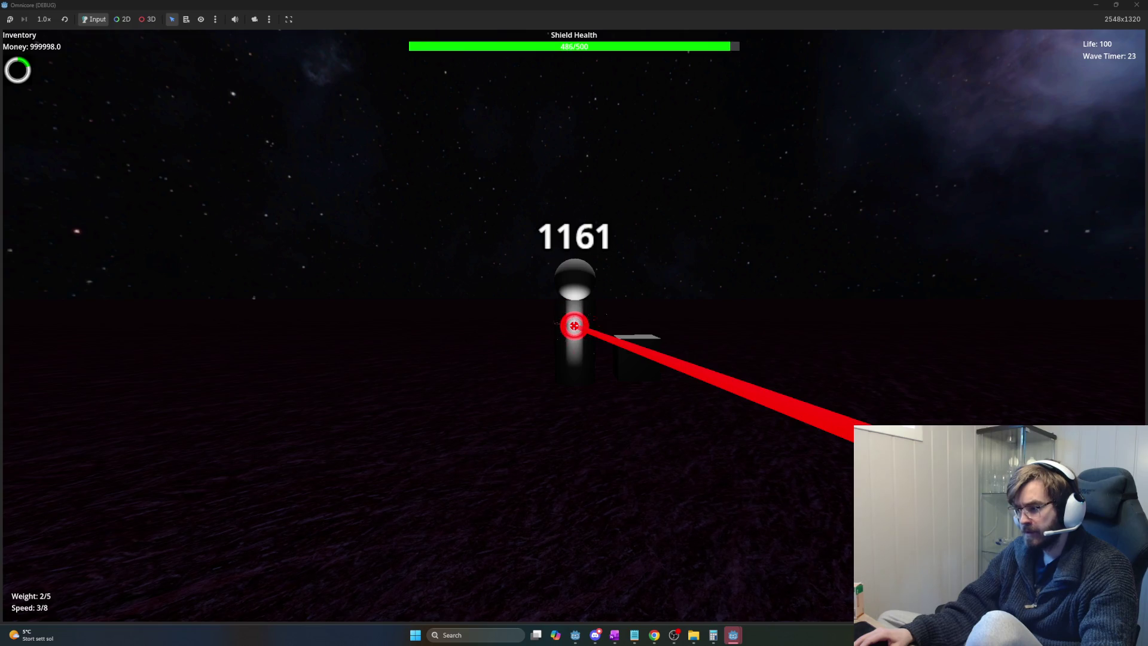
Fire several sustained laser bursts at the pillar, then stop the game with F8
{"action": "left_click_drag", "start_coordinate": [574, 325], "coordinate": [575, 326]}
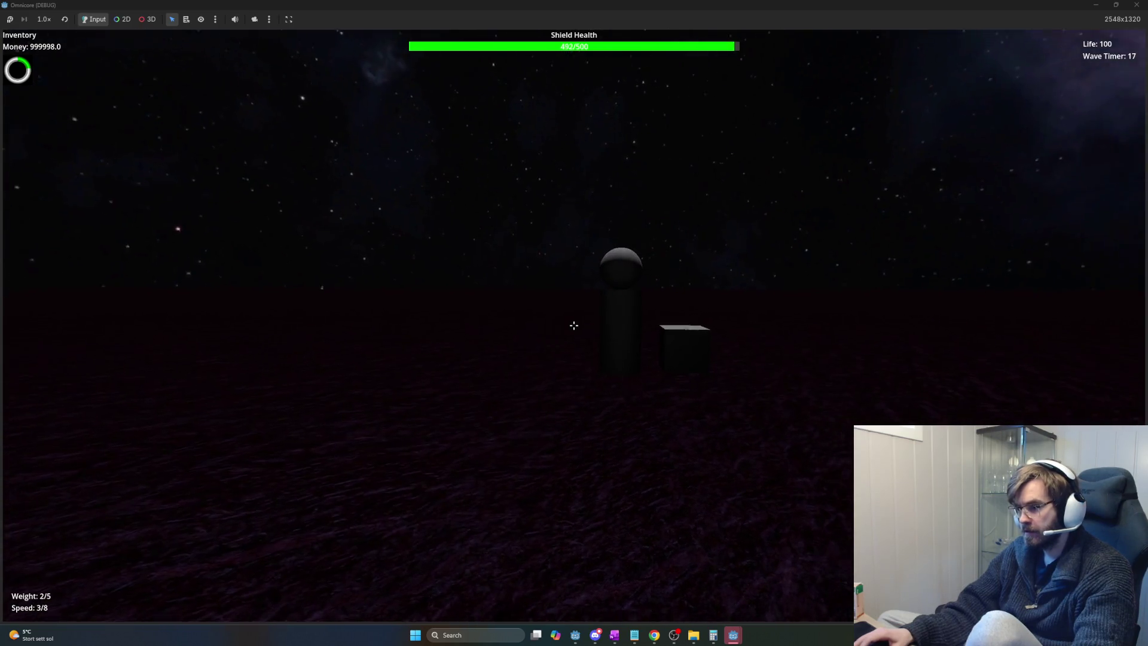
{"action": "left_click_drag", "start_coordinate": [575, 325], "coordinate": [574, 325]}
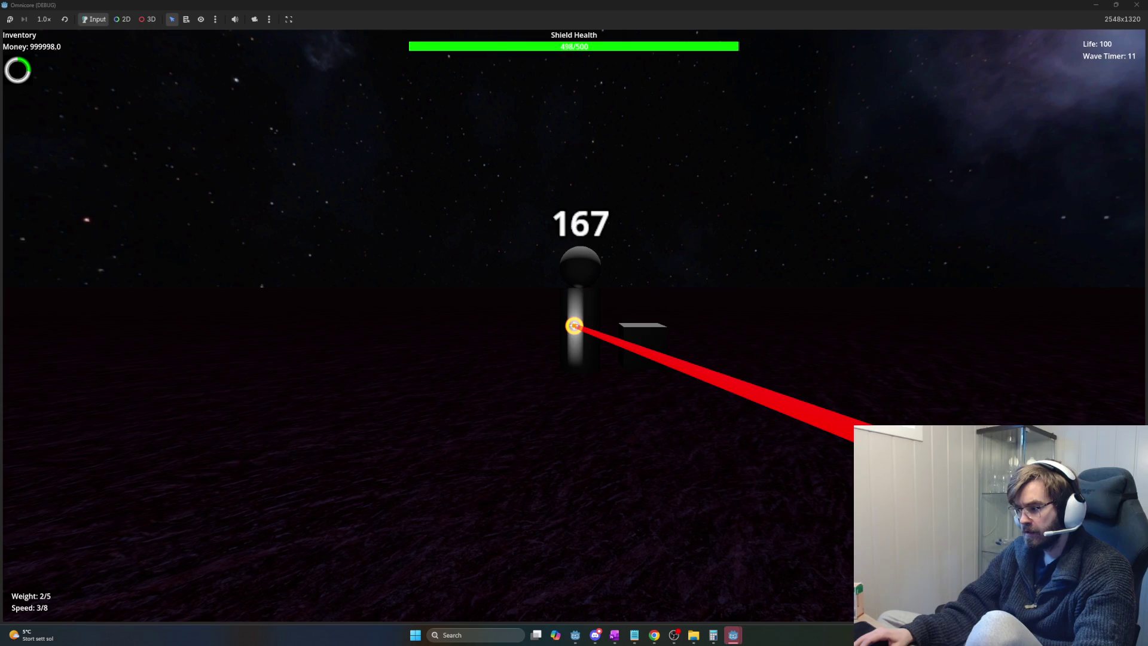
{"action": "left_click_drag", "start_coordinate": [574, 326], "coordinate": [574, 325]}
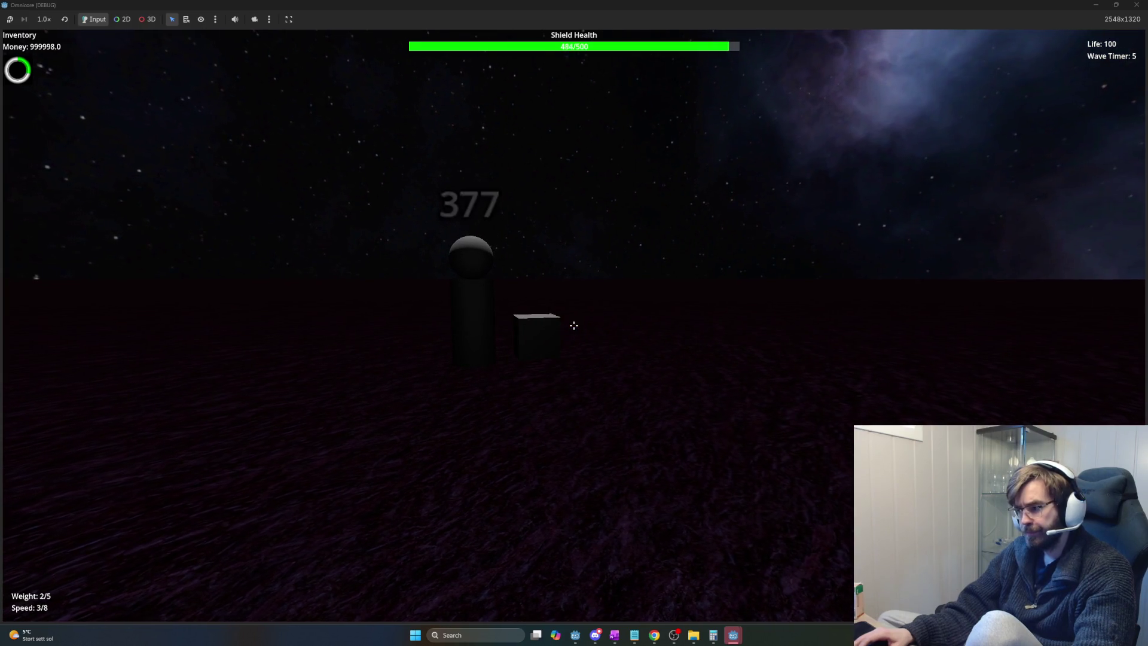
{"action": "mouse_move", "coordinate": [574, 326]}
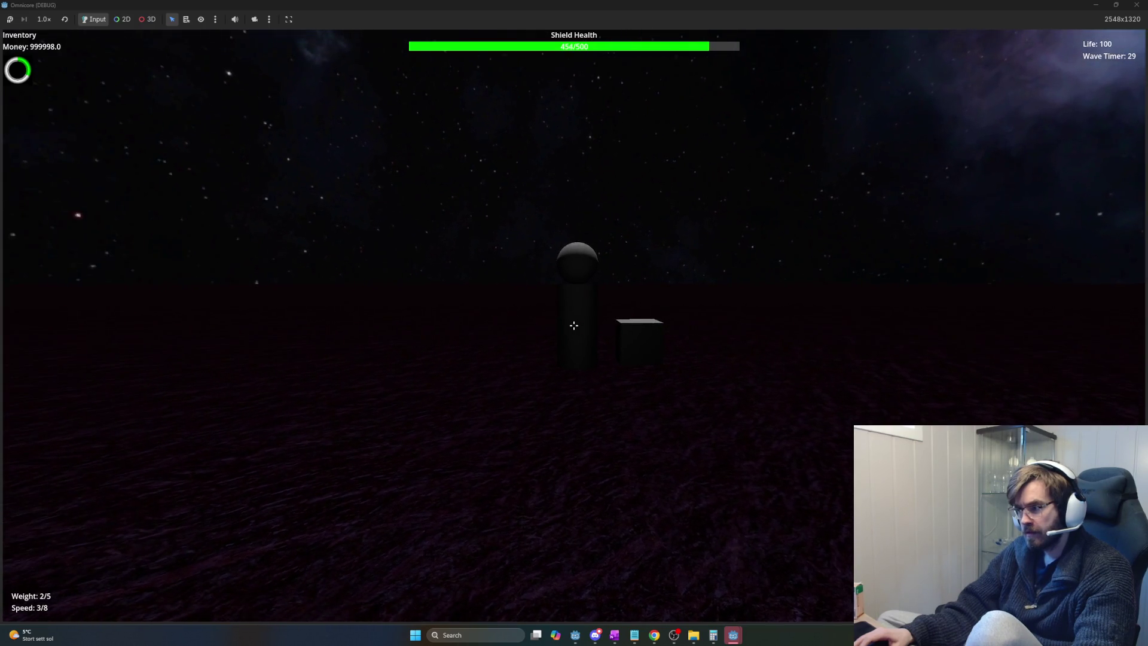
{"action": "left_click", "coordinate": [574, 325]}
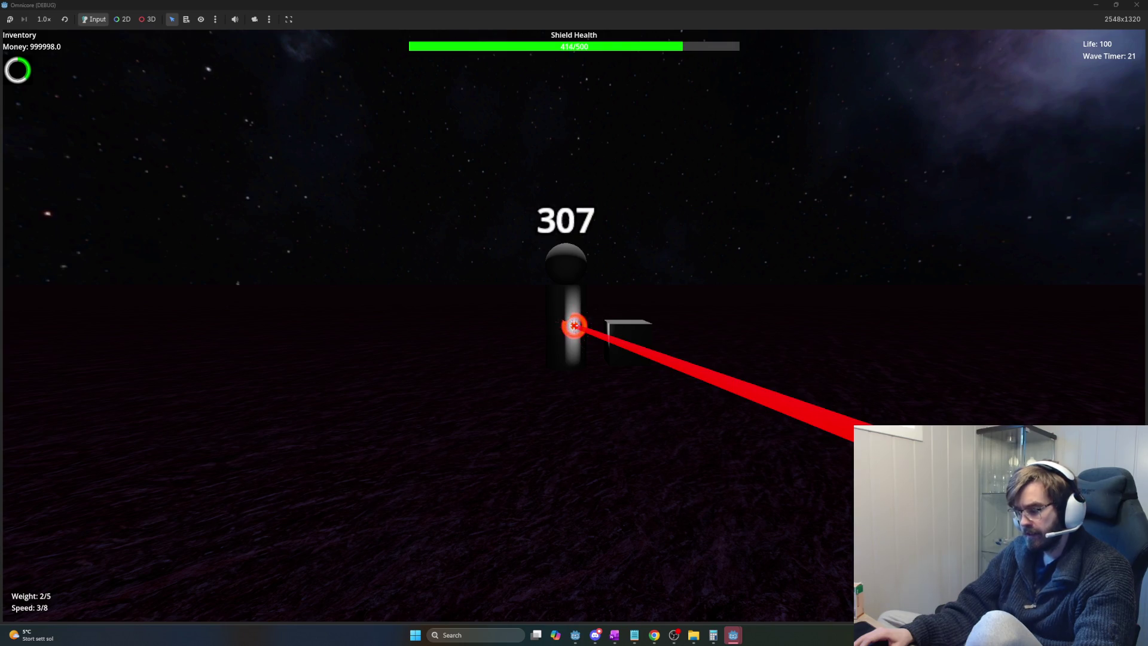
{"action": "key", "text": "F8"}
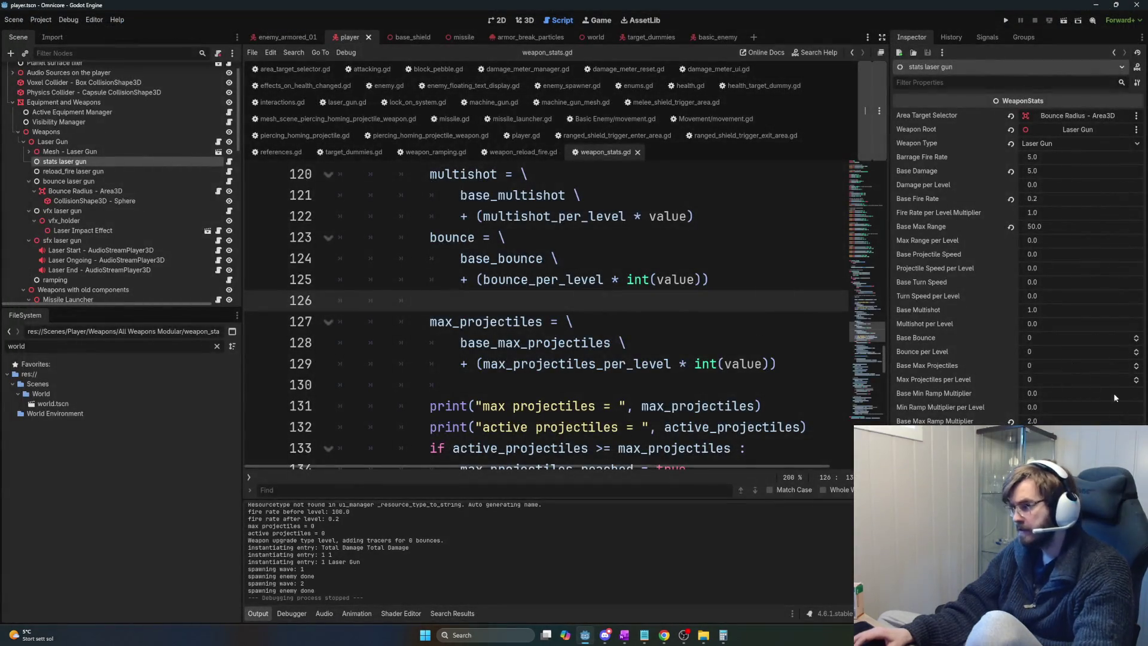
Leave the Min and Base Max Ramp Multiplier values unchanged, open weapon_stats.gd, and rerun
{"action": "left_click", "coordinate": [1060, 407]}
{"action": "left_click", "coordinate": [1056, 421]}
{"action": "key", "text": "Return"}
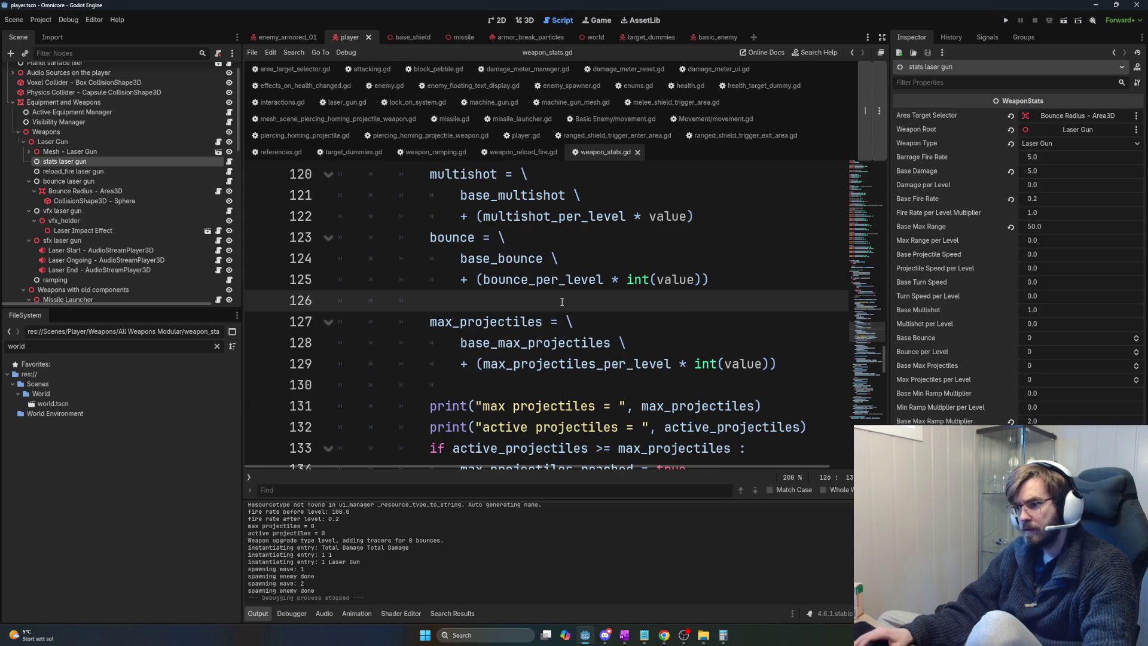
{"action": "left_click", "coordinate": [228, 163]}
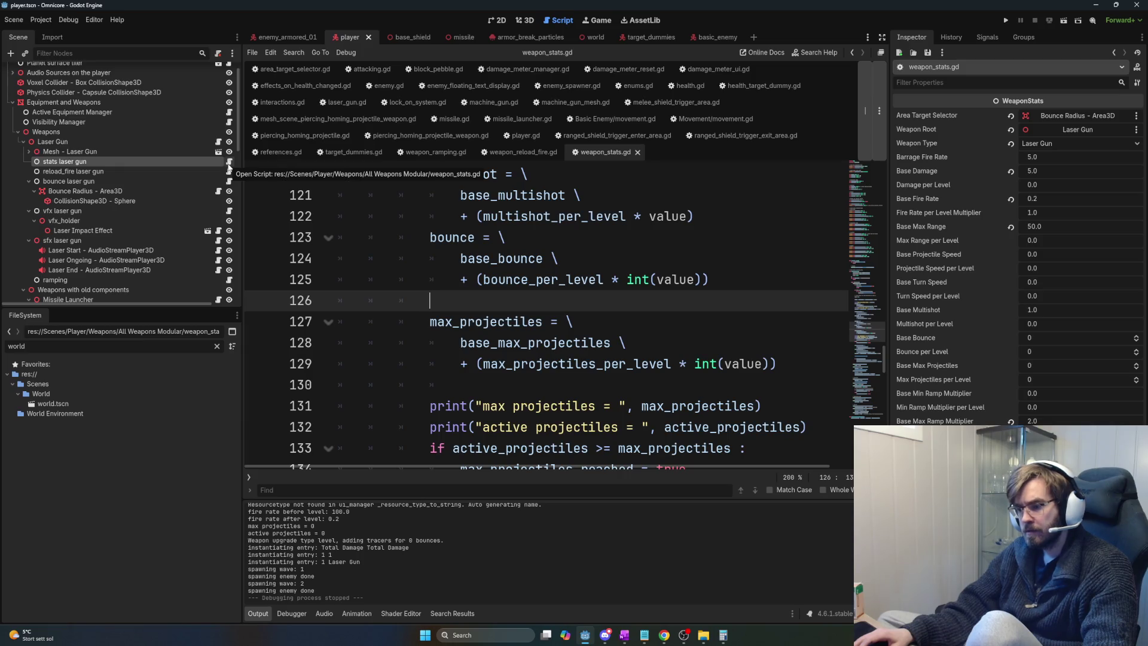
{"action": "key", "text": "F5"}
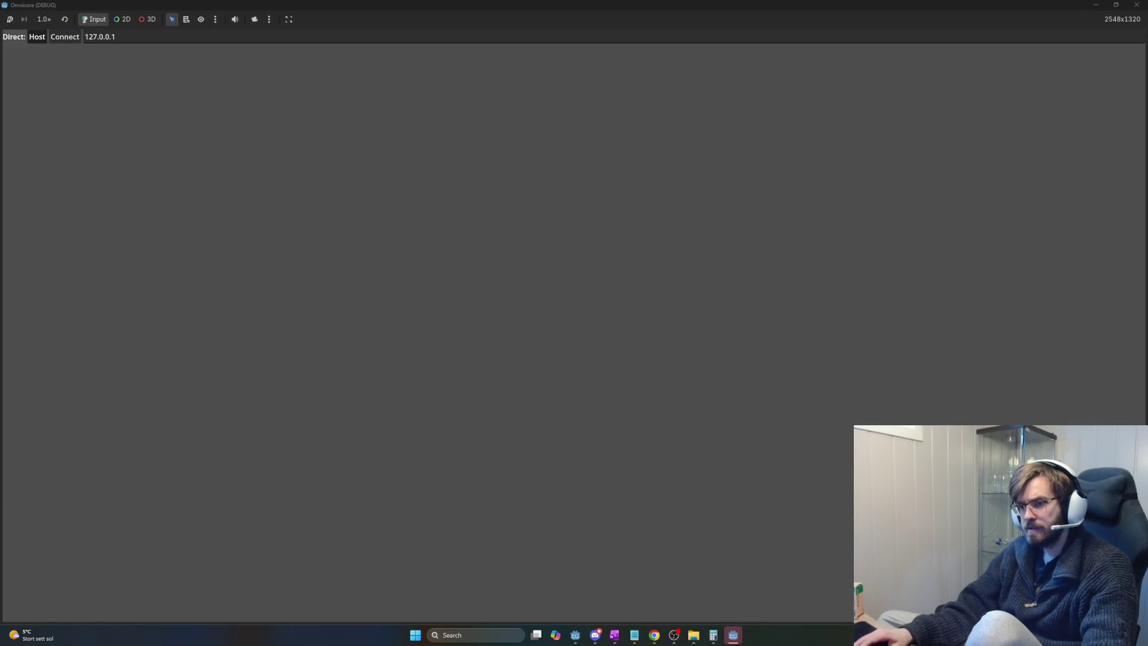
Host a local game and upgrade Jetpack Speed four times to 24
{"action": "left_click", "coordinate": [37, 37]}
{"action": "key", "text": "w"}
{"action": "left_click", "coordinate": [574, 326]}
{"action": "left_click", "coordinate": [574, 325]}
{"action": "left_click", "coordinate": [574, 325]}
{"action": "left_click", "coordinate": [574, 326]}
{"action": "left_click", "coordinate": [574, 325]}
{"action": "left_click", "coordinate": [575, 326]}
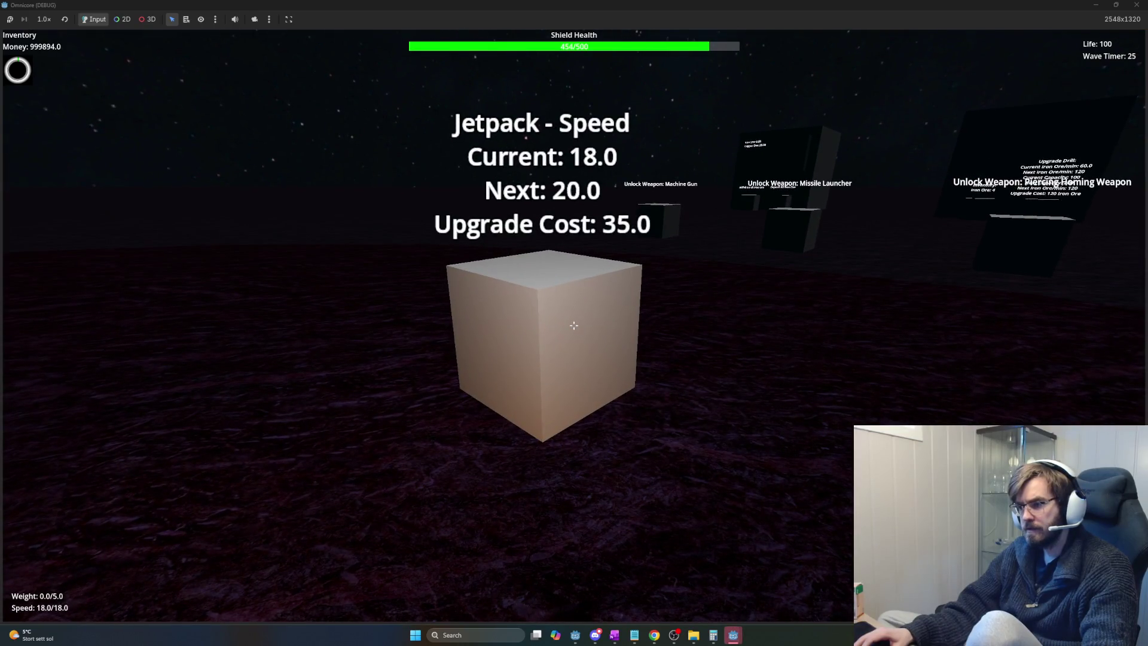
{"action": "left_click", "coordinate": [574, 326]}
{"action": "left_click", "coordinate": [574, 325]}
{"action": "left_click", "coordinate": [574, 326]}
Unlock the Laser Gun, walk out, and laser the enemy near the pillar for 101 damage
{"action": "key", "text": "w"}
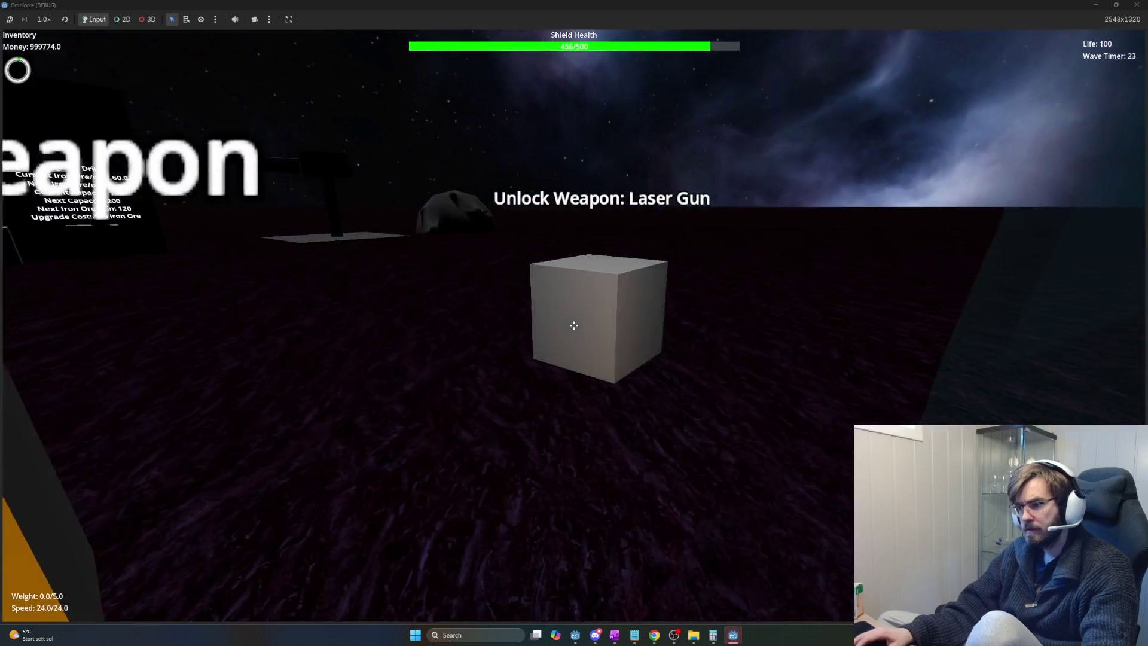
{"action": "left_click", "coordinate": [574, 325]}
{"action": "key", "text": "w"}
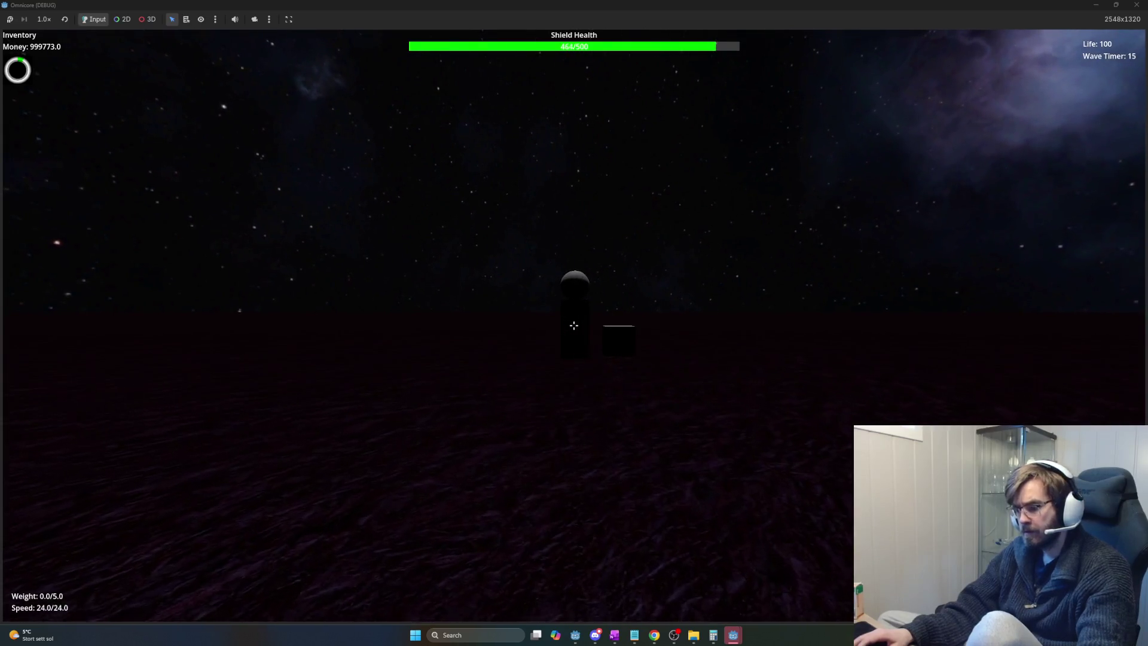
{"action": "left_click", "coordinate": [574, 325]}
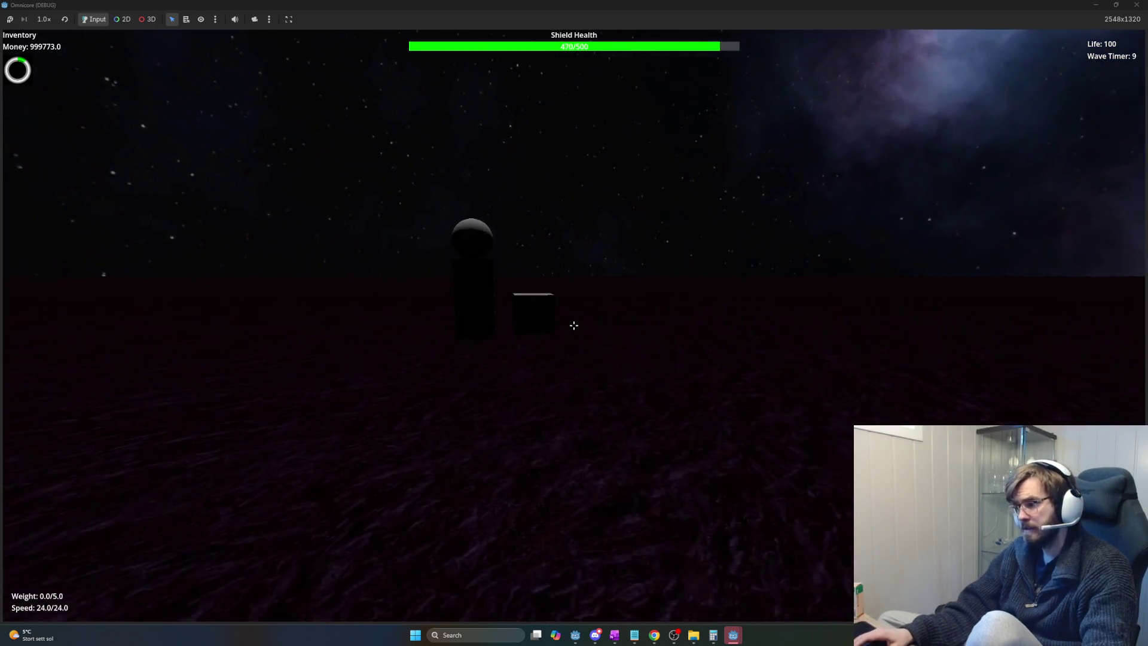
{"action": "key", "text": "w"}
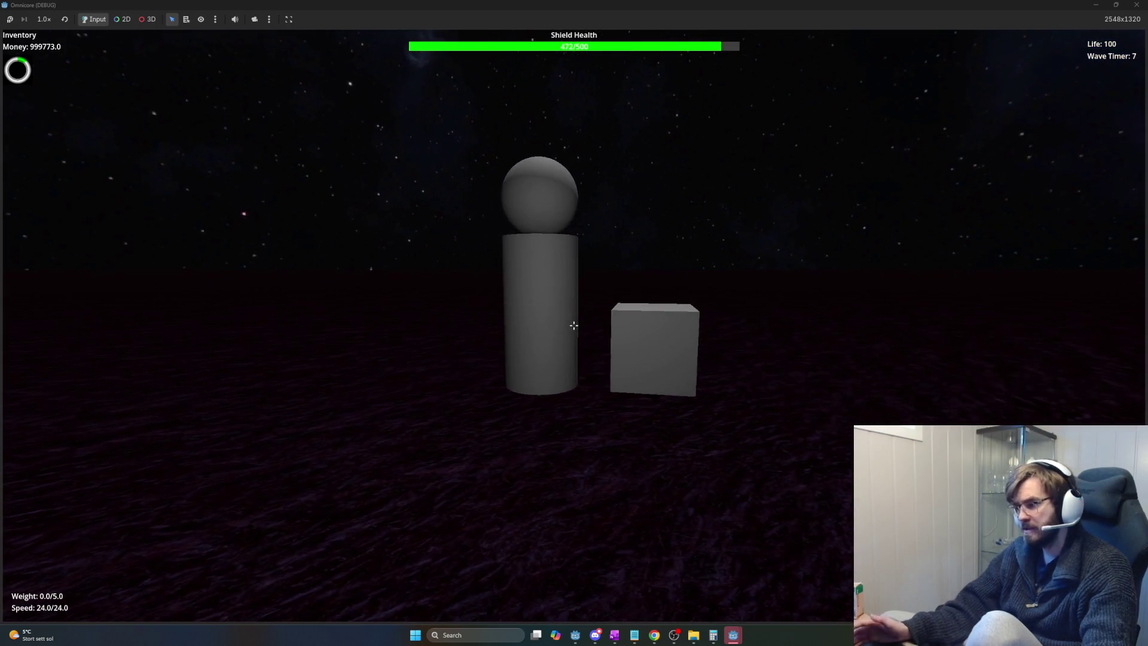
{"action": "key", "text": "s"}
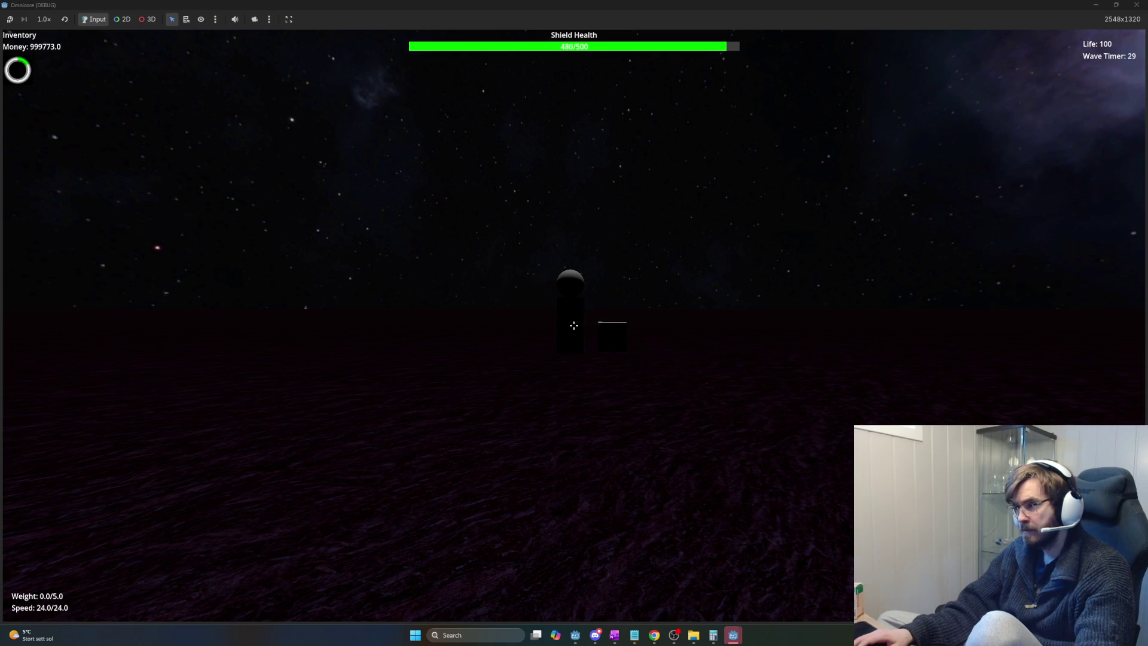
Fire a laser burst at the pillar, then walk toward and into the domed base
{"action": "left_click", "coordinate": [574, 325]}
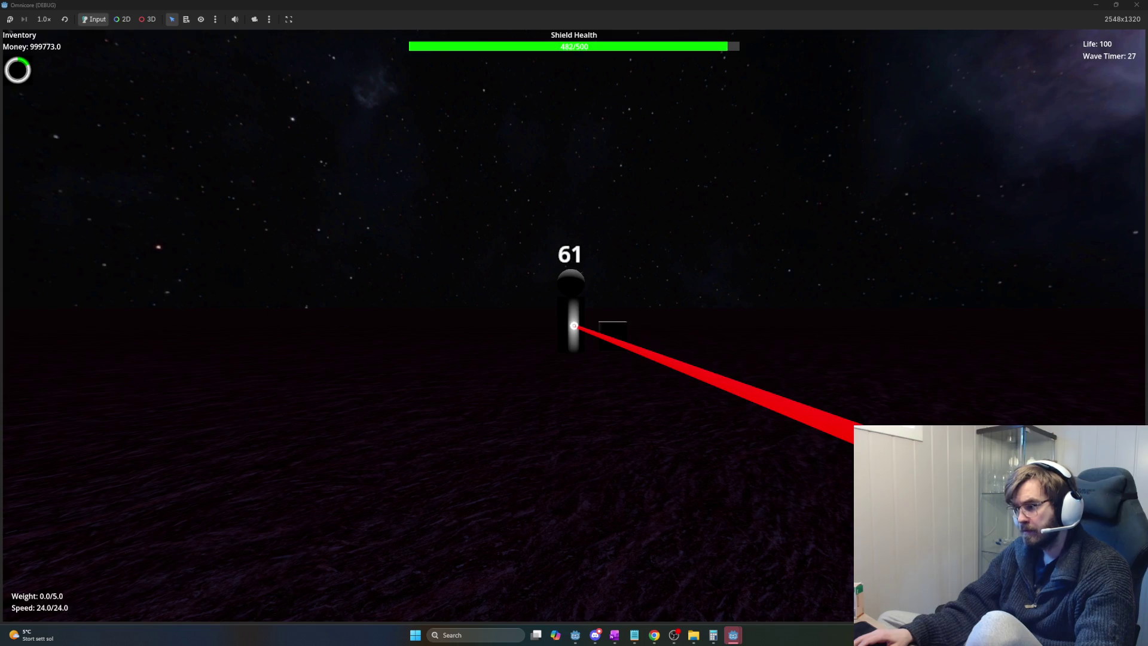
{"action": "mouse_move", "coordinate": [574, 326]}
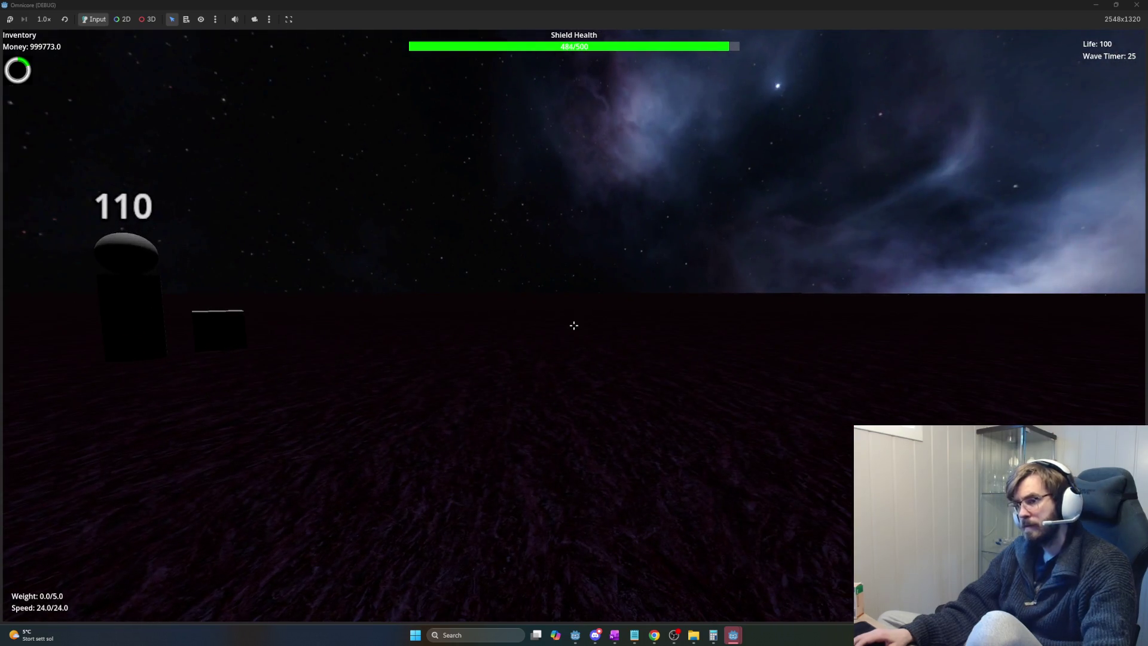
{"action": "key", "text": "w"}
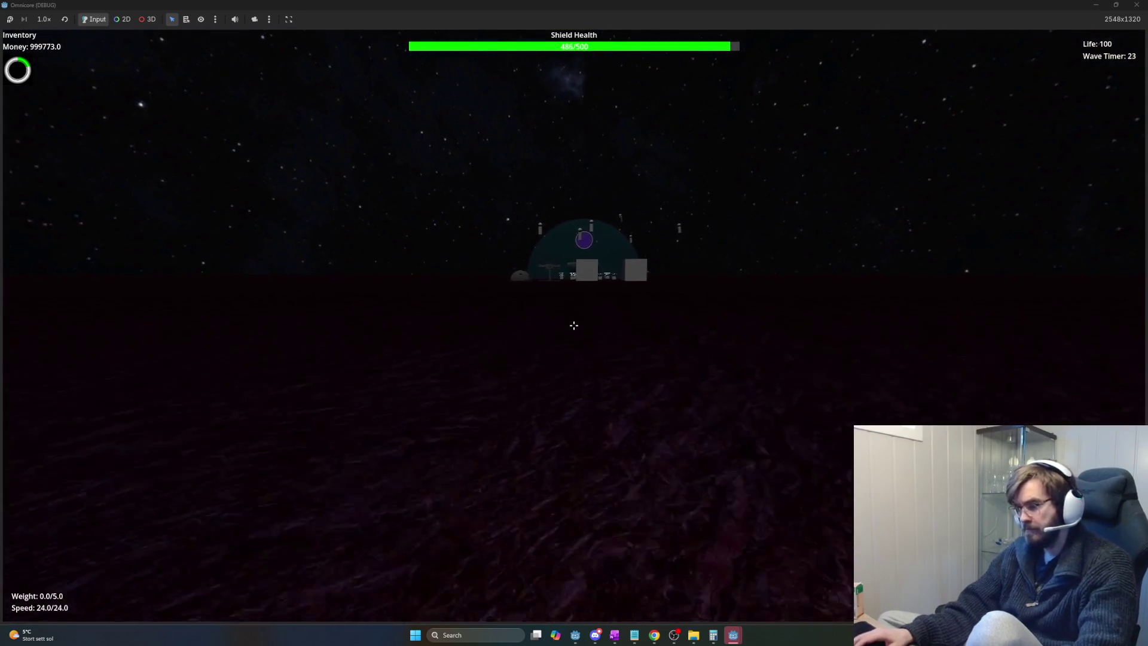
{"action": "key", "text": "w"}
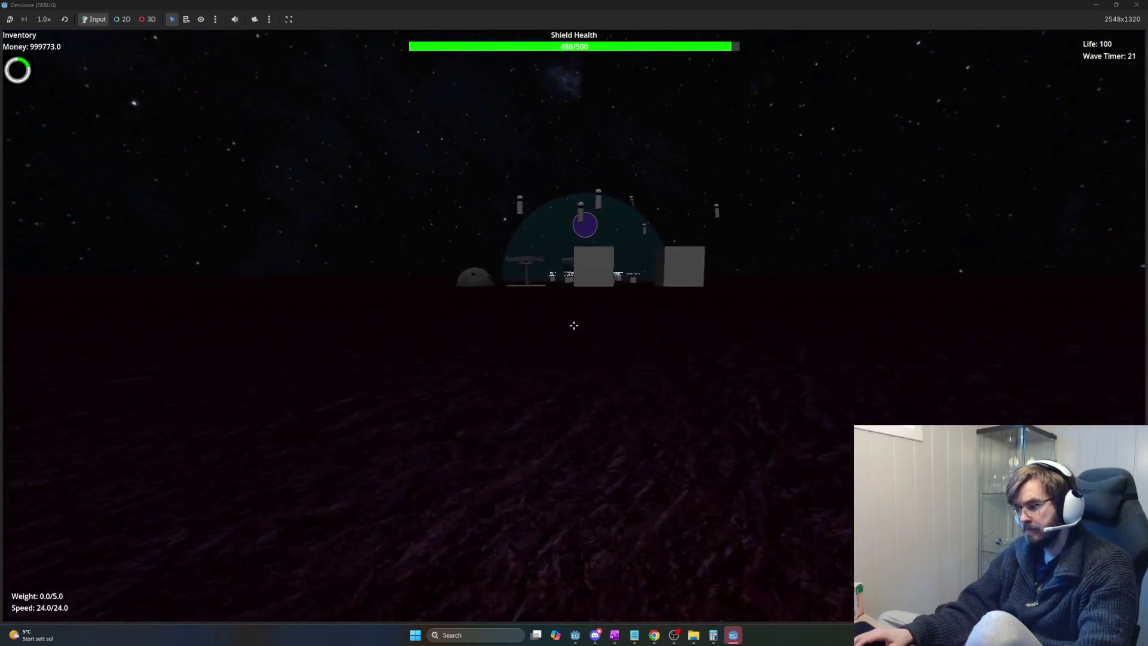
{"action": "key", "text": "w"}
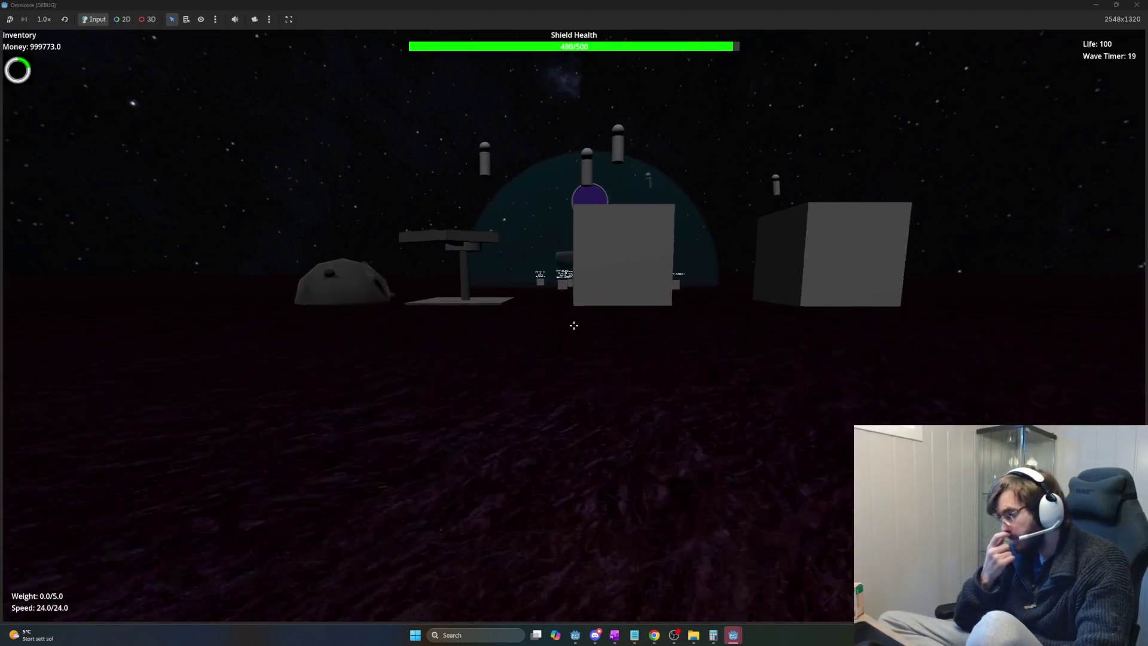
Approach the cube, back away from the base, then head toward the cylinder dummy
{"action": "key", "text": "w"}
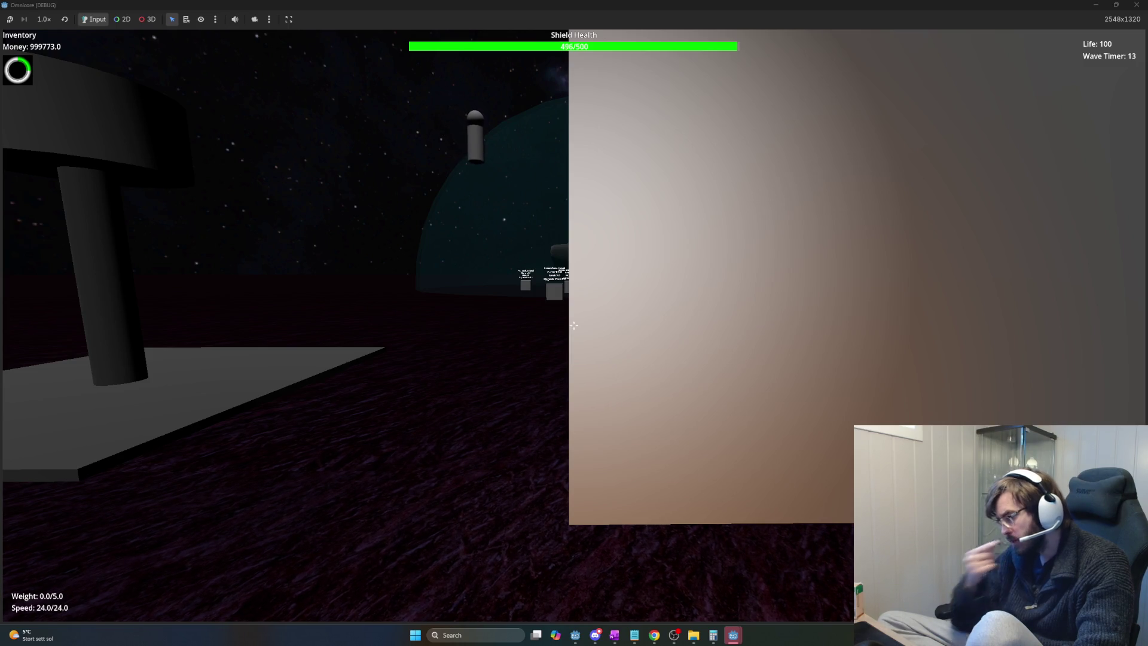
{"action": "key", "text": "w"}
{"action": "key", "text": "s"}
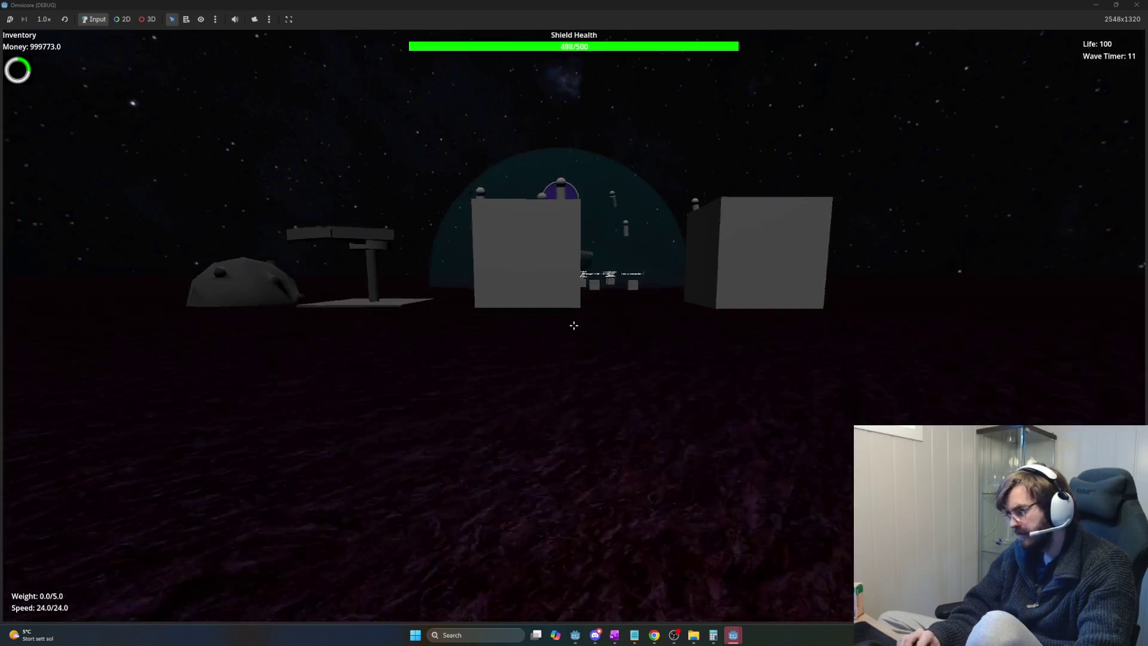
{"action": "key", "text": "s"}
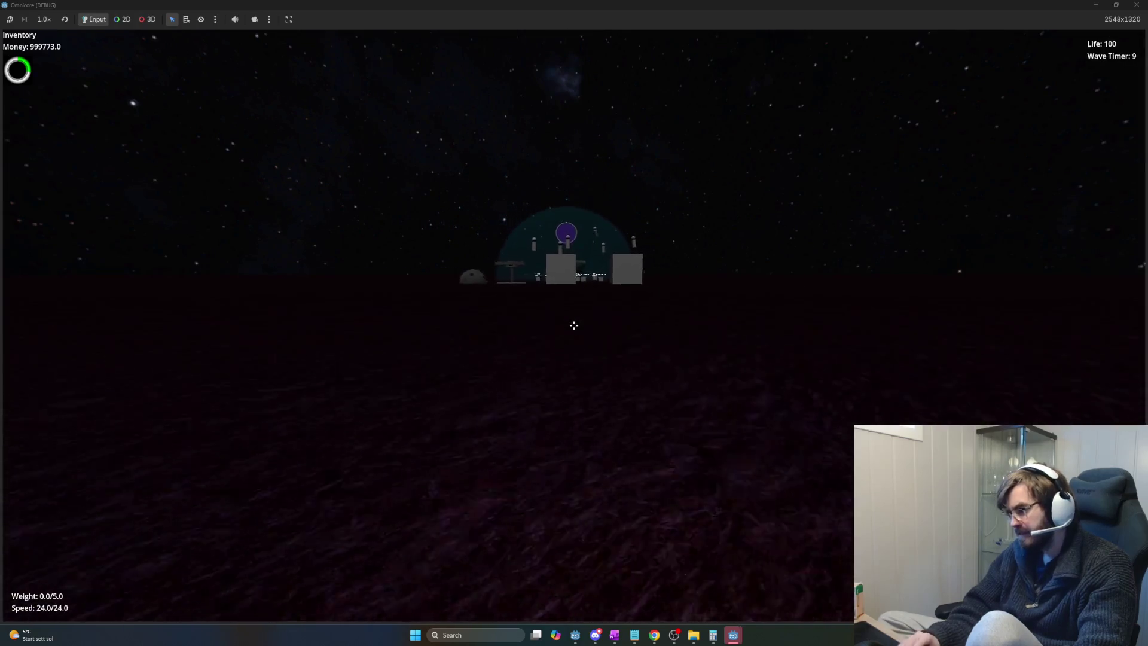
{"action": "key", "text": "s"}
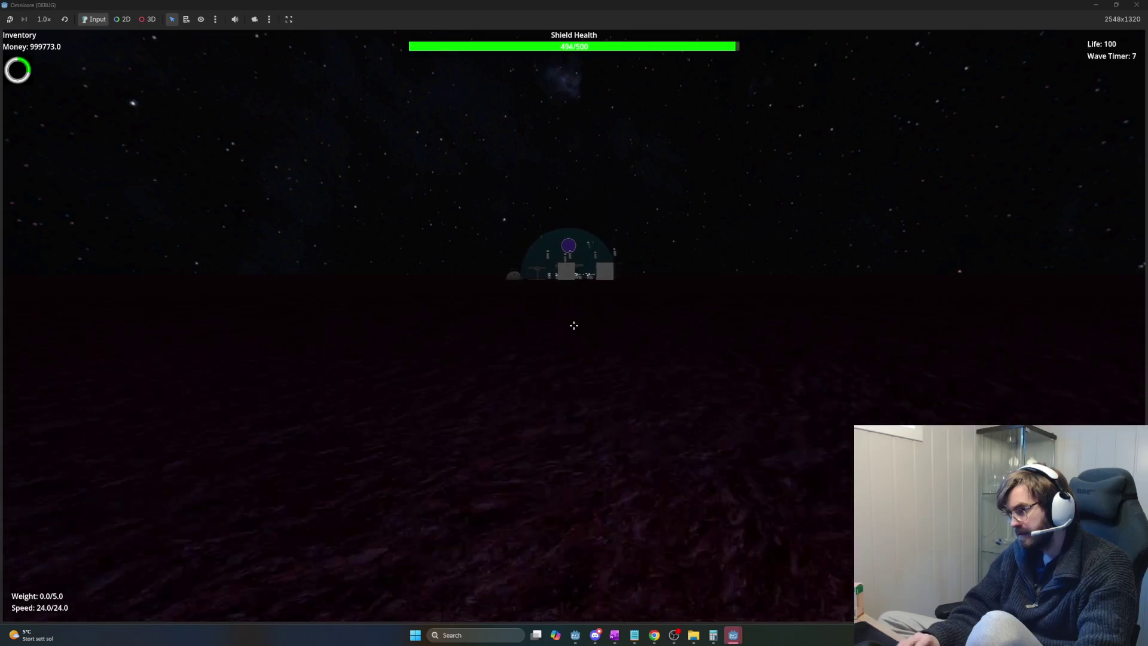
{"action": "key", "text": "a"}
{"action": "key", "text": "w"}
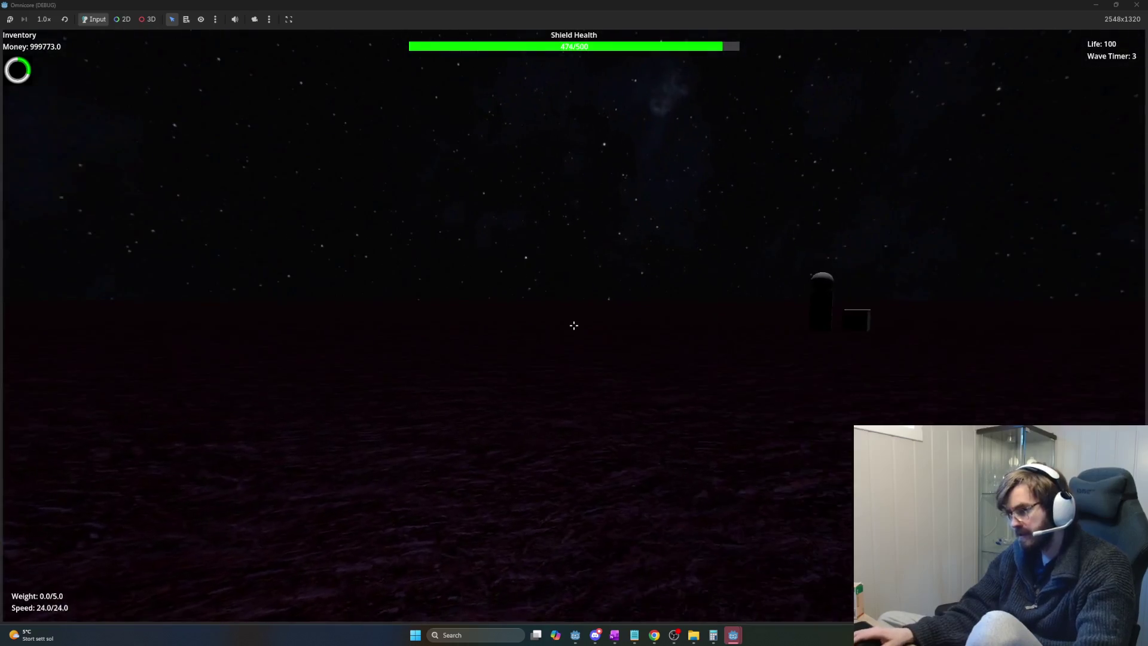
Laser the cylinder dummy in sustained bursts, then stop the game with F8
{"action": "key", "text": "w"}
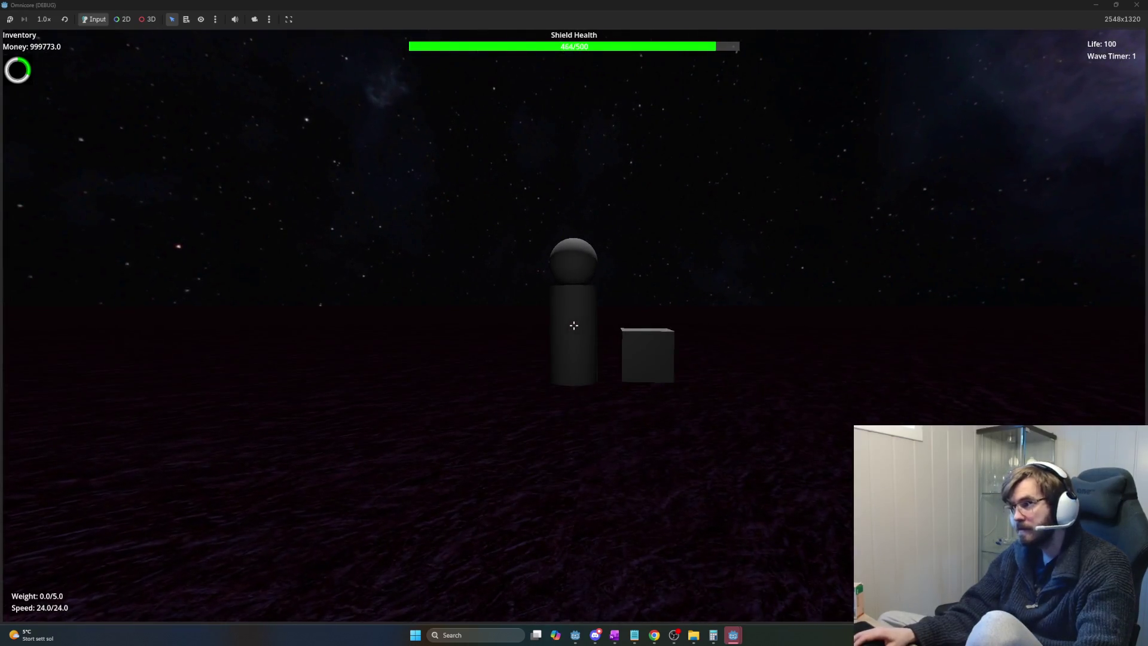
{"action": "left_click_drag", "start_coordinate": [574, 326], "coordinate": [574, 325]}
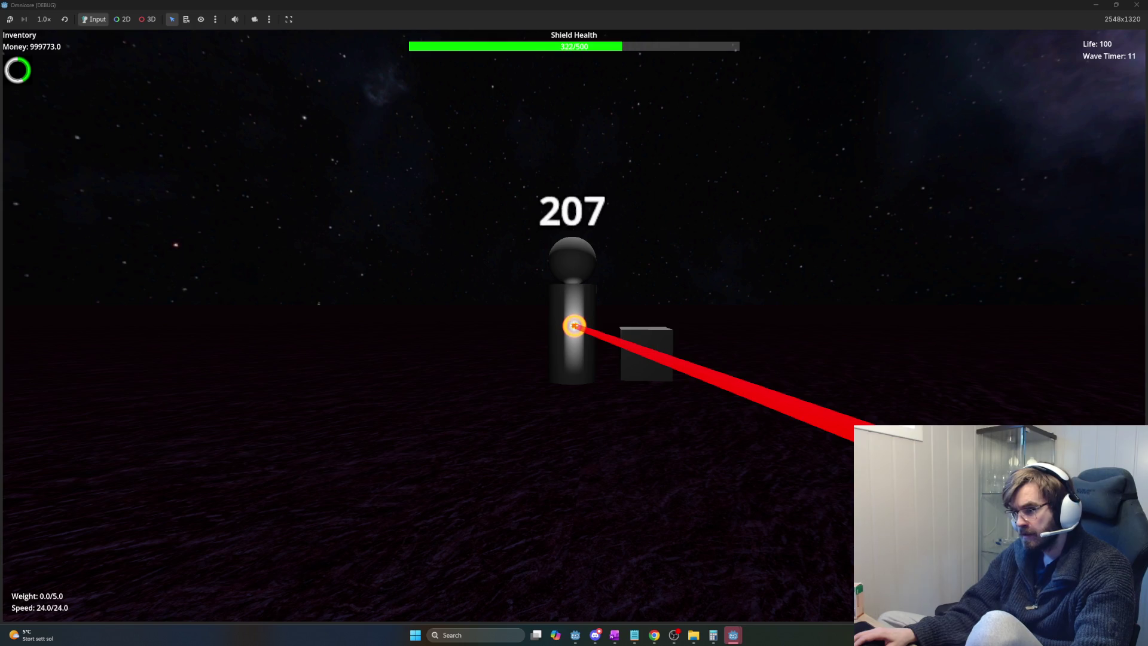
{"action": "left_click_drag", "start_coordinate": [574, 326], "coordinate": [574, 325]}
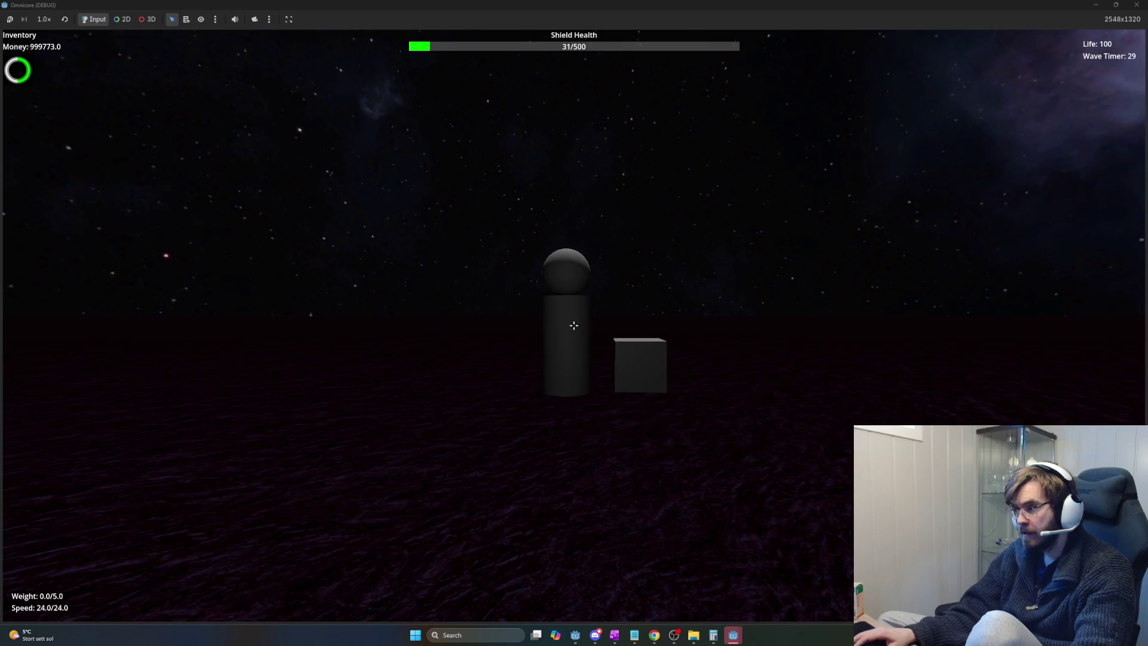
{"action": "left_click", "coordinate": [574, 326]}
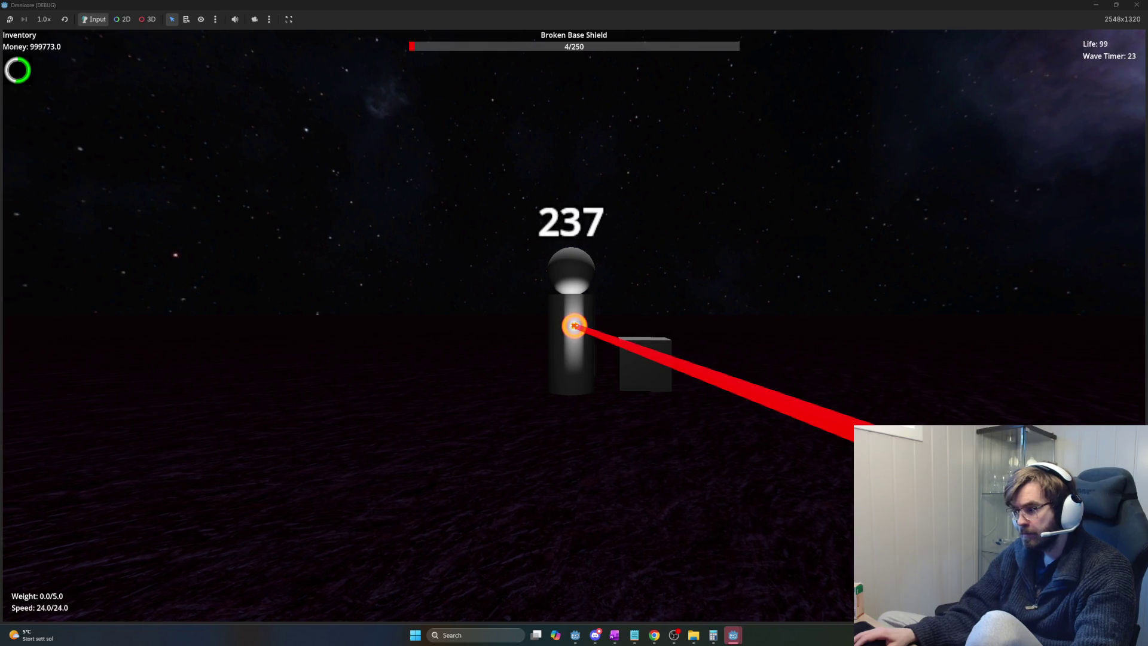
{"action": "key", "text": "F8"}
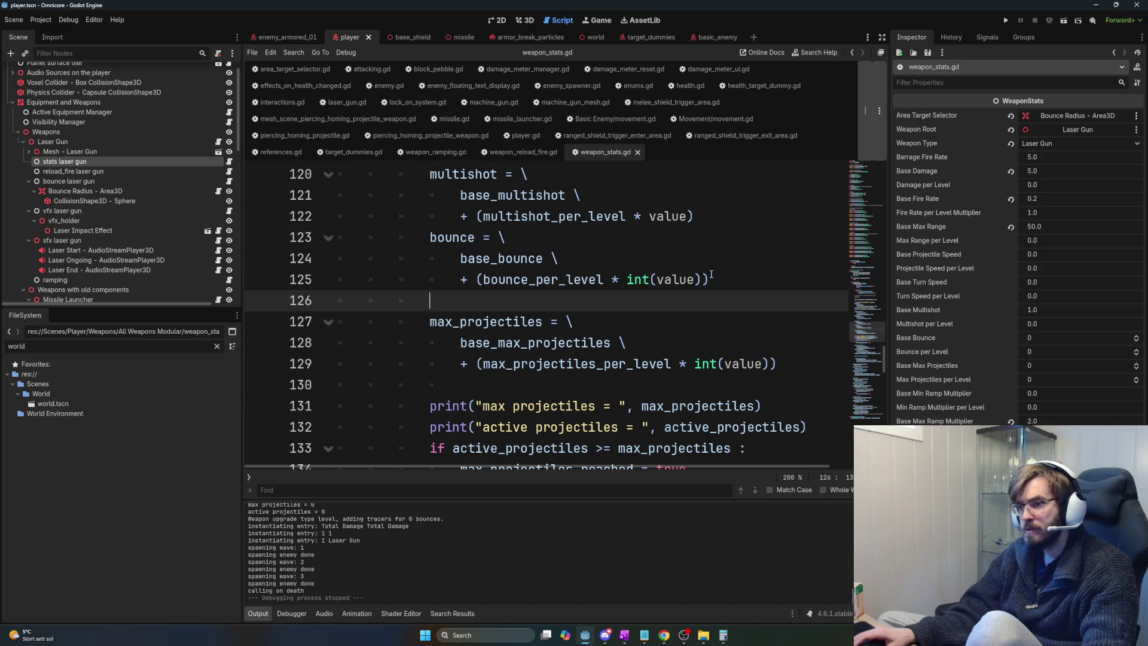
Open laser_gun.gd and search it for 'ramp', replacing the earlier 'min_ramp' search term
{"action": "left_click", "coordinate": [219, 142]}
{"action": "left_click", "coordinate": [524, 205]}
{"action": "key", "text": "ctrl+f"}
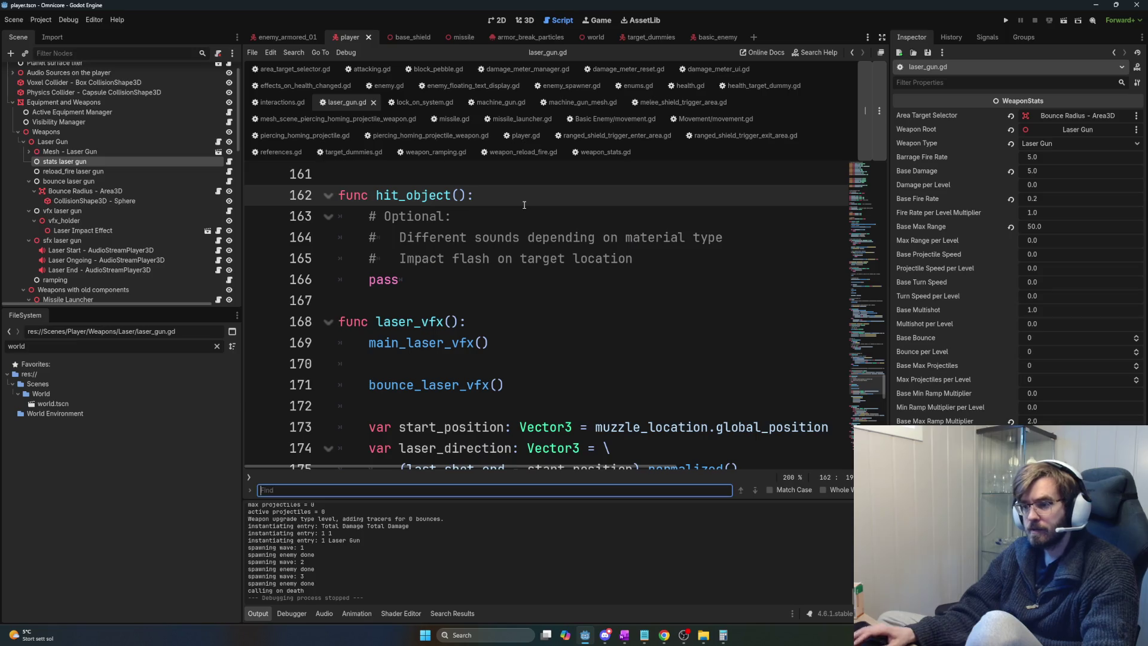
{"action": "type", "text": "min_ramp"}
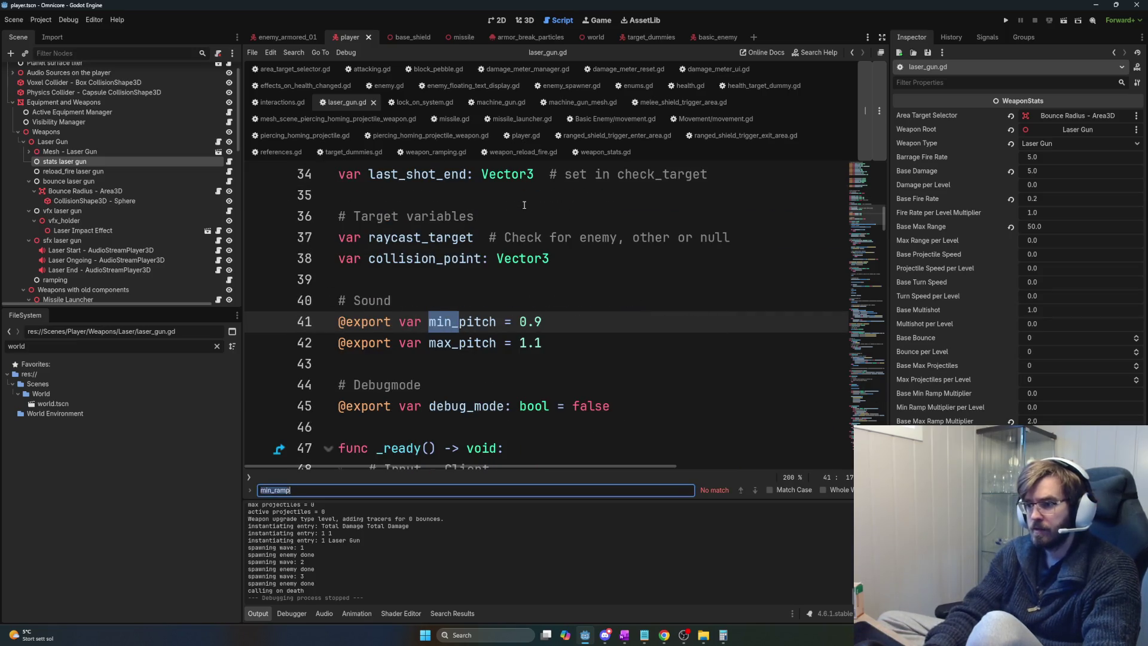
{"action": "key", "text": "ctrl+a"}
{"action": "type", "text": "ramp"}
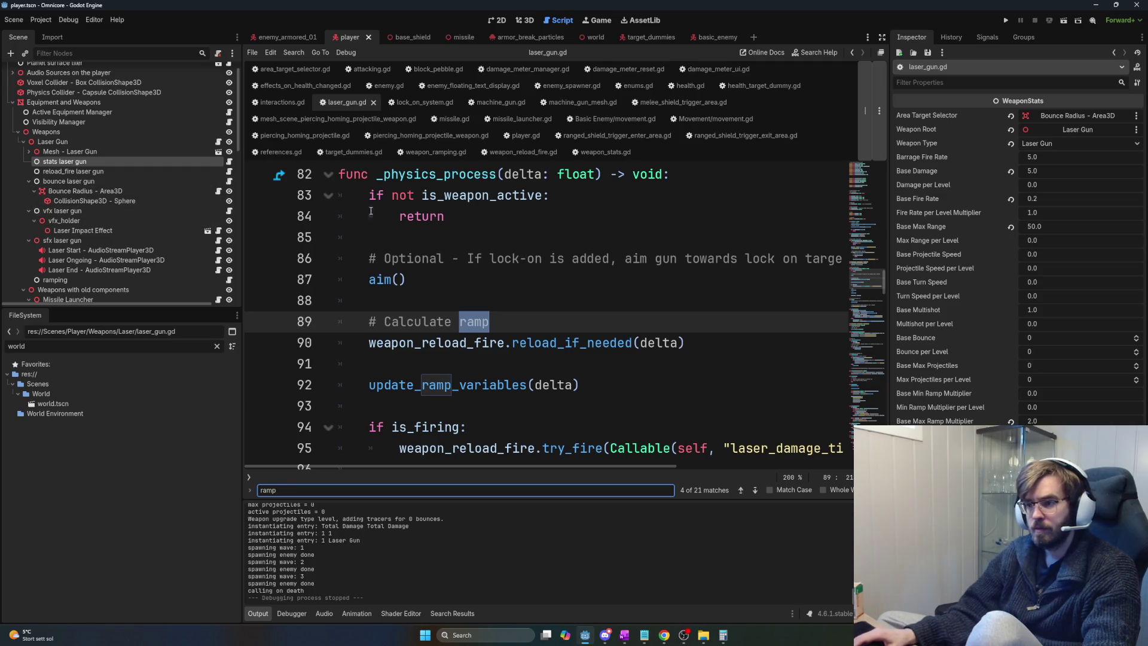
{"action": "scroll", "coordinate": [510, 287], "scroll_direction": "down", "scroll_amount": 2}
Jump to the update_ramp_variables definition, review its ramping_node.ramp call, and collapse bounce laser gun
{"action": "left_click", "coordinate": [481, 258]}
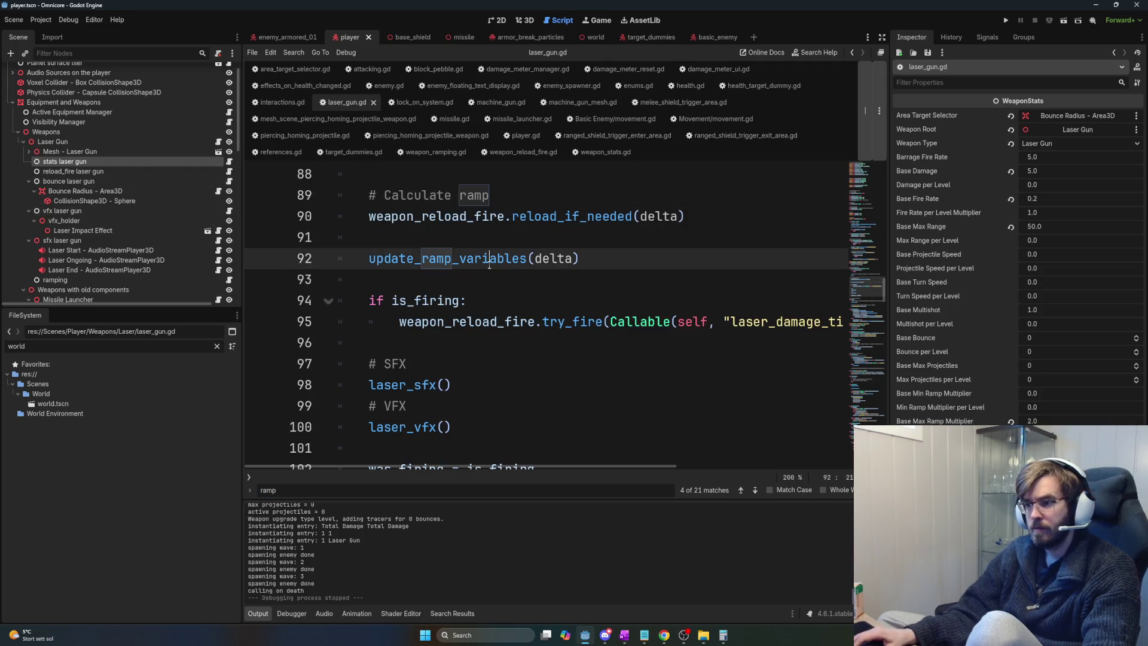
{"action": "left_click", "coordinate": [482, 258], "text": "ctrl"}
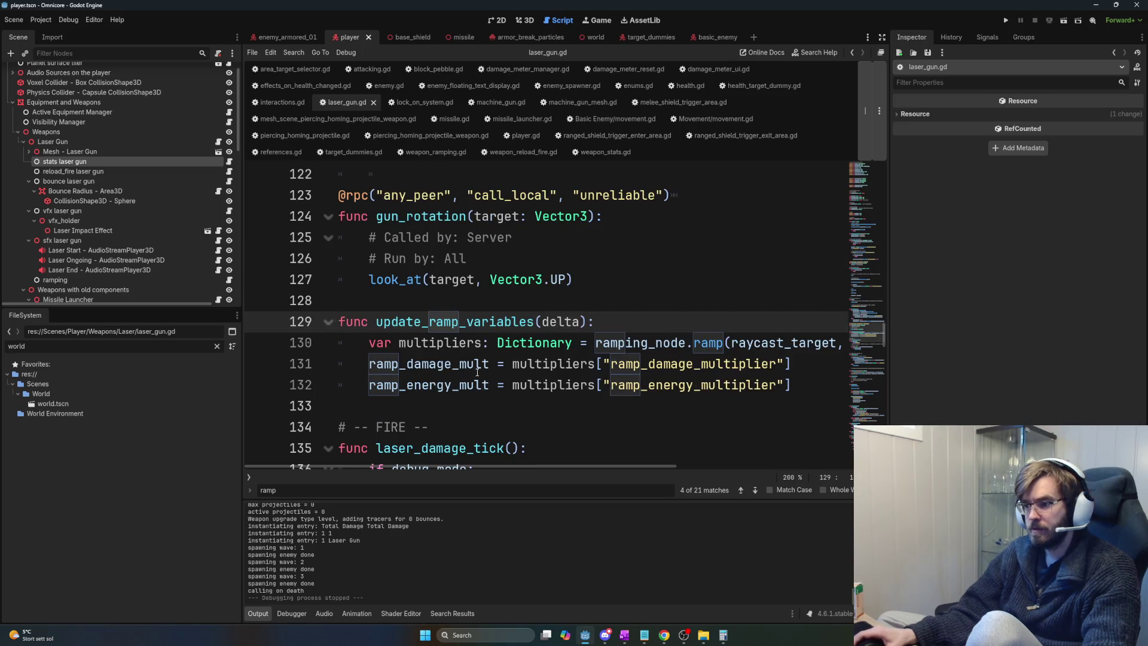
{"action": "scroll", "coordinate": [516, 385], "scroll_direction": "down", "scroll_amount": 1}
{"action": "scroll", "coordinate": [635, 419], "scroll_direction": "up", "scroll_amount": 1}
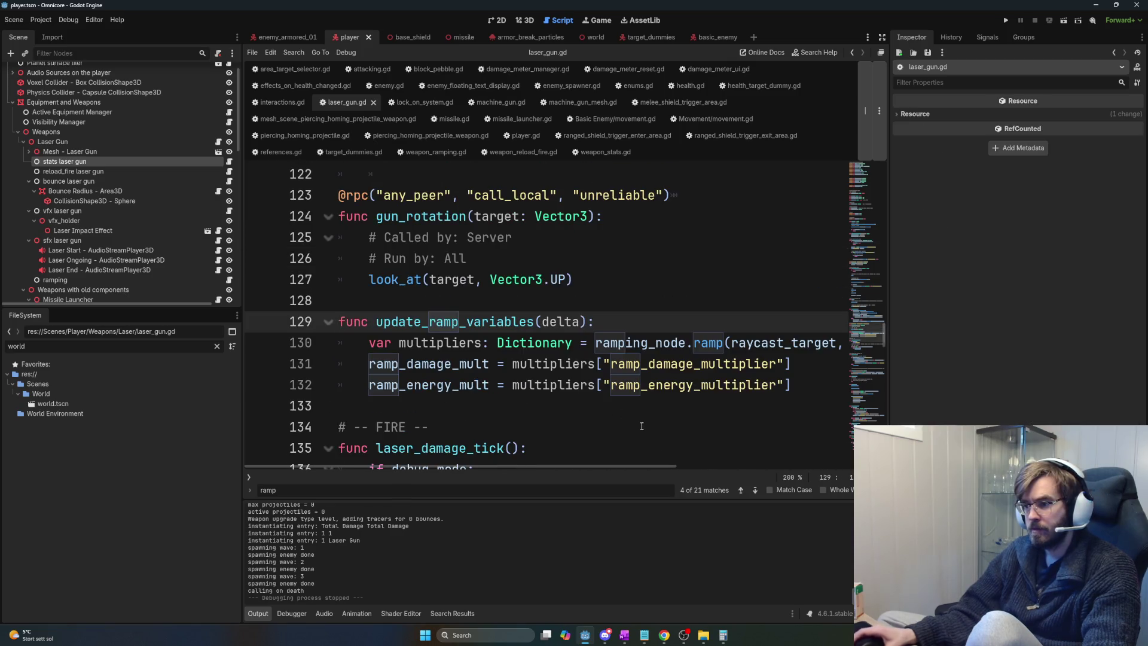
{"action": "scroll", "coordinate": [636, 469], "scroll_direction": "right", "scroll_amount": 5}
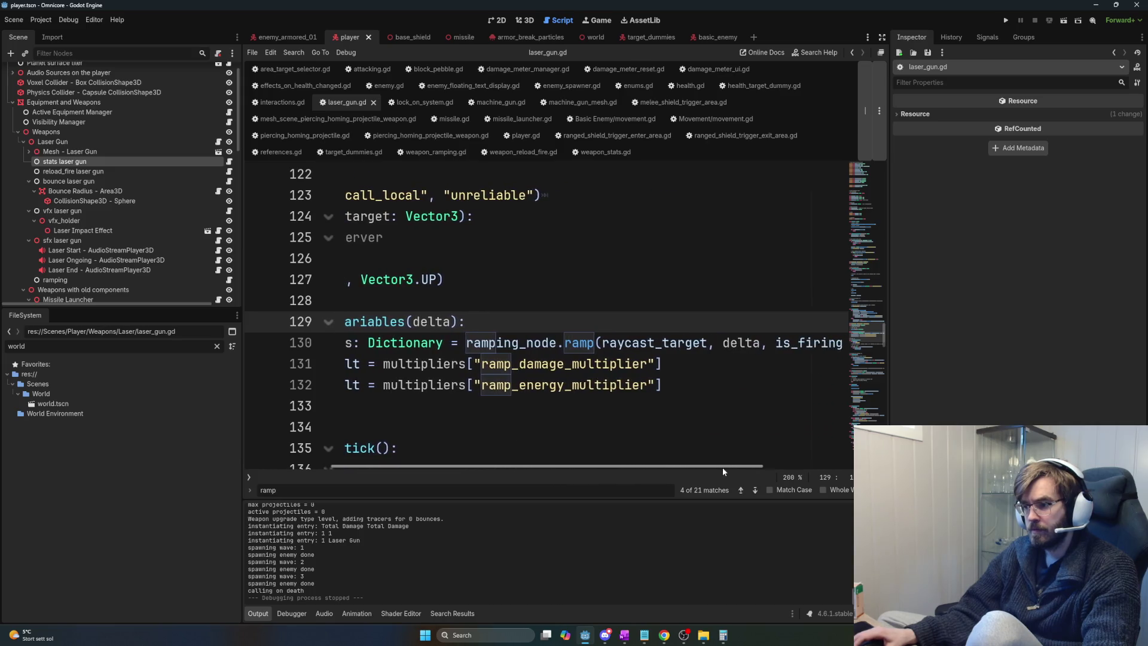
{"action": "left_click_drag", "start_coordinate": [696, 469], "coordinate": [611, 465]}
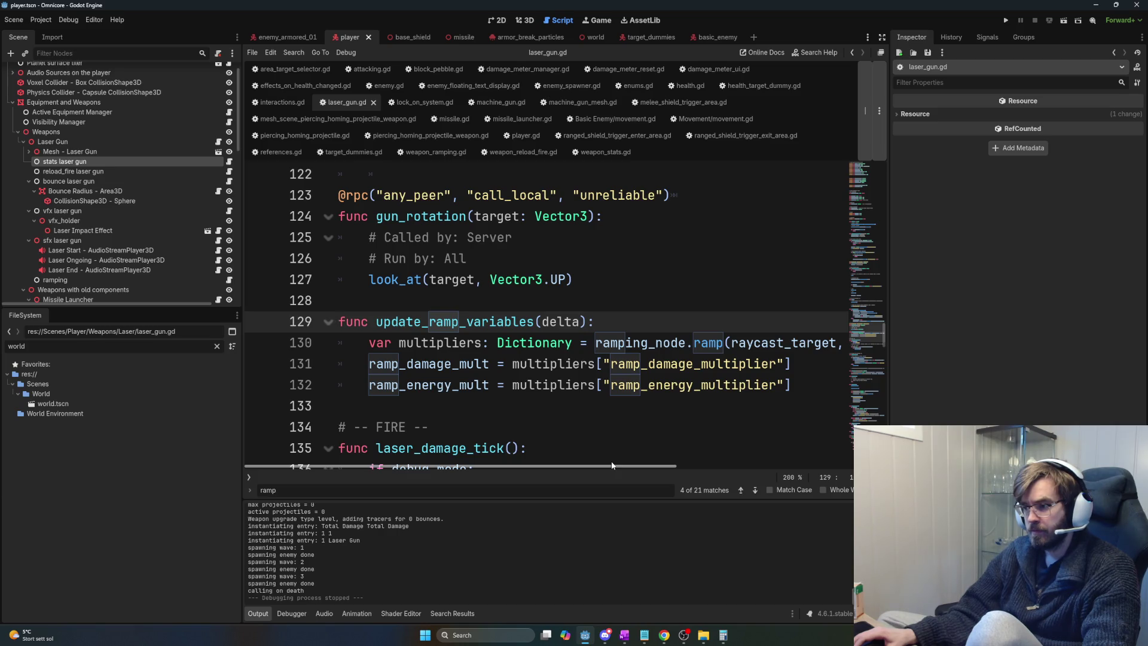
{"action": "mouse_move", "coordinate": [614, 465]}
{"action": "left_mouse_down"}
{"action": "mouse_move", "coordinate": [778, 465]}
{"action": "mouse_move", "coordinate": [684, 467]}
{"action": "left_mouse_up"}
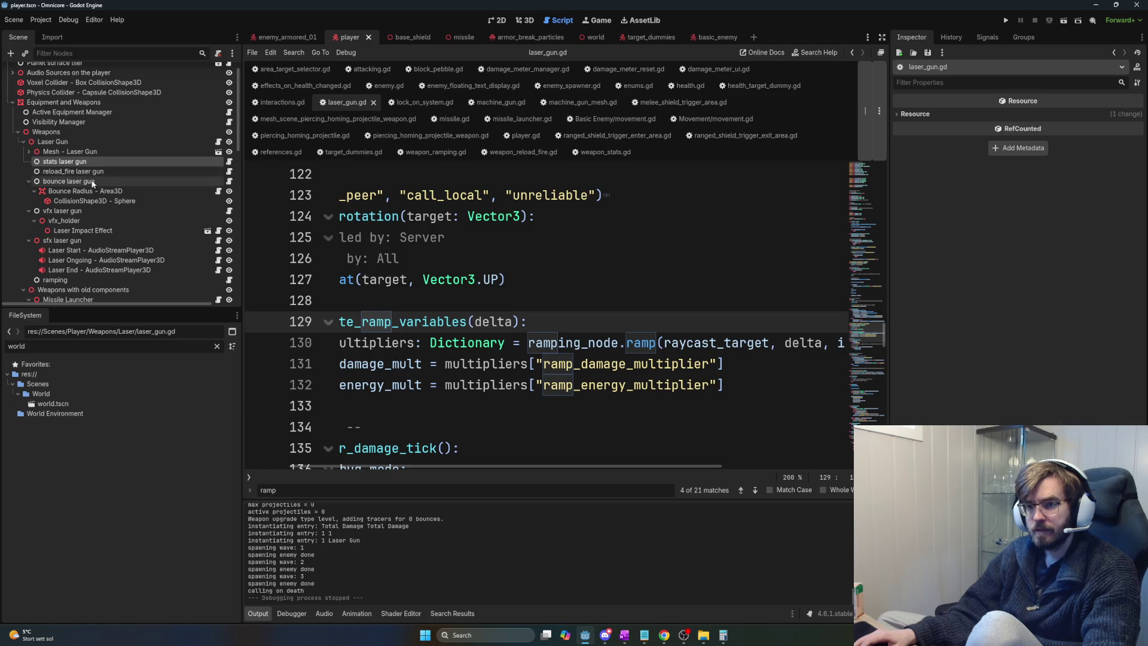
{"action": "left_click", "coordinate": [29, 182]}
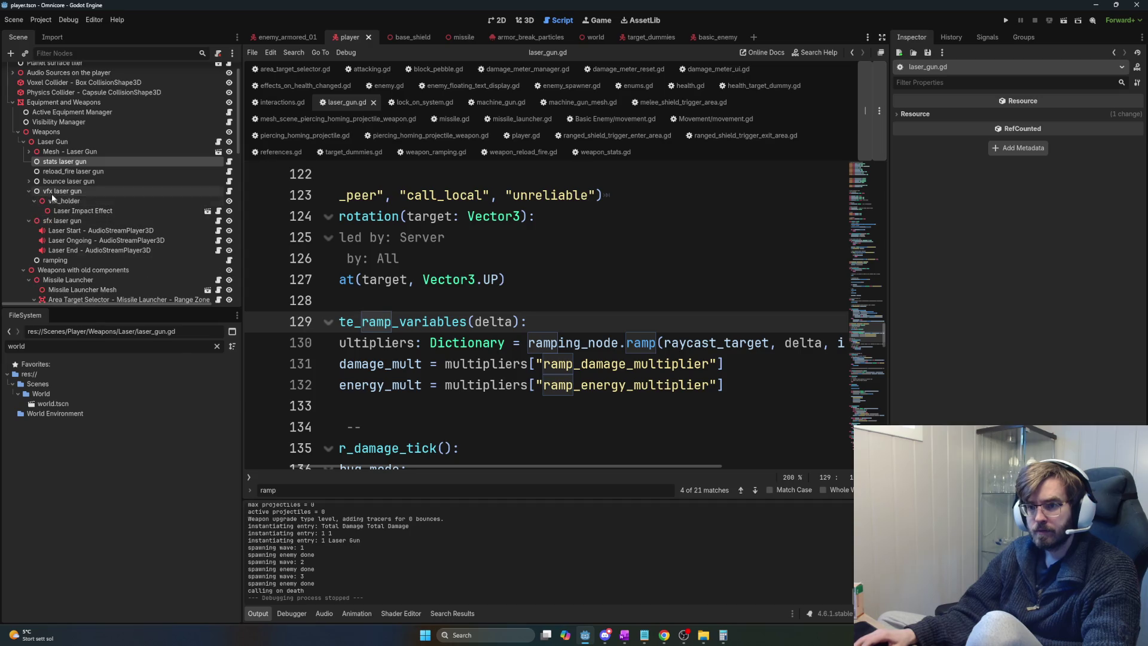
Collapse the vfx and sfx nodes, move ramping under bounce laser gun, and open weapon_ramping.gd
{"action": "left_click", "coordinate": [32, 192]}
{"action": "left_click", "coordinate": [30, 191]}
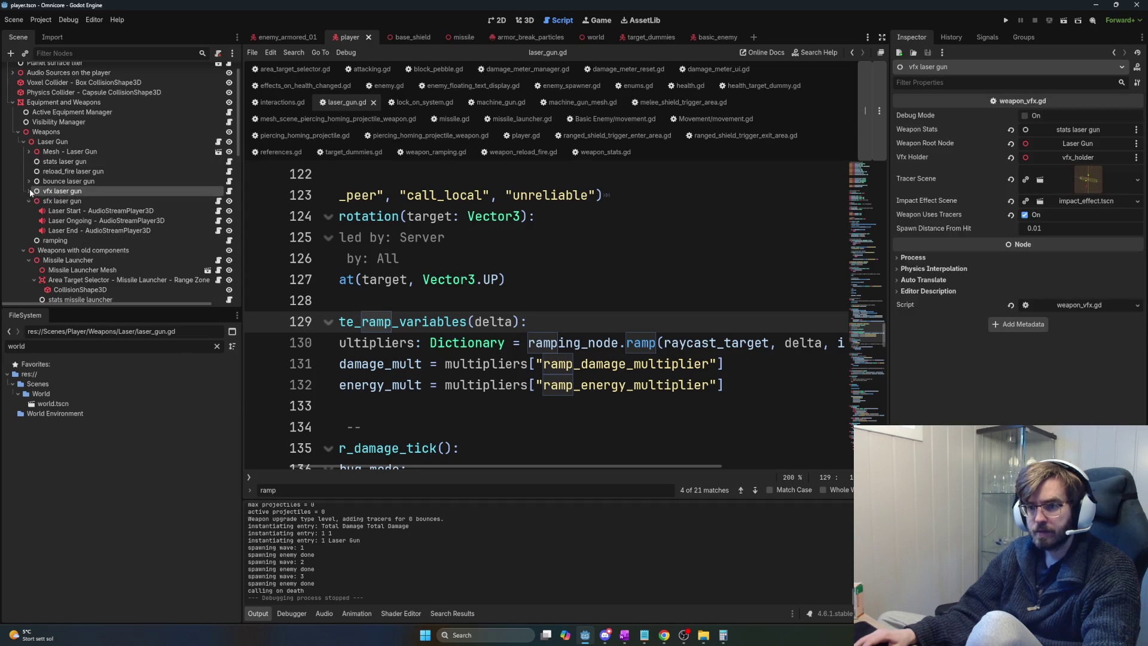
{"action": "left_click", "coordinate": [28, 200]}
{"action": "left_click_drag", "start_coordinate": [42, 210], "coordinate": [44, 191]}
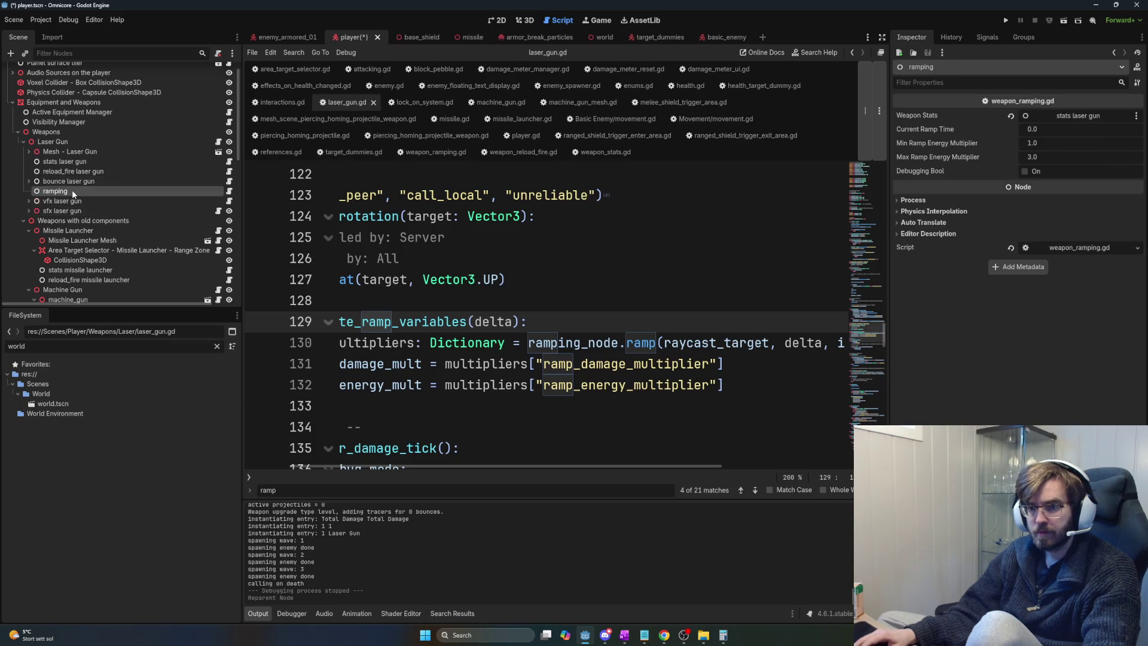
{"action": "left_click", "coordinate": [229, 190]}
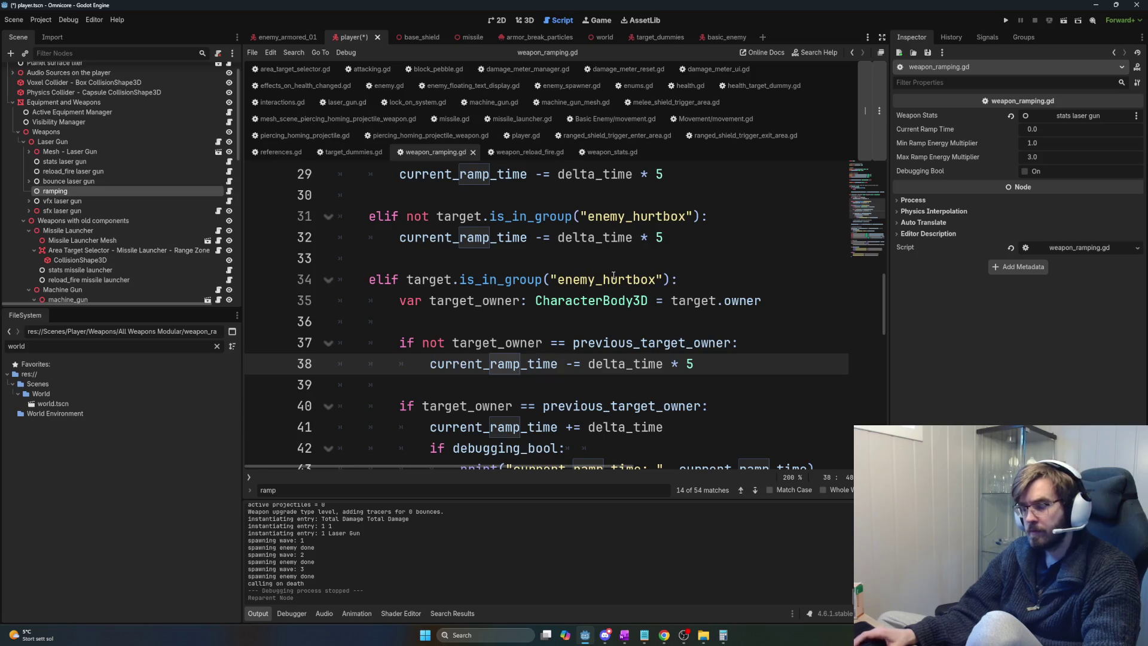
Browse weapon_ramping.gd and select the min_ramp_energy_multiplier variable
{"action": "left_click_drag", "start_coordinate": [884, 305], "coordinate": [888, 185]}
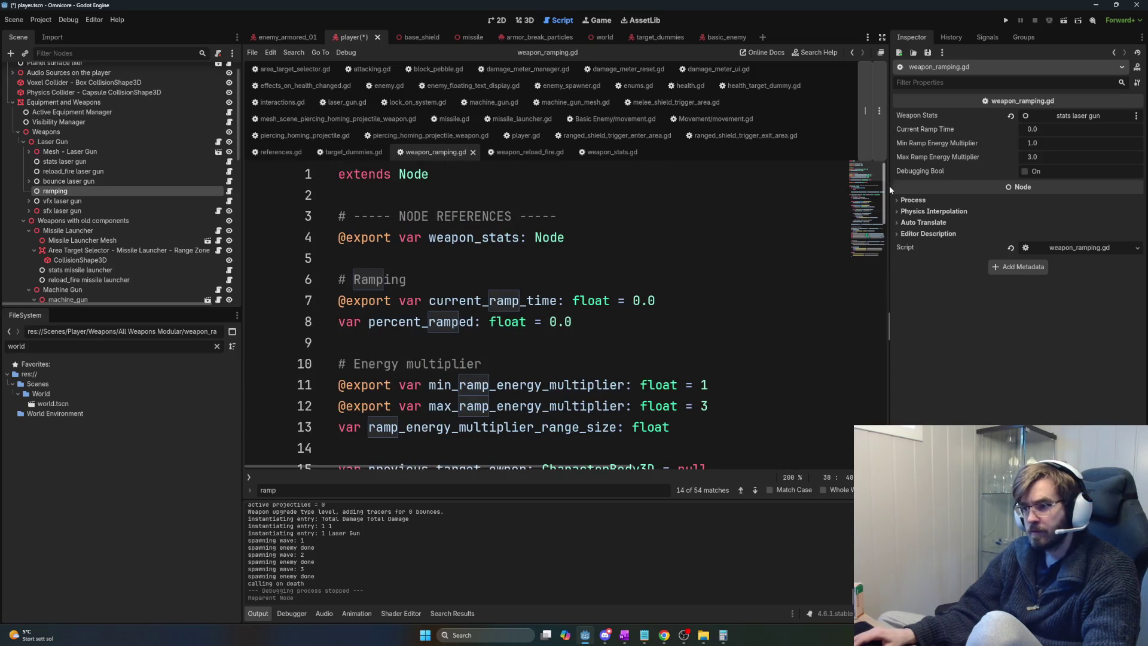
{"action": "scroll", "coordinate": [879, 220], "scroll_direction": "down", "scroll_amount": 2}
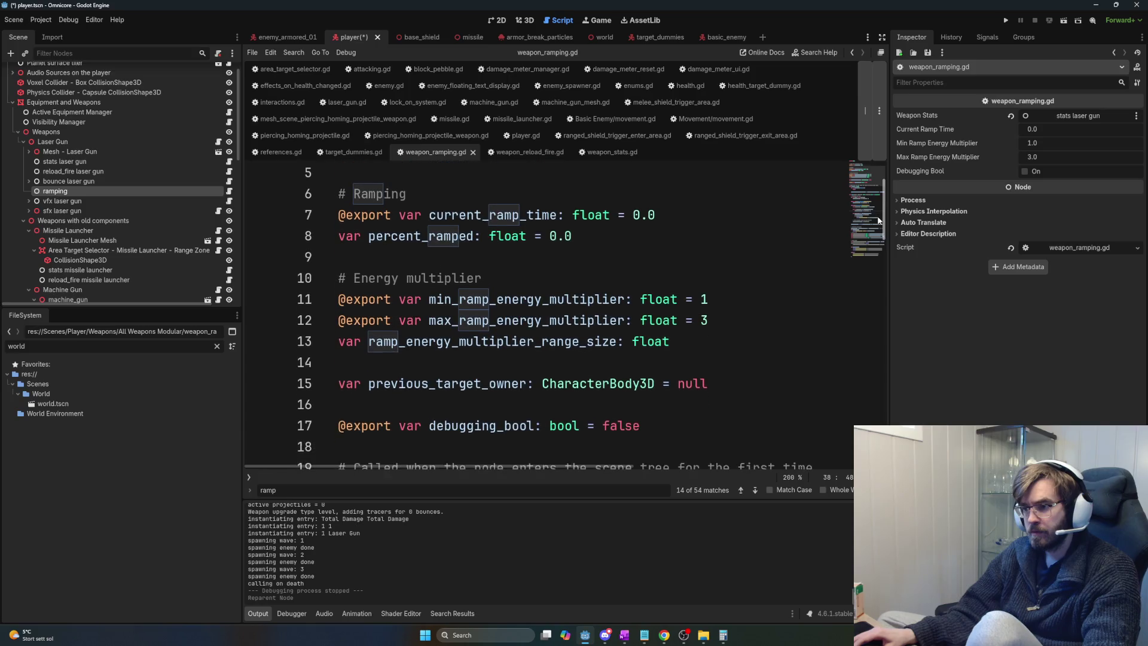
{"action": "scroll", "coordinate": [876, 203], "scroll_direction": "up", "scroll_amount": 3}
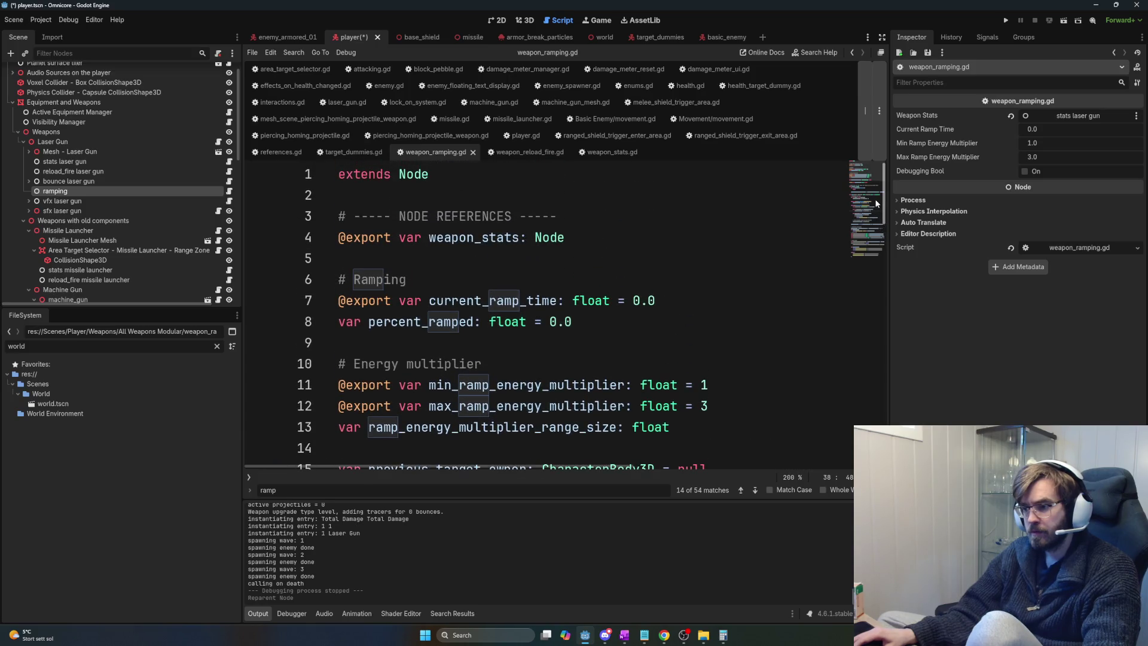
{"action": "scroll", "coordinate": [861, 240], "scroll_direction": "down", "scroll_amount": 2}
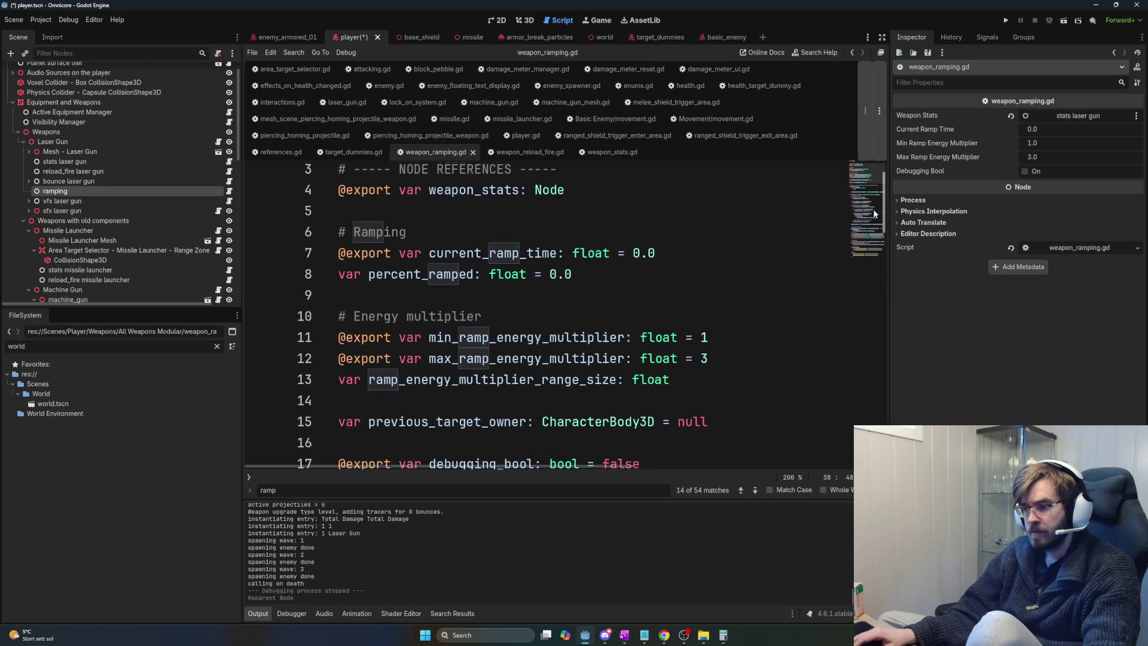
{"action": "double_click", "coordinate": [592, 318]}
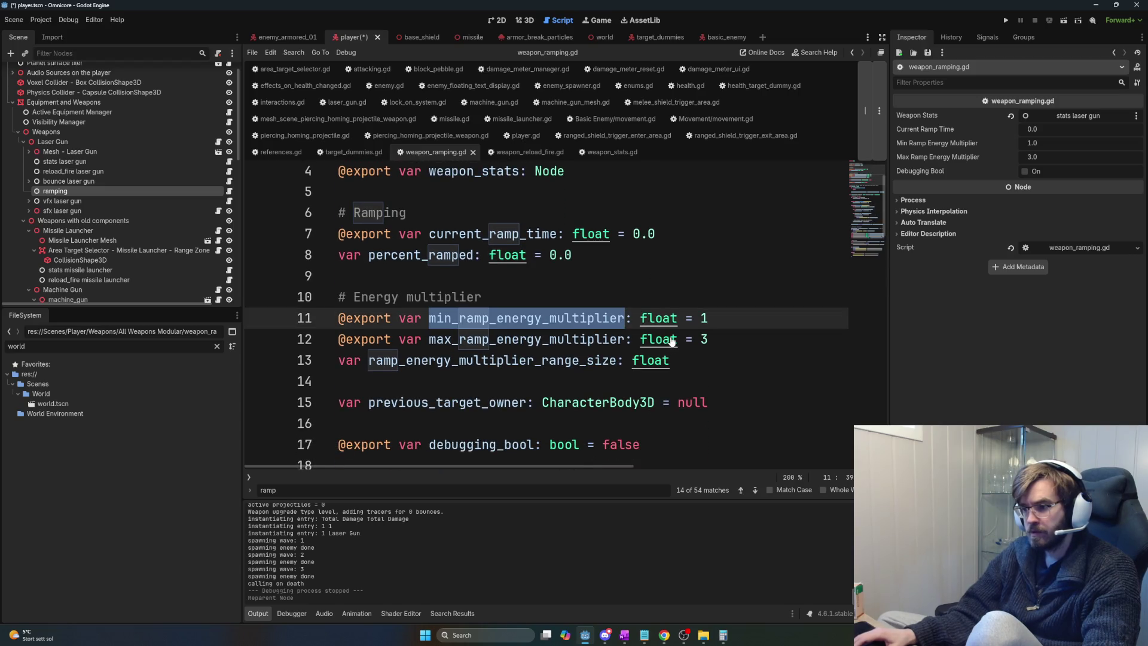
{"action": "scroll", "coordinate": [672, 340], "scroll_direction": "down", "scroll_amount": 2}
{"action": "scroll", "coordinate": [671, 341], "scroll_direction": "right", "scroll_amount": 3}
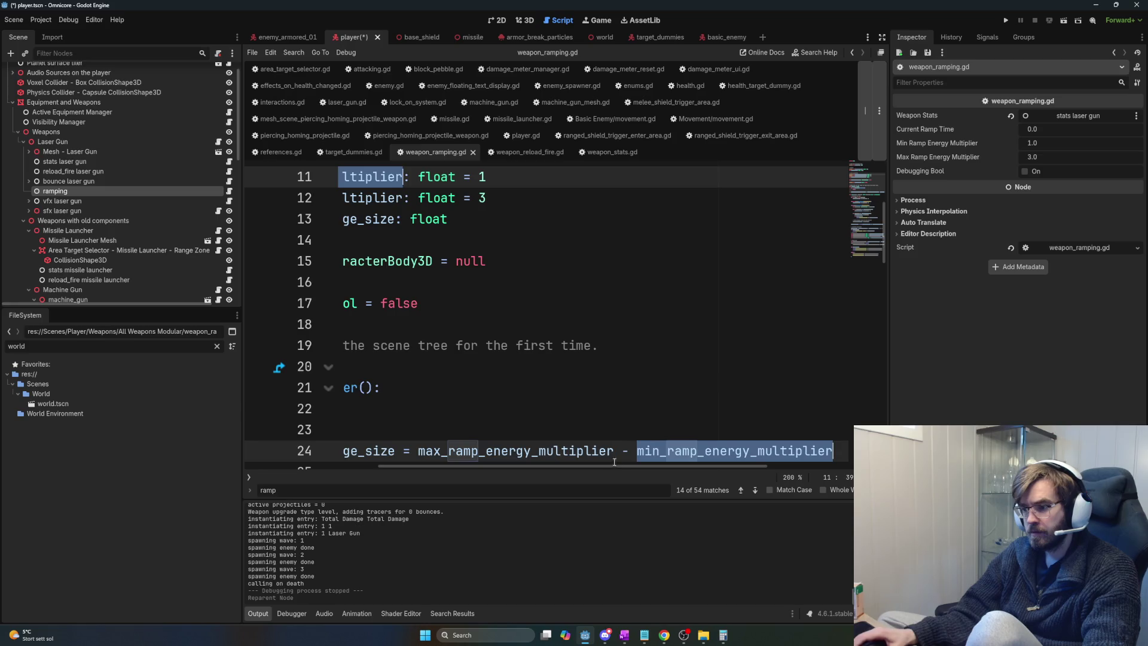
{"action": "scroll", "coordinate": [620, 459], "scroll_direction": "left", "scroll_amount": 3}
{"action": "scroll", "coordinate": [578, 414], "scroll_direction": "down", "scroll_amount": 3}
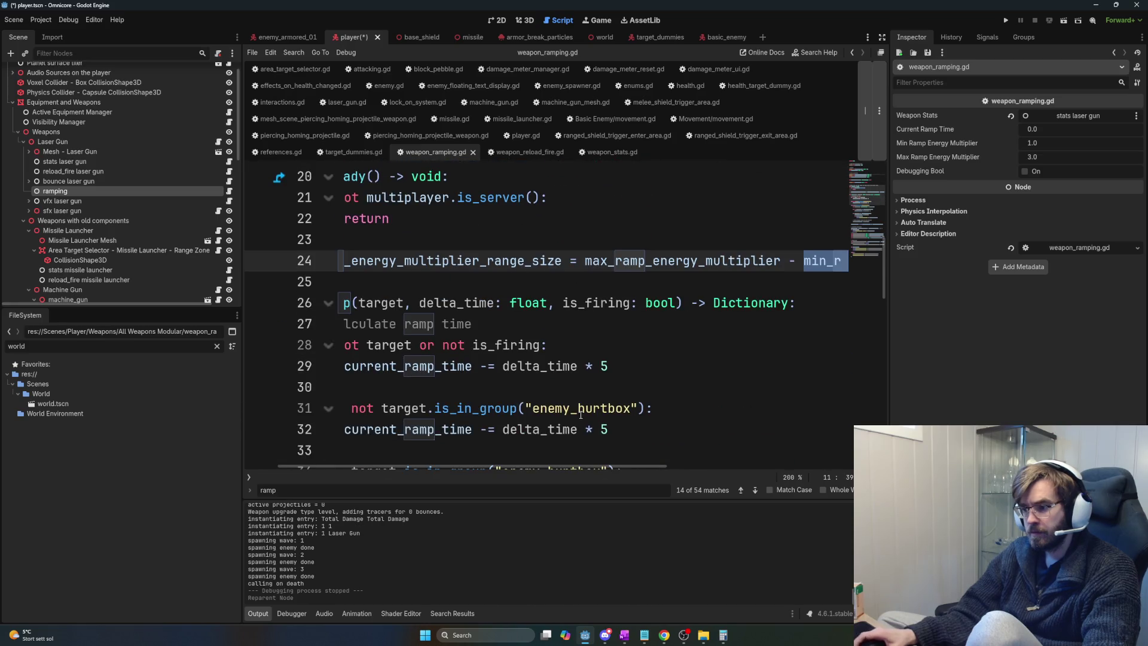
{"action": "scroll", "coordinate": [480, 460], "scroll_direction": "left", "scroll_amount": 2}
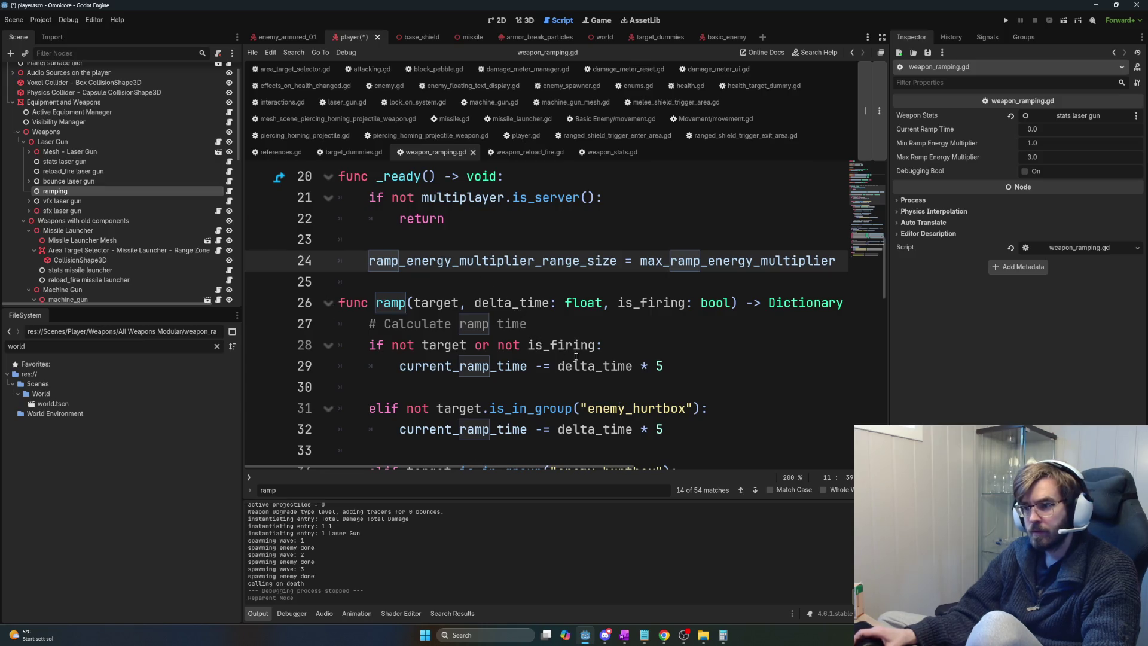
{"action": "scroll", "coordinate": [583, 358], "scroll_direction": "up", "scroll_amount": 1}
{"action": "scroll", "coordinate": [583, 358], "scroll_direction": "up", "scroll_amount": 3}
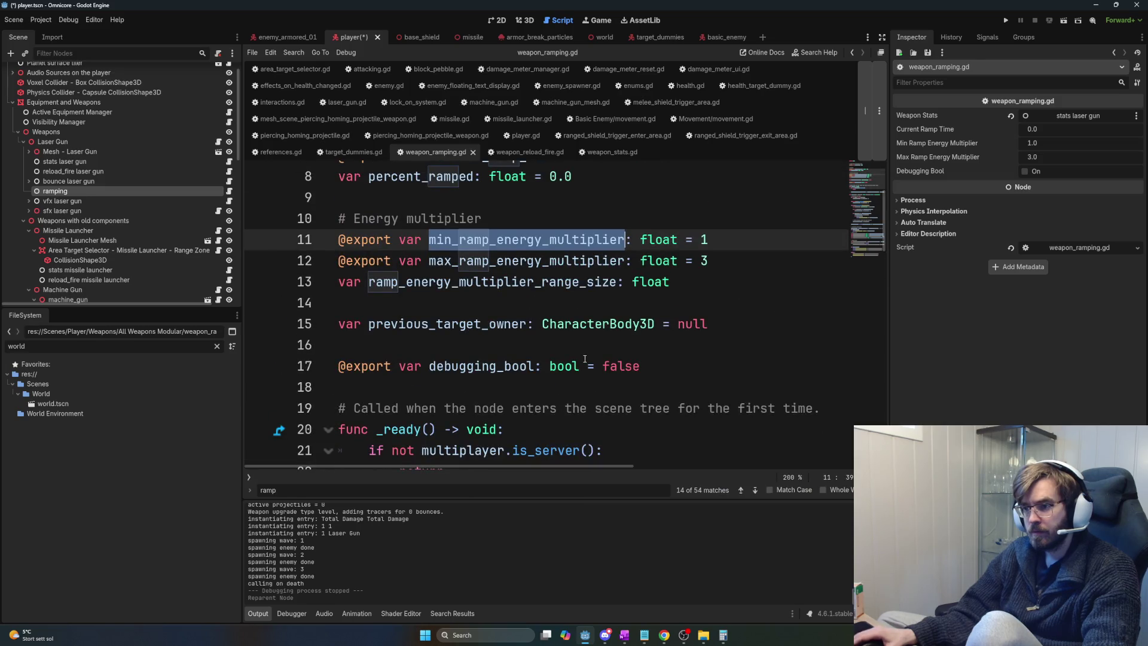
{"action": "scroll", "coordinate": [534, 242], "scroll_direction": "down", "scroll_amount": 2}
{"action": "scroll", "coordinate": [534, 242], "scroll_direction": "right", "scroll_amount": 3}
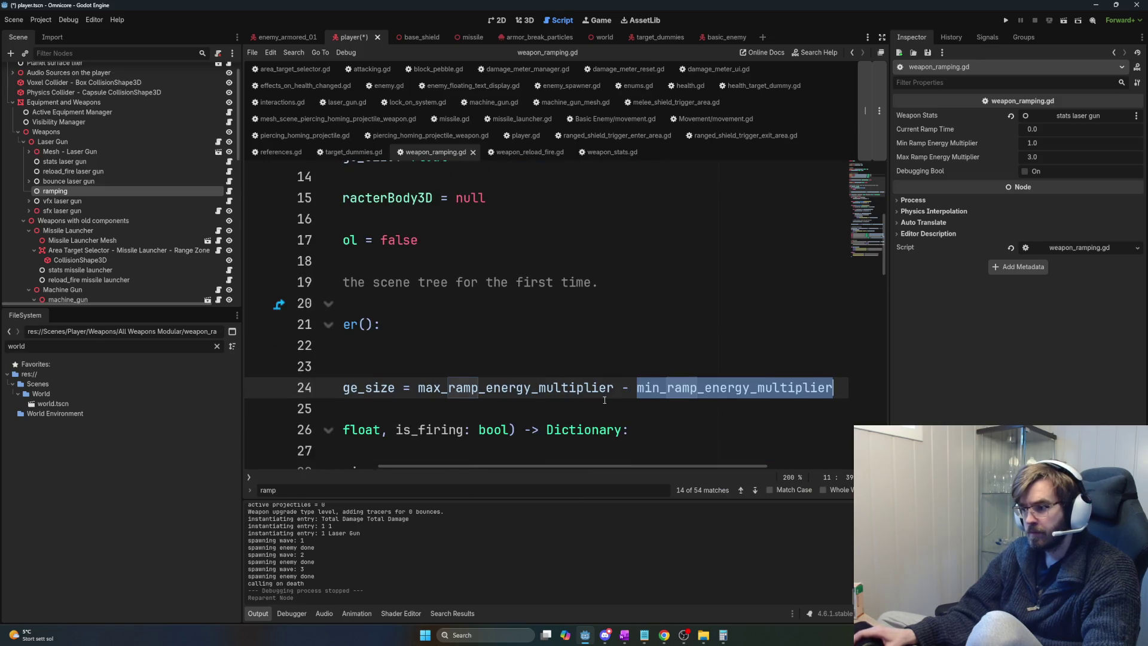
{"action": "mouse_move", "coordinate": [571, 466]}
{"action": "left_mouse_down"}
{"action": "mouse_move", "coordinate": [411, 471]}
{"action": "mouse_move", "coordinate": [596, 486]}
{"action": "mouse_move", "coordinate": [392, 470]}
{"action": "left_mouse_up"}
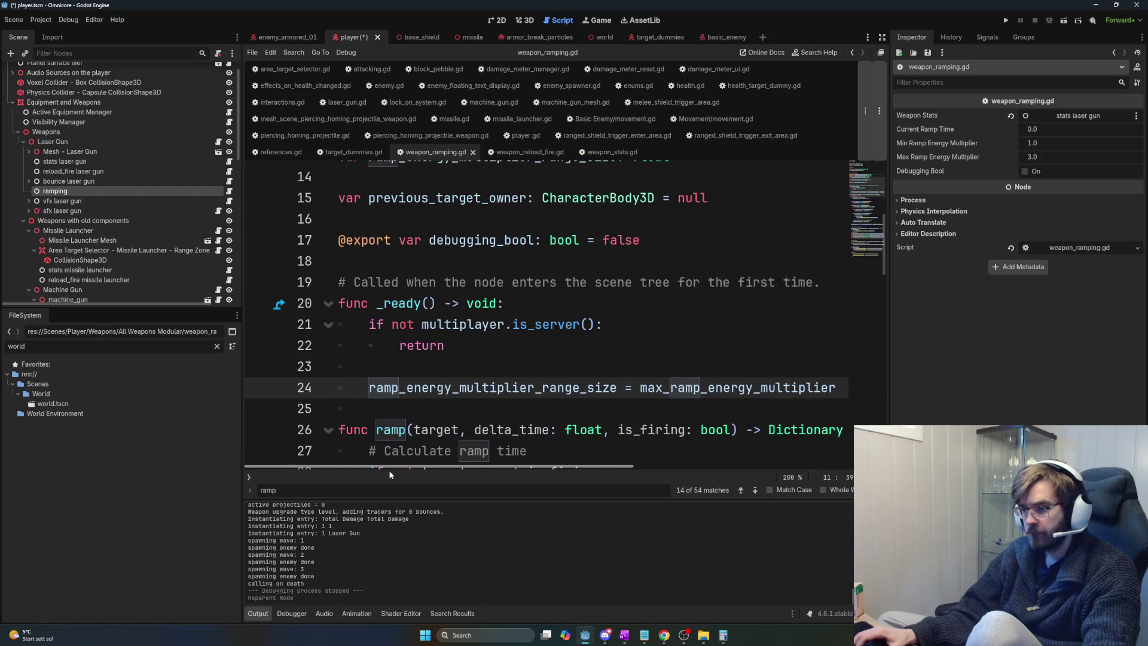
Trace ramp_energy_multiplier_range_size from line 24 to its next occurrence on line 61
{"action": "double_click", "coordinate": [451, 385]}
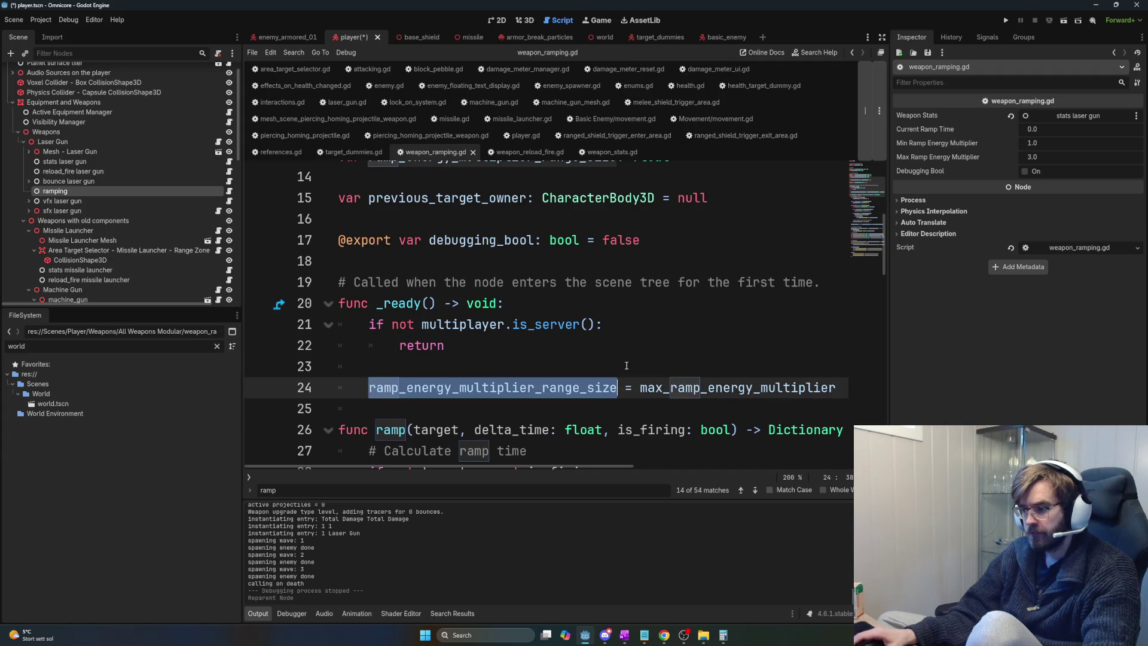
{"action": "key", "text": "ctrl+d"}
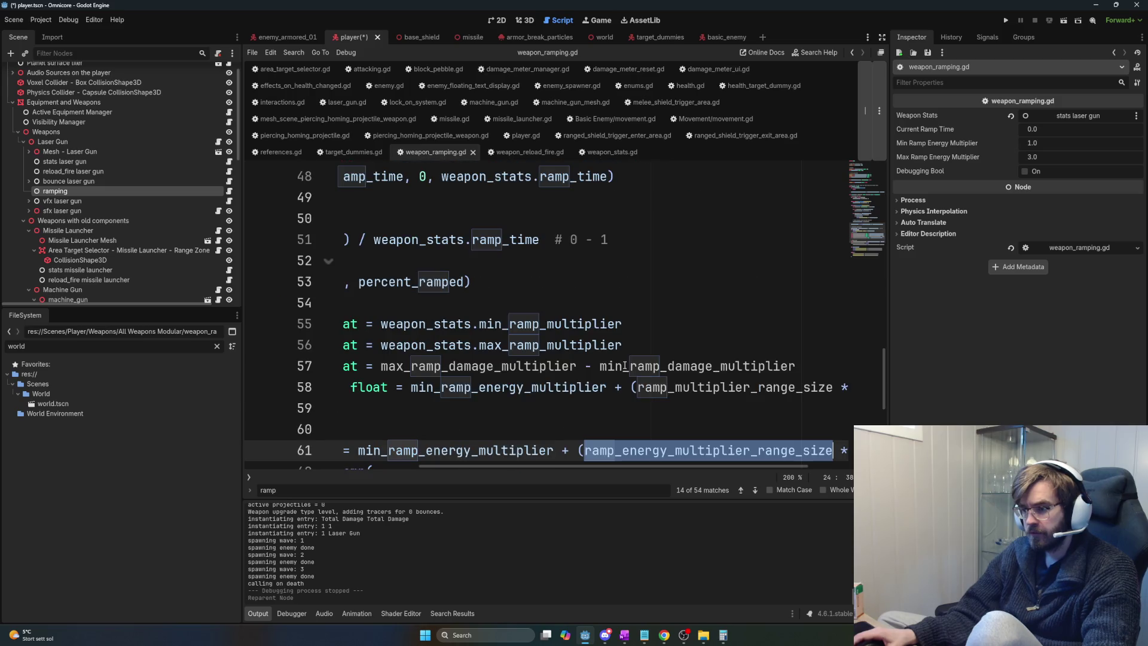
{"action": "mouse_move", "coordinate": [579, 468]}
{"action": "left_mouse_down"}
{"action": "mouse_move", "coordinate": [374, 467]}
{"action": "mouse_move", "coordinate": [658, 475]}
{"action": "left_mouse_up"}
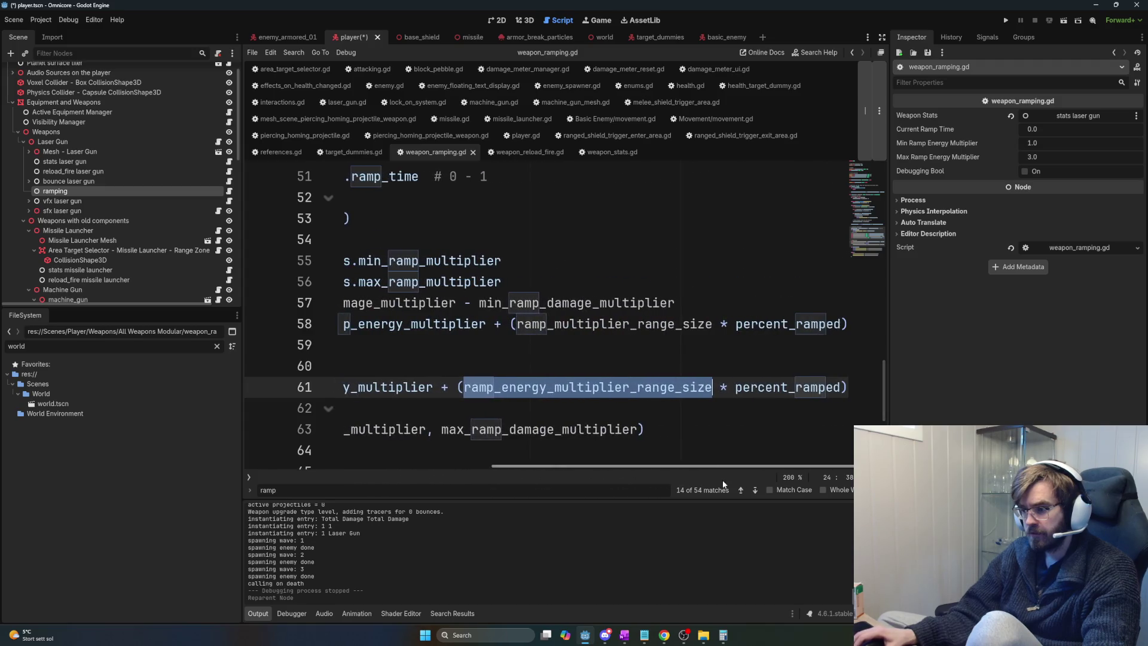
{"action": "key", "text": "Escape"}
{"action": "left_click_drag", "start_coordinate": [558, 468], "coordinate": [371, 468]}
{"action": "scroll", "coordinate": [537, 371], "scroll_direction": "up", "scroll_amount": 1}
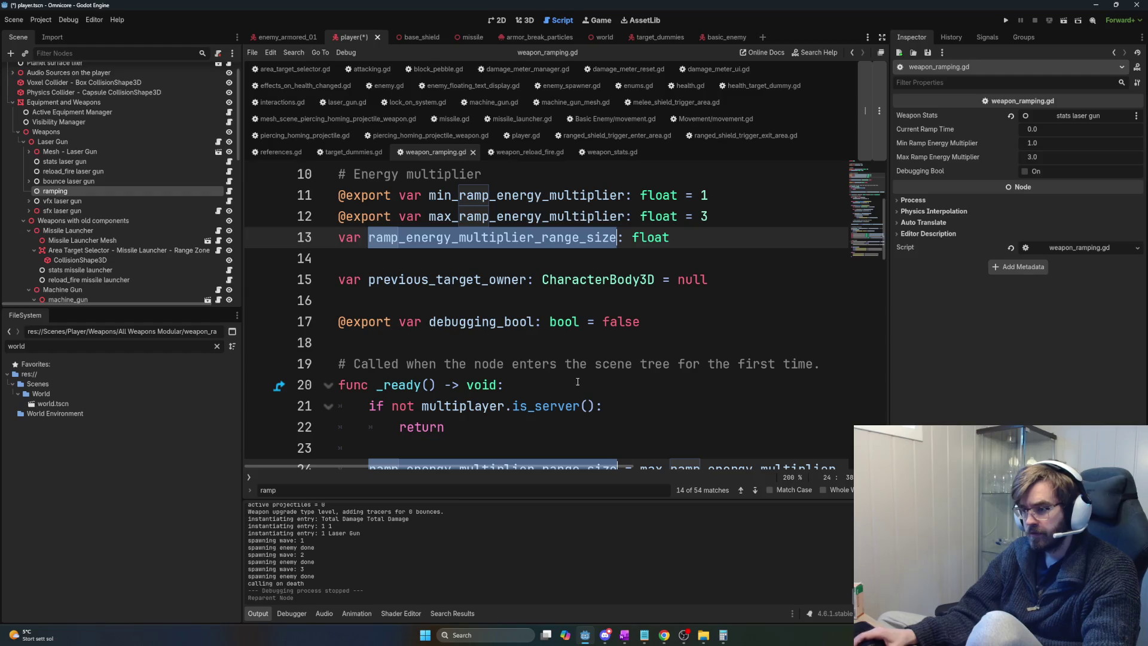
{"action": "scroll", "coordinate": [577, 382], "scroll_direction": "down", "scroll_amount": 2}
{"action": "left_click", "coordinate": [531, 350]}
{"action": "double_click", "coordinate": [532, 350]}
{"action": "key", "text": "ctrl+d"}
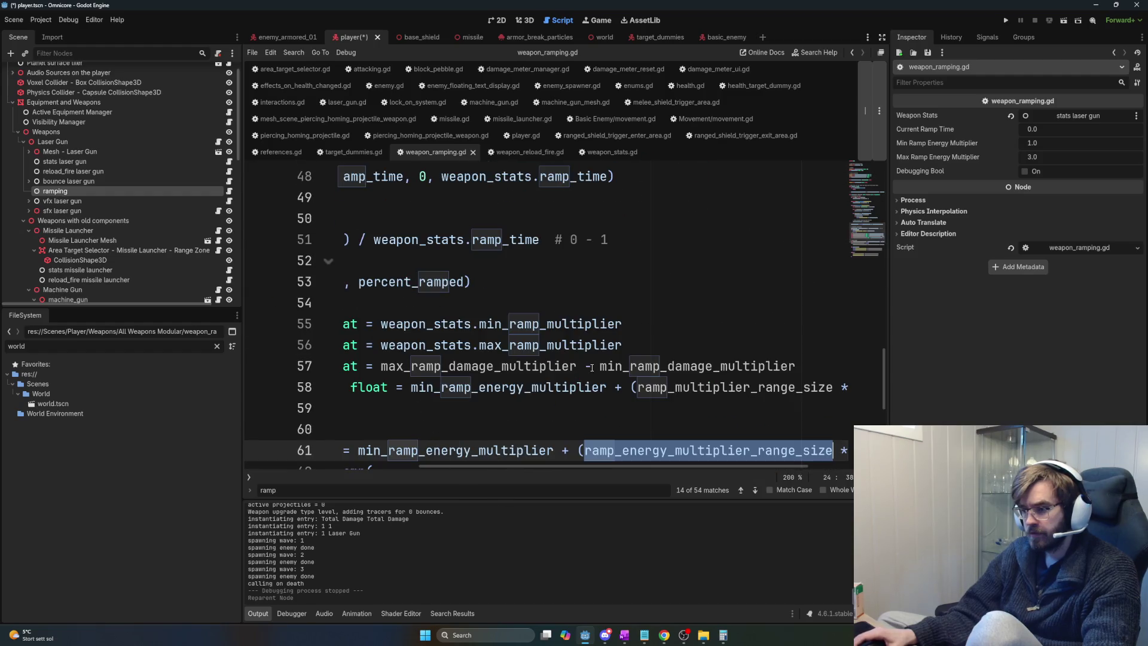
{"action": "mouse_move", "coordinate": [605, 466]}
{"action": "left_mouse_down"}
{"action": "mouse_move", "coordinate": [689, 471]}
{"action": "mouse_move", "coordinate": [443, 458]}
{"action": "mouse_move", "coordinate": [461, 458]}
{"action": "left_mouse_up"}
Scroll through the ramping code, then open the stats laser gun's weapon_stats.gd
{"action": "scroll", "coordinate": [597, 438], "scroll_direction": "down", "scroll_amount": 3}
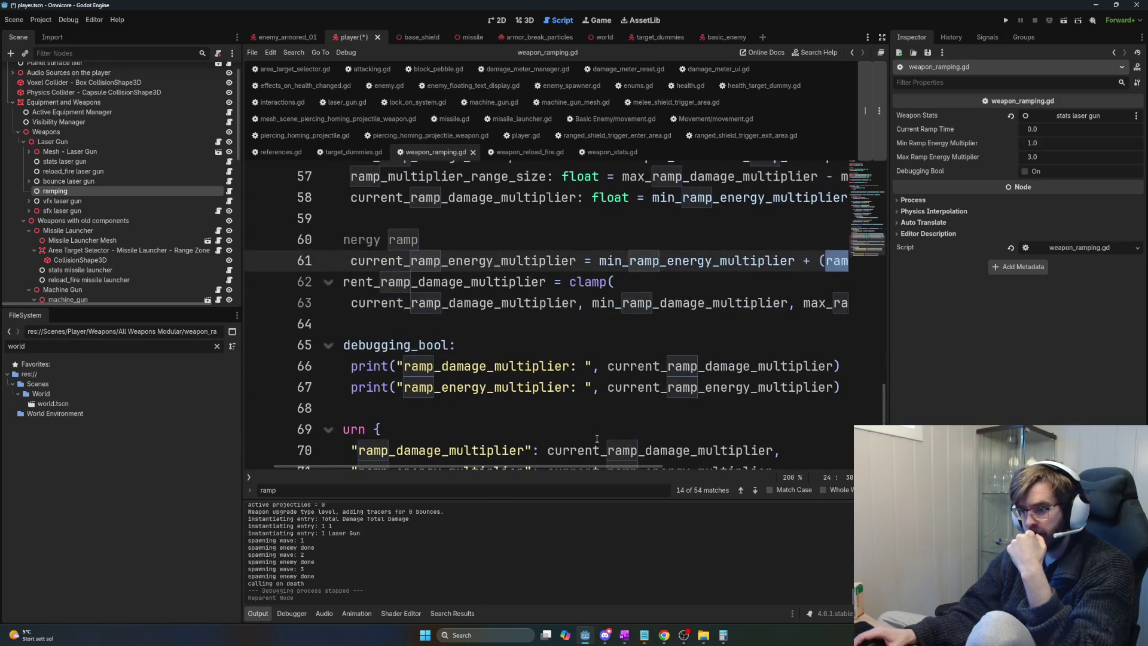
{"action": "scroll", "coordinate": [597, 440], "scroll_direction": "down", "scroll_amount": 2}
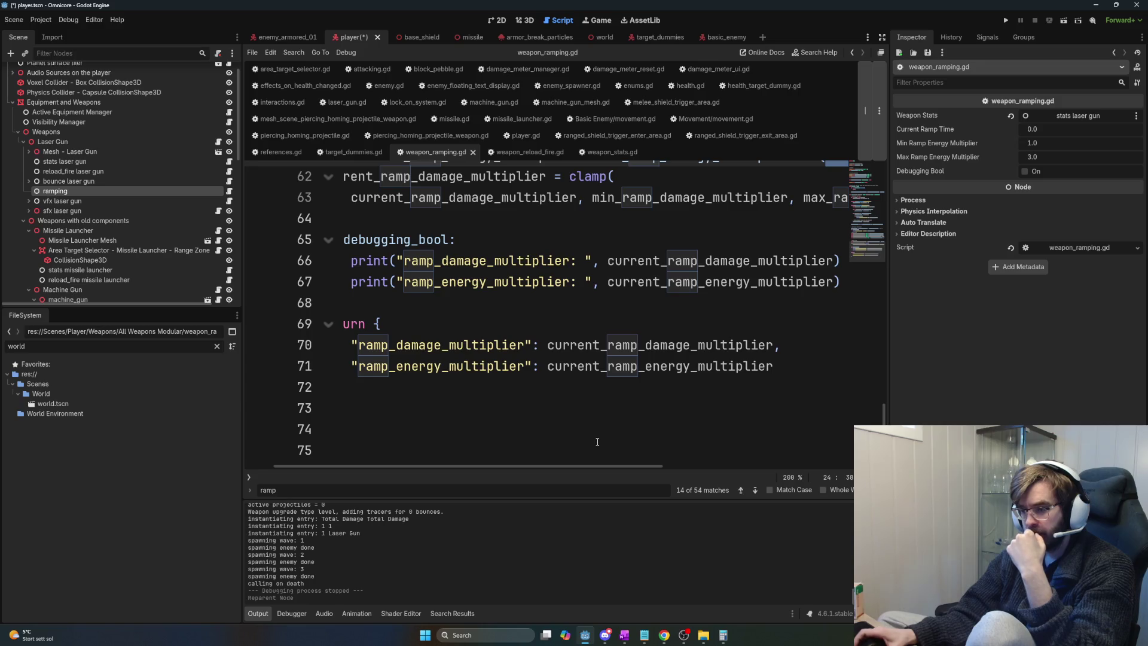
{"action": "scroll", "coordinate": [597, 441], "scroll_direction": "up", "scroll_amount": 4}
{"action": "scroll", "coordinate": [597, 442], "scroll_direction": "down", "scroll_amount": 4}
{"action": "left_click_drag", "start_coordinate": [517, 465], "coordinate": [486, 465]}
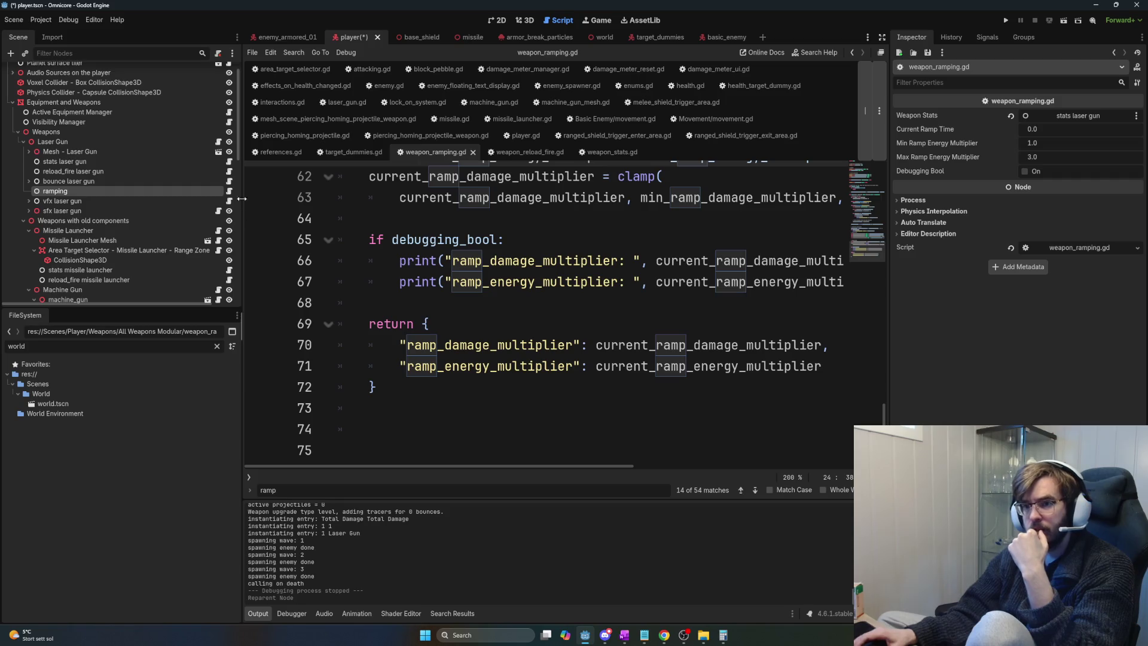
{"action": "left_click", "coordinate": [229, 162]}
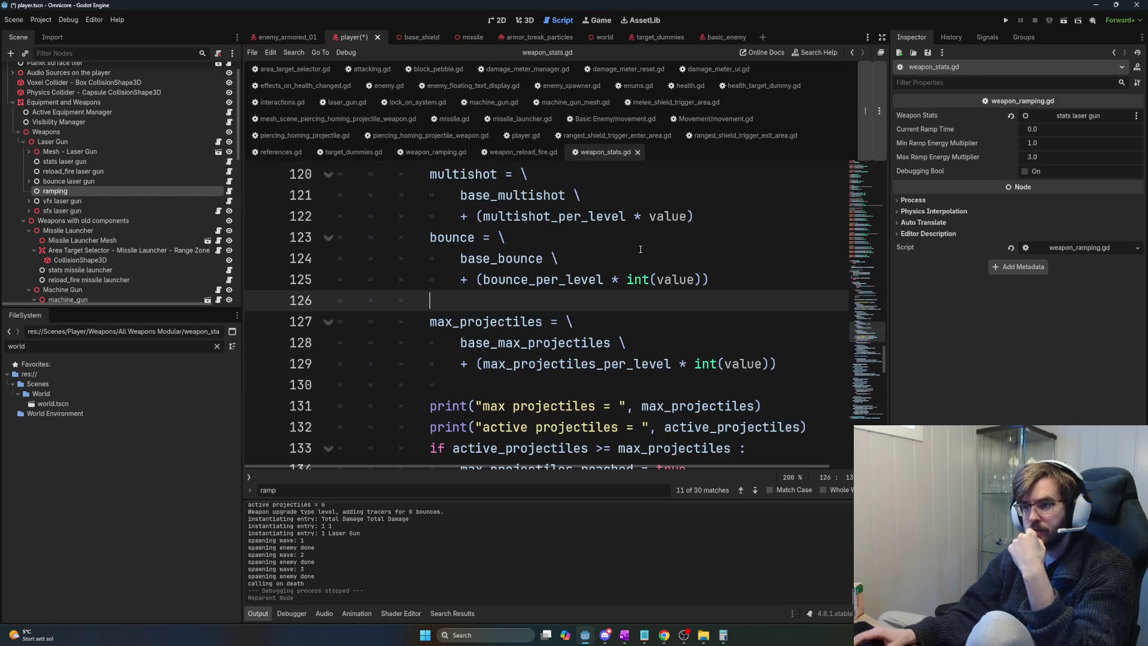
{"action": "scroll", "coordinate": [738, 336], "scroll_direction": "down", "scroll_amount": 4}
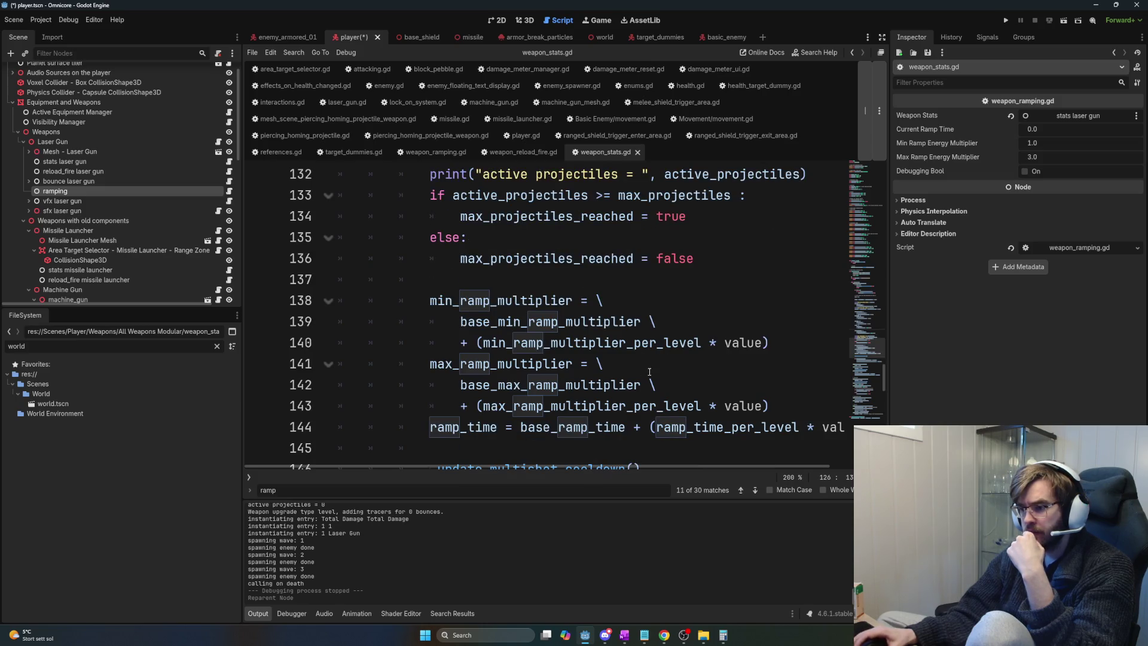
{"action": "scroll", "coordinate": [660, 401], "scroll_direction": "down", "scroll_amount": 1}
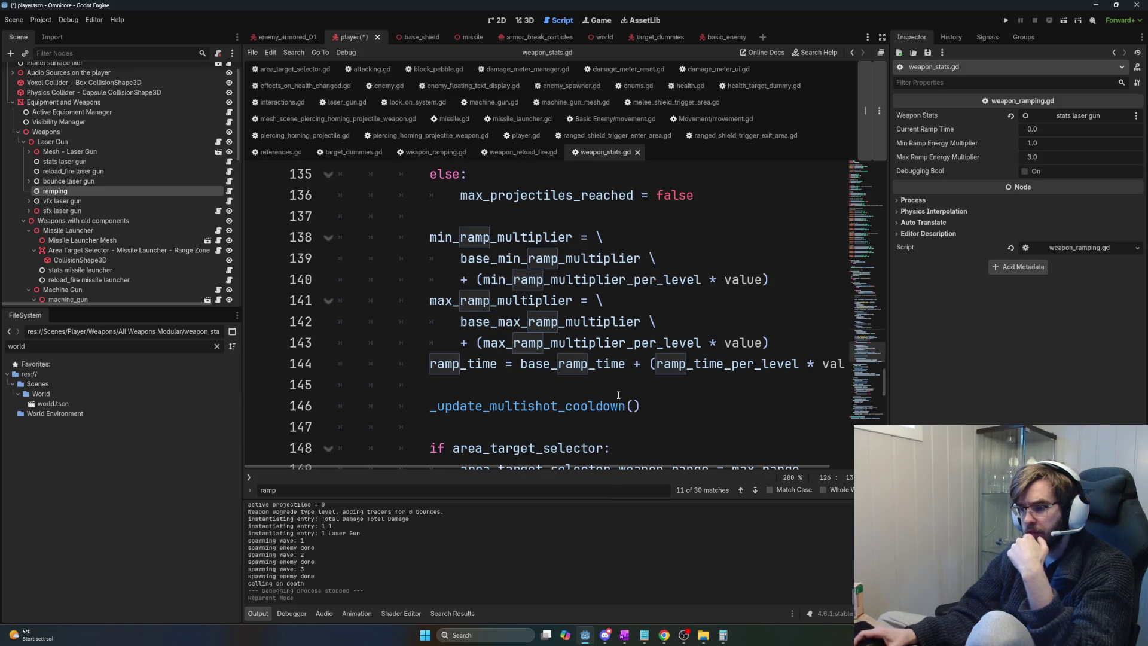
{"action": "scroll", "coordinate": [618, 395], "scroll_direction": "down", "scroll_amount": 1}
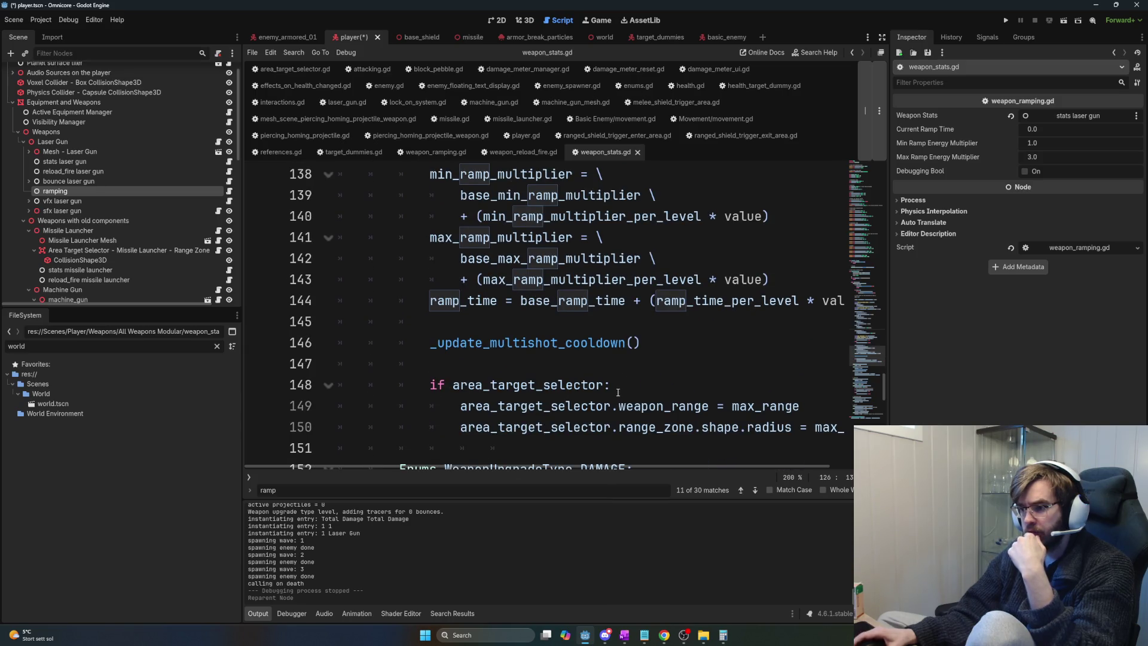
{"action": "scroll", "coordinate": [618, 393], "scroll_direction": "down", "scroll_amount": 3}
{"action": "scroll", "coordinate": [619, 392], "scroll_direction": "up", "scroll_amount": 4}
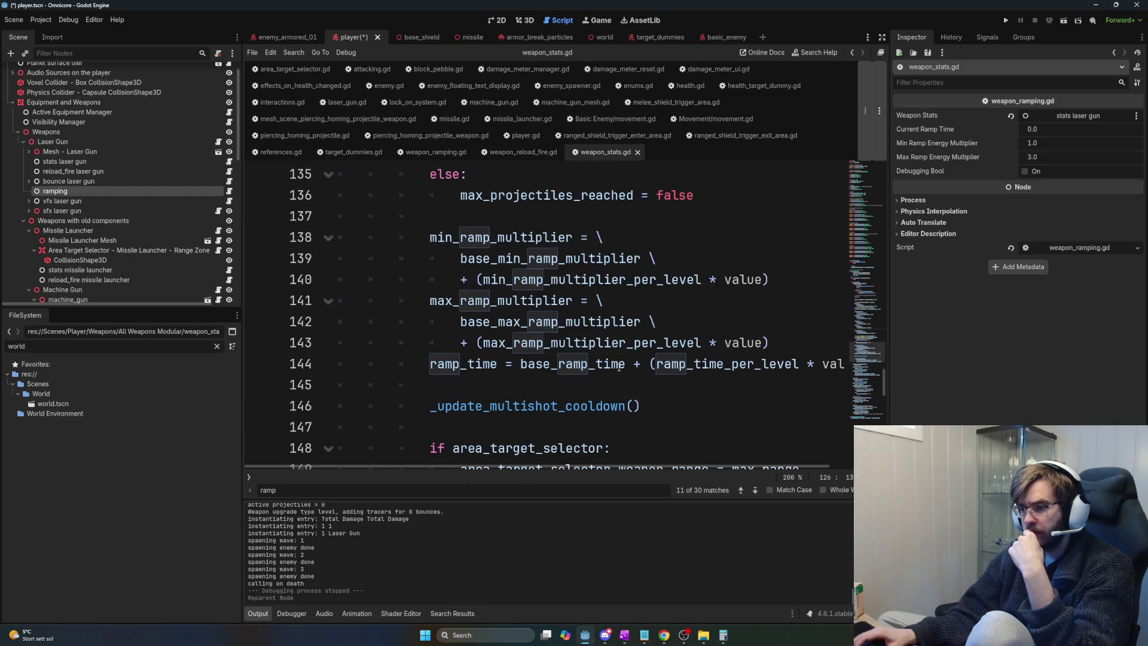
{"action": "mouse_move", "coordinate": [503, 304]}
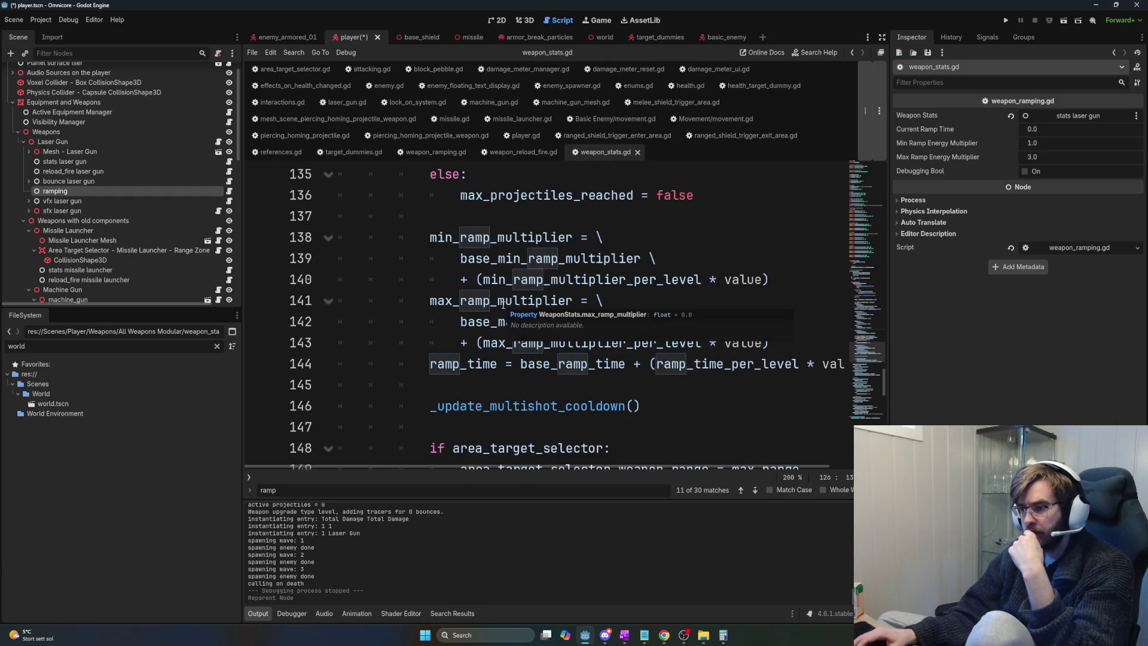
{"action": "double_click", "coordinate": [502, 238]}
{"action": "double_click", "coordinate": [506, 301]}
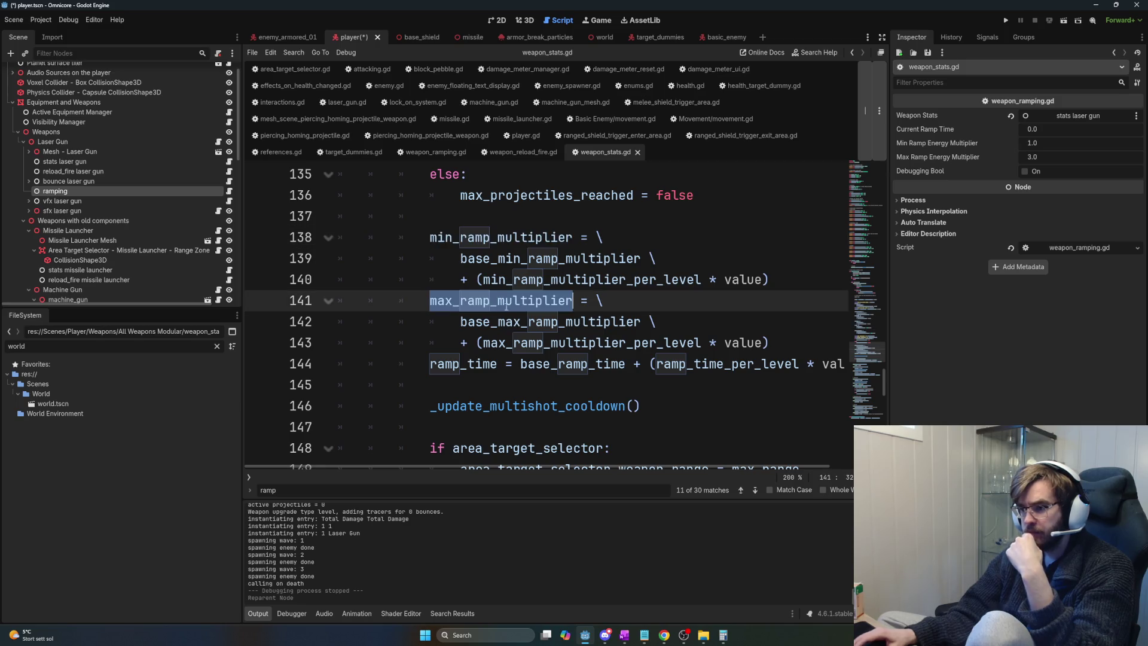
{"action": "double_click", "coordinate": [463, 364]}
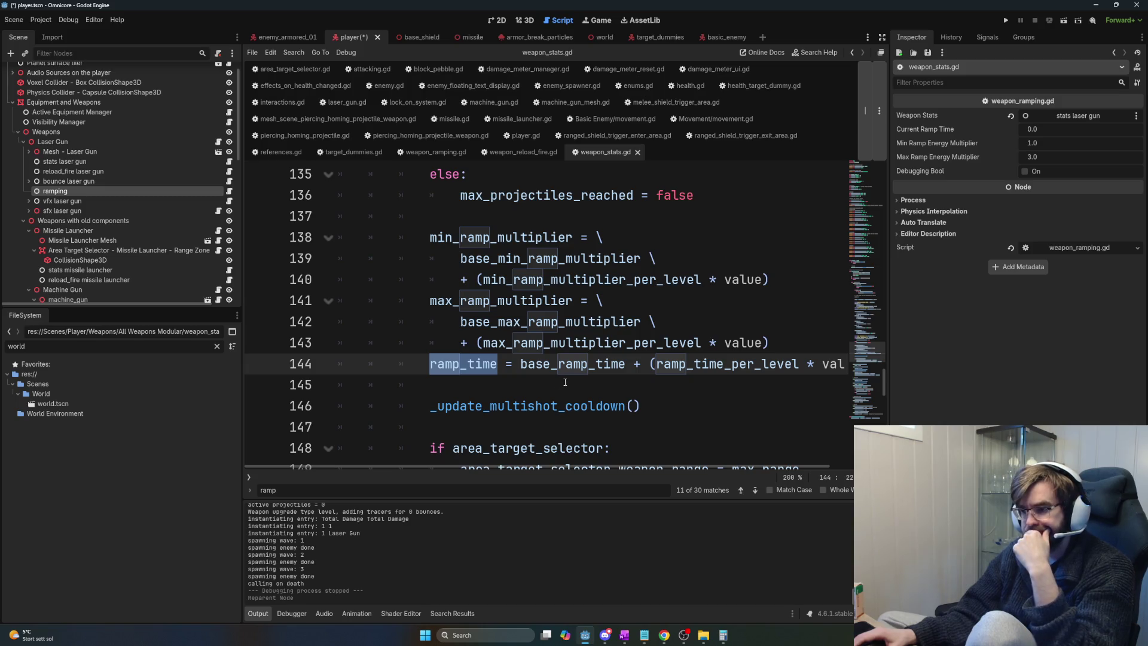
{"action": "scroll", "coordinate": [577, 386], "scroll_direction": "down", "scroll_amount": 1}
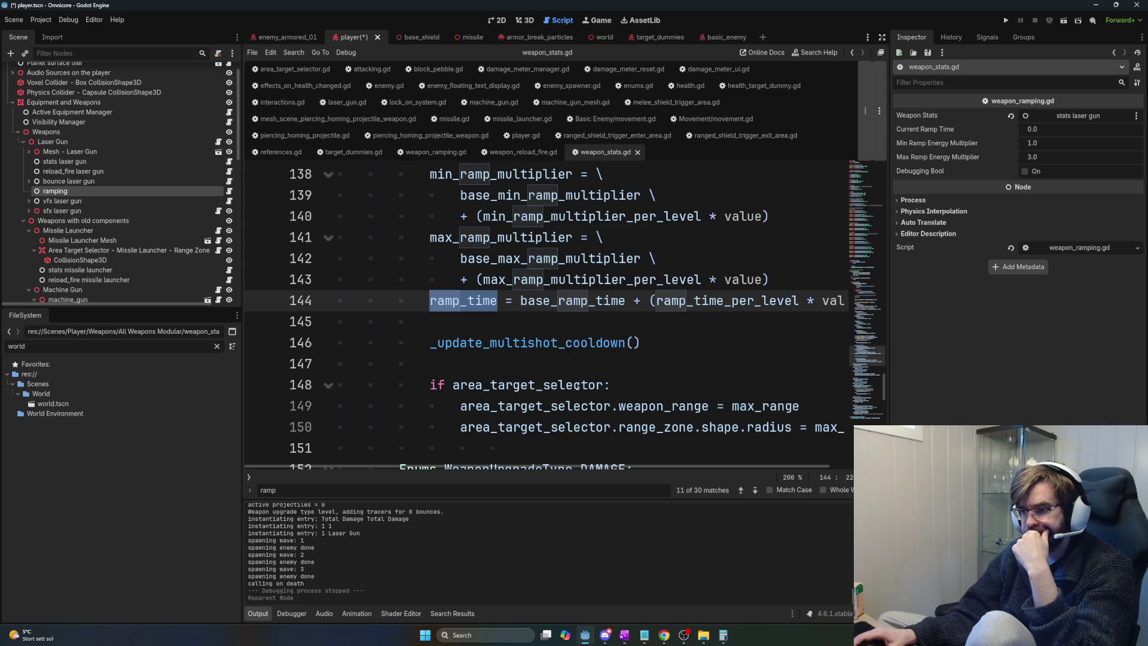
{"action": "scroll", "coordinate": [578, 386], "scroll_direction": "down", "scroll_amount": 2}
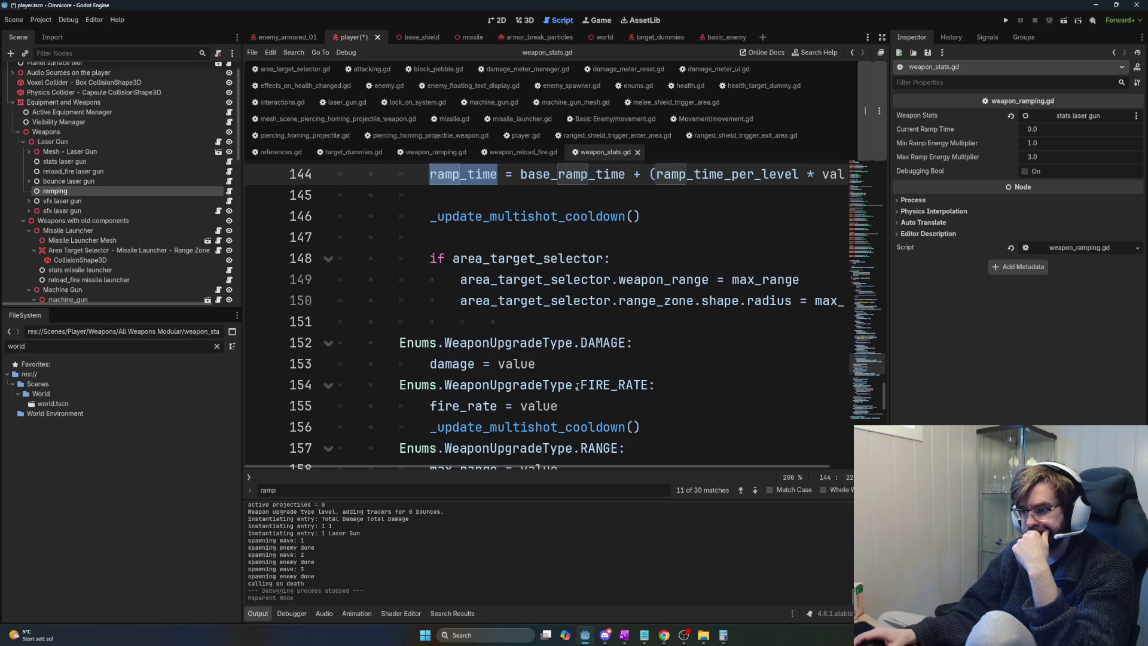
{"action": "scroll", "coordinate": [578, 386], "scroll_direction": "up", "scroll_amount": 4}
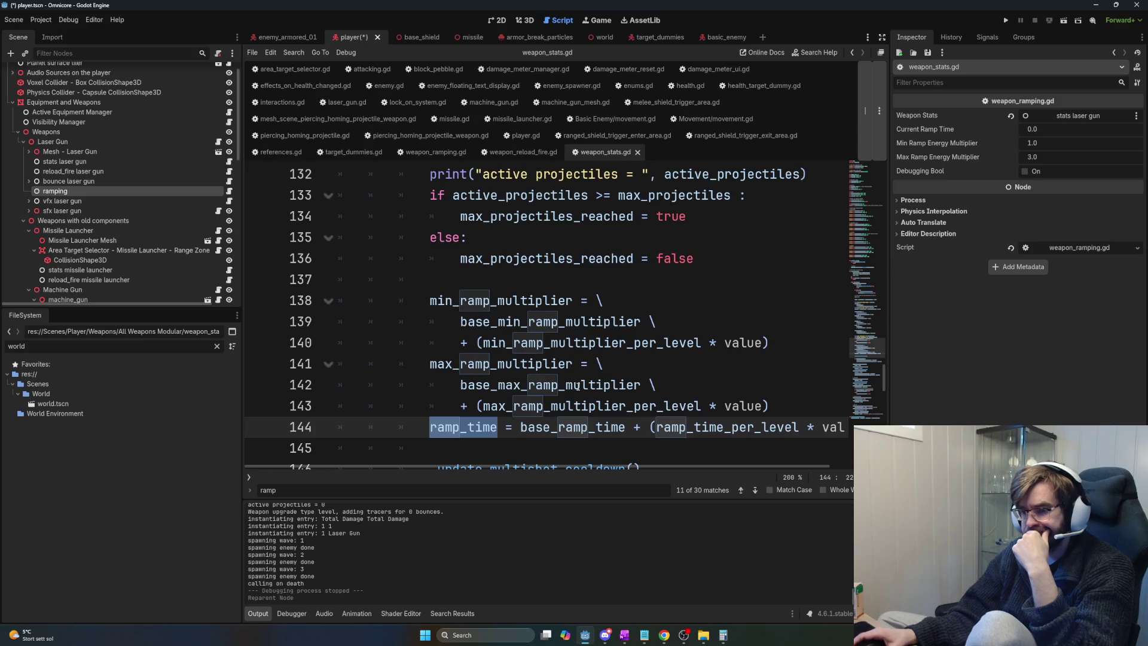
{"action": "left_click", "coordinate": [229, 191]}
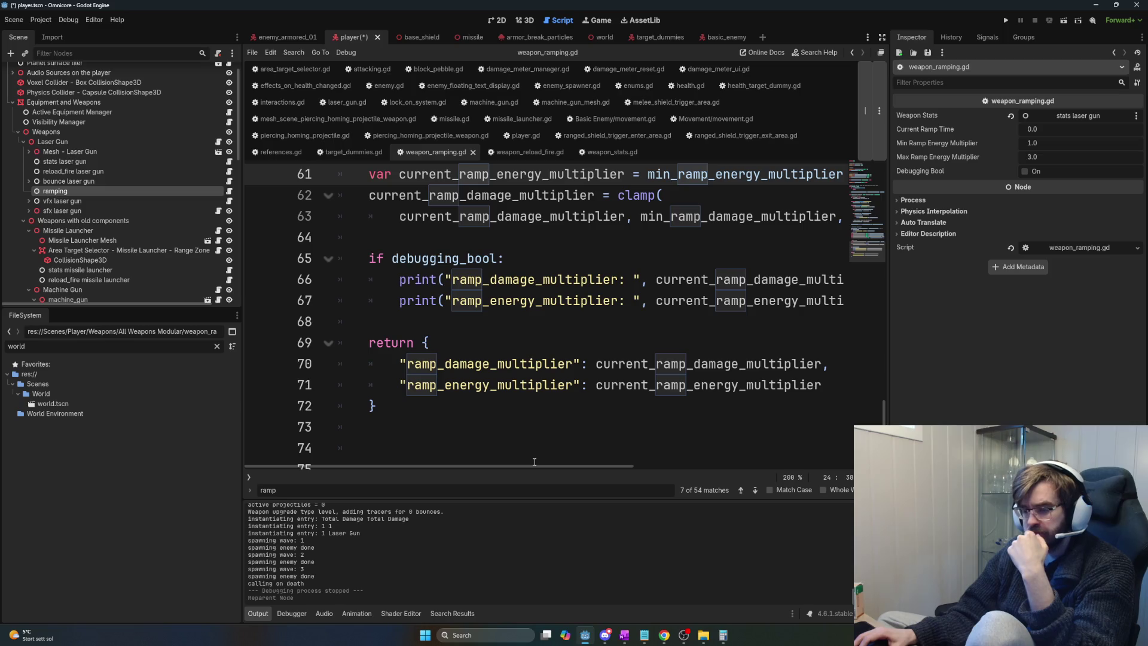
Review the debug print and return lines 66–74 around the energy multiplier line 61
{"action": "scroll", "coordinate": [601, 403], "scroll_direction": "up", "scroll_amount": 1}
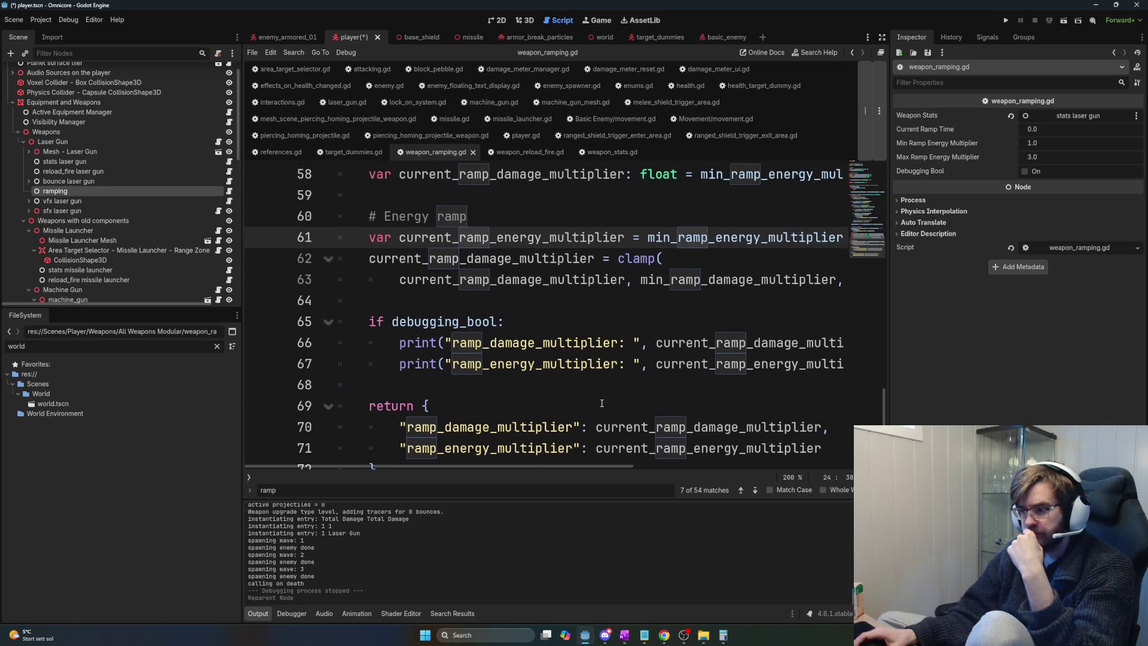
{"action": "mouse_move", "coordinate": [546, 466]}
{"action": "left_mouse_down"}
{"action": "mouse_move", "coordinate": [601, 465]}
{"action": "mouse_move", "coordinate": [557, 462]}
{"action": "left_mouse_up"}
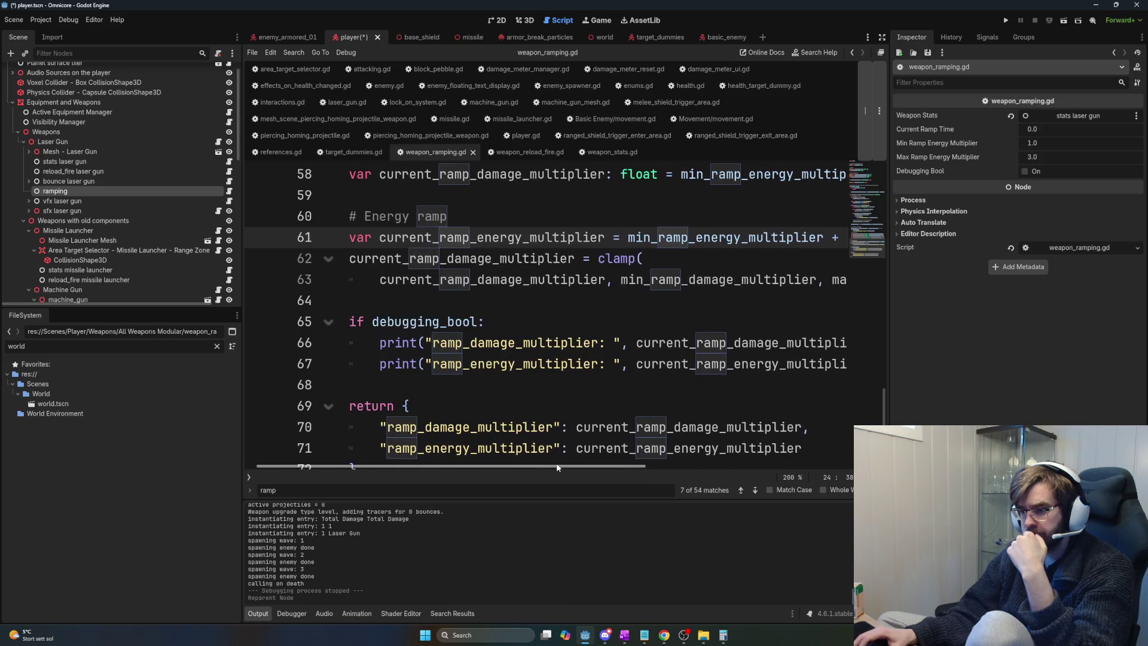
{"action": "scroll", "coordinate": [564, 416], "scroll_direction": "up", "scroll_amount": 2}
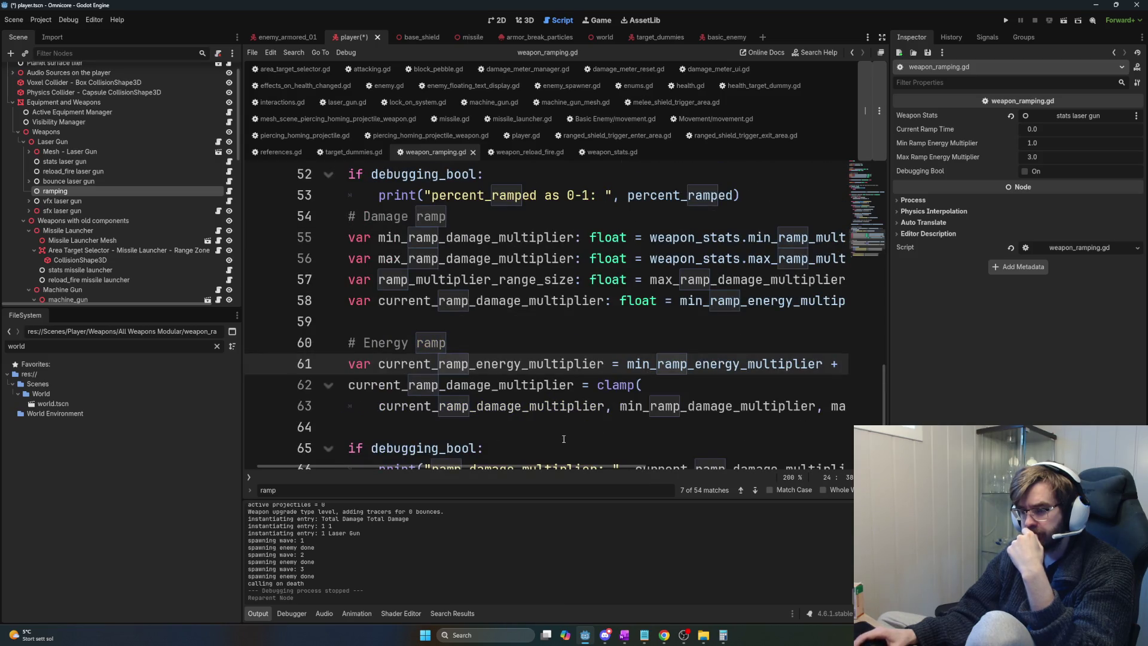
{"action": "left_click_drag", "start_coordinate": [594, 470], "coordinate": [598, 485]}
{"action": "scroll", "coordinate": [615, 397], "scroll_direction": "up", "scroll_amount": 3}
{"action": "left_click", "coordinate": [635, 394]}
{"action": "key", "text": "Up"}
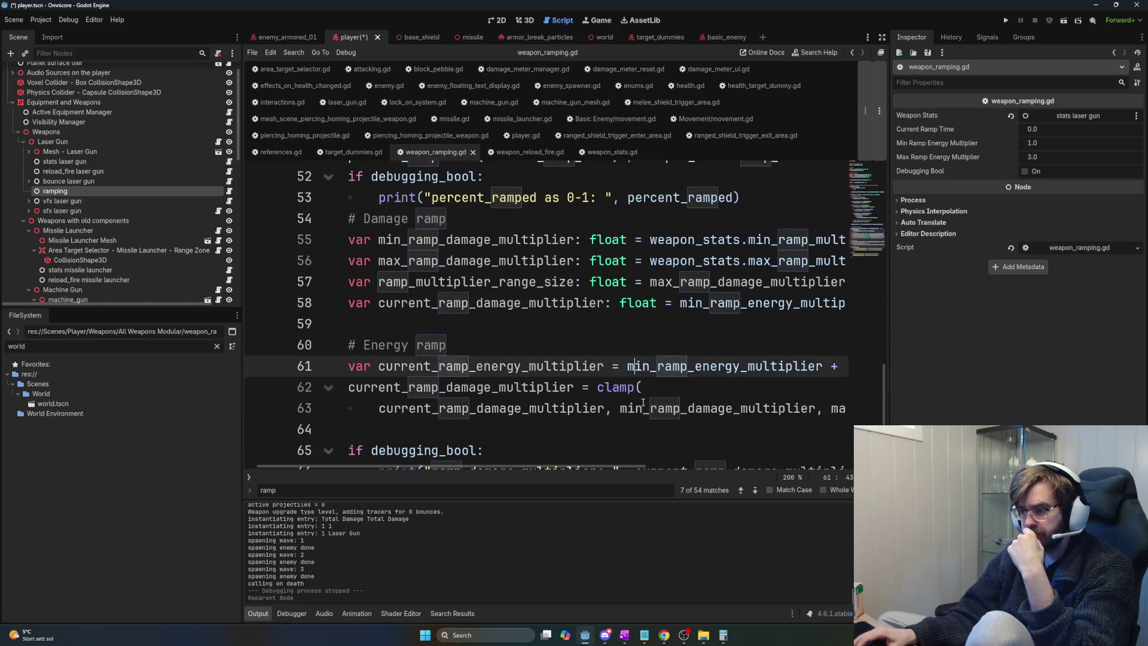
{"action": "mouse_move", "coordinate": [617, 465]}
{"action": "left_mouse_down"}
{"action": "mouse_move", "coordinate": [843, 482]}
{"action": "mouse_move", "coordinate": [735, 468]}
{"action": "left_mouse_up"}
{"action": "left_click", "coordinate": [558, 366]}
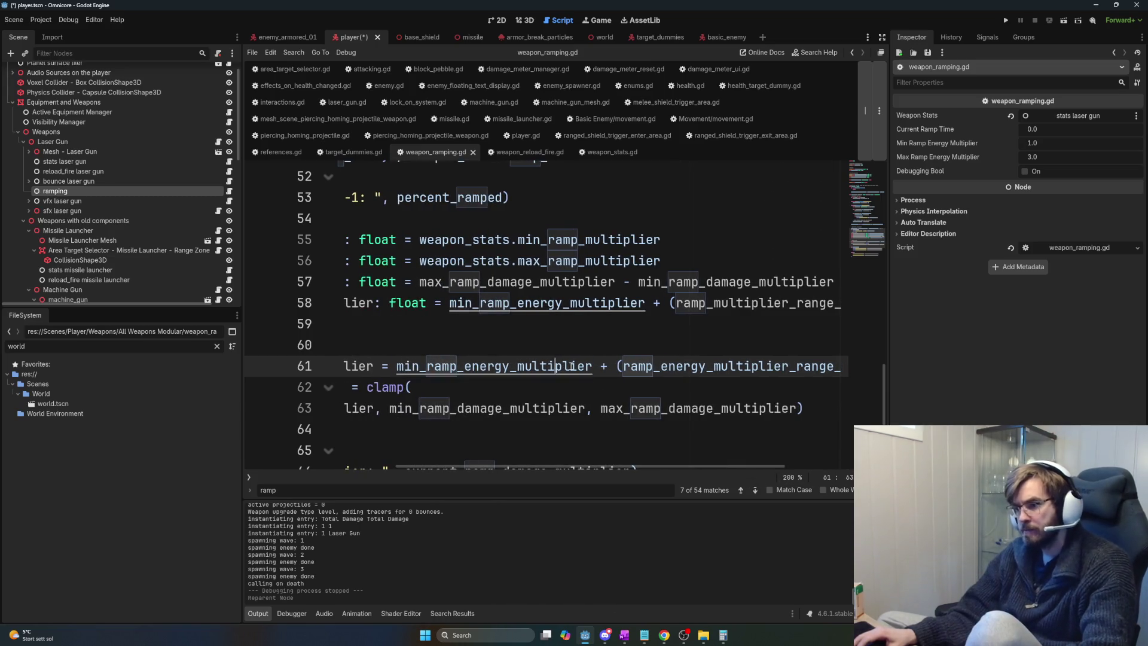
{"action": "left_click", "coordinate": [572, 366], "text": "ctrl"}
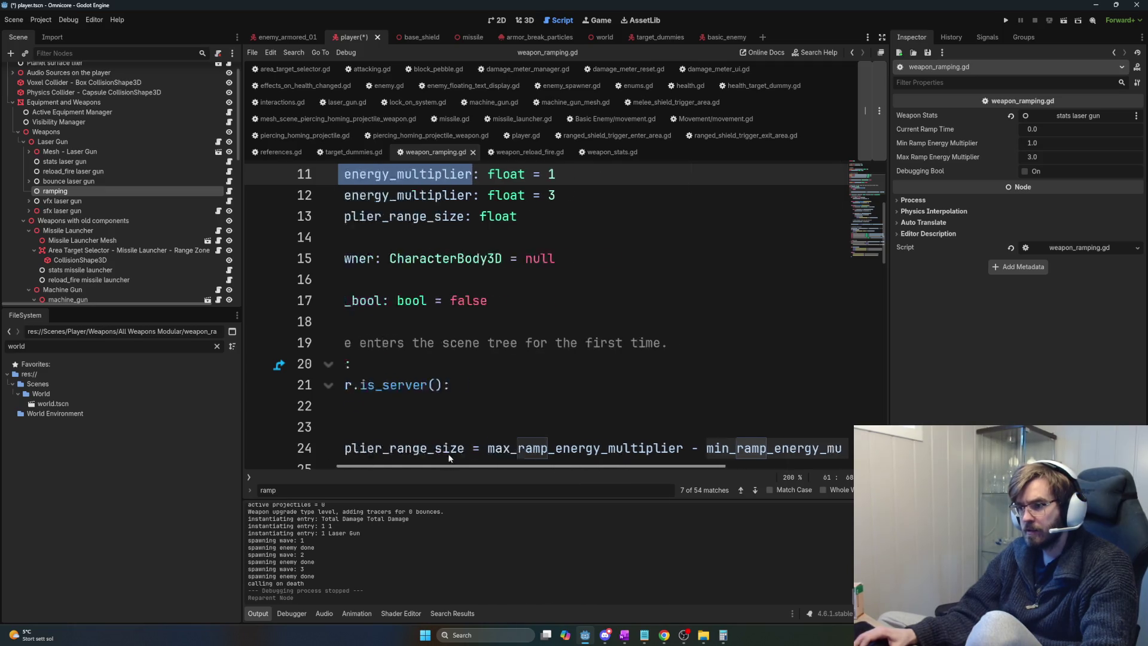
{"action": "key", "text": "alt+Left"}
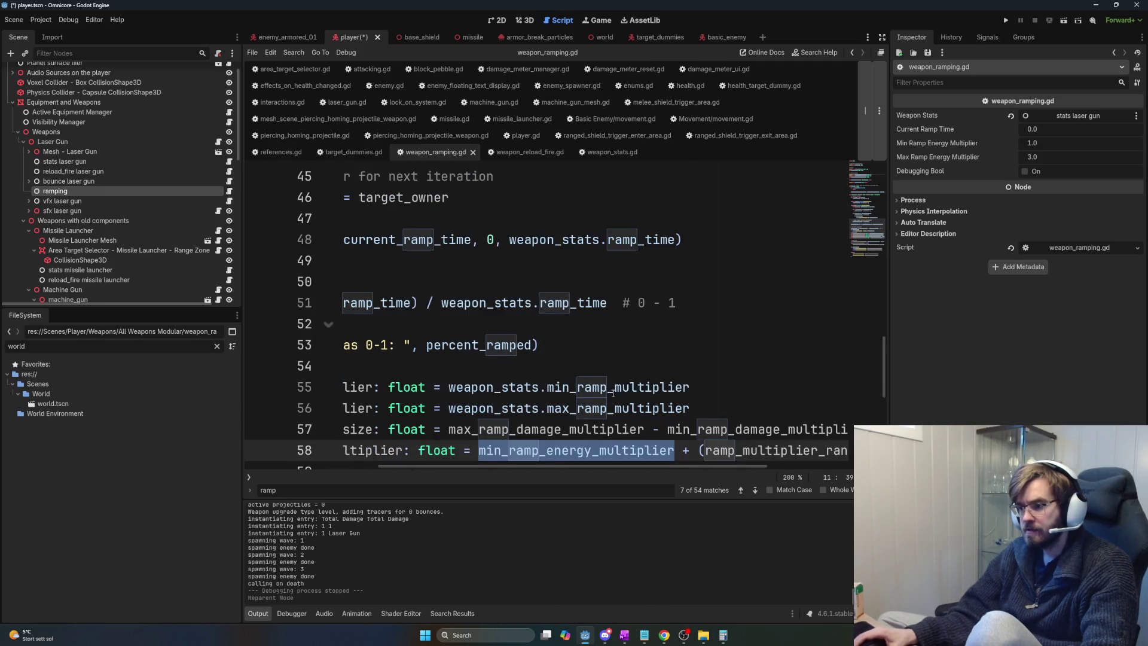
{"action": "scroll", "coordinate": [624, 415], "scroll_direction": "down", "scroll_amount": 1}
{"action": "left_click_drag", "start_coordinate": [555, 466], "coordinate": [418, 466]}
{"action": "scroll", "coordinate": [587, 408], "scroll_direction": "up", "scroll_amount": 7}
{"action": "scroll", "coordinate": [586, 408], "scroll_direction": "up", "scroll_amount": 4}
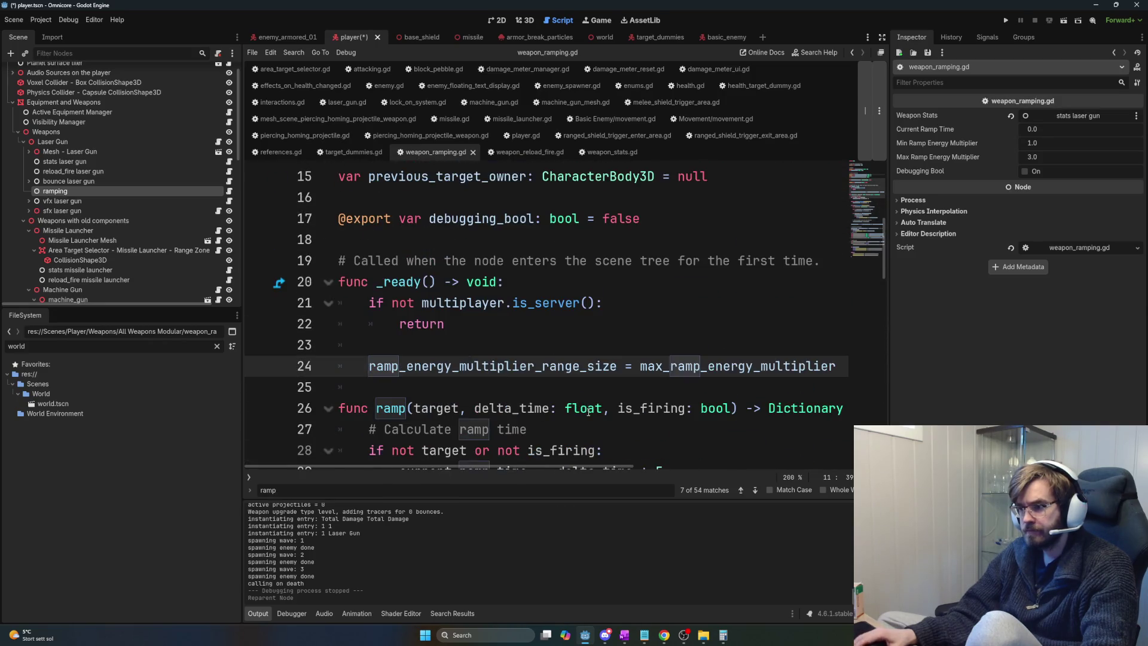
{"action": "key", "text": "shift+F3"}
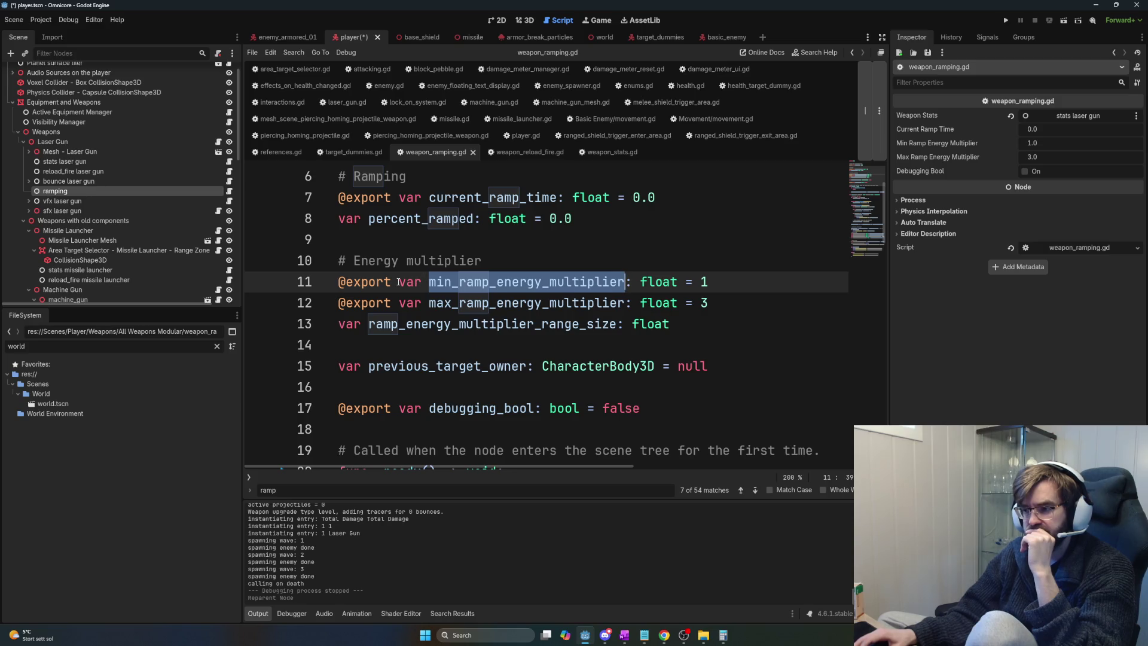
{"action": "left_click_drag", "start_coordinate": [401, 281], "coordinate": [339, 279]}
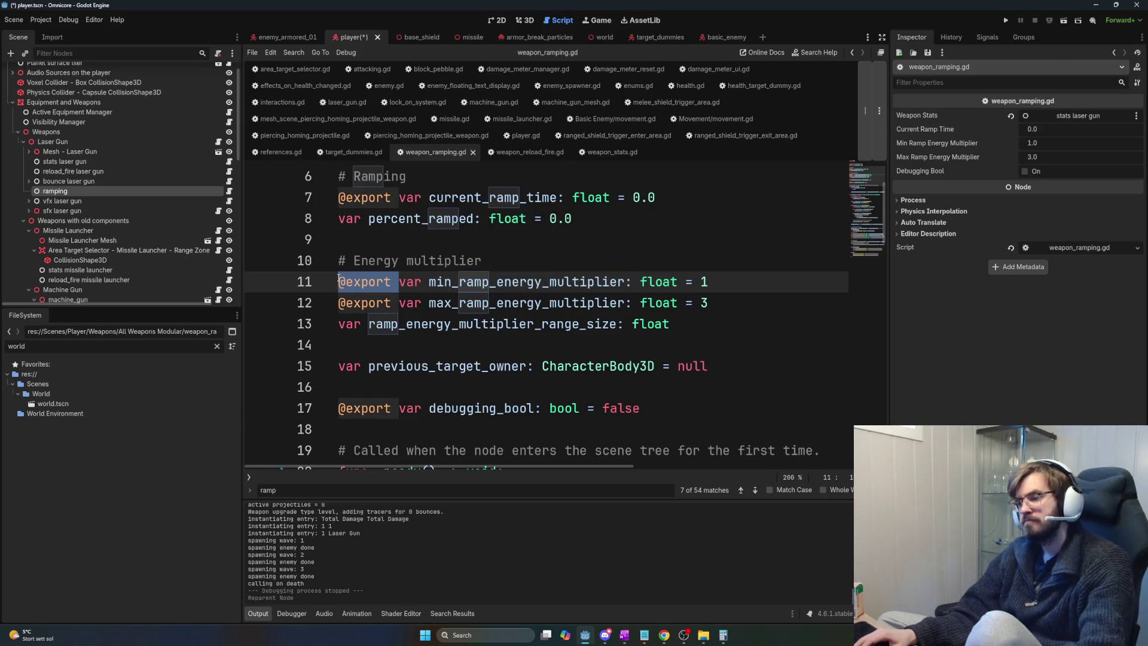
{"action": "key", "text": "BackSpace"}
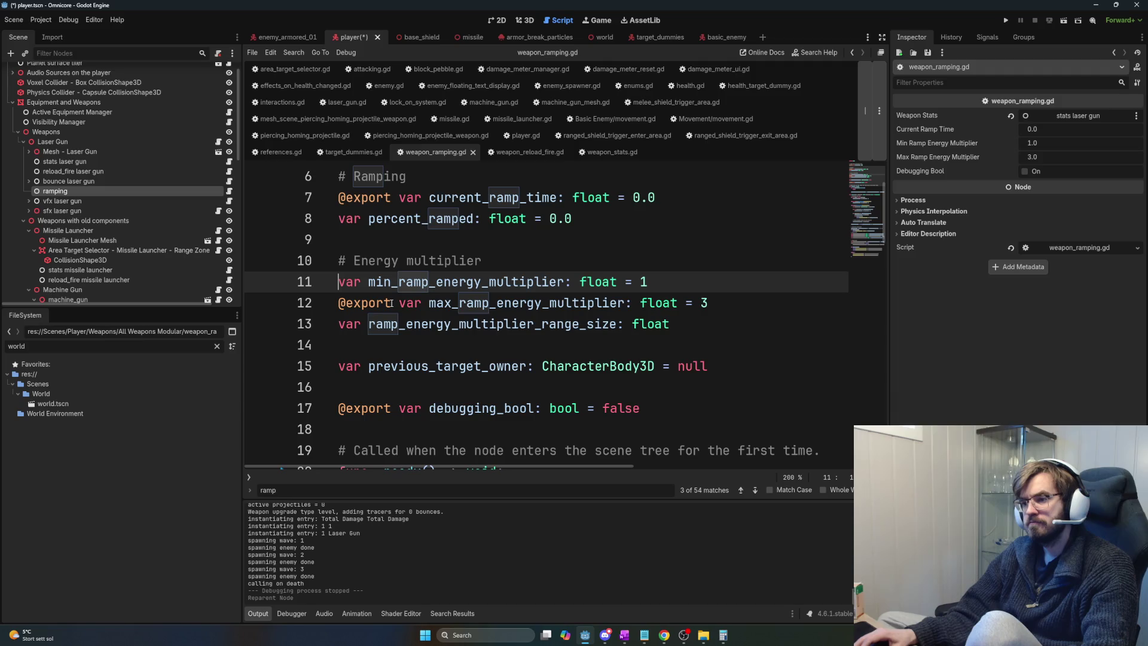
{"action": "left_click_drag", "start_coordinate": [395, 303], "coordinate": [339, 304]}
{"action": "key", "text": "BackSpace"}
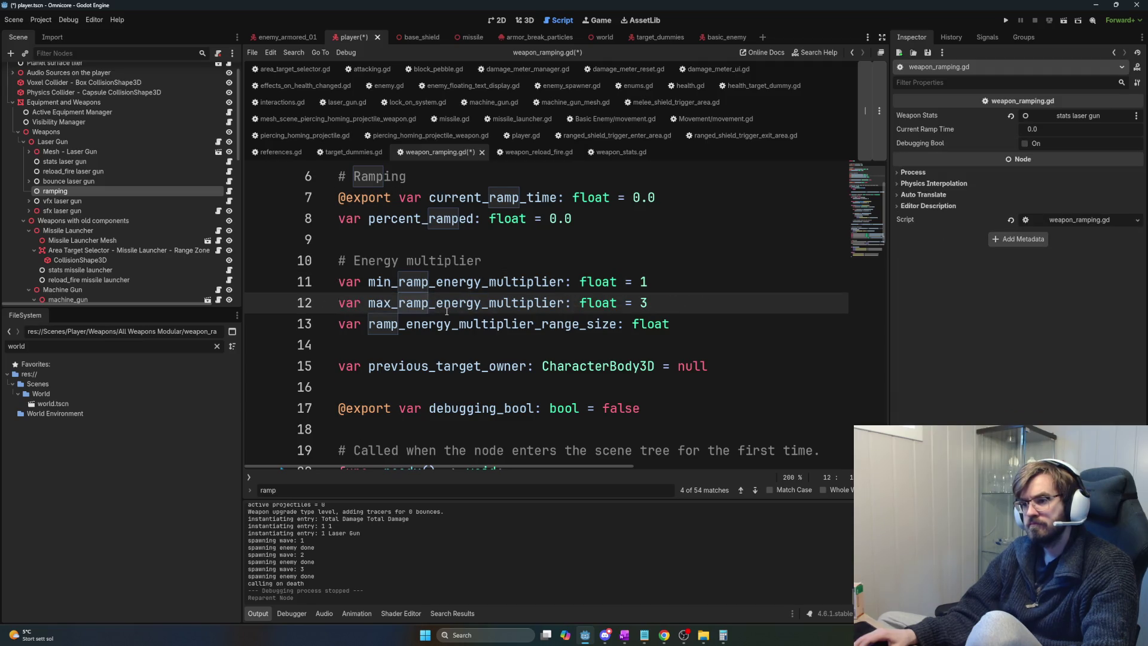
{"action": "mouse_move", "coordinate": [697, 303]}
{"action": "left_mouse_down"}
{"action": "mouse_move", "coordinate": [338, 261]}
{"action": "mouse_move", "coordinate": [330, 278]}
{"action": "left_mouse_up"}
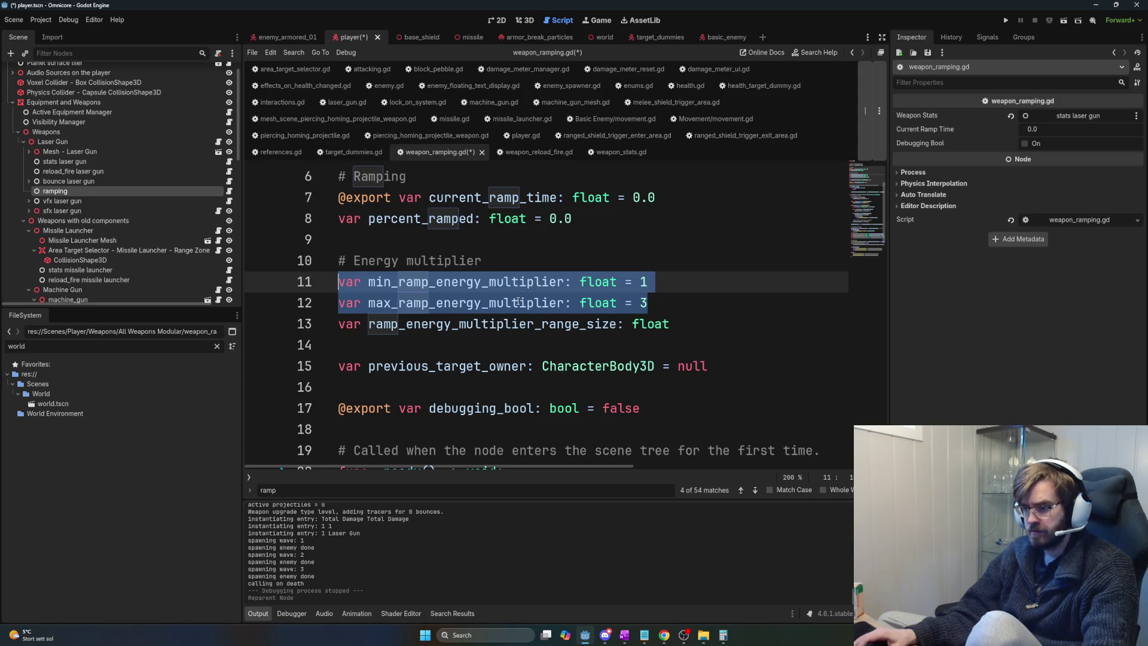
{"action": "double_click", "coordinate": [518, 302]}
{"action": "scroll", "coordinate": [520, 303], "scroll_direction": "down", "scroll_amount": 2}
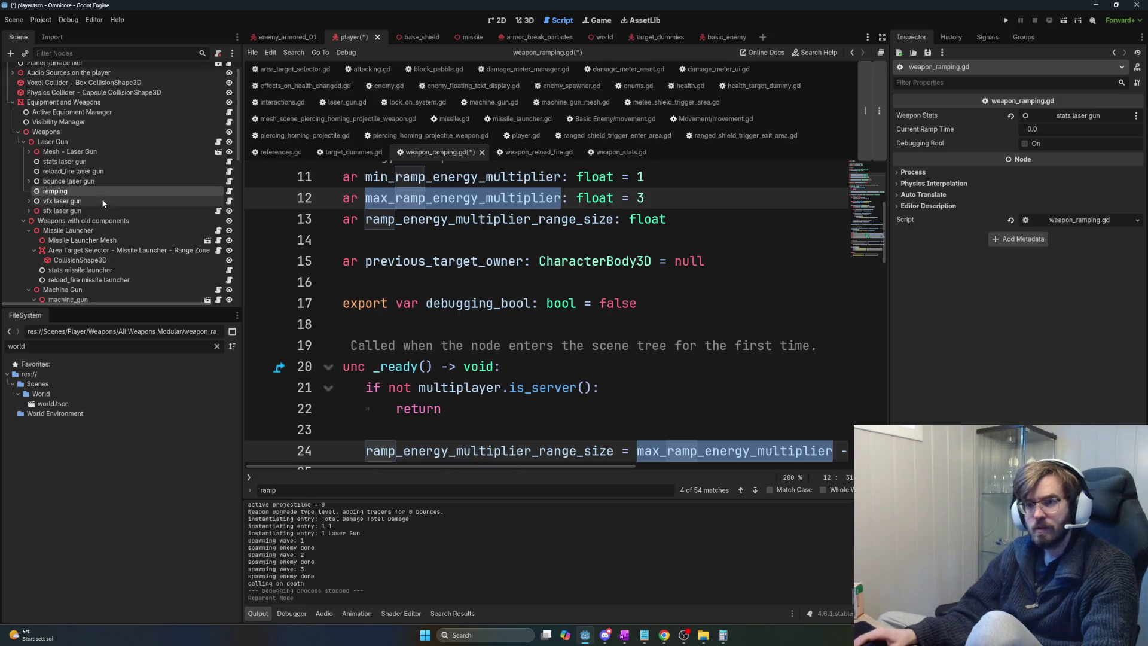
{"action": "left_click", "coordinate": [229, 161]}
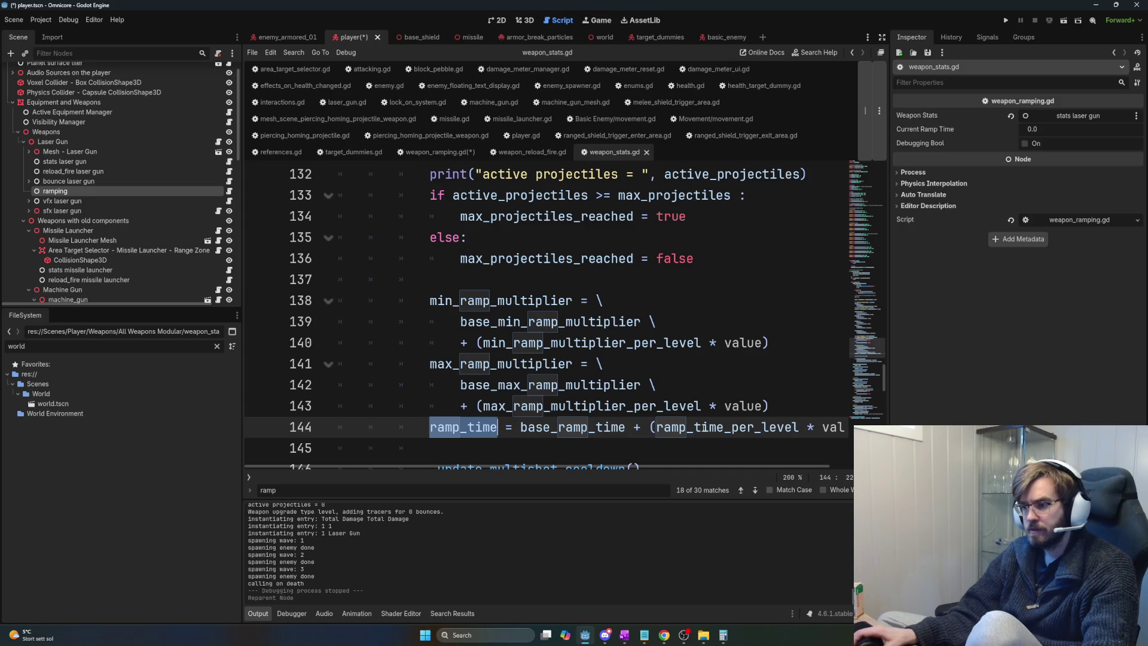
Search the stats laser gun script for 'energy' near base_min_ramp_multiplier
{"action": "scroll", "coordinate": [565, 385], "scroll_direction": "up", "scroll_amount": 1}
{"action": "left_click", "coordinate": [572, 387]}
{"action": "key", "text": "ctrl+f"}
{"action": "scroll", "coordinate": [563, 386], "scroll_direction": "down", "scroll_amount": 1}
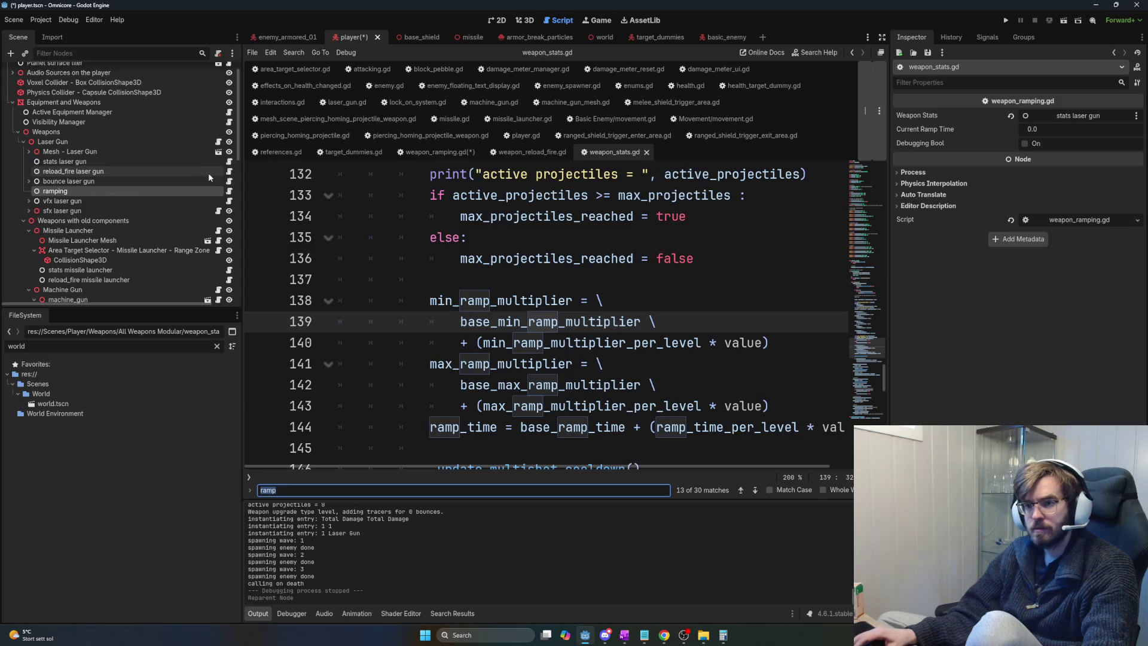
{"action": "left_click", "coordinate": [228, 162]}
{"action": "key", "text": "ctrl+f"}
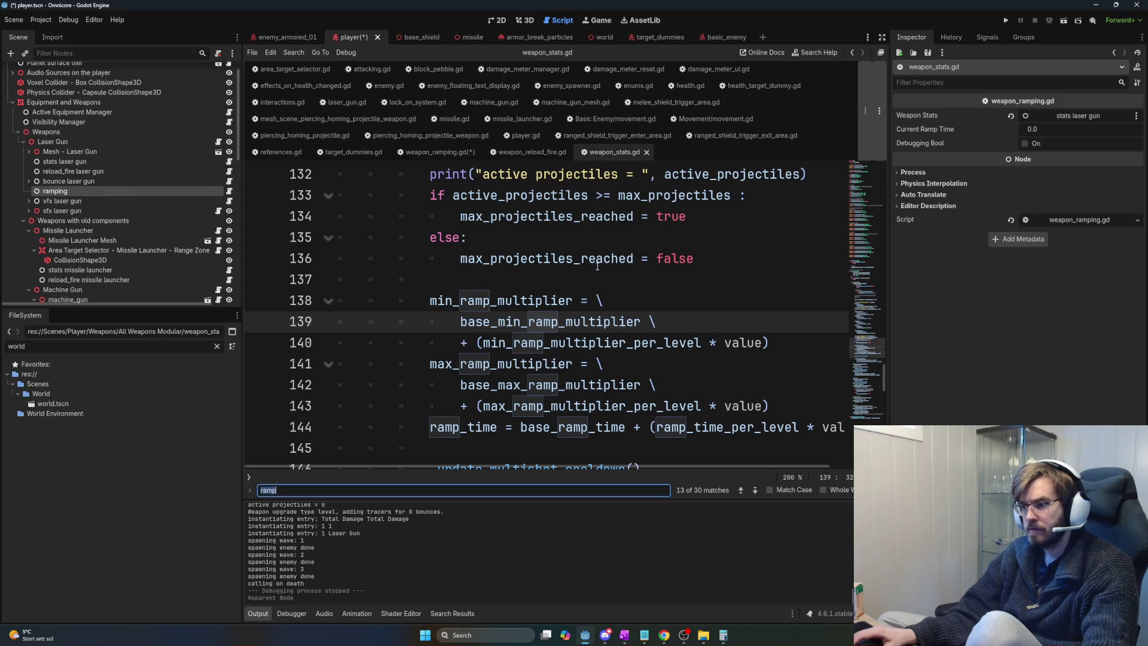
{"action": "type", "text": "energy"}
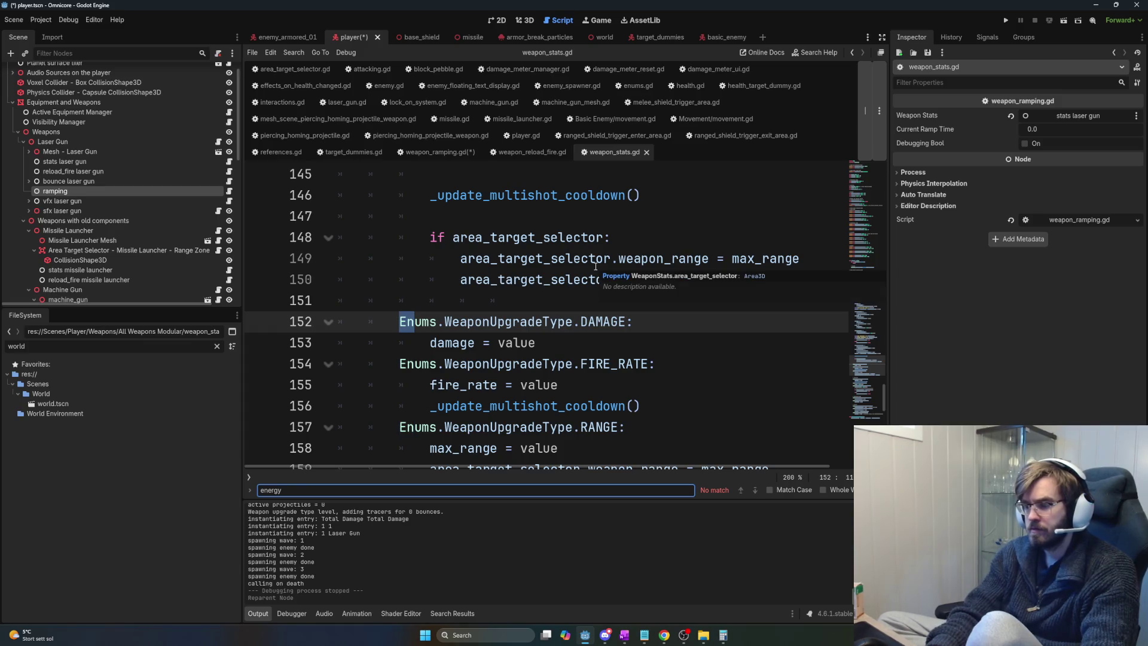
Open laser_gun.gd and highlight every use of ramp_energy_mult
{"action": "left_click", "coordinate": [219, 143]}
{"action": "left_click", "coordinate": [507, 258]}
{"action": "key", "text": "ctrl+f"}
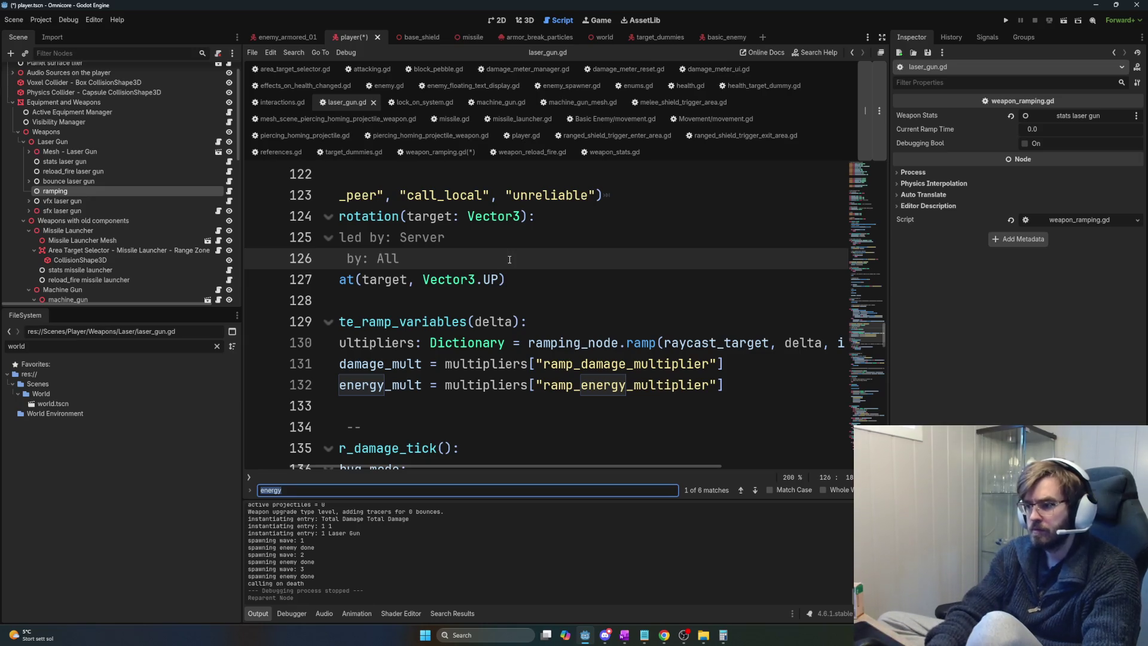
{"action": "left_click", "coordinate": [607, 386]}
{"action": "double_click", "coordinate": [400, 386]}
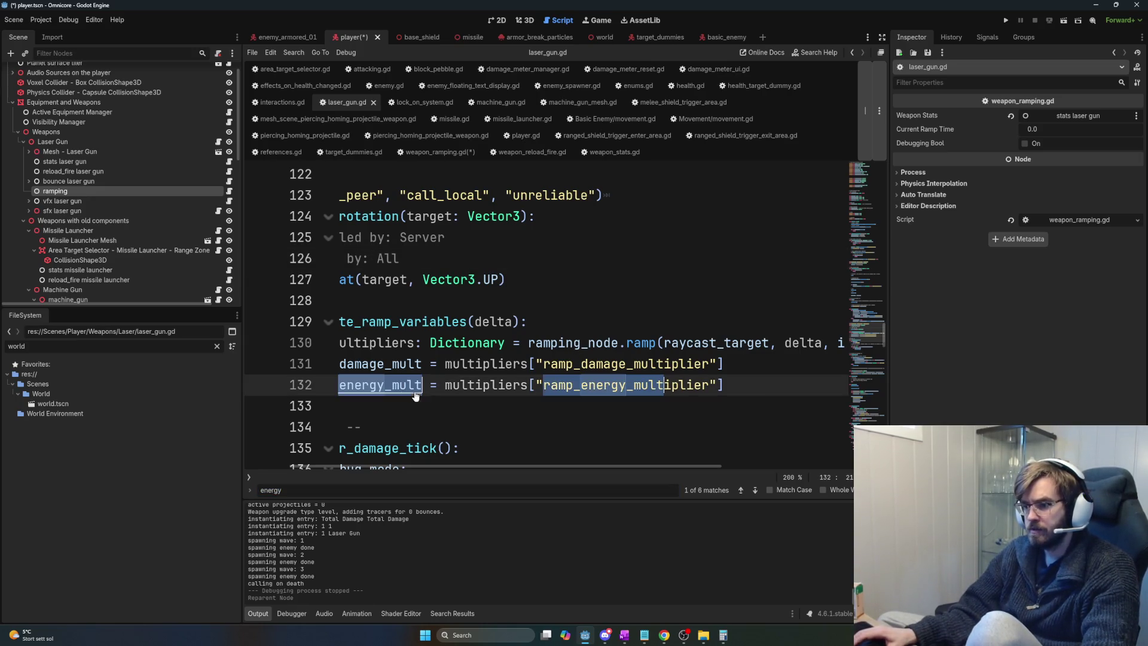
{"action": "scroll", "coordinate": [507, 403], "scroll_direction": "down", "scroll_amount": 5}
{"action": "mouse_move", "coordinate": [684, 469]}
{"action": "left_mouse_down"}
{"action": "mouse_move", "coordinate": [512, 461]}
{"action": "mouse_move", "coordinate": [711, 482]}
{"action": "left_mouse_up"}
{"action": "scroll", "coordinate": [738, 472], "scroll_direction": "down", "scroll_amount": 10}
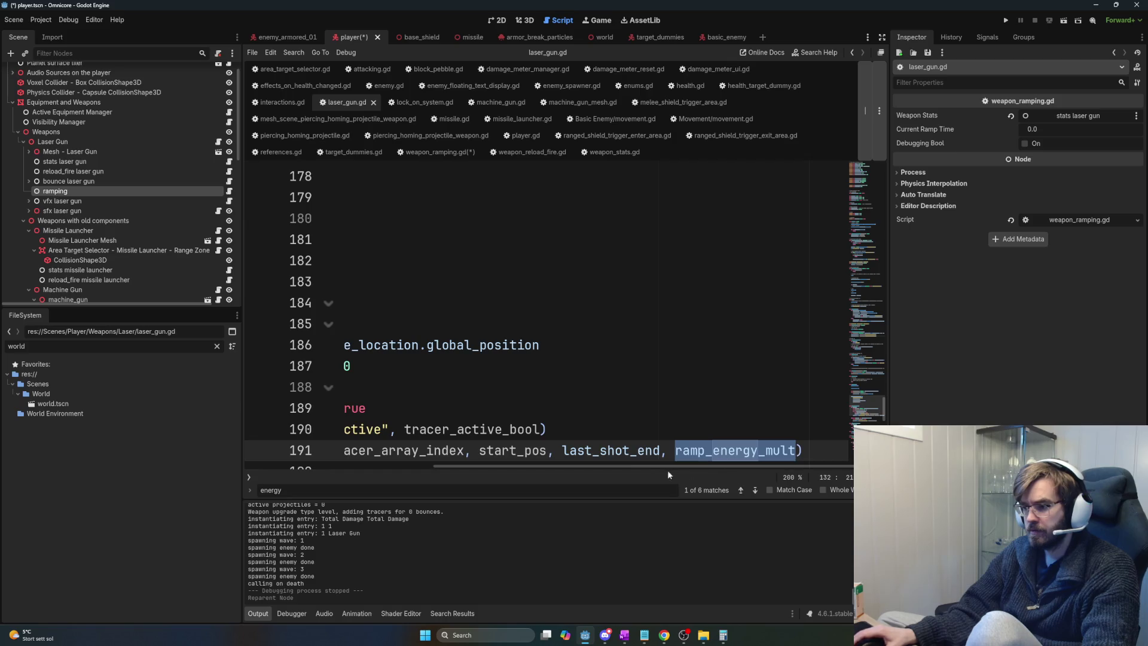
{"action": "scroll", "coordinate": [594, 472], "scroll_direction": "left", "scroll_amount": 10}
{"action": "scroll", "coordinate": [597, 472], "scroll_direction": "right", "scroll_amount": 11}
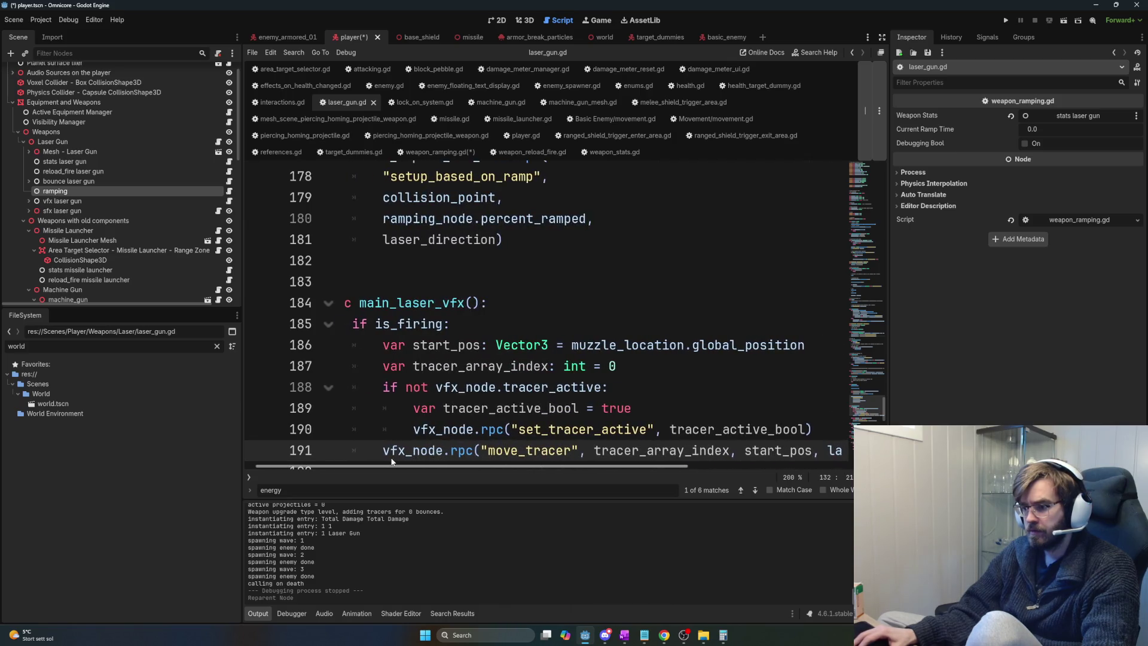
{"action": "scroll", "coordinate": [597, 472], "scroll_direction": "down", "scroll_amount": 2}
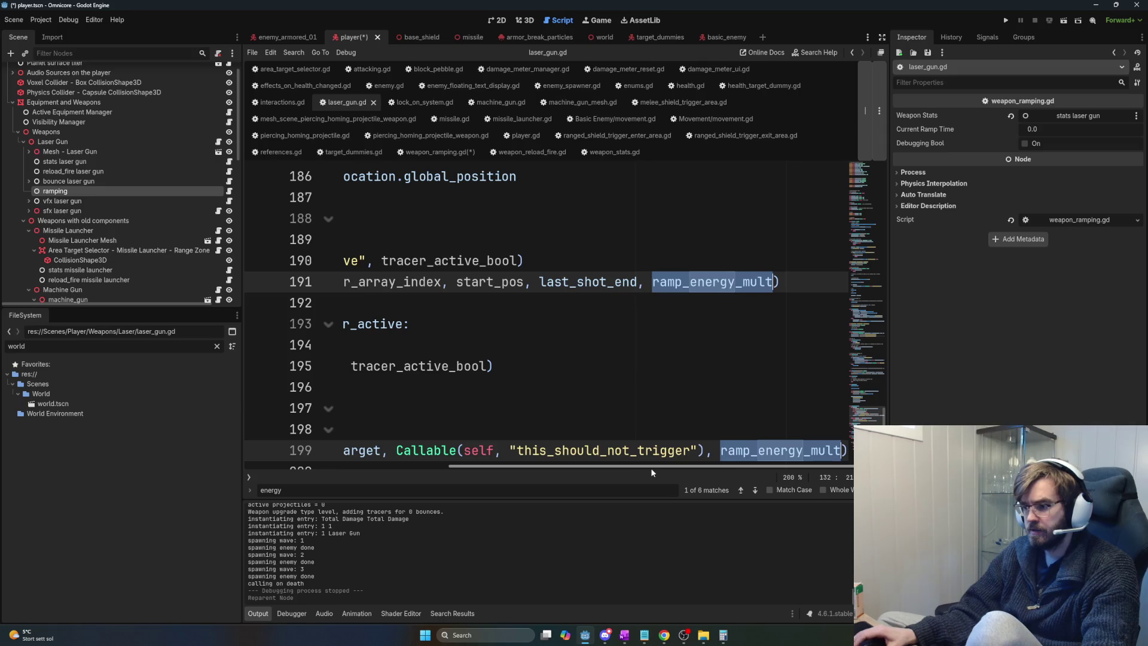
{"action": "mouse_move", "coordinate": [651, 467]}
{"action": "left_mouse_down"}
{"action": "mouse_move", "coordinate": [425, 464]}
{"action": "mouse_move", "coordinate": [708, 468]}
{"action": "left_mouse_up"}
Trace ramp_energy_mult from its declaration through update_ramp_variables to main_laser_vfx
{"action": "left_click", "coordinate": [632, 443], "text": "ctrl"}
{"action": "left_click_drag", "start_coordinate": [533, 467], "coordinate": [431, 466]}
{"action": "scroll", "coordinate": [476, 364], "scroll_direction": "up", "scroll_amount": 1}
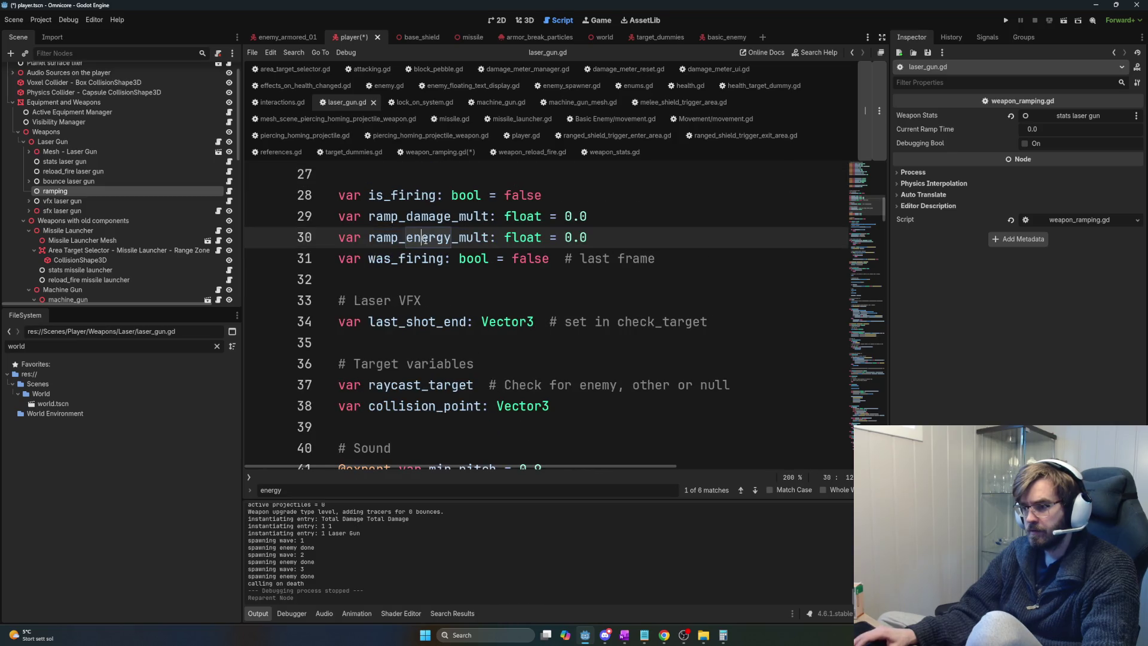
{"action": "key", "text": "alt+Left"}
{"action": "scroll", "coordinate": [560, 409], "scroll_direction": "down", "scroll_amount": 1}
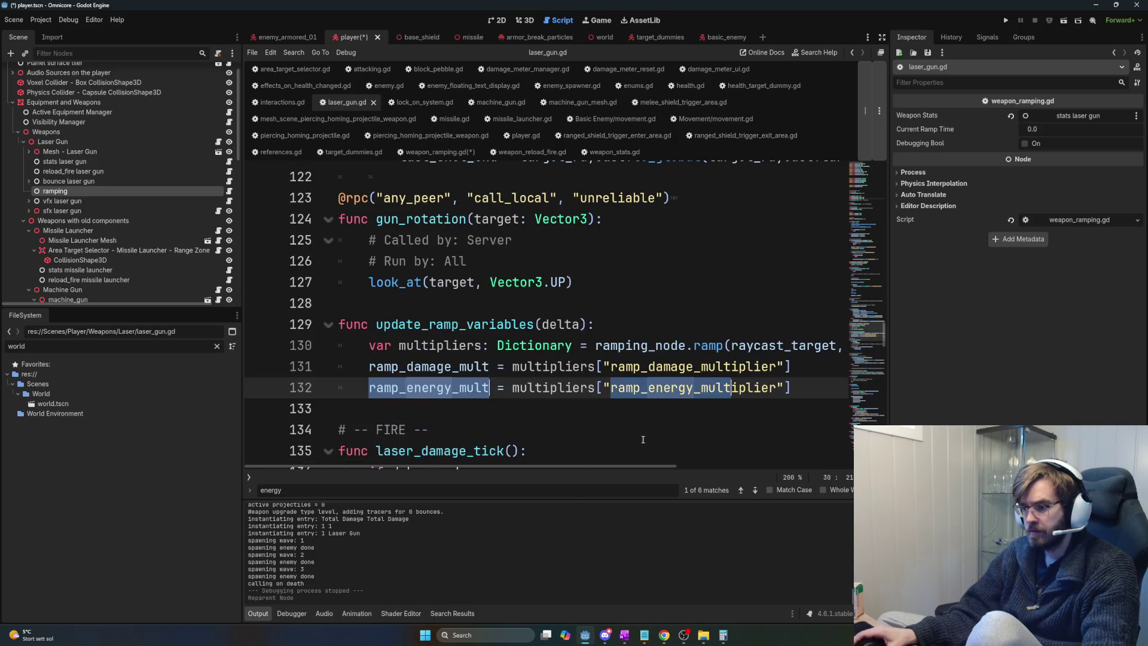
{"action": "key", "text": "alt+Left"}
{"action": "key", "text": "alt+Left"}
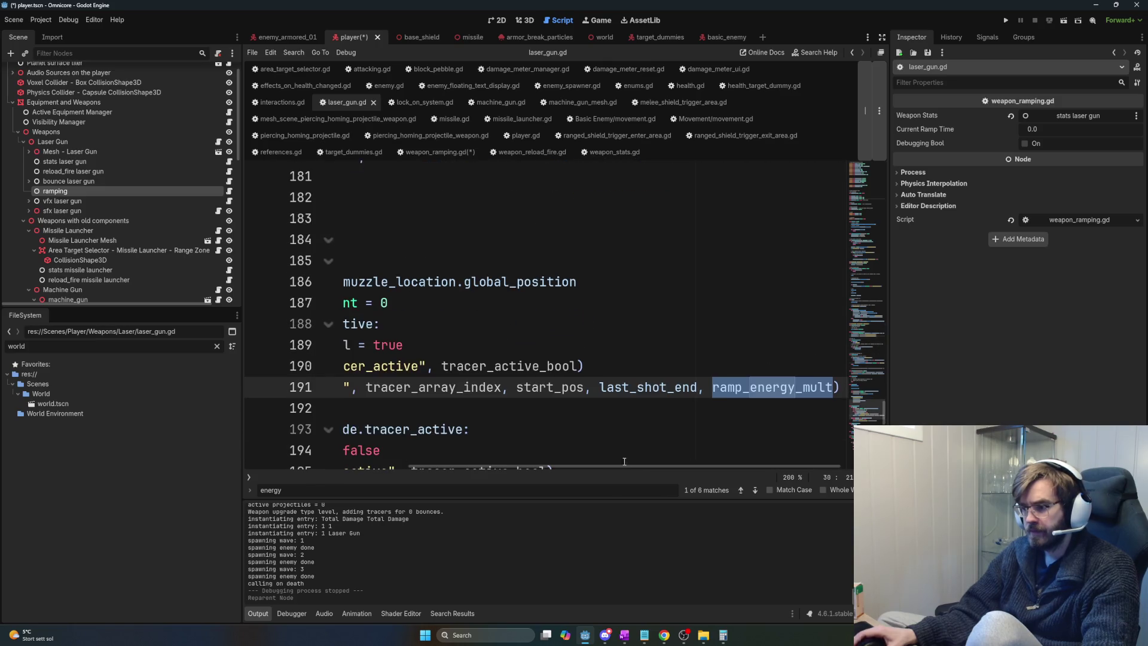
{"action": "mouse_move", "coordinate": [554, 464]}
{"action": "left_mouse_down"}
{"action": "mouse_move", "coordinate": [404, 456]}
{"action": "mouse_move", "coordinate": [446, 464]}
{"action": "mouse_move", "coordinate": [423, 442]}
{"action": "mouse_move", "coordinate": [404, 374]}
{"action": "left_mouse_up"}
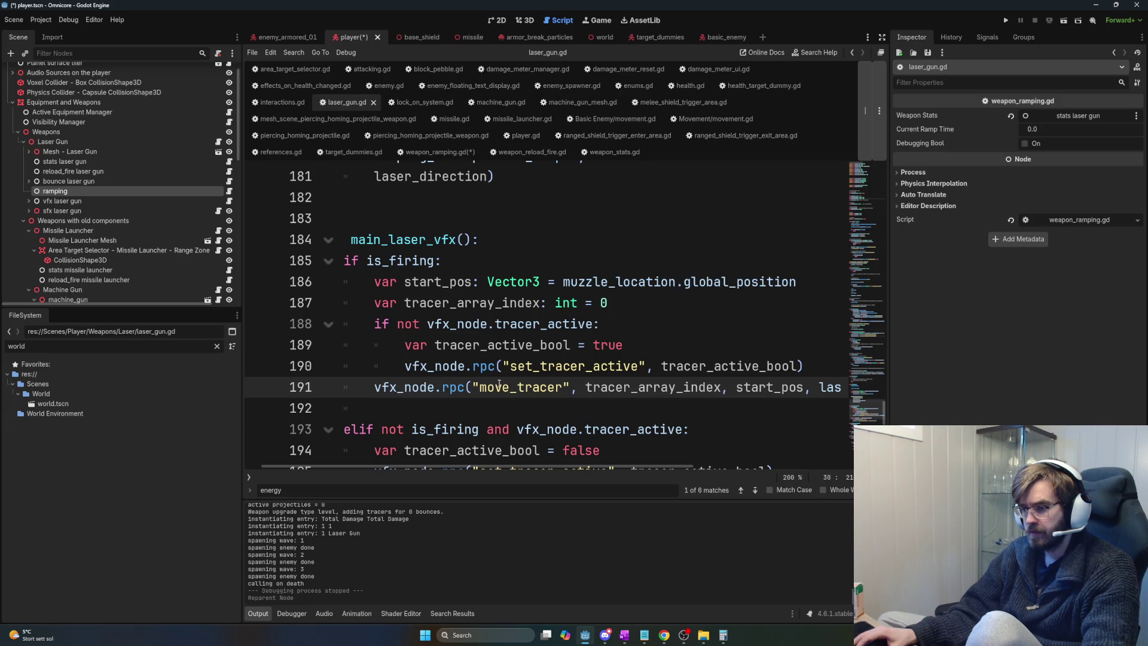
Search weapon_vfx.gd for 'bounce_shot', then 'bounce', and browse the matches
{"action": "left_click", "coordinate": [229, 202]}
{"action": "key", "text": "ctrl+f"}
{"action": "type", "text": "bounce_sho"}
{"action": "type", "text": "t"}
{"action": "left_click_drag", "start_coordinate": [625, 470], "coordinate": [607, 469]}
{"action": "key", "text": "ctrl+f"}
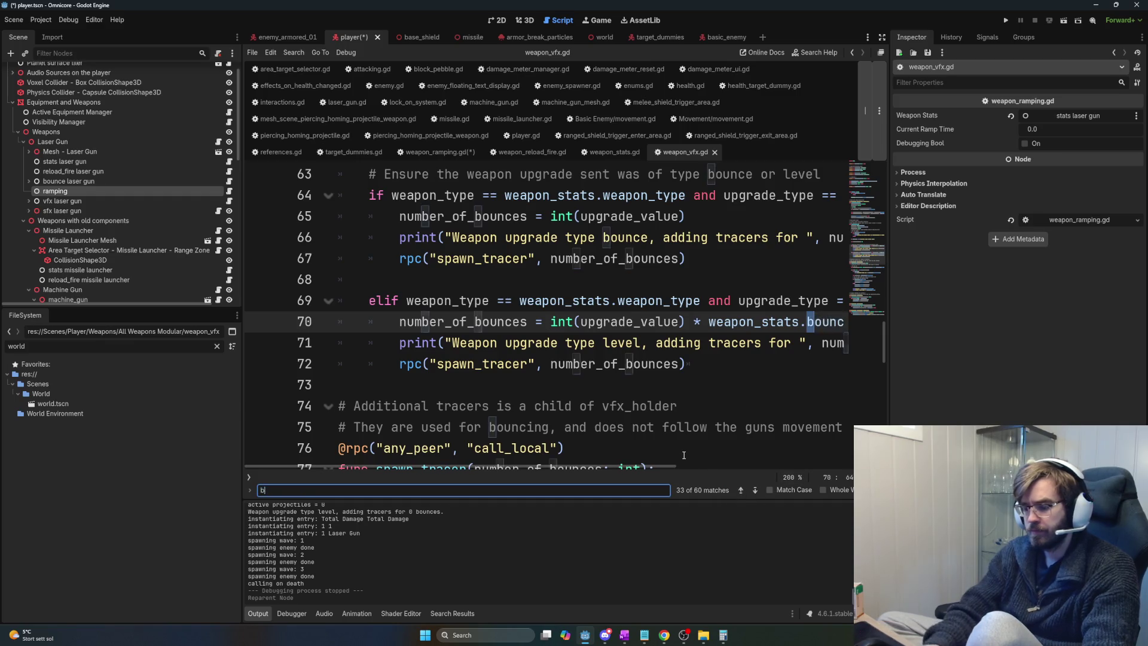
{"action": "type", "text": "bounce"}
{"action": "scroll", "coordinate": [683, 421], "scroll_direction": "up", "scroll_amount": 3}
{"action": "scroll", "coordinate": [683, 421], "scroll_direction": "up", "scroll_amount": 5}
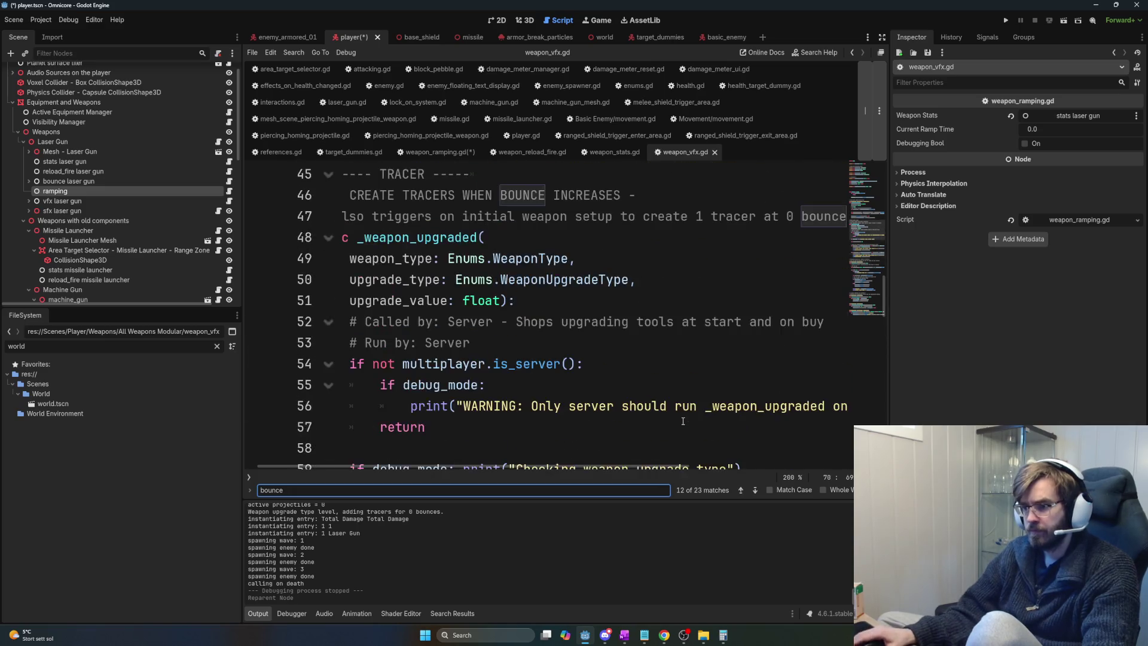
{"action": "scroll", "coordinate": [652, 440], "scroll_direction": "down", "scroll_amount": 5}
{"action": "scroll", "coordinate": [652, 440], "scroll_direction": "down", "scroll_amount": 5}
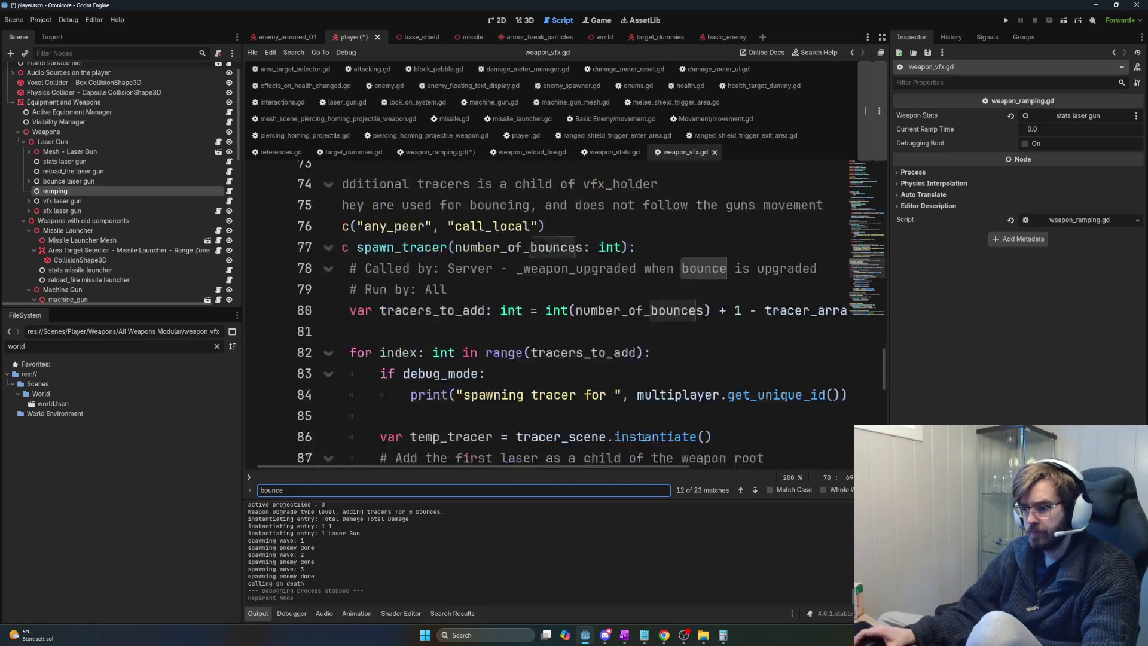
{"action": "scroll", "coordinate": [495, 414], "scroll_direction": "down", "scroll_amount": 7}
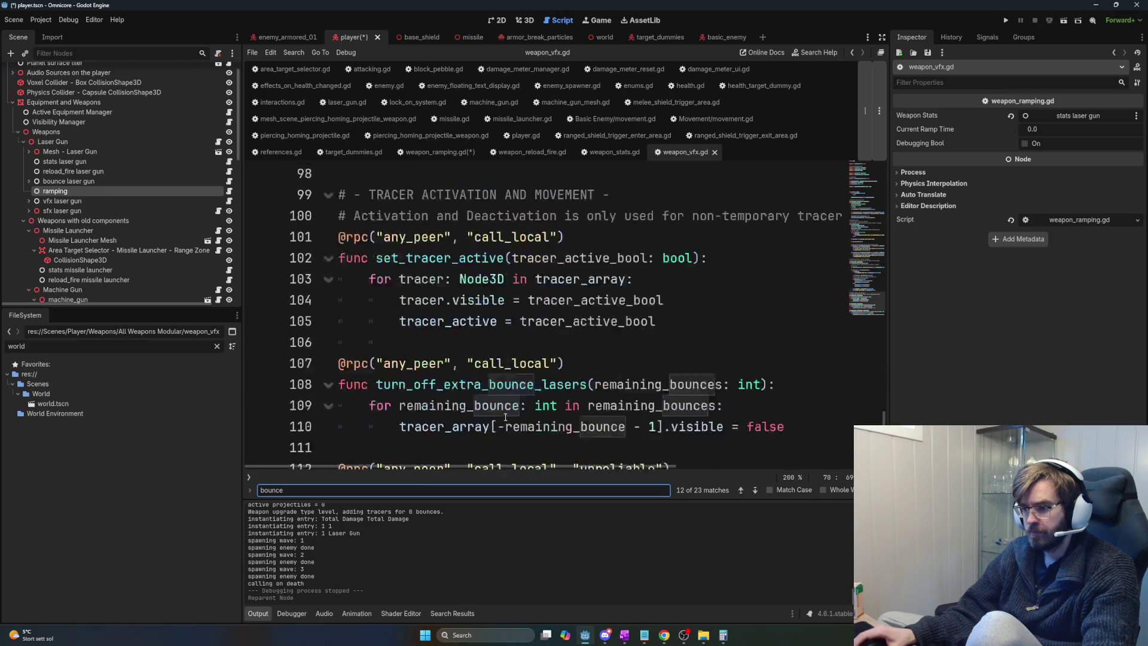
{"action": "scroll", "coordinate": [562, 426], "scroll_direction": "down", "scroll_amount": 1}
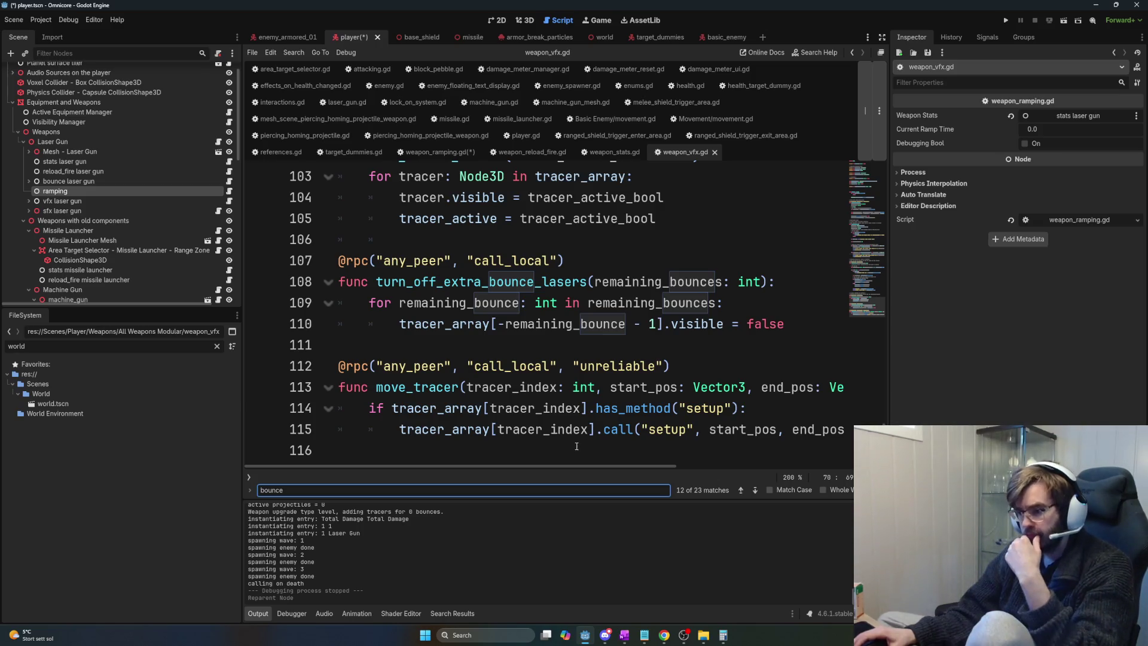
{"action": "mouse_move", "coordinate": [611, 466]}
{"action": "left_mouse_down"}
{"action": "mouse_move", "coordinate": [805, 475]}
{"action": "mouse_move", "coordinate": [604, 479]}
{"action": "left_mouse_up"}
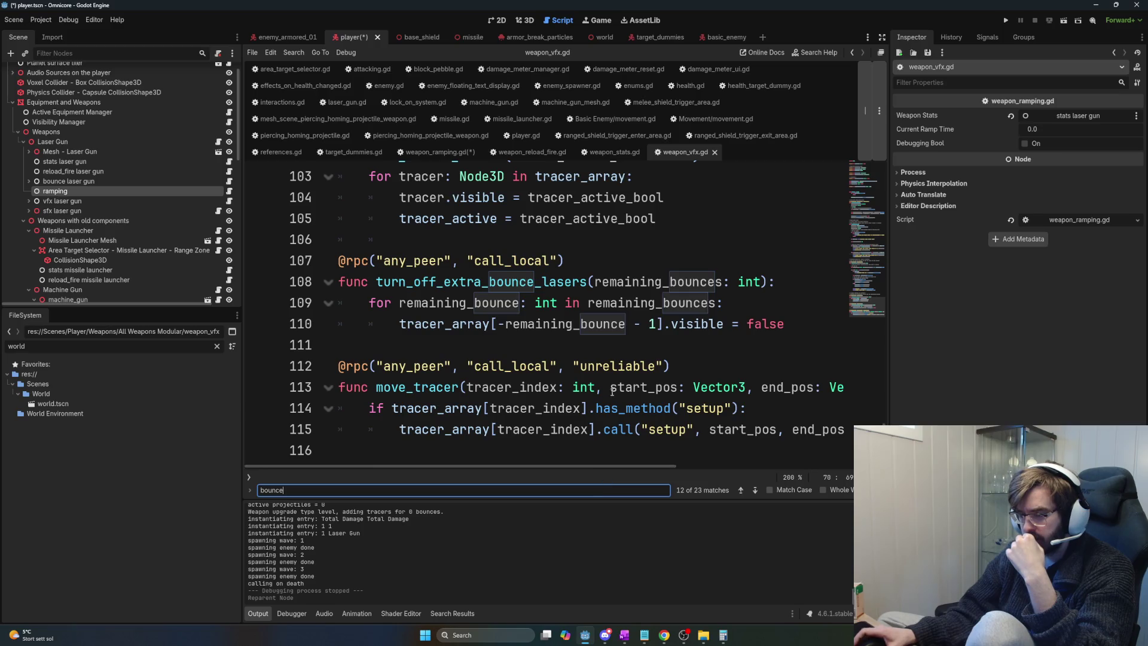
Open the reload_fire laser gun node's weapon_reload_fire.gd script
{"action": "scroll", "coordinate": [445, 261], "scroll_direction": "up", "scroll_amount": 4}
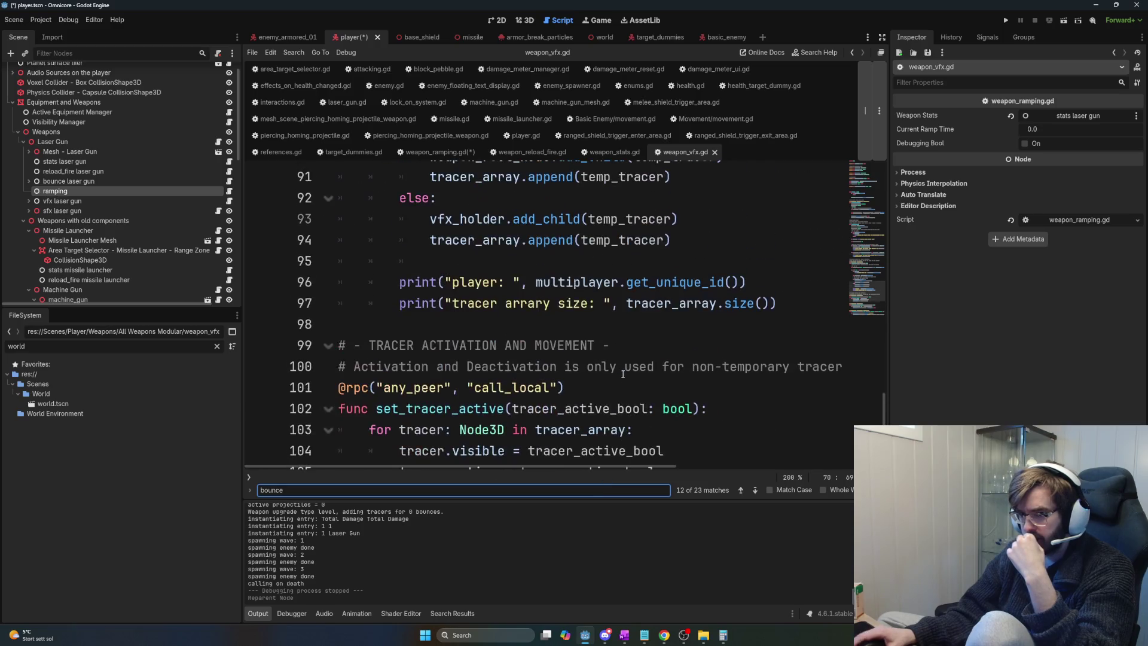
{"action": "left_click", "coordinate": [150, 171]}
{"action": "double_click", "coordinate": [205, 172]}
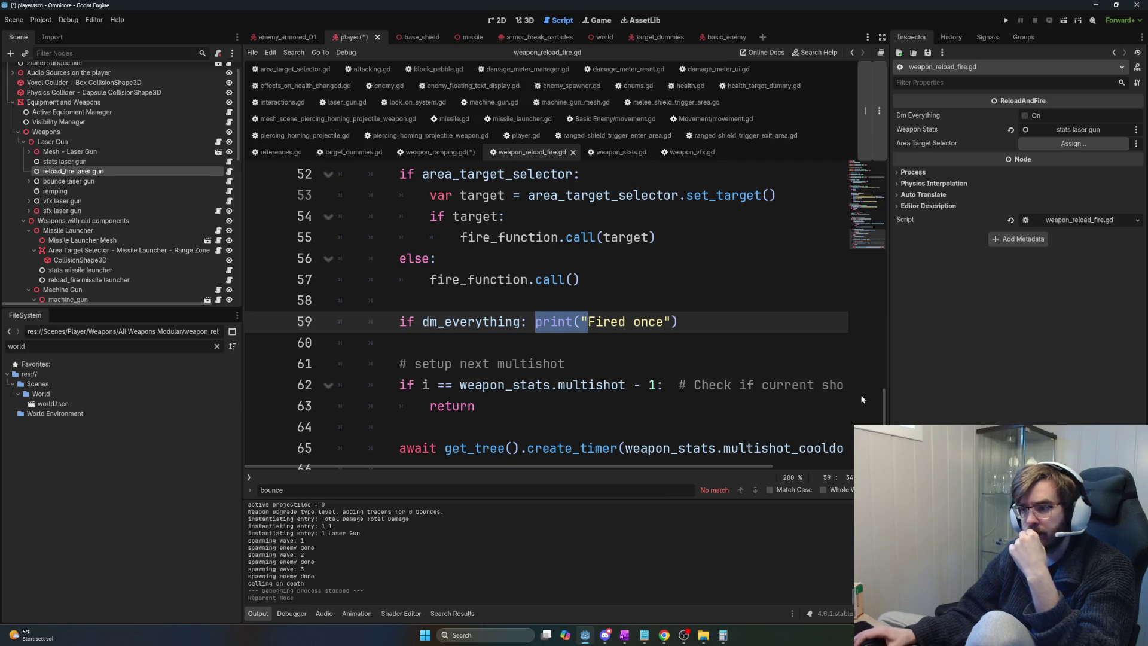
Switch through weapon_stats.gd to laser_gun.gd and scroll over its code
{"action": "left_click_drag", "start_coordinate": [884, 396], "coordinate": [899, 236]}
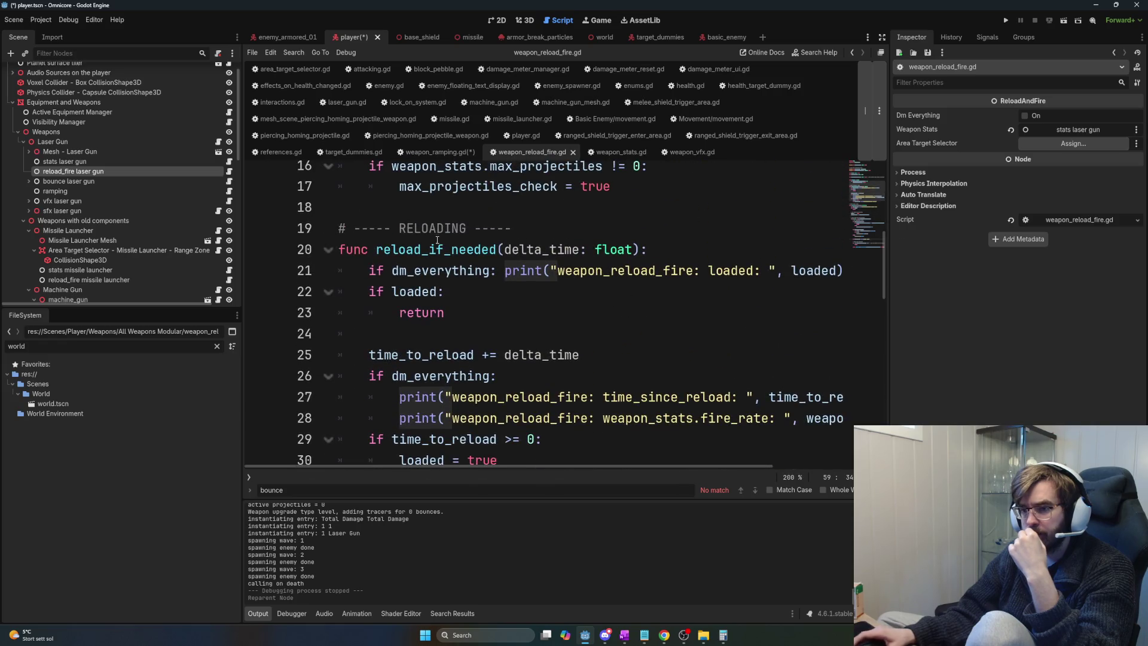
{"action": "left_click", "coordinate": [229, 161]}
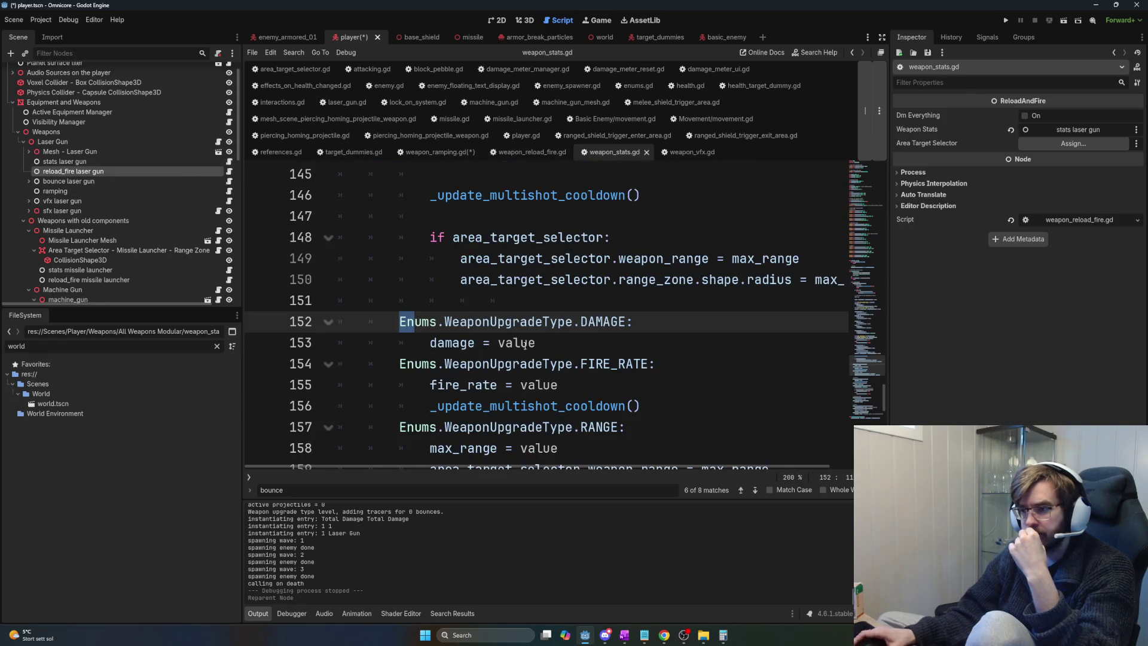
{"action": "left_click", "coordinate": [219, 142]}
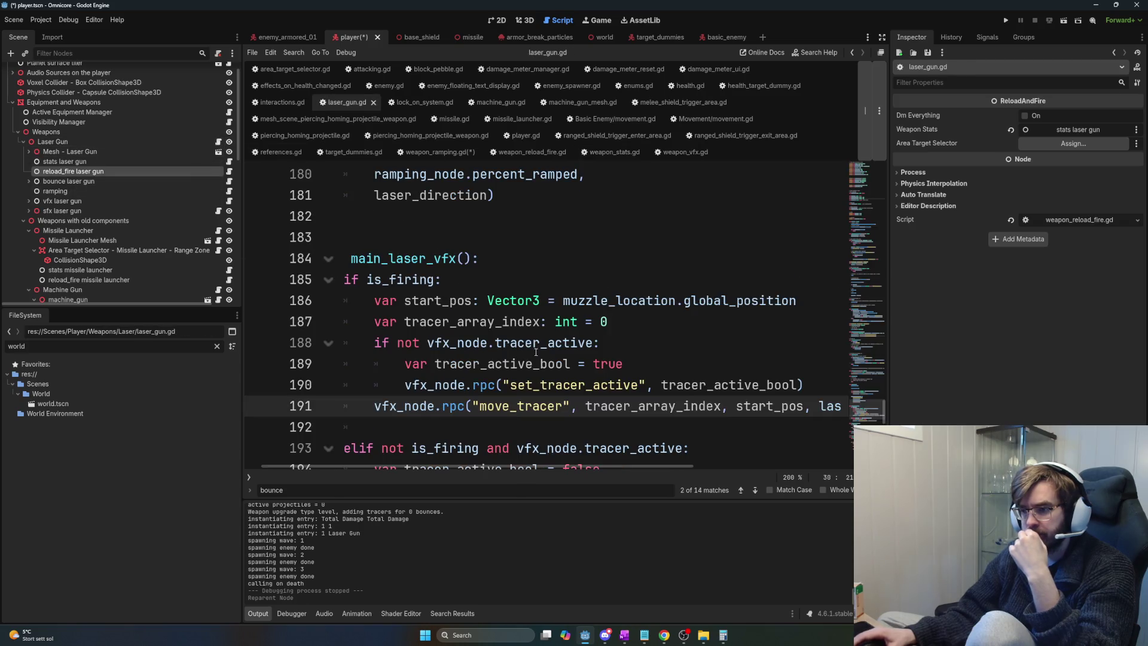
{"action": "scroll", "coordinate": [628, 418], "scroll_direction": "up", "scroll_amount": 8}
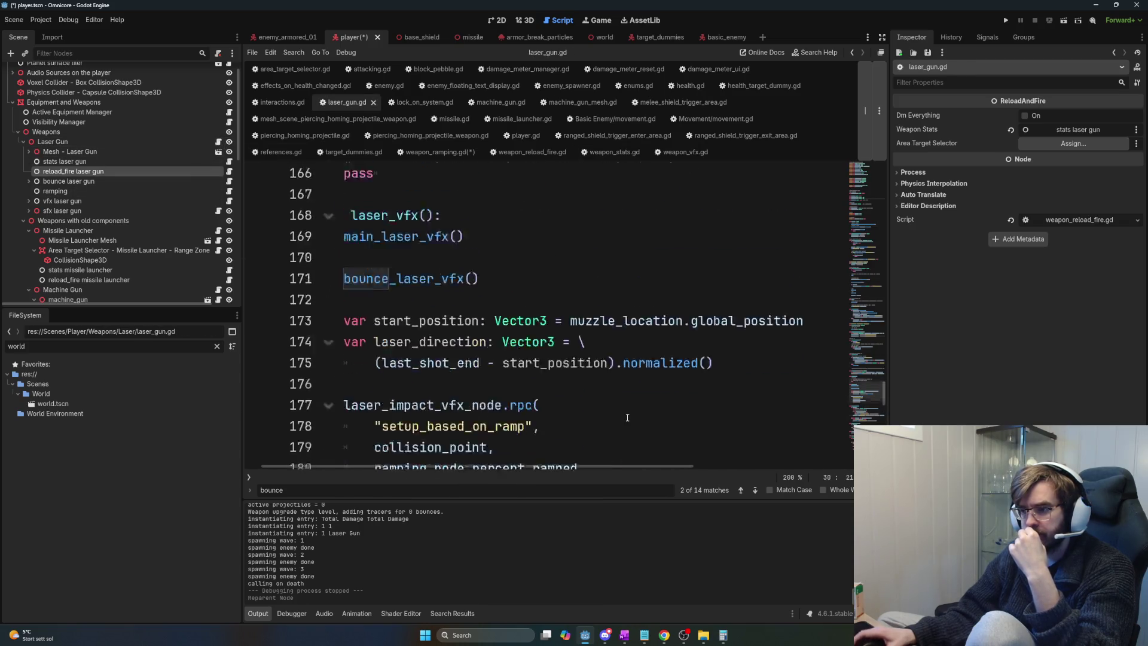
{"action": "scroll", "coordinate": [538, 389], "scroll_direction": "down", "scroll_amount": 3}
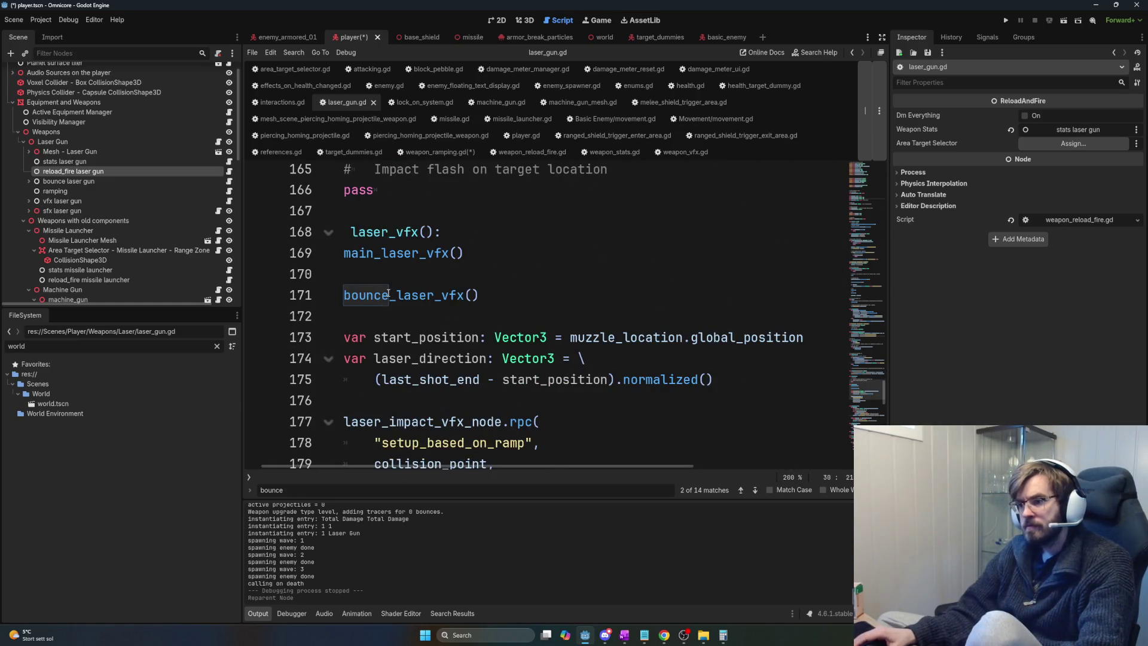
{"action": "scroll", "coordinate": [518, 367], "scroll_direction": "down", "scroll_amount": 7}
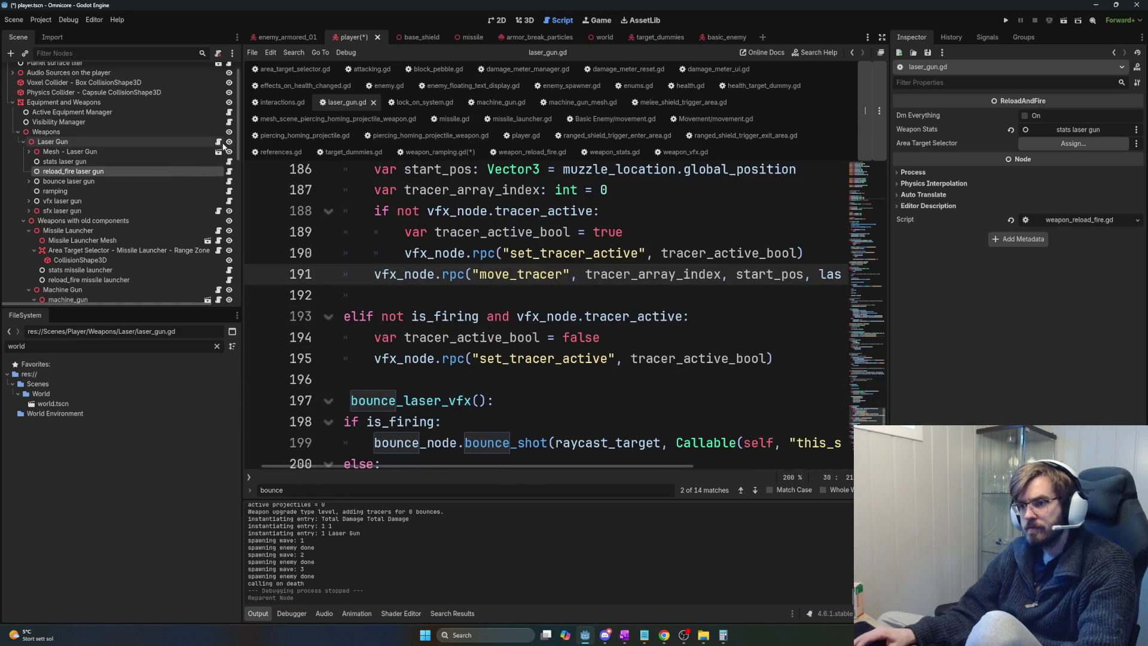
{"action": "scroll", "coordinate": [522, 315], "scroll_direction": "down", "scroll_amount": 8}
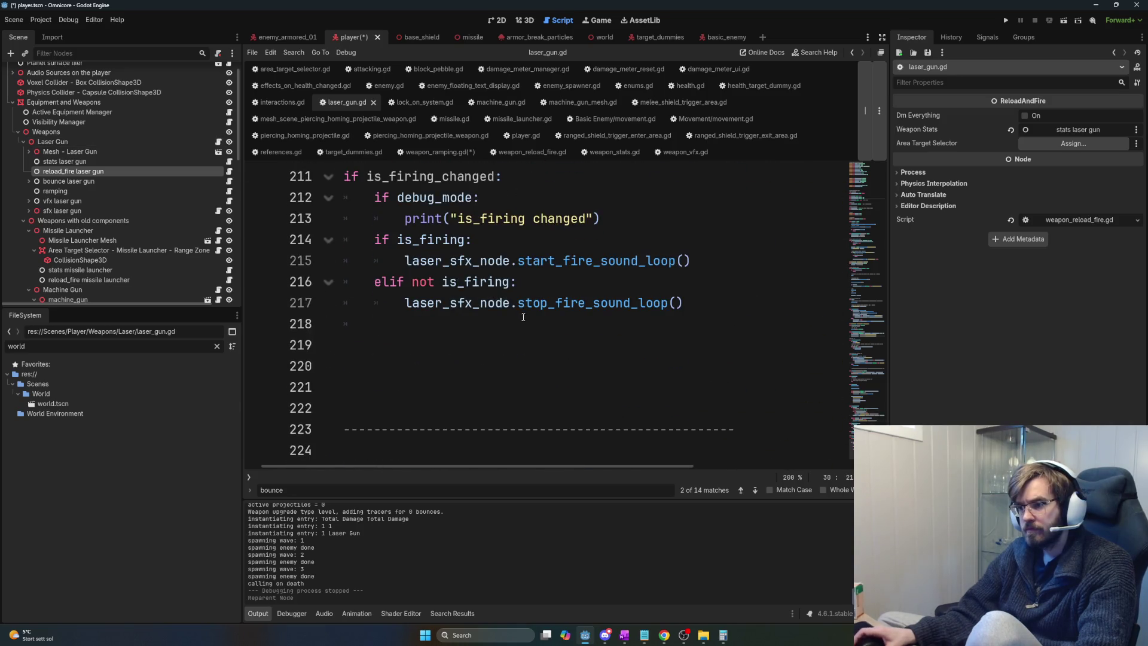
{"action": "scroll", "coordinate": [534, 322], "scroll_direction": "up", "scroll_amount": 10}
{"action": "scroll", "coordinate": [534, 322], "scroll_direction": "down", "scroll_amount": 3}
{"action": "scroll", "coordinate": [534, 323], "scroll_direction": "up", "scroll_amount": 2}
Search laser_gun.gd for 'ramp' and step through each ramp_damage_mult occurrence
{"action": "key", "text": "ctrl+f"}
{"action": "type", "text": "ramp"}
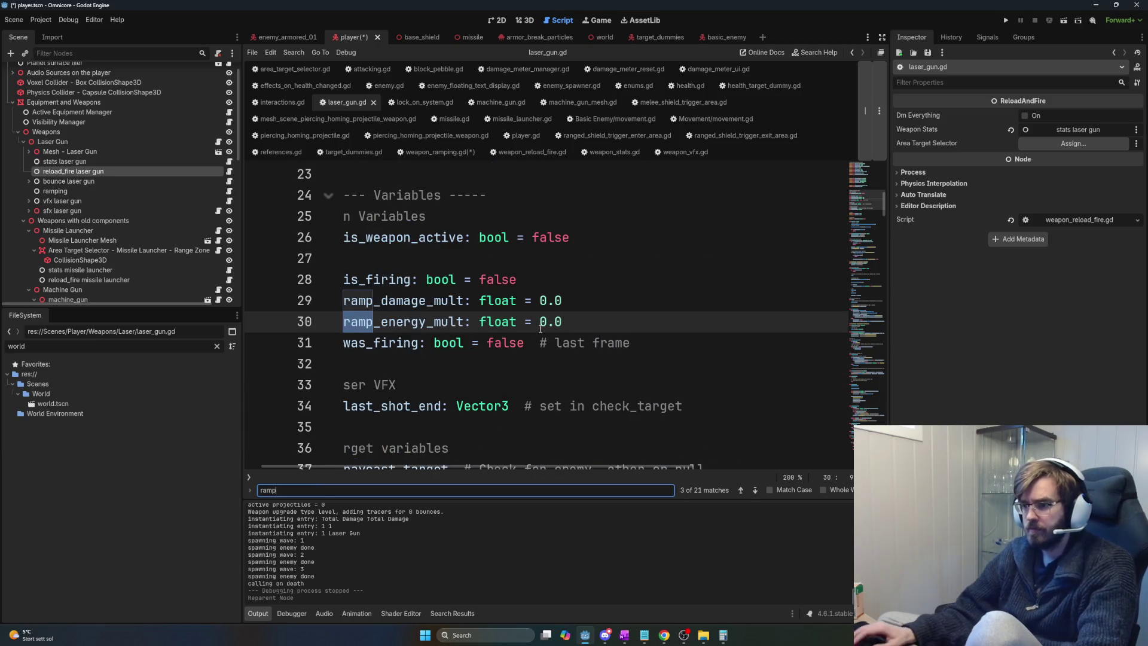
{"action": "double_click", "coordinate": [404, 297]}
{"action": "key", "text": "ctrl+d"}
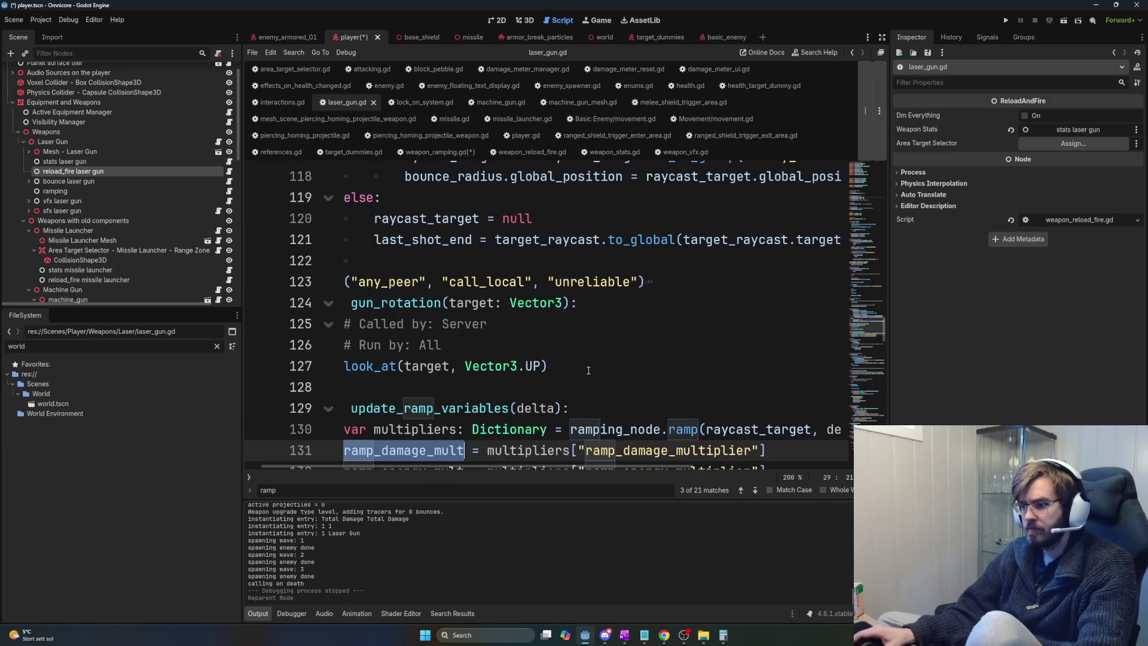
{"action": "key", "text": "ctrl+d"}
{"action": "key", "text": "ctrl+d"}
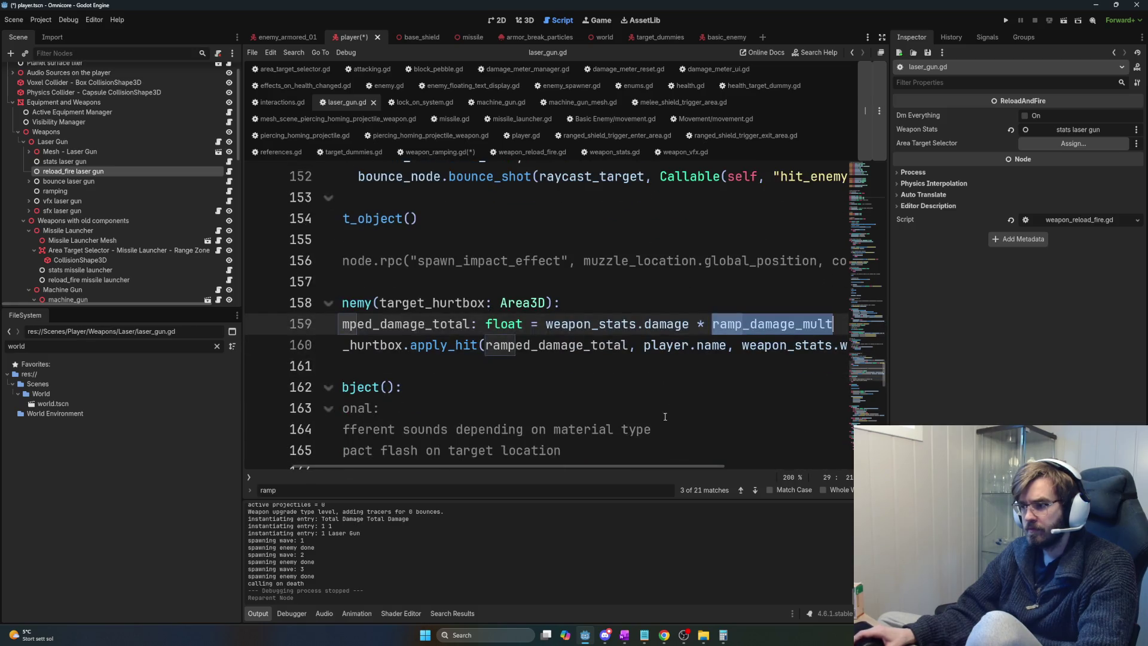
{"action": "mouse_move", "coordinate": [483, 463]}
{"action": "left_mouse_down"}
{"action": "mouse_move", "coordinate": [415, 465]}
{"action": "mouse_move", "coordinate": [605, 471]}
{"action": "left_mouse_up"}
{"action": "scroll", "coordinate": [613, 472], "scroll_direction": "left", "scroll_amount": 5}
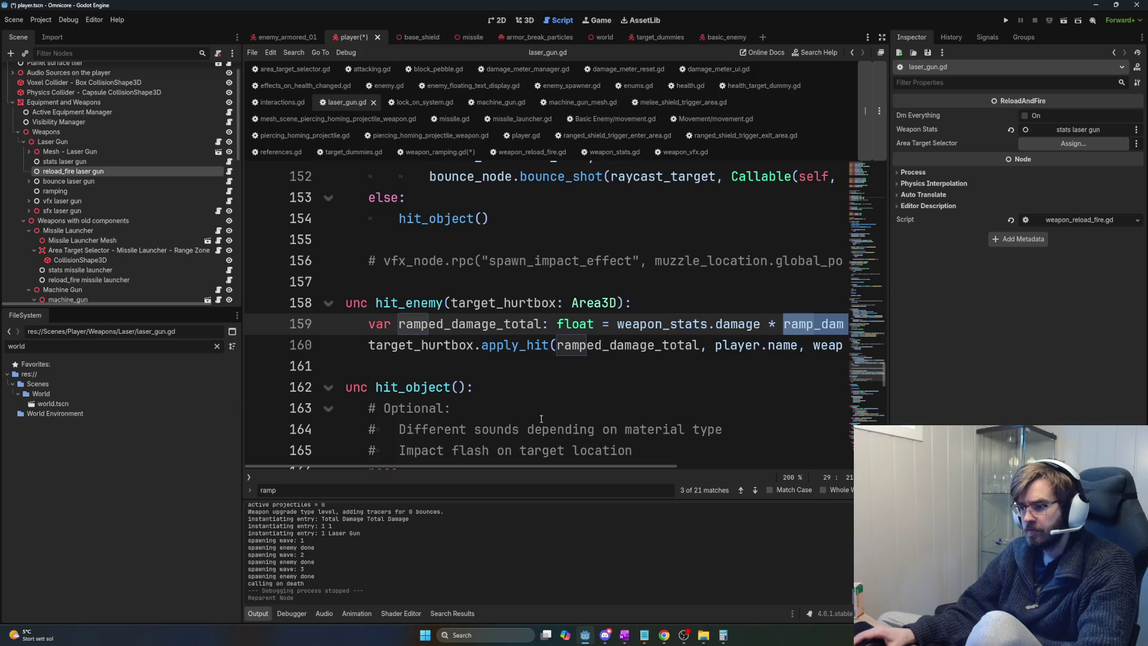
{"action": "scroll", "coordinate": [585, 461], "scroll_direction": "right", "scroll_amount": 3}
{"action": "scroll", "coordinate": [584, 460], "scroll_direction": "left", "scroll_amount": 3}
{"action": "scroll", "coordinate": [580, 459], "scroll_direction": "right", "scroll_amount": 4}
{"action": "scroll", "coordinate": [571, 458], "scroll_direction": "left", "scroll_amount": 4}
{"action": "scroll", "coordinate": [598, 460], "scroll_direction": "right", "scroll_amount": 4}
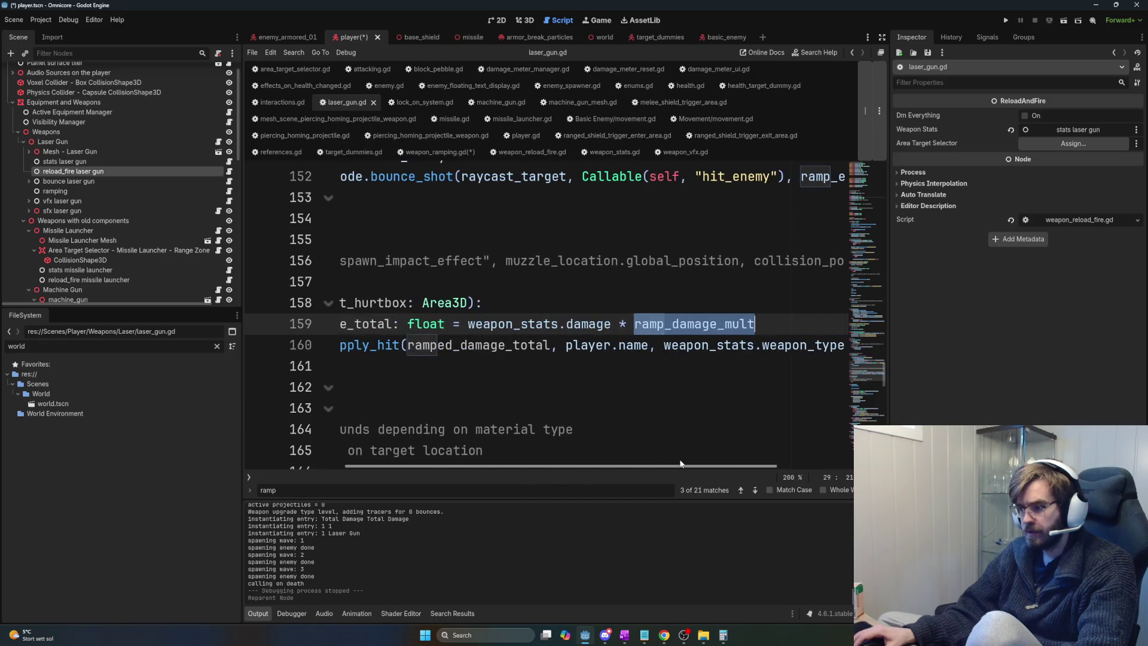
{"action": "scroll", "coordinate": [680, 463], "scroll_direction": "right", "scroll_amount": 3}
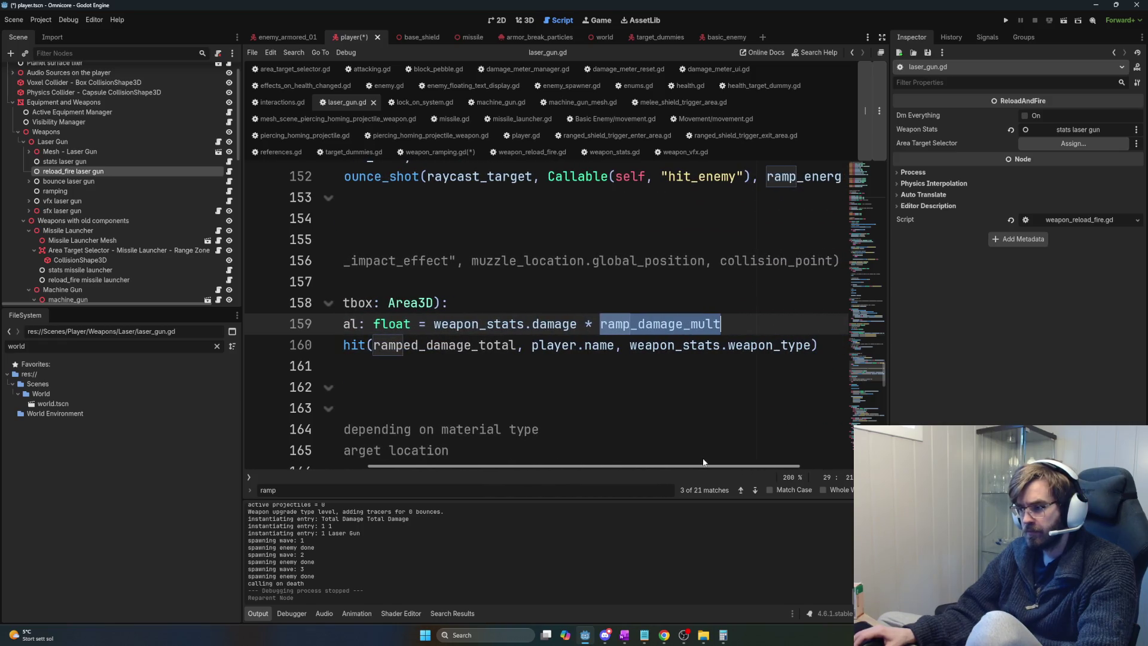
{"action": "scroll", "coordinate": [729, 399], "scroll_direction": "up", "scroll_amount": 1}
Step through the remaining ramp matches, including ramp_energy_mult, then return to weapon_ramping.gd
{"action": "key", "text": "F3"}
{"action": "key", "text": "F3"}
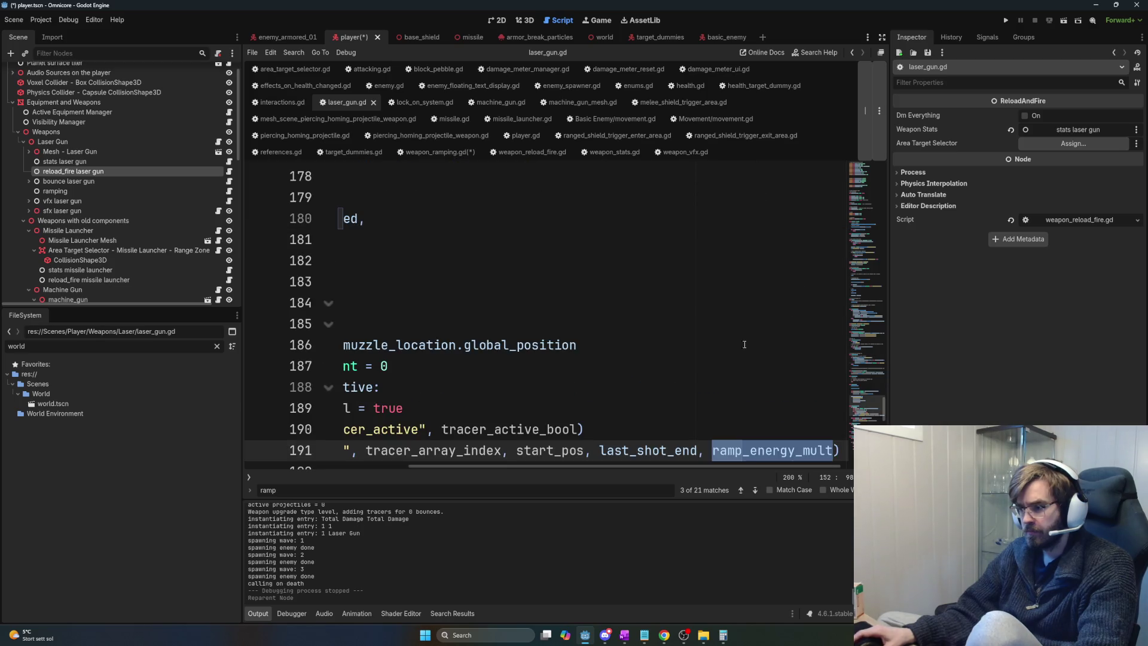
{"action": "key", "text": "F3"}
{"action": "key", "text": "F3"}
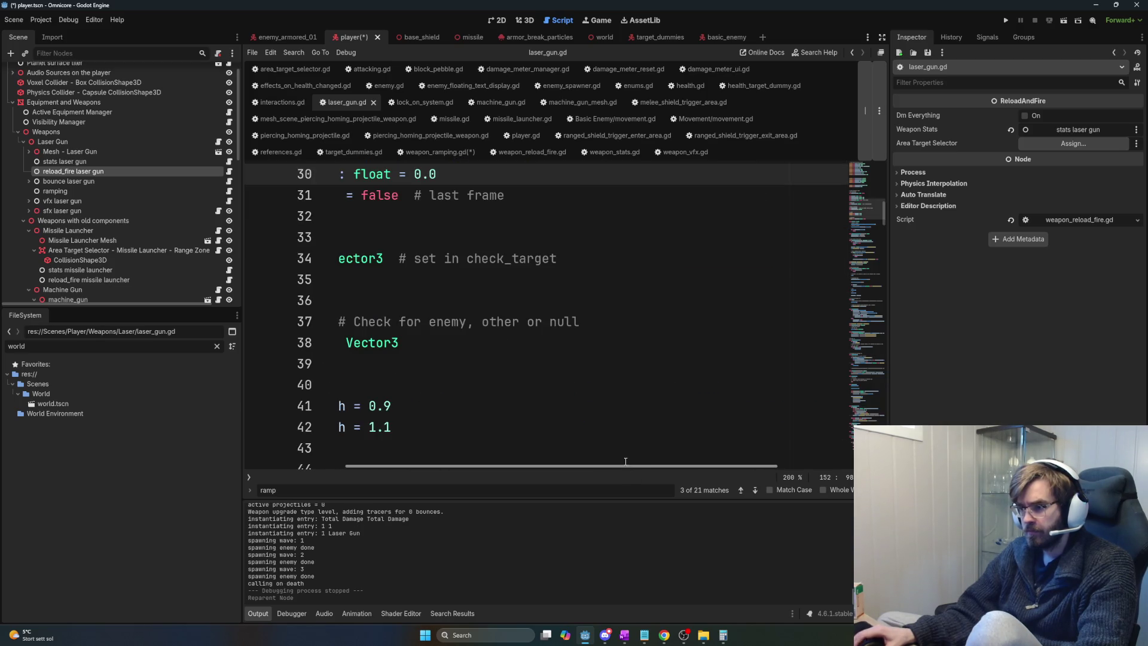
{"action": "scroll", "coordinate": [572, 421], "scroll_direction": "up", "scroll_amount": 2}
{"action": "key", "text": "F3"}
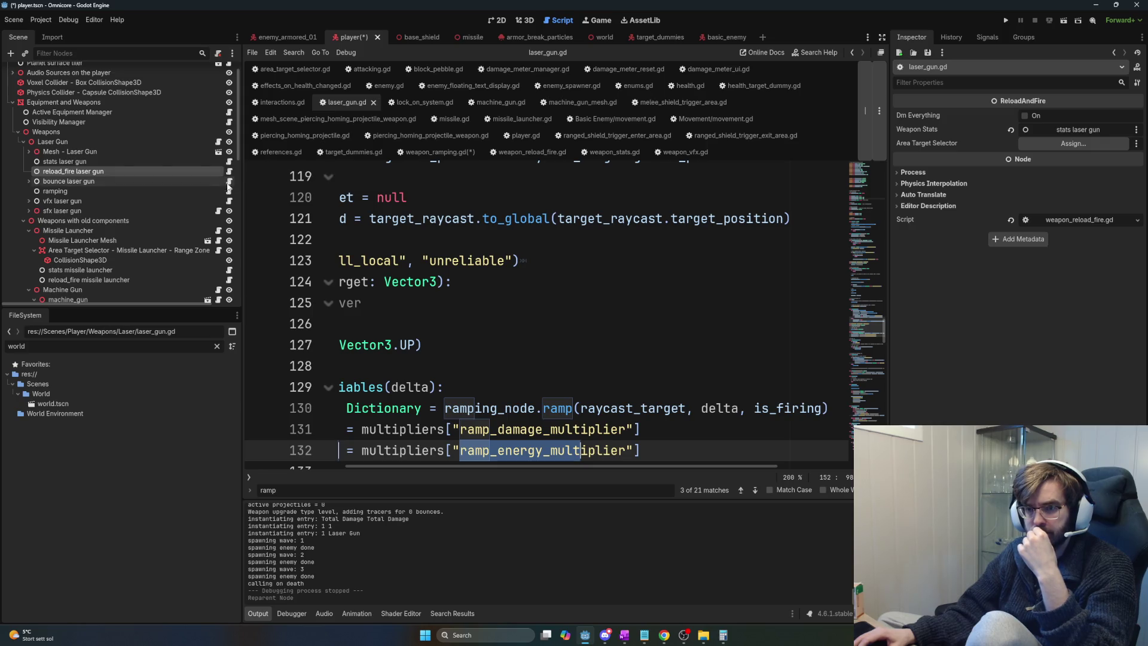
{"action": "left_click", "coordinate": [229, 190]}
Check the max energy multiplier value 3, then jump to where percent_ramped is calculated
{"action": "left_click_drag", "start_coordinate": [646, 216], "coordinate": [635, 213]}
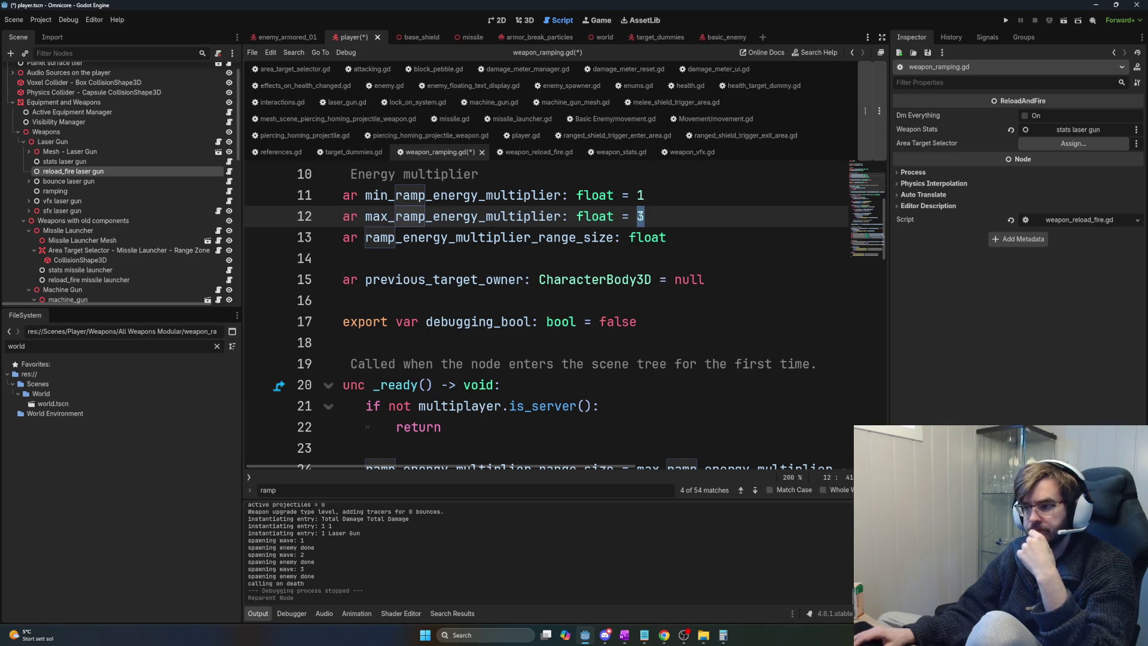
{"action": "key", "text": "Left"}
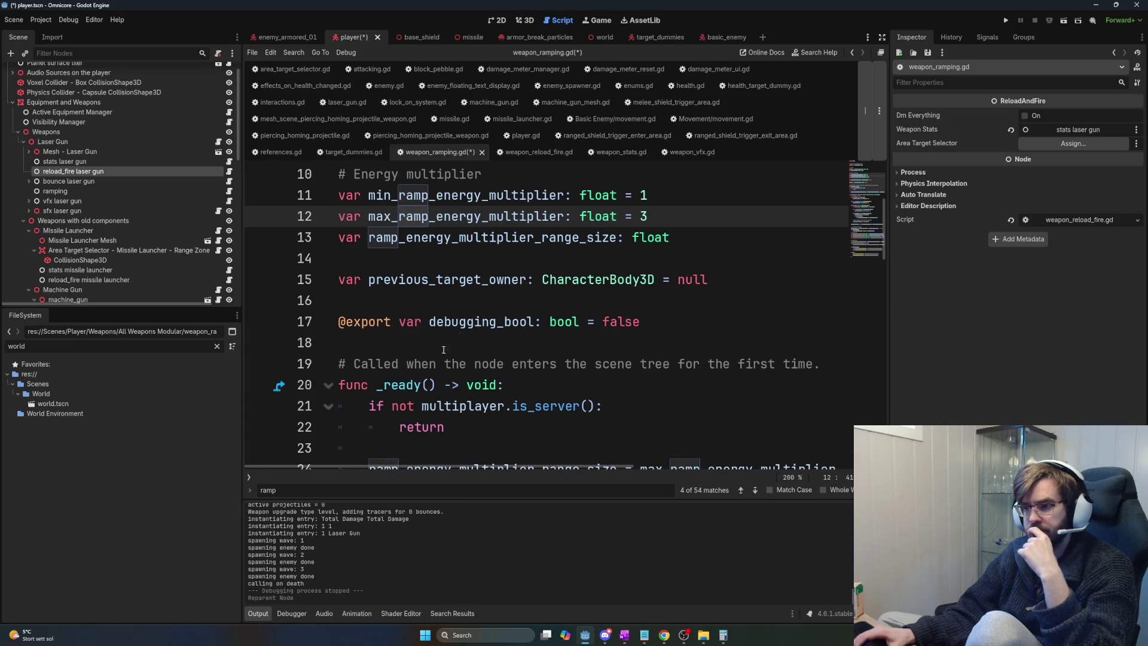
{"action": "scroll", "coordinate": [508, 344], "scroll_direction": "up", "scroll_amount": 2}
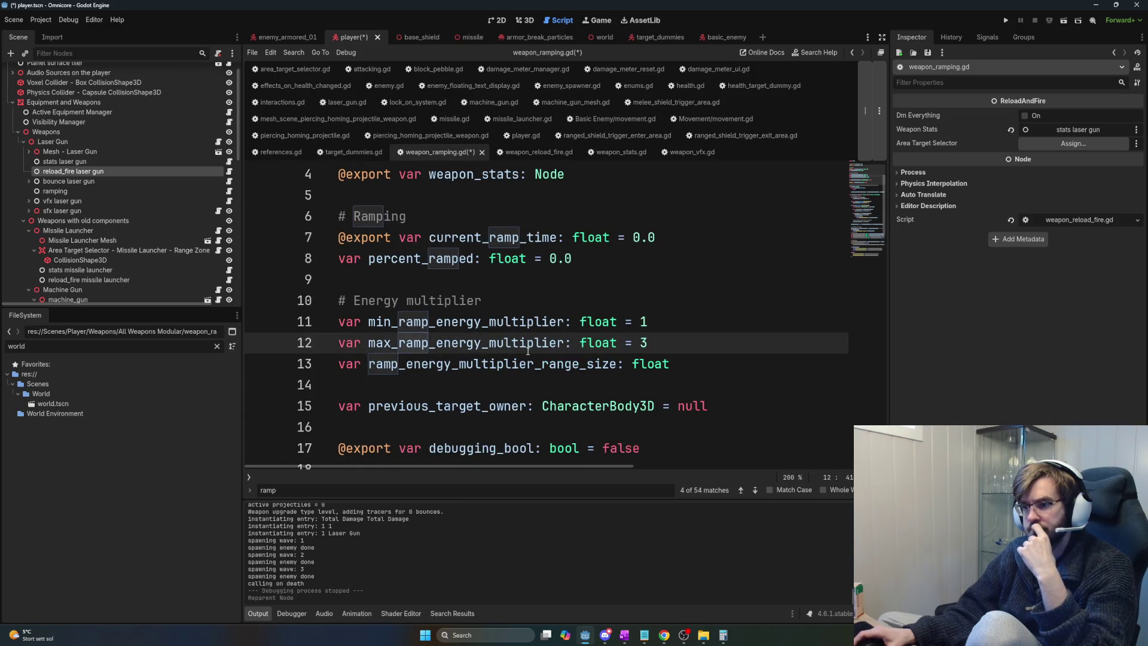
{"action": "mouse_move", "coordinate": [613, 255]}
{"action": "left_mouse_down"}
{"action": "mouse_move", "coordinate": [332, 240]}
{"action": "mouse_move", "coordinate": [340, 257]}
{"action": "left_mouse_up"}
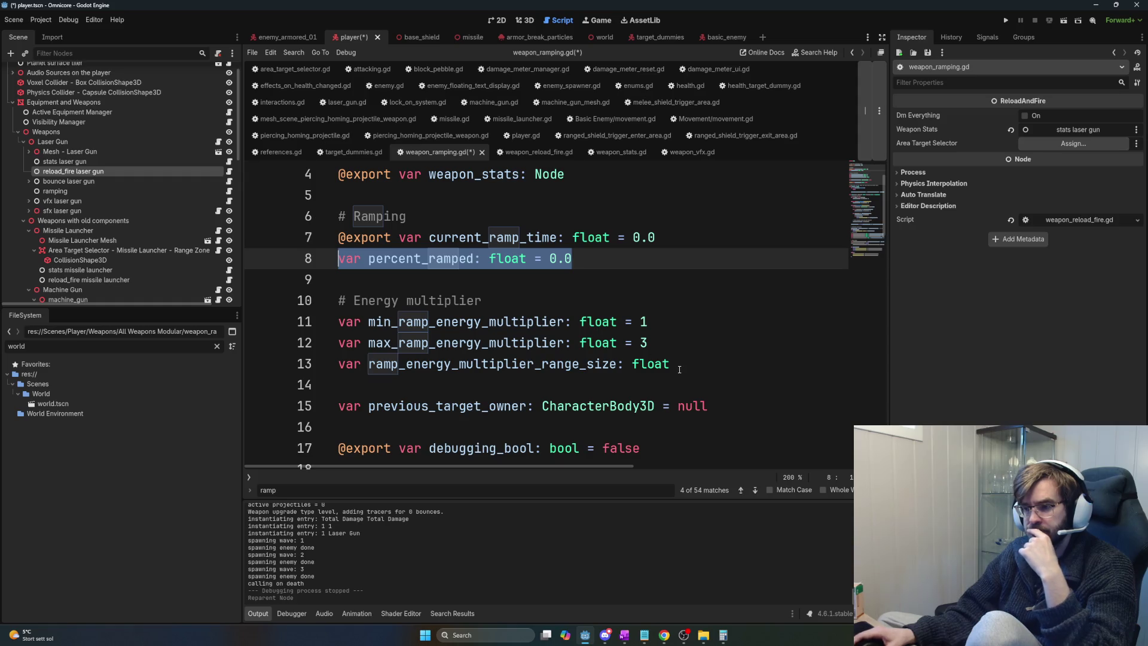
{"action": "left_click", "coordinate": [428, 258]}
{"action": "key", "text": "ctrl+d"}
{"action": "key", "text": "ctrl+d"}
{"action": "scroll", "coordinate": [626, 456], "scroll_direction": "down", "scroll_amount": 1}
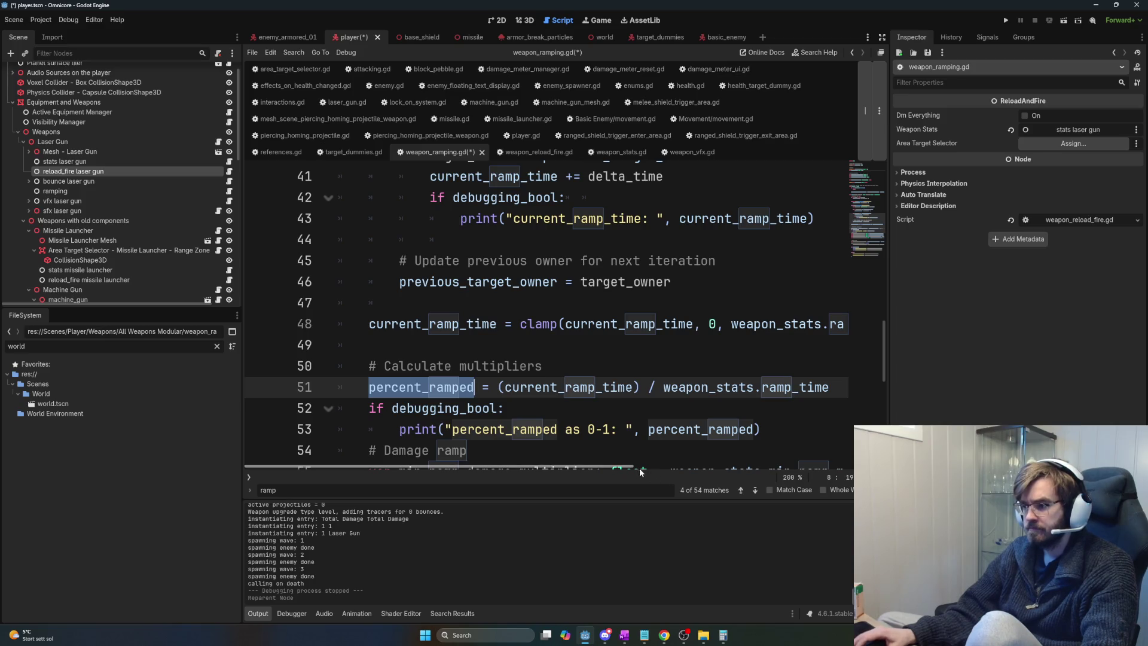
{"action": "scroll", "coordinate": [646, 465], "scroll_direction": "right", "scroll_amount": 3}
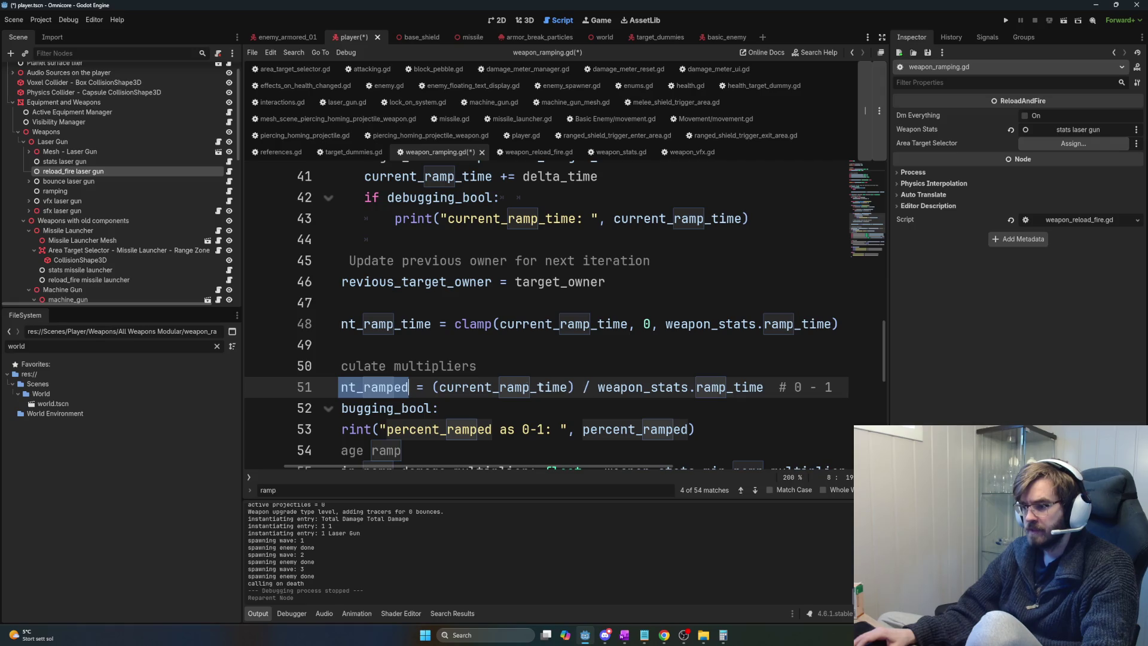
{"action": "left_click_drag", "start_coordinate": [425, 387], "coordinate": [766, 387]}
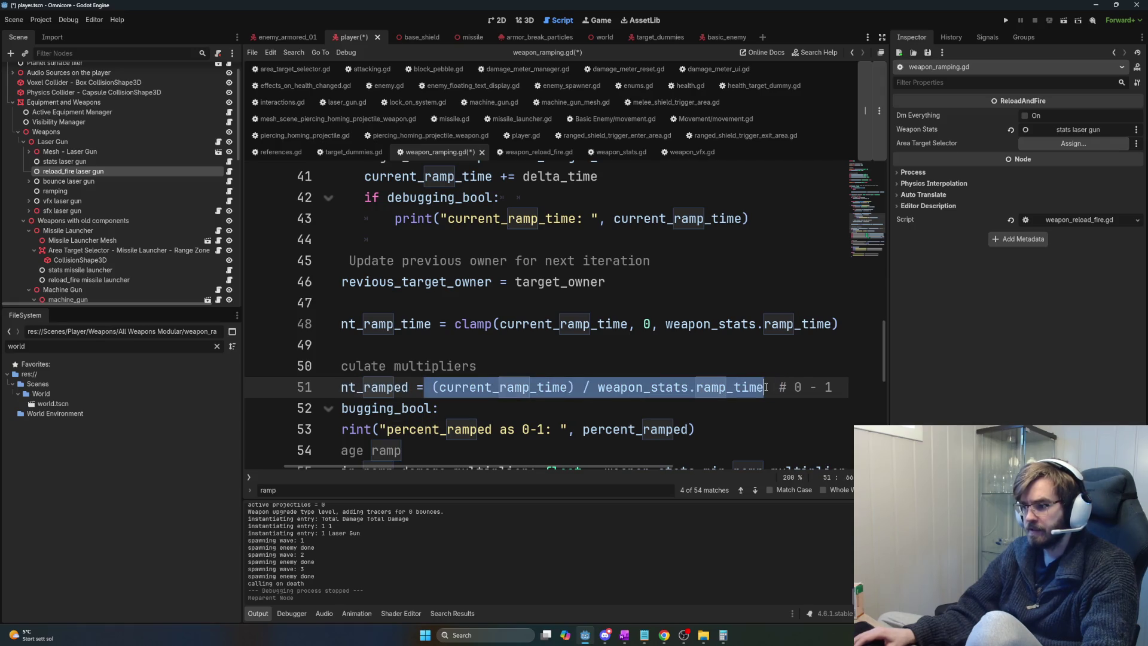
{"action": "left_click_drag", "start_coordinate": [612, 470], "coordinate": [543, 467]}
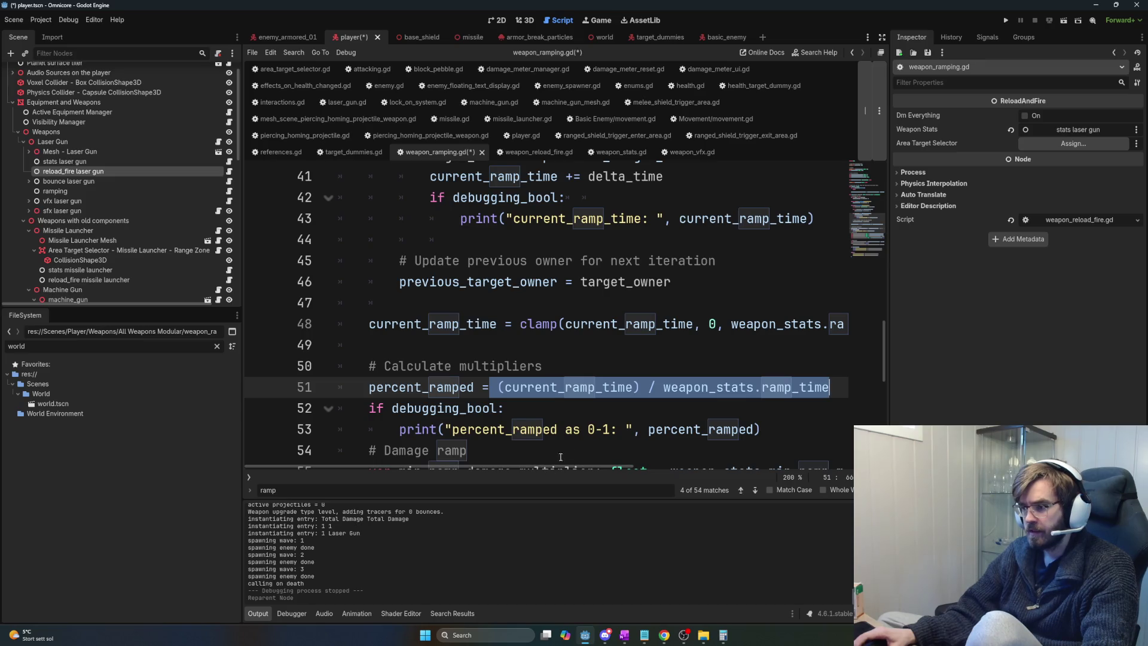
{"action": "scroll", "coordinate": [662, 412], "scroll_direction": "up", "scroll_amount": 3}
{"action": "scroll", "coordinate": [662, 413], "scroll_direction": "down", "scroll_amount": 5}
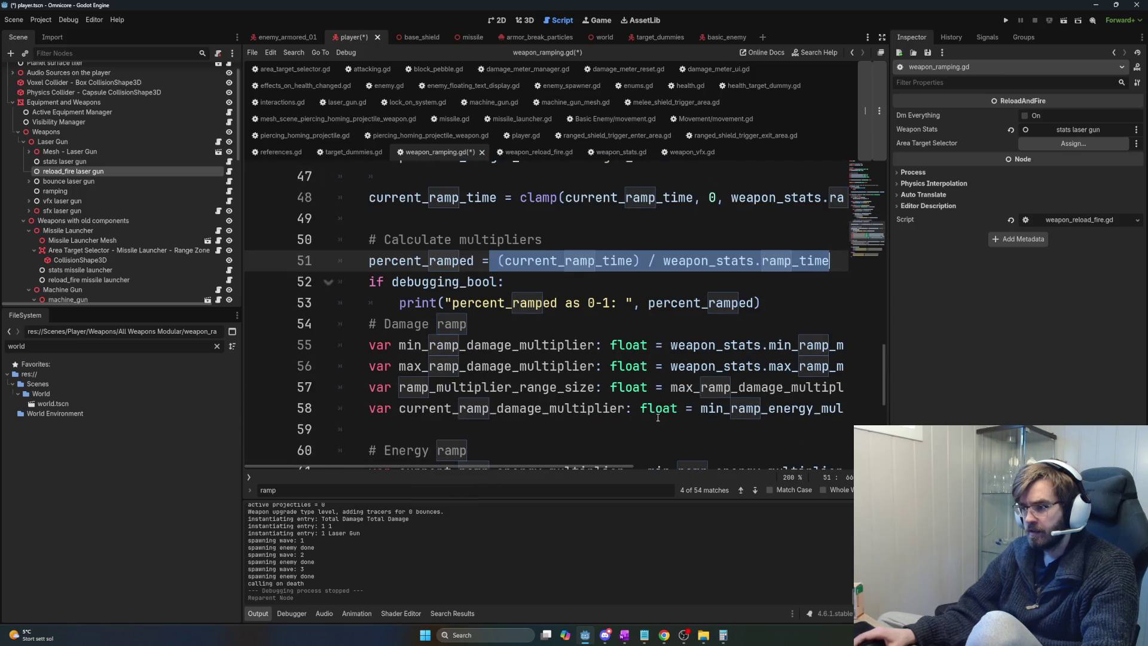
{"action": "mouse_move", "coordinate": [544, 464]}
{"action": "left_mouse_down"}
{"action": "mouse_move", "coordinate": [666, 467]}
{"action": "mouse_move", "coordinate": [538, 468]}
{"action": "left_mouse_up"}
{"action": "left_click_drag", "start_coordinate": [885, 371], "coordinate": [885, 188]}
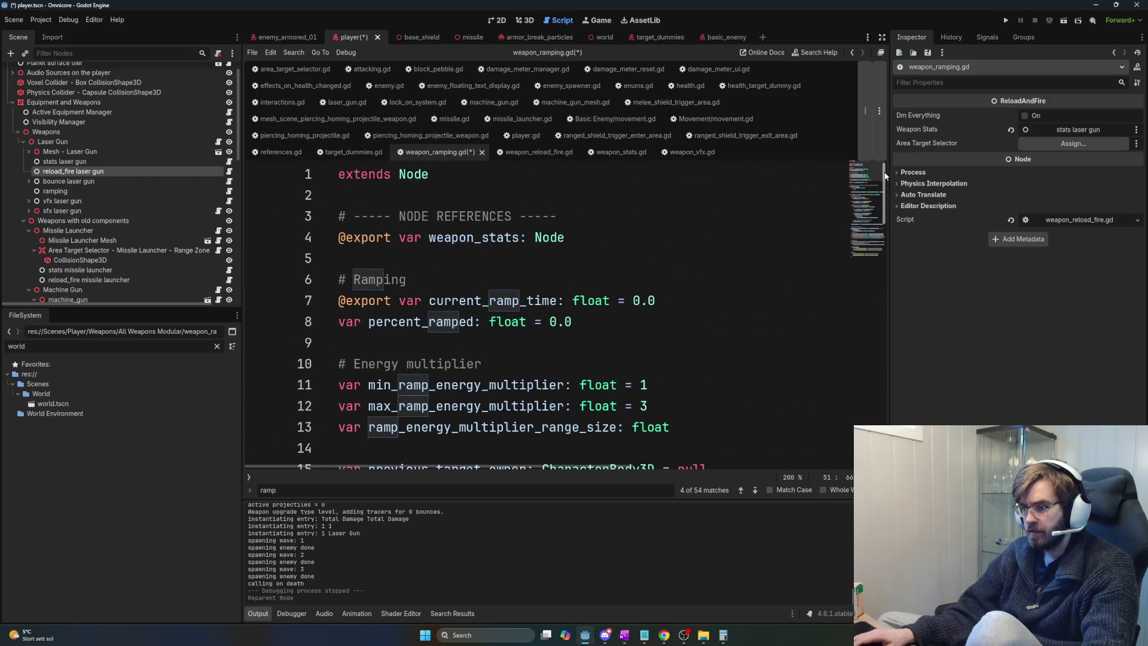
{"action": "left_click_drag", "start_coordinate": [883, 185], "coordinate": [877, 372]}
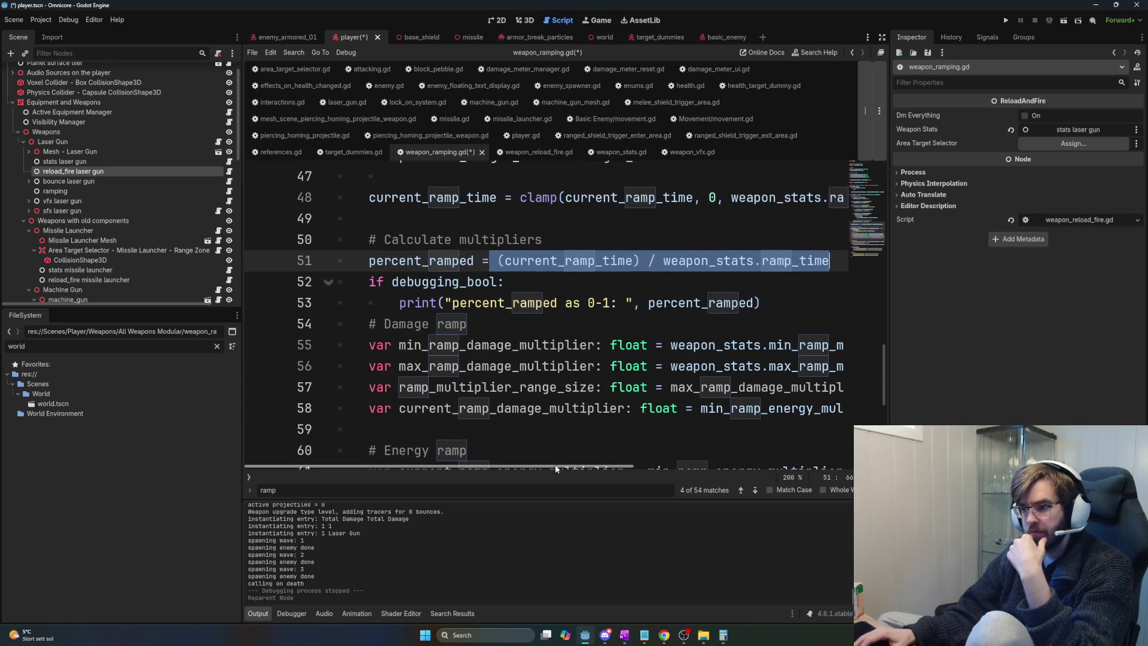
{"action": "left_click_drag", "start_coordinate": [562, 470], "coordinate": [582, 466]}
{"action": "scroll", "coordinate": [592, 398], "scroll_direction": "up", "scroll_amount": 3}
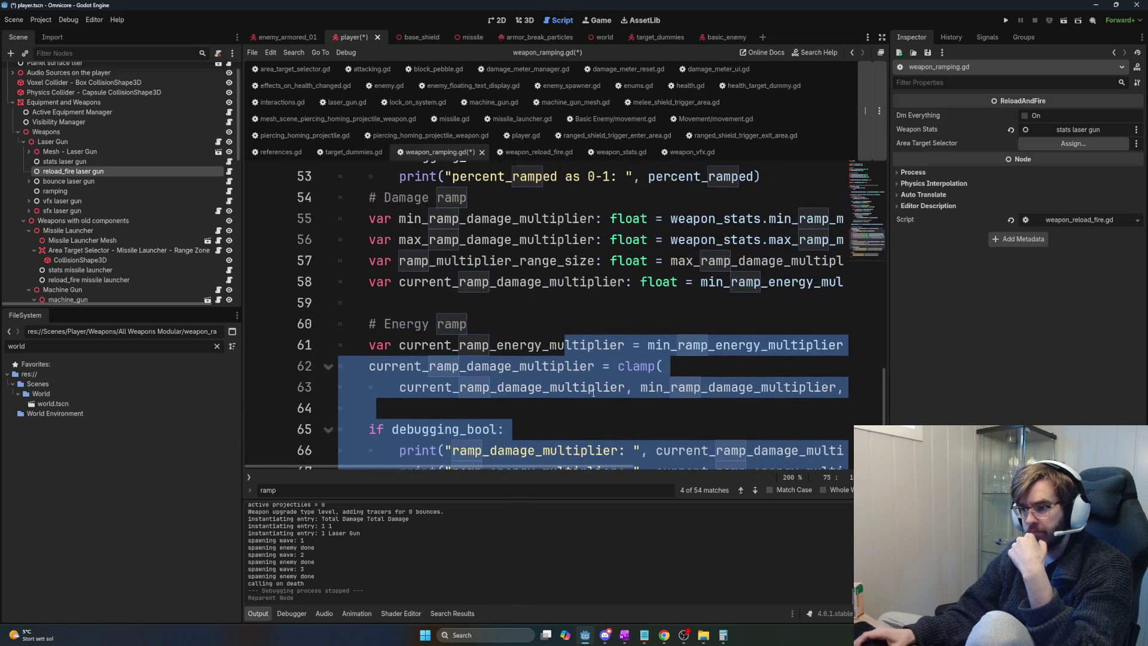
{"action": "scroll", "coordinate": [593, 398], "scroll_direction": "up", "scroll_amount": 1}
{"action": "left_click", "coordinate": [639, 352]}
{"action": "mouse_move", "coordinate": [576, 465]}
{"action": "left_mouse_down"}
{"action": "mouse_move", "coordinate": [836, 494]}
{"action": "mouse_move", "coordinate": [573, 470]}
{"action": "mouse_move", "coordinate": [797, 470]}
{"action": "mouse_move", "coordinate": [574, 451]}
{"action": "mouse_move", "coordinate": [862, 479]}
{"action": "mouse_move", "coordinate": [580, 458]}
{"action": "mouse_move", "coordinate": [794, 470]}
{"action": "mouse_move", "coordinate": [735, 475]}
{"action": "mouse_move", "coordinate": [828, 474]}
{"action": "mouse_move", "coordinate": [589, 462]}
{"action": "mouse_move", "coordinate": [823, 466]}
{"action": "mouse_move", "coordinate": [577, 466]}
{"action": "left_mouse_up"}
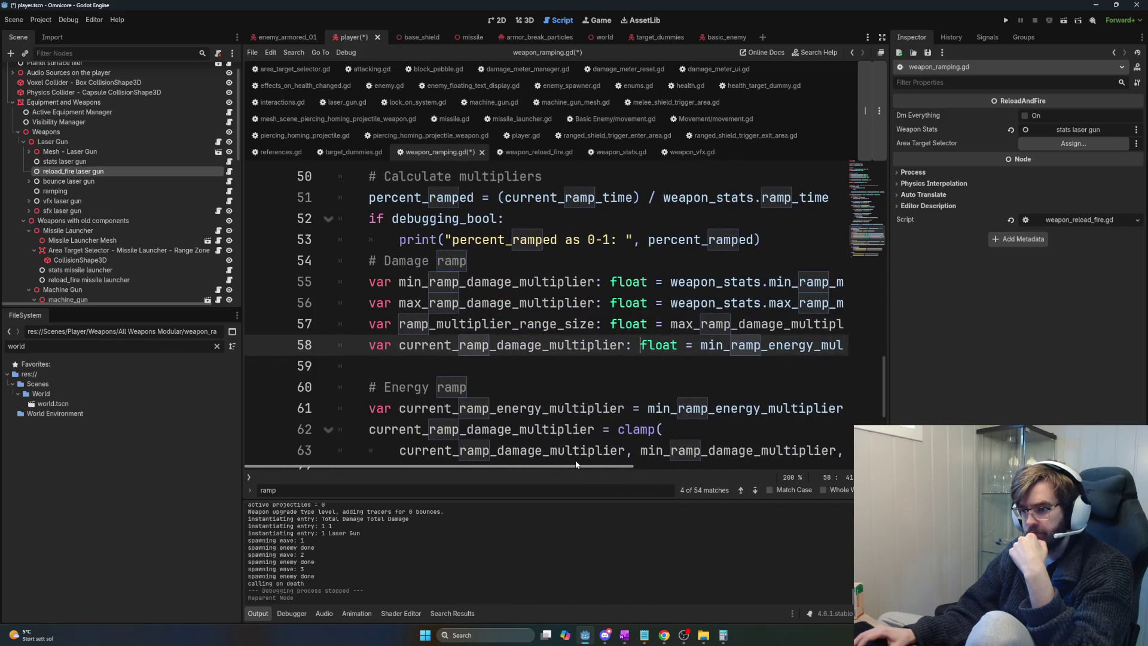
{"action": "scroll", "coordinate": [591, 414], "scroll_direction": "down", "scroll_amount": 1}
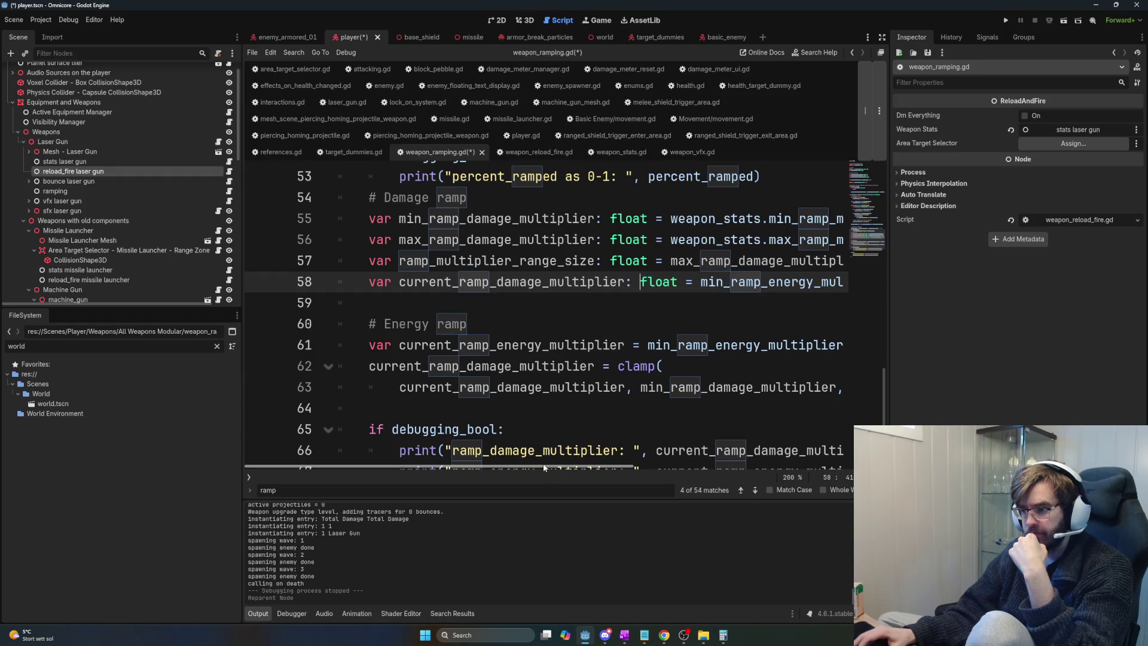
{"action": "mouse_move", "coordinate": [547, 463]}
{"action": "left_mouse_down"}
{"action": "mouse_move", "coordinate": [809, 479]}
{"action": "mouse_move", "coordinate": [555, 468]}
{"action": "left_mouse_up"}
{"action": "scroll", "coordinate": [560, 408], "scroll_direction": "up", "scroll_amount": 1}
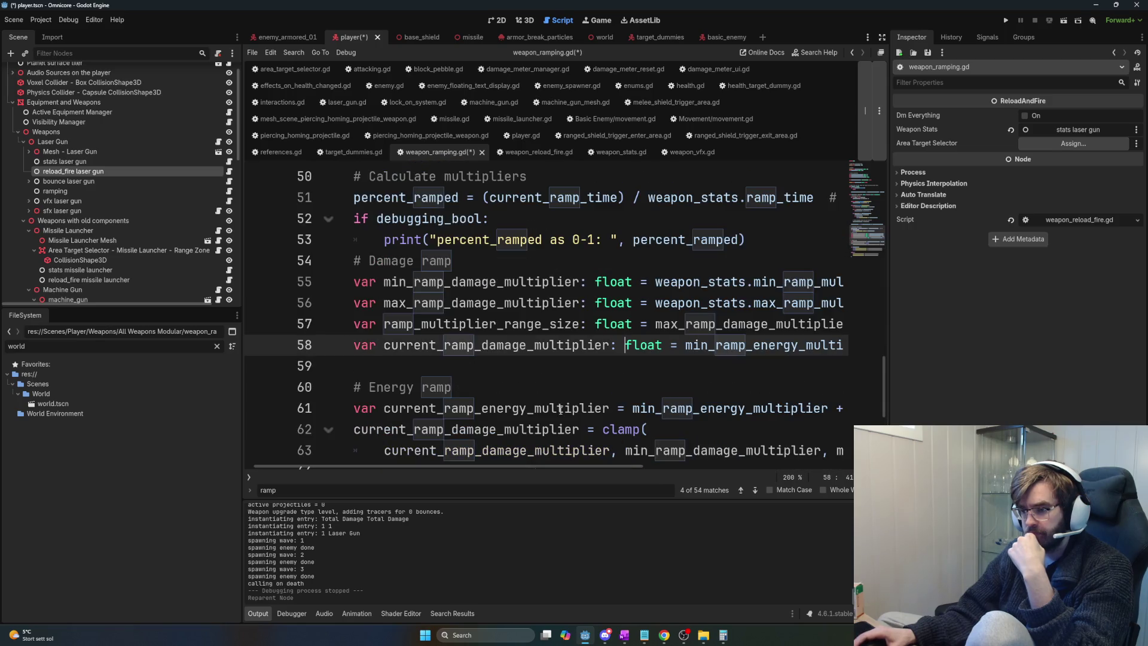
{"action": "scroll", "coordinate": [589, 459], "scroll_direction": "right", "scroll_amount": 2}
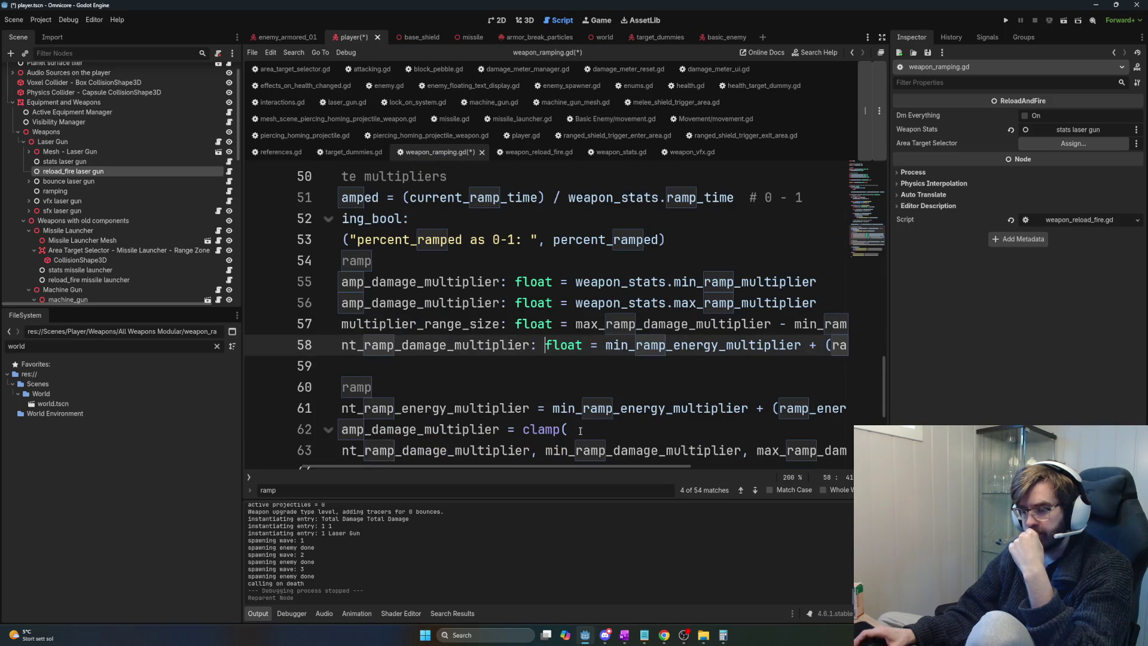
{"action": "scroll", "coordinate": [598, 442], "scroll_direction": "down", "scroll_amount": 2}
{"action": "scroll", "coordinate": [588, 472], "scroll_direction": "left", "scroll_amount": 3}
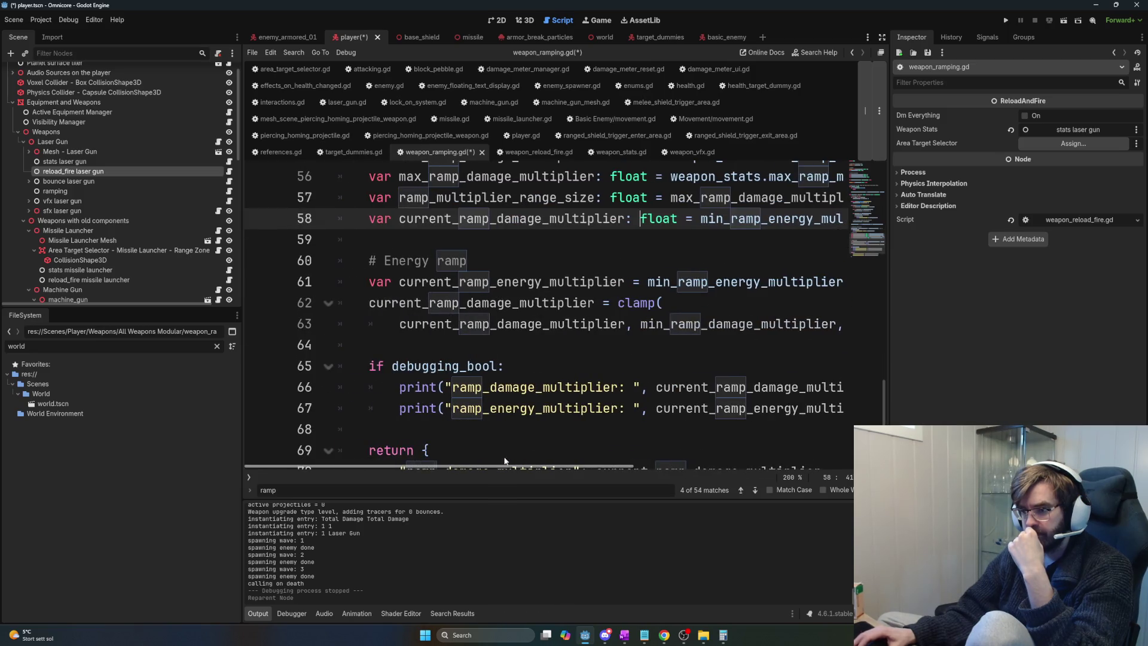
{"action": "scroll", "coordinate": [586, 422], "scroll_direction": "up", "scroll_amount": 2}
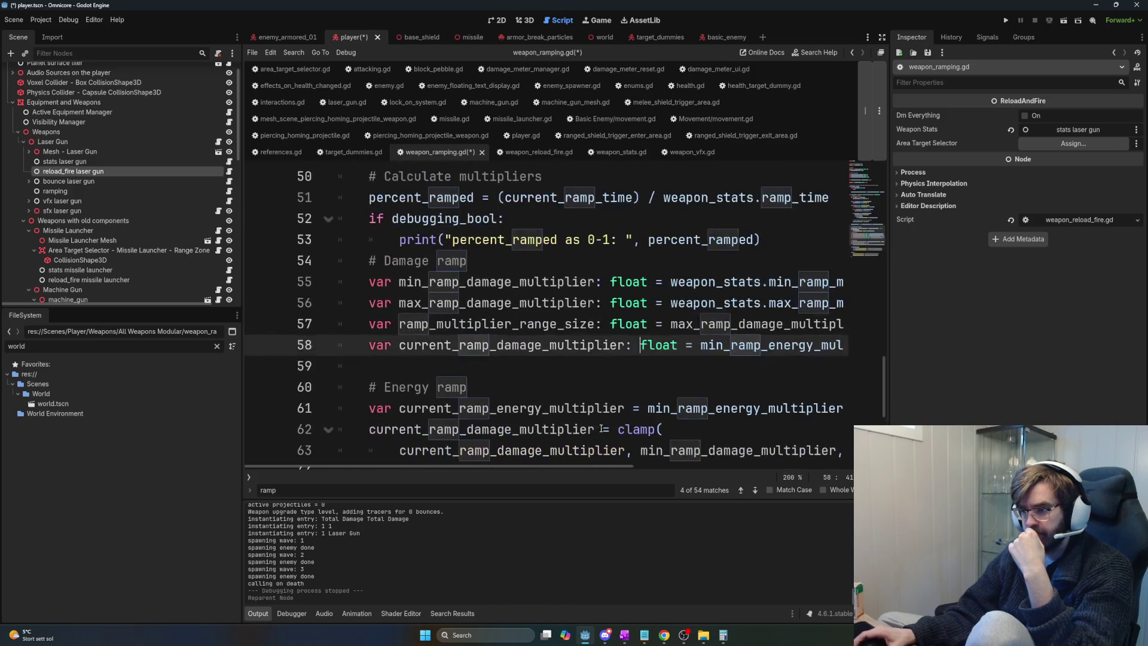
{"action": "mouse_move", "coordinate": [538, 465]}
{"action": "left_mouse_down"}
{"action": "mouse_move", "coordinate": [730, 471]}
{"action": "mouse_move", "coordinate": [532, 462]}
{"action": "left_mouse_up"}
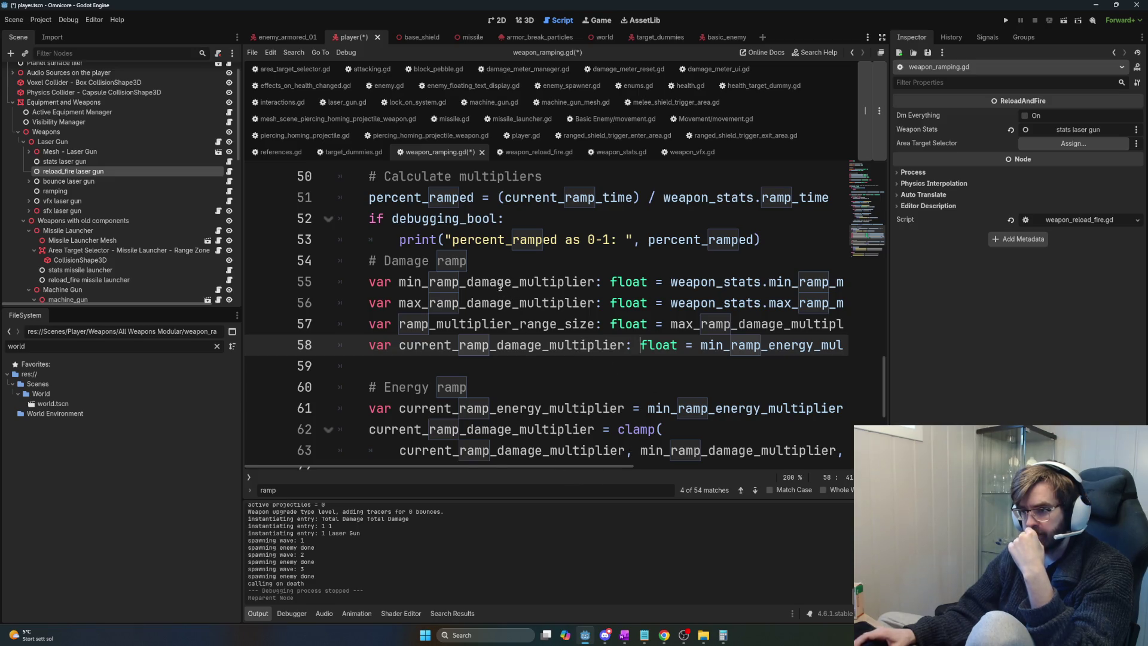
{"action": "scroll", "coordinate": [455, 269], "scroll_direction": "up", "scroll_amount": 15}
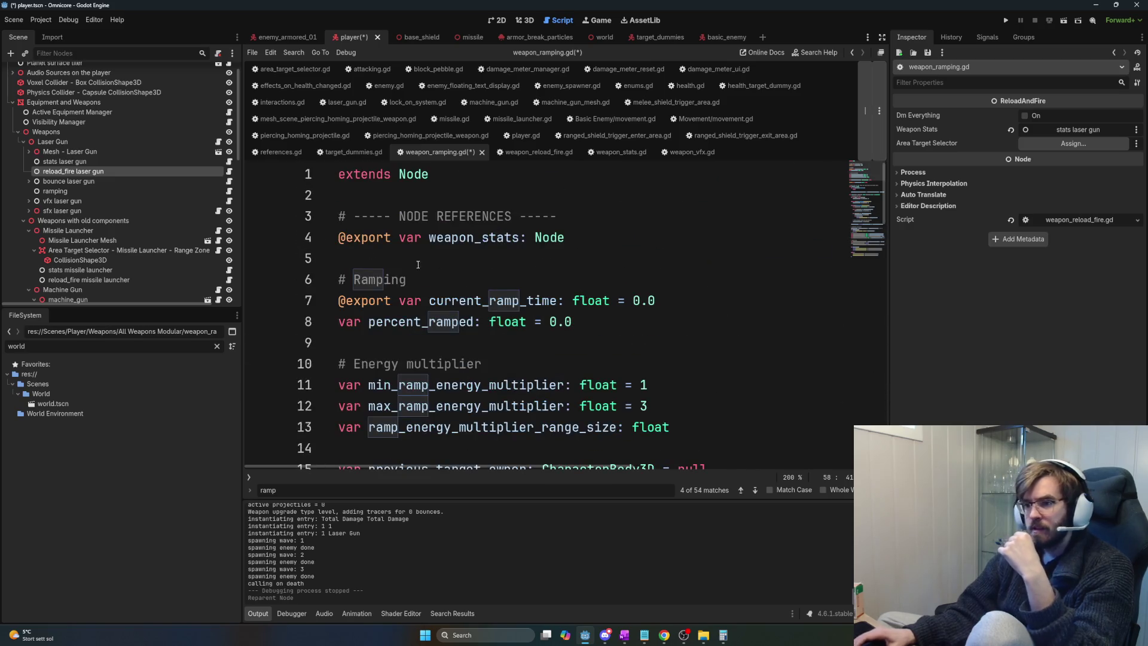
Check the ramping node's Inspector properties, then run the project with F5
{"action": "left_click", "coordinate": [81, 192]}
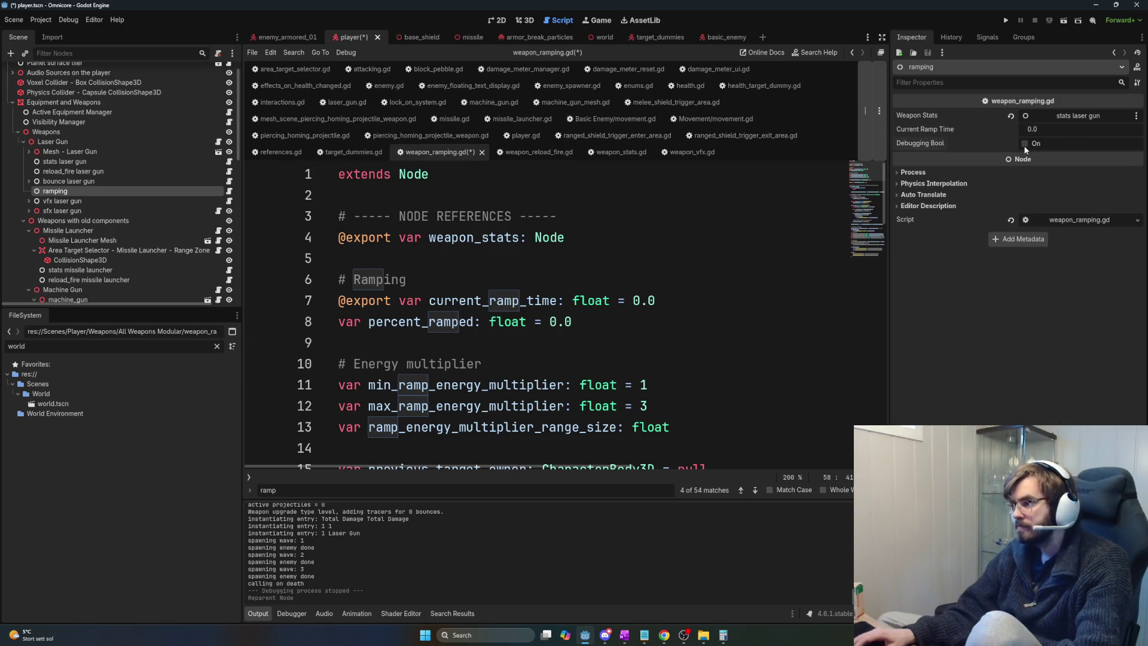
{"action": "key", "text": "F5"}
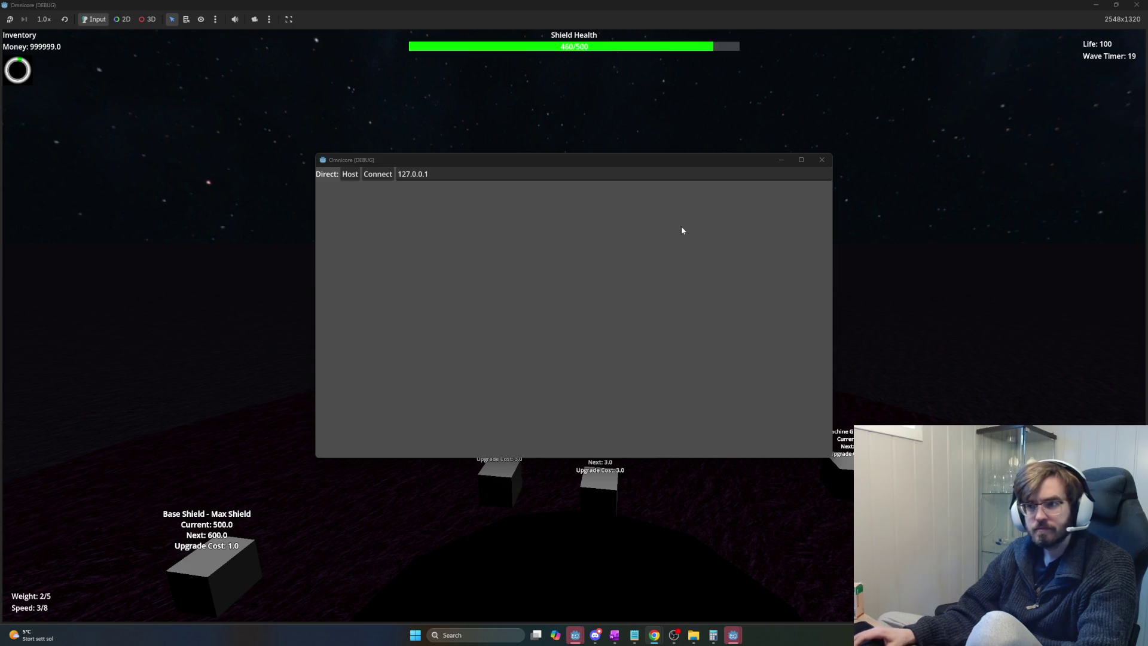
In the game, unlock the Laser Gun and buy two Jetpack Speed upgrades
{"action": "key", "text": "alt+Tab"}
{"action": "key", "text": "w"}
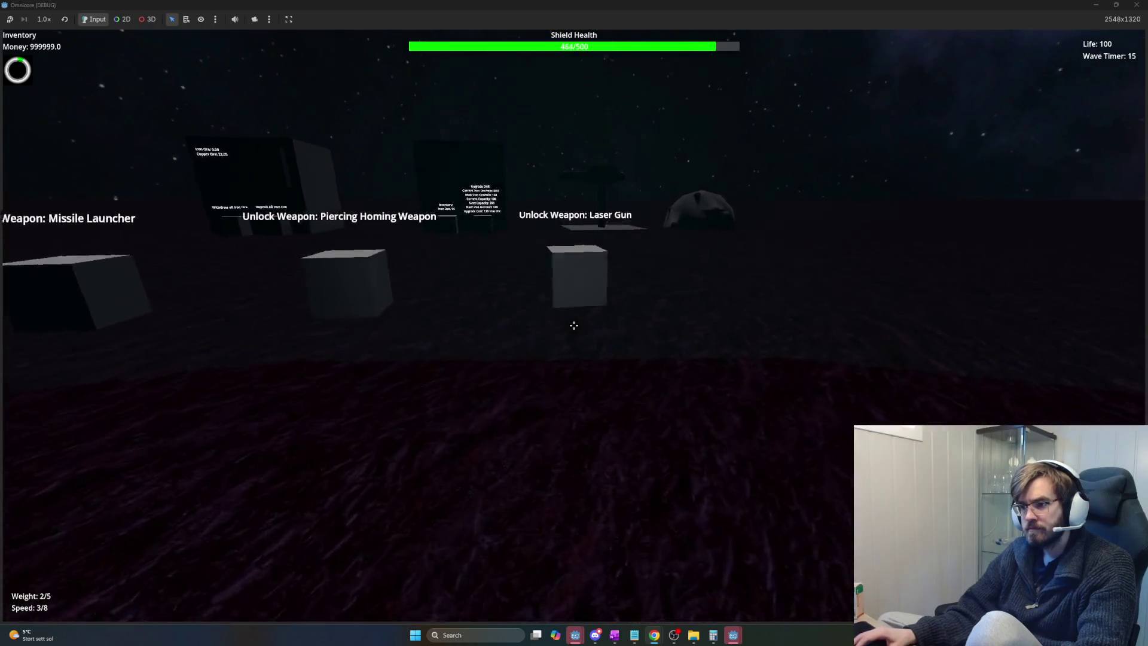
{"action": "left_click", "coordinate": [575, 326]}
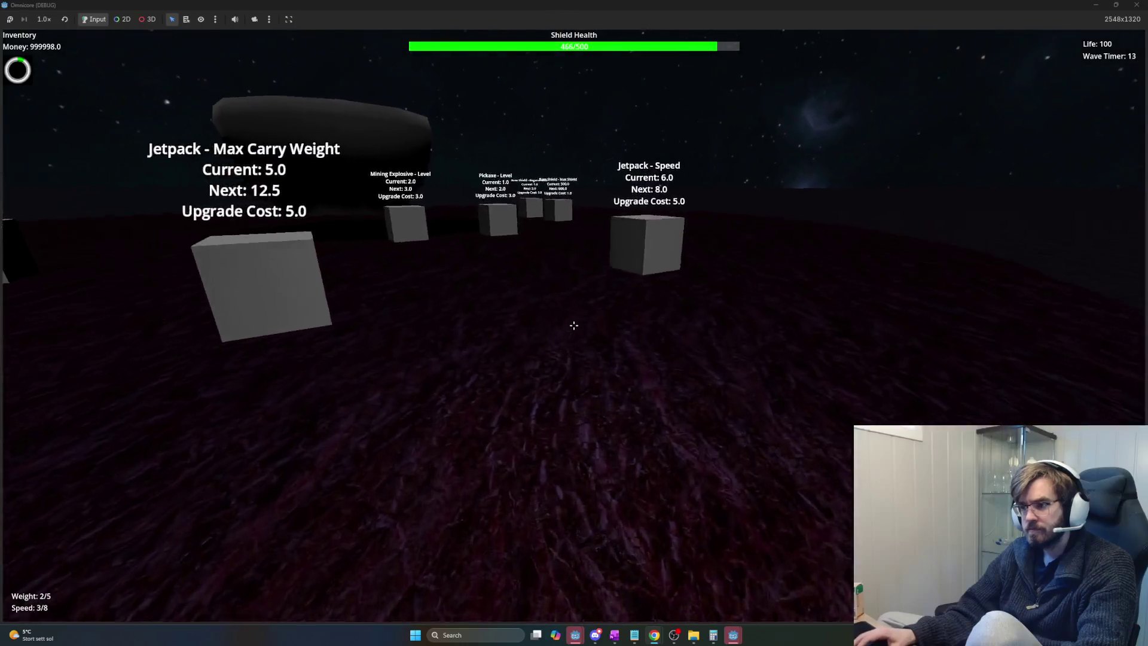
{"action": "key", "text": "w"}
{"action": "left_click", "coordinate": [574, 326]}
{"action": "left_click", "coordinate": [574, 325]}
{"action": "left_click", "coordinate": [574, 325]}
{"action": "left_click", "coordinate": [574, 325]}
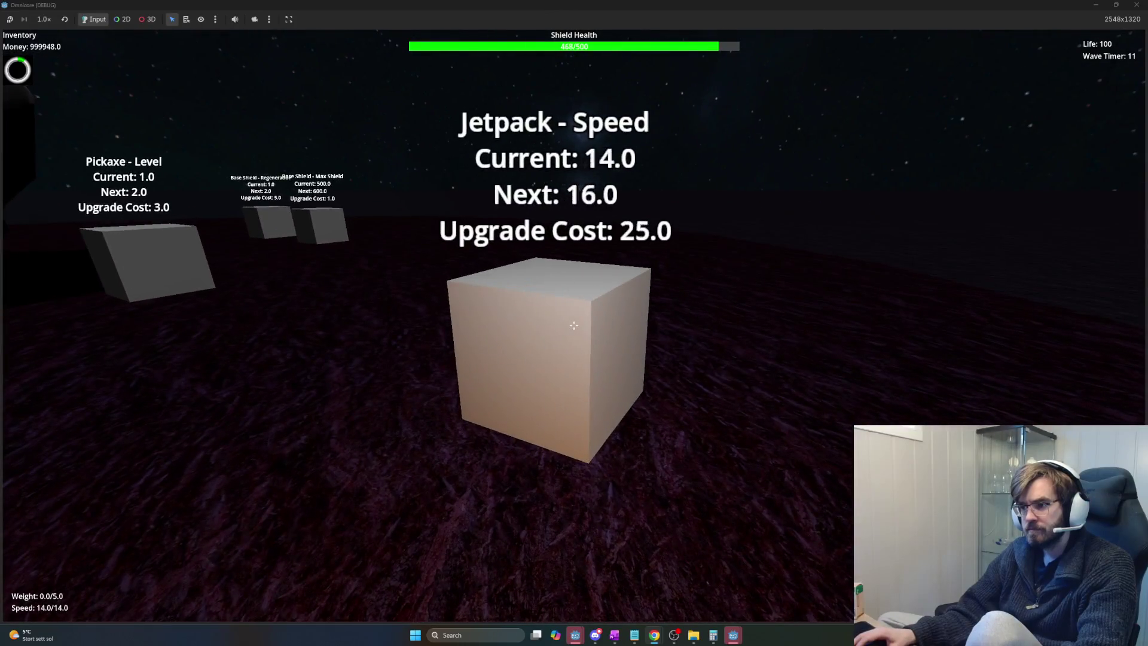
{"action": "left_click", "coordinate": [574, 325]}
{"action": "left_click", "coordinate": [574, 325]}
{"action": "left_click", "coordinate": [574, 325]}
{"action": "left_click", "coordinate": [574, 326]}
{"action": "left_click", "coordinate": [574, 325]}
Fire the laser at the target dummy, then aim away so the ramp resets
{"action": "key", "text": "Escape"}
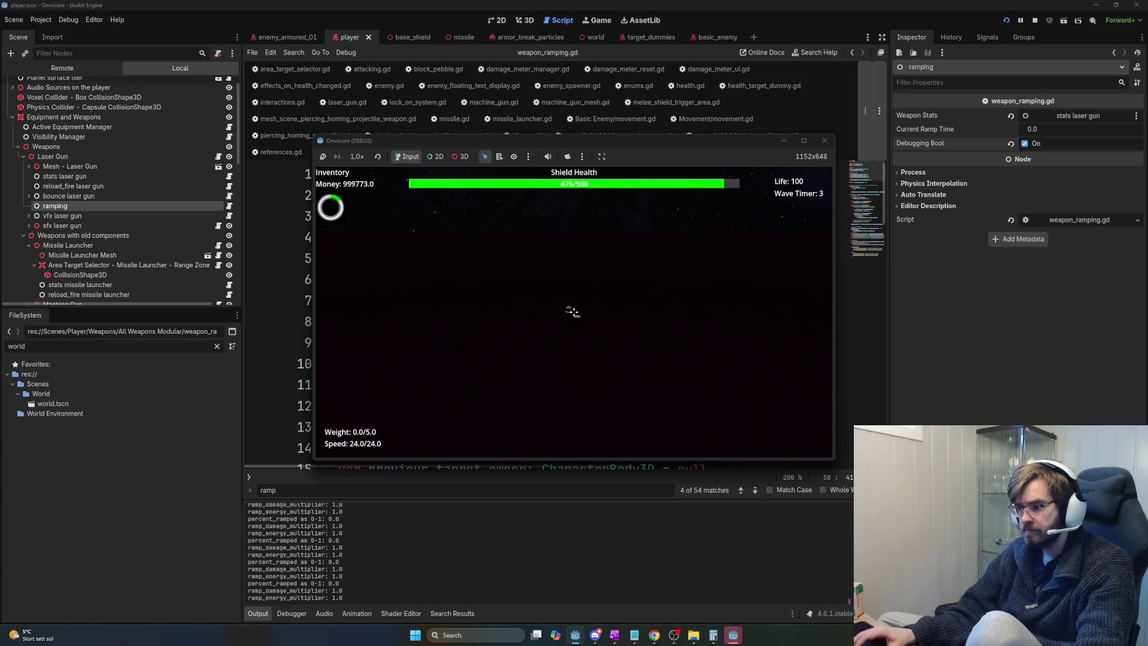
{"action": "left_click", "coordinate": [574, 311]}
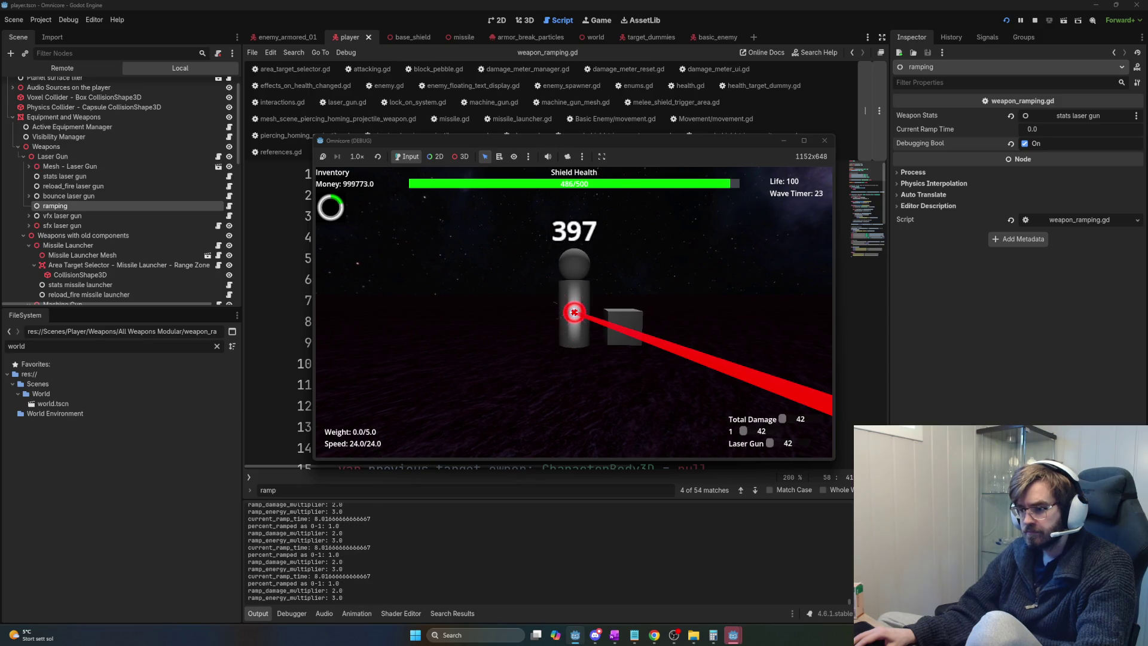
{"action": "left_click_drag", "start_coordinate": [574, 311], "coordinate": [574, 311]}
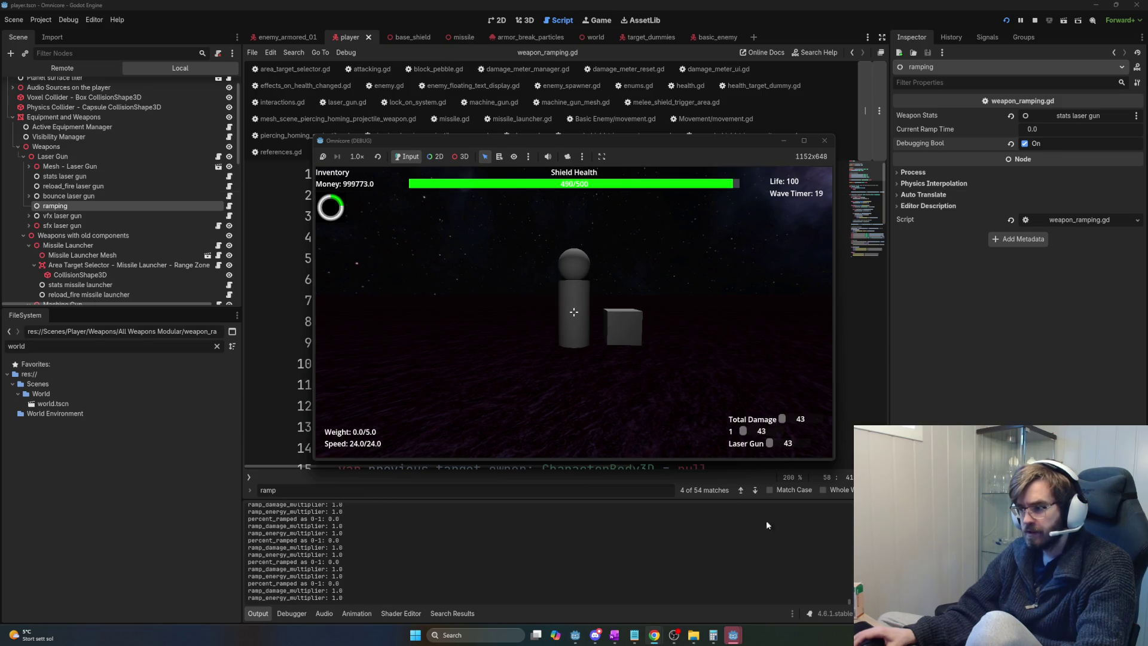
{"action": "key", "text": "F8"}
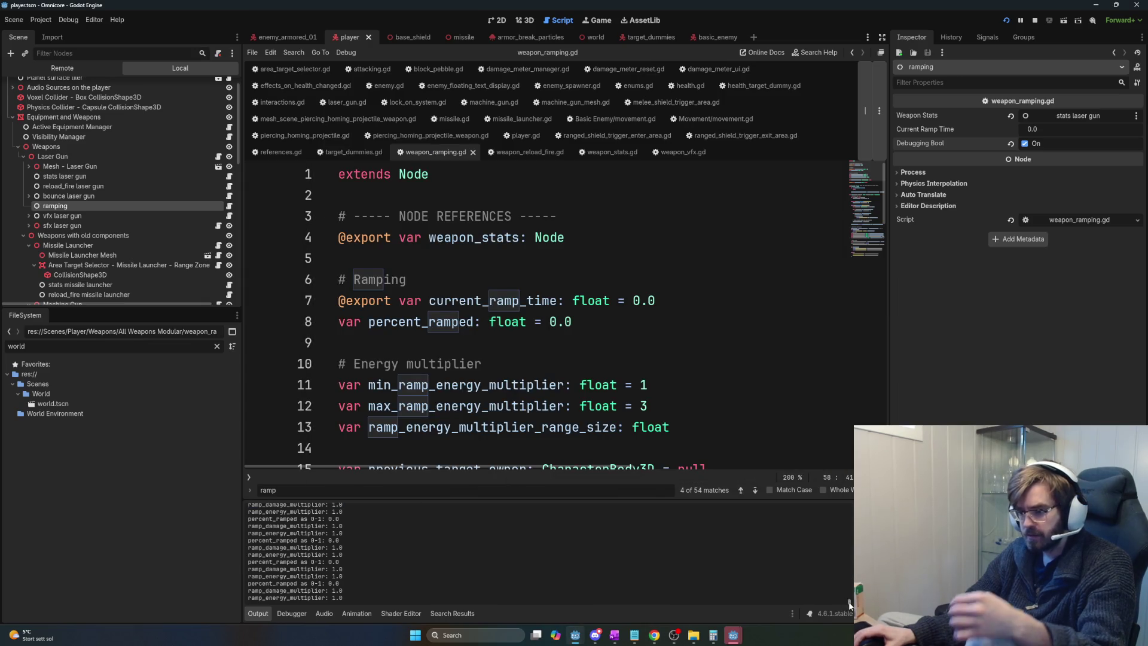
Inspect the Output ramp logs, noting percent_ramped 0.58958333333333, and stop the game
{"action": "left_click", "coordinate": [850, 603]}
{"action": "left_click_drag", "start_coordinate": [850, 602], "coordinate": [849, 581]}
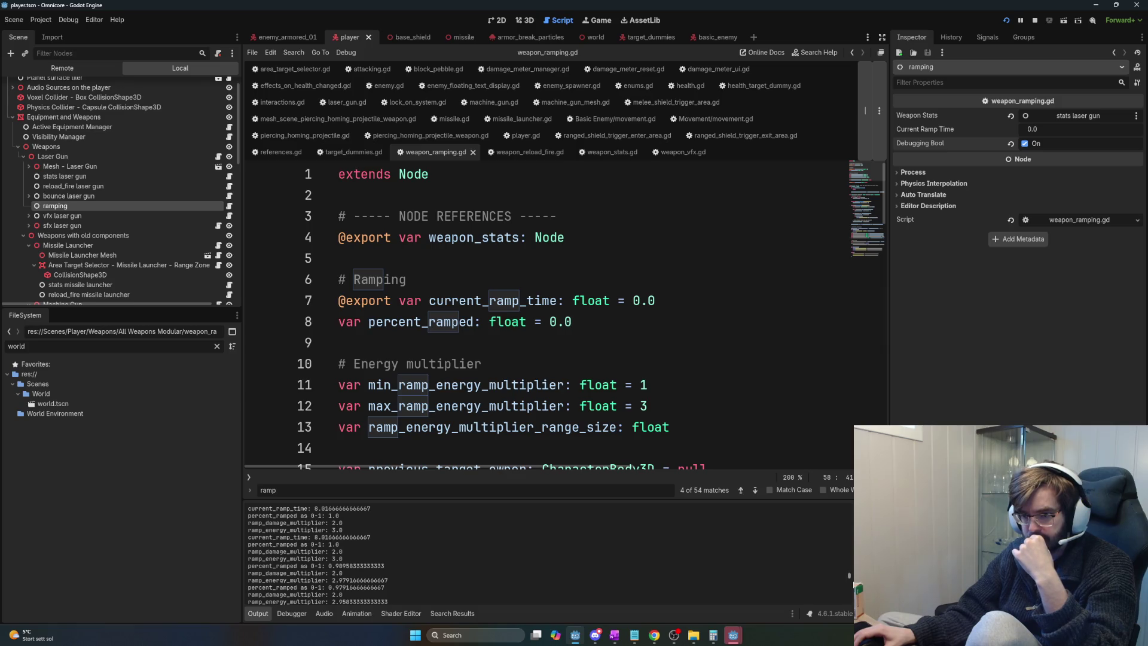
{"action": "left_click_drag", "start_coordinate": [849, 574], "coordinate": [854, 586]}
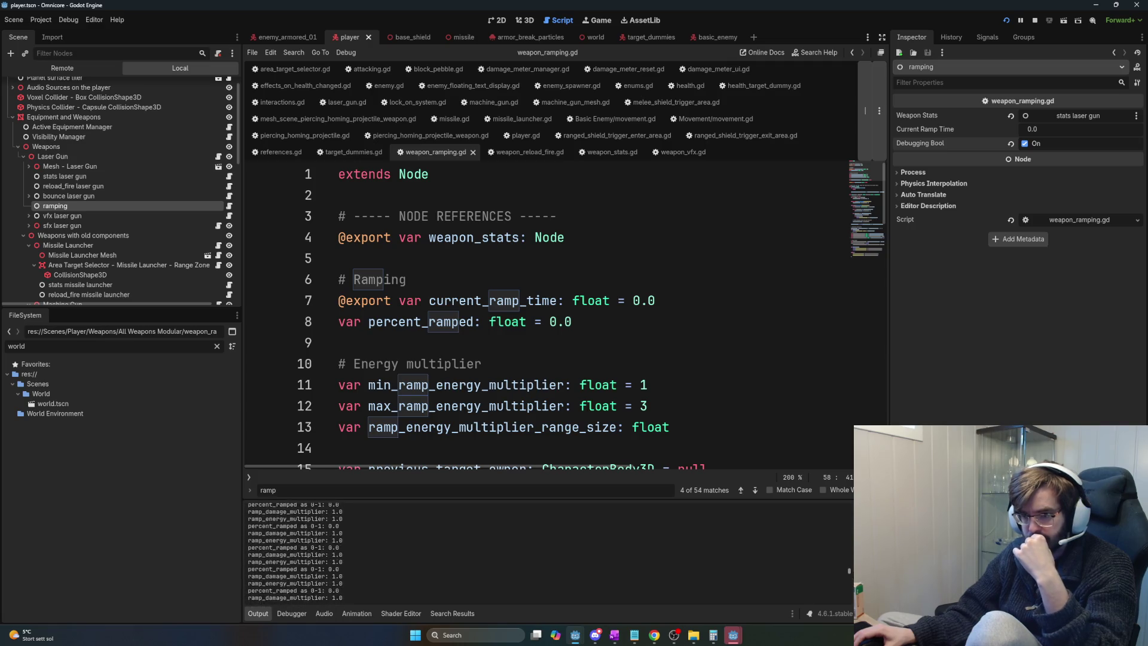
{"action": "left_click_drag", "start_coordinate": [853, 586], "coordinate": [854, 554]}
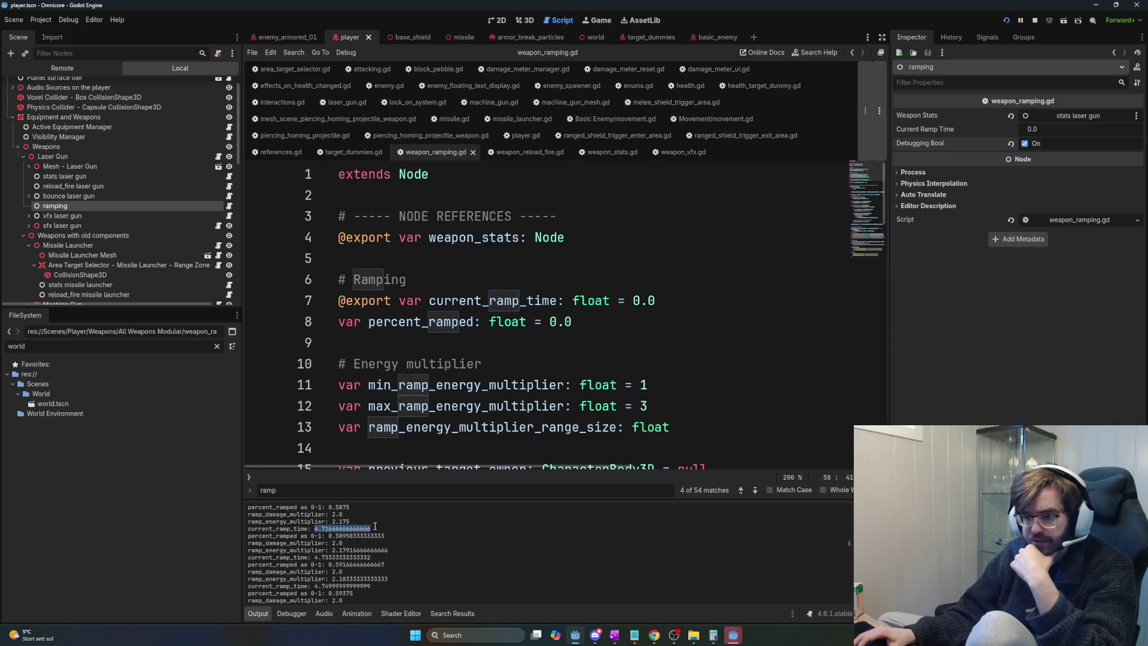
{"action": "left_click", "coordinate": [332, 539]}
{"action": "left_click_drag", "start_coordinate": [329, 537], "coordinate": [383, 534]}
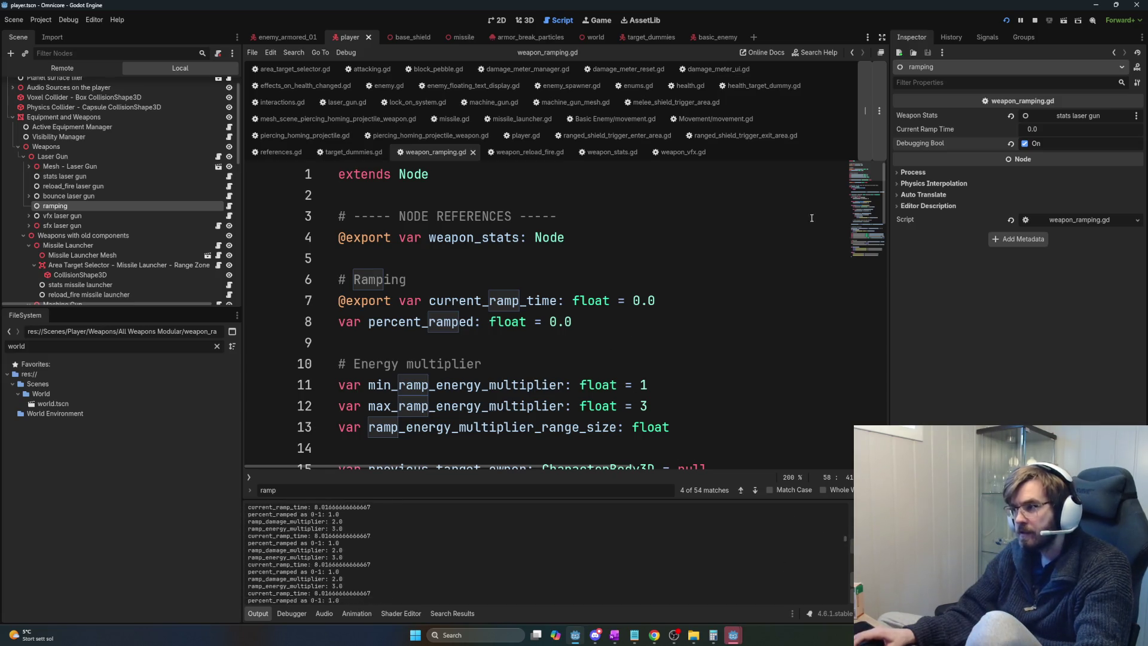
{"action": "left_click", "coordinate": [802, 236]}
{"action": "key", "text": "F8"}
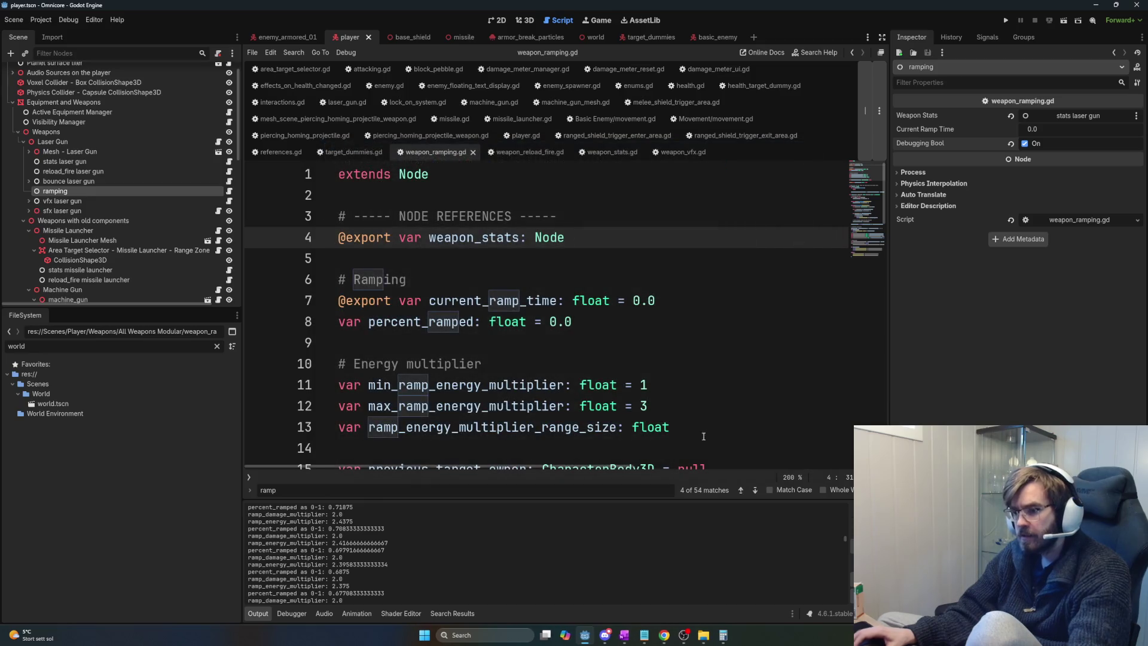
Compare the logged percent_ramped 0.0 and ramp_damage_multiplier 1.0 readings in Output
{"action": "scroll", "coordinate": [845, 537], "scroll_direction": "up", "scroll_amount": 5}
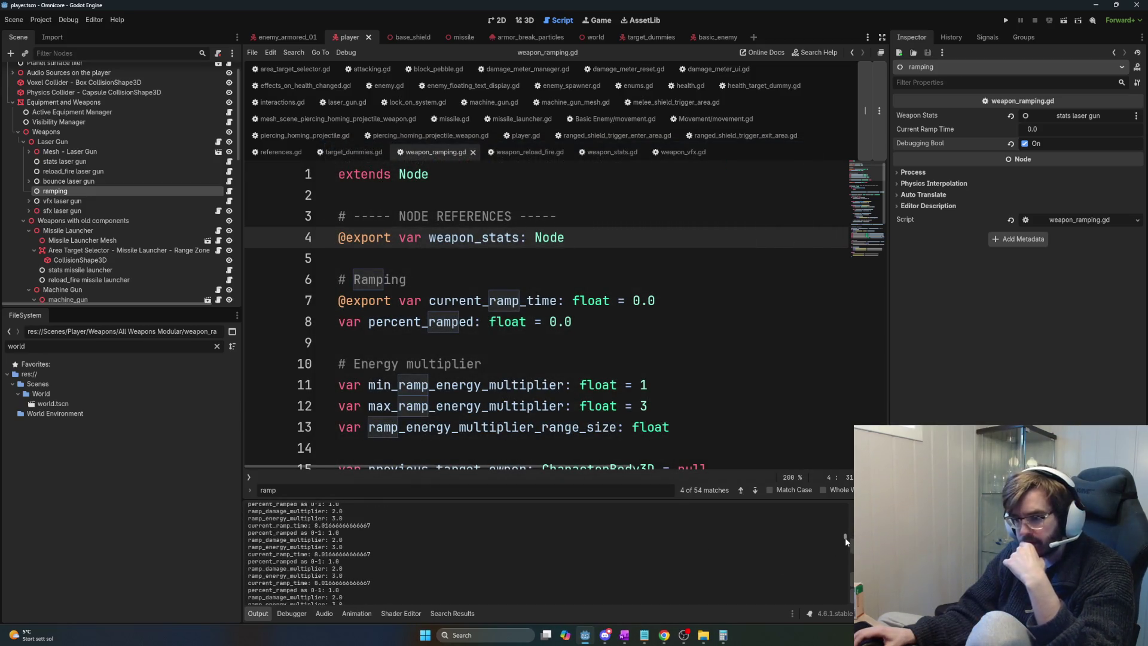
{"action": "mouse_move", "coordinate": [845, 537]}
{"action": "left_mouse_down"}
{"action": "mouse_move", "coordinate": [845, 515]}
{"action": "mouse_move", "coordinate": [846, 525]}
{"action": "left_mouse_up"}
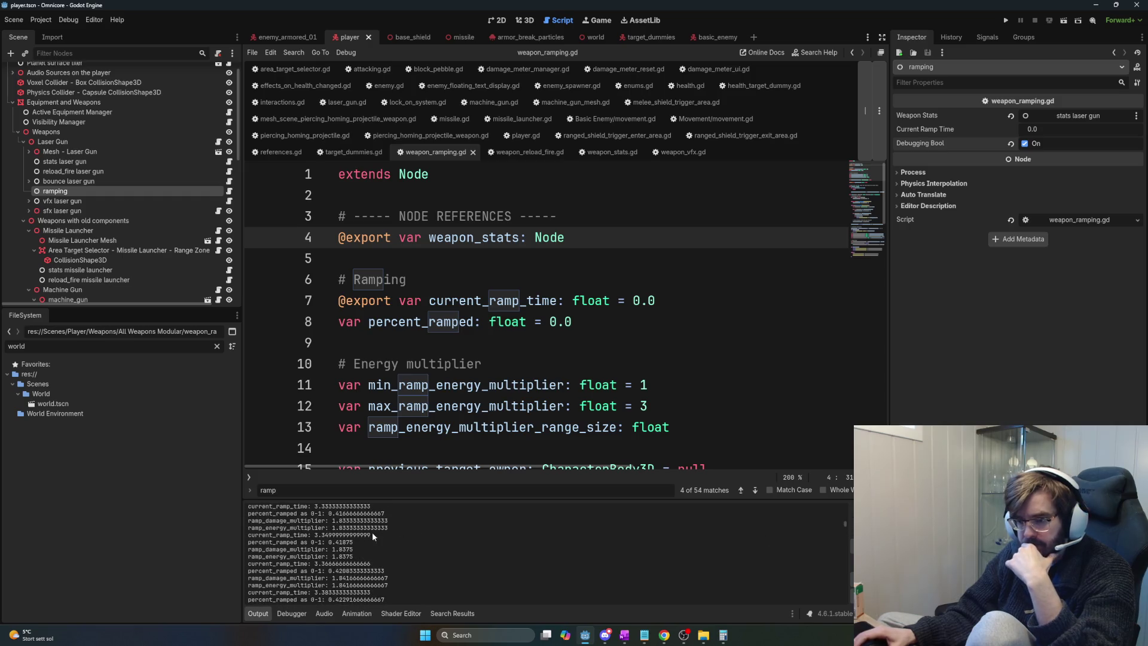
{"action": "double_click", "coordinate": [366, 545]}
{"action": "left_click", "coordinate": [358, 549]}
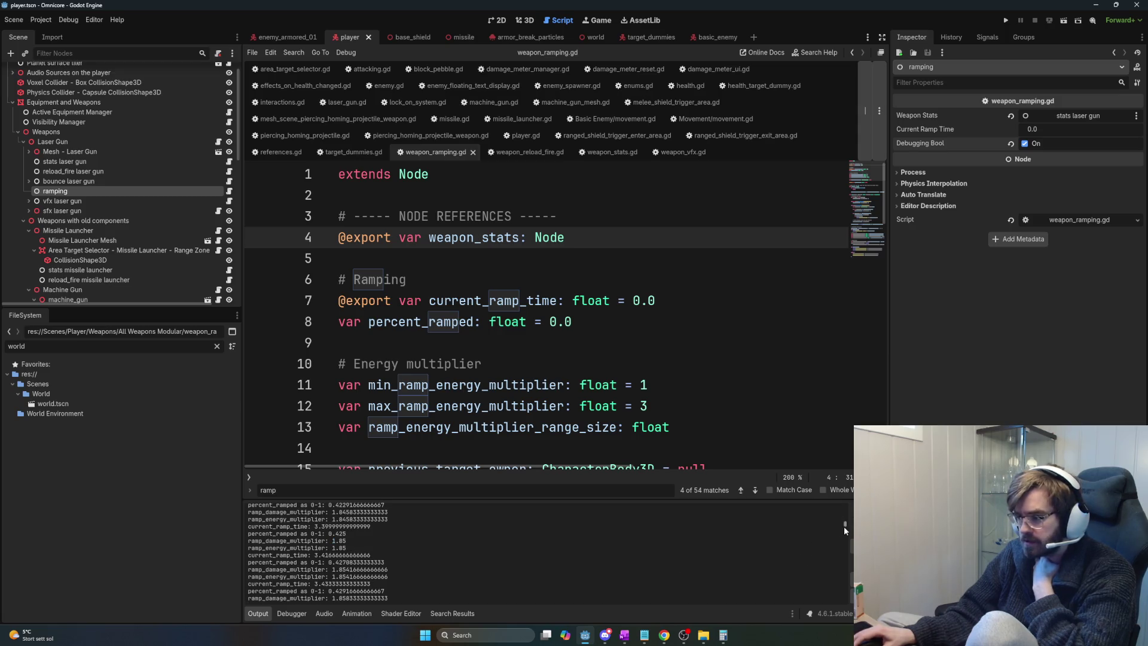
{"action": "scroll", "coordinate": [845, 510], "scroll_direction": "up", "scroll_amount": 10}
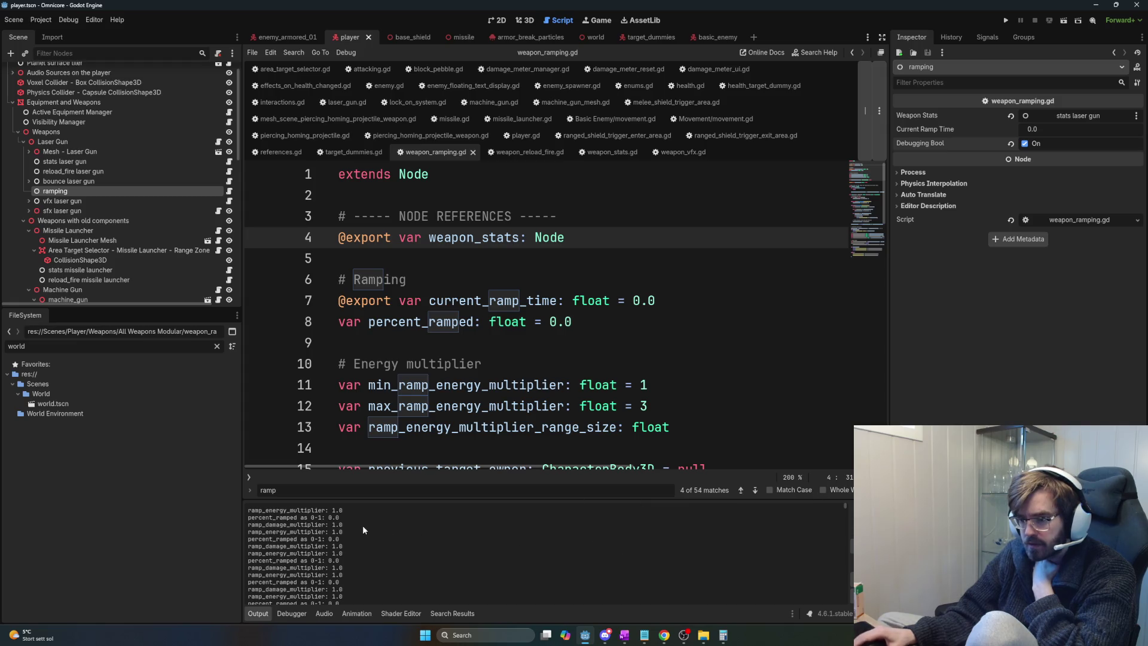
{"action": "mouse_move", "coordinate": [344, 517]}
{"action": "left_mouse_down"}
{"action": "mouse_move", "coordinate": [254, 511]}
{"action": "mouse_move", "coordinate": [274, 518]}
{"action": "left_mouse_up"}
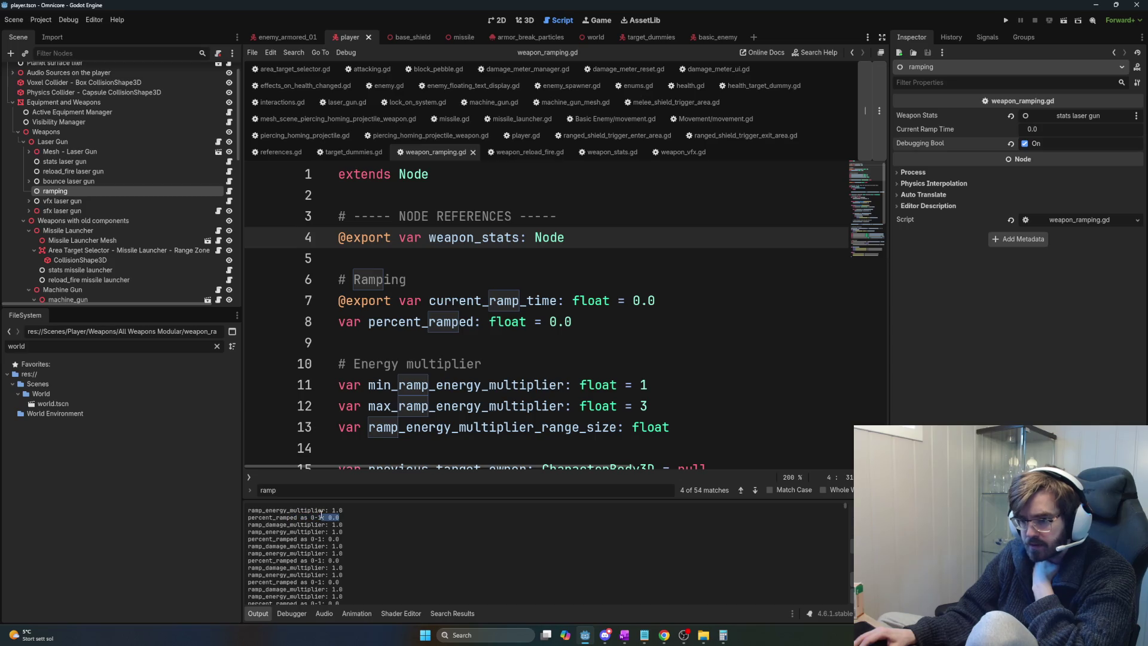
{"action": "left_click_drag", "start_coordinate": [343, 525], "coordinate": [330, 525]}
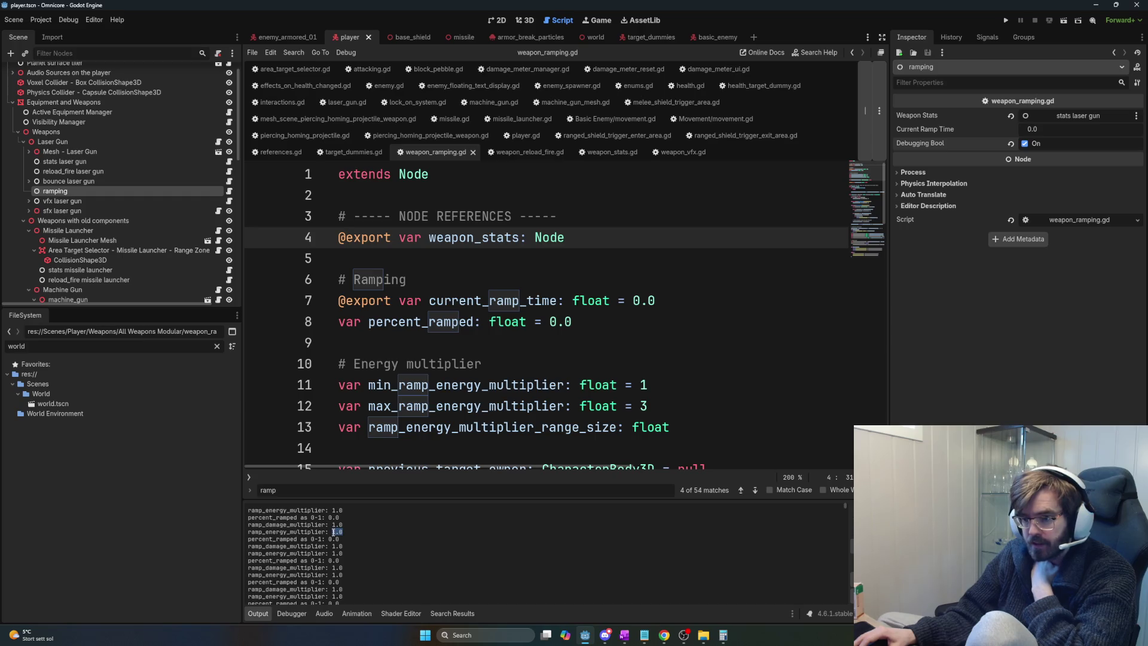
{"action": "mouse_move", "coordinate": [340, 518]}
{"action": "left_mouse_down"}
{"action": "mouse_move", "coordinate": [257, 518]}
{"action": "mouse_move", "coordinate": [326, 518]}
{"action": "left_mouse_up"}
{"action": "left_click", "coordinate": [332, 525]}
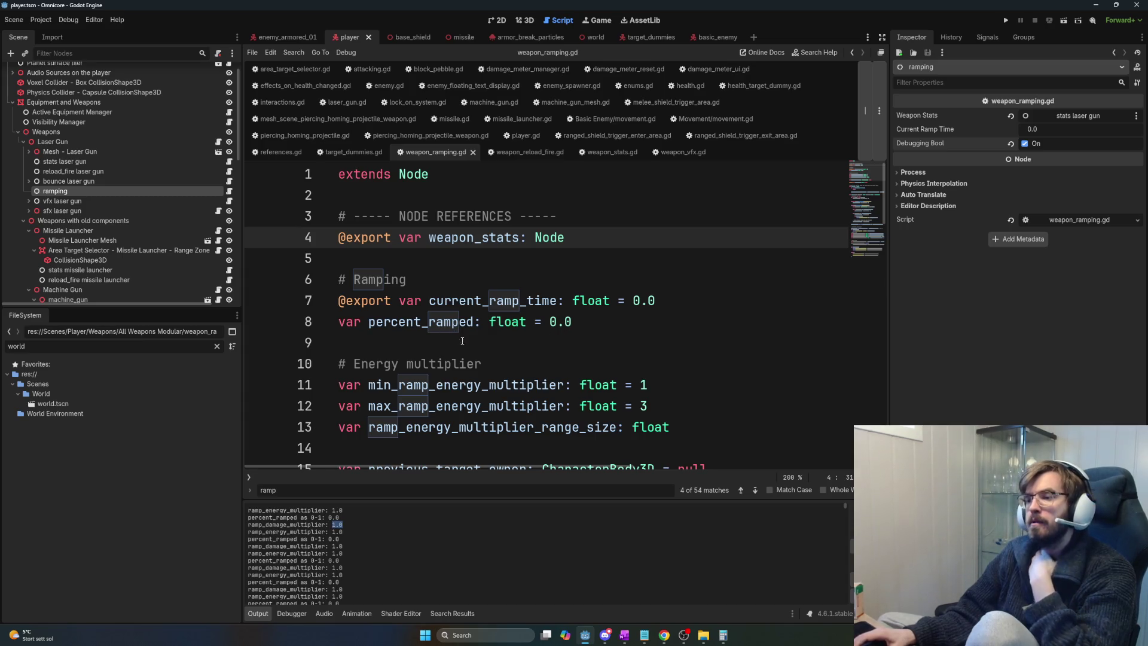
{"action": "double_click", "coordinate": [482, 386]}
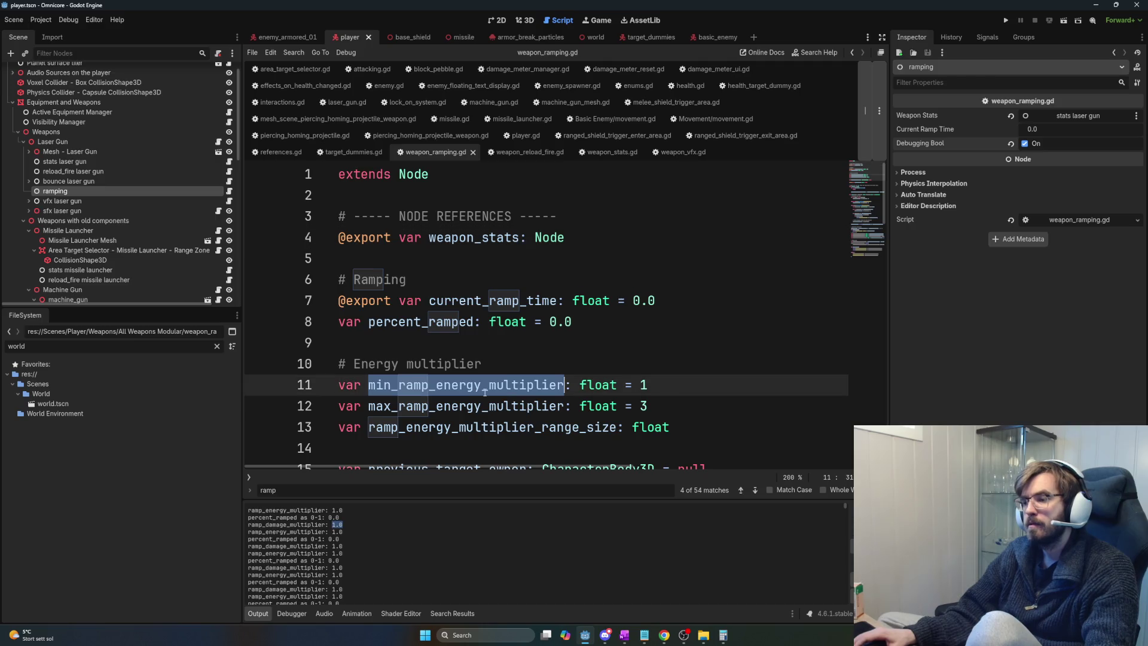
Follow min_ramp_energy_multiplier to its use in the # Calculate multipliers section
{"action": "key", "text": "ctrl+d"}
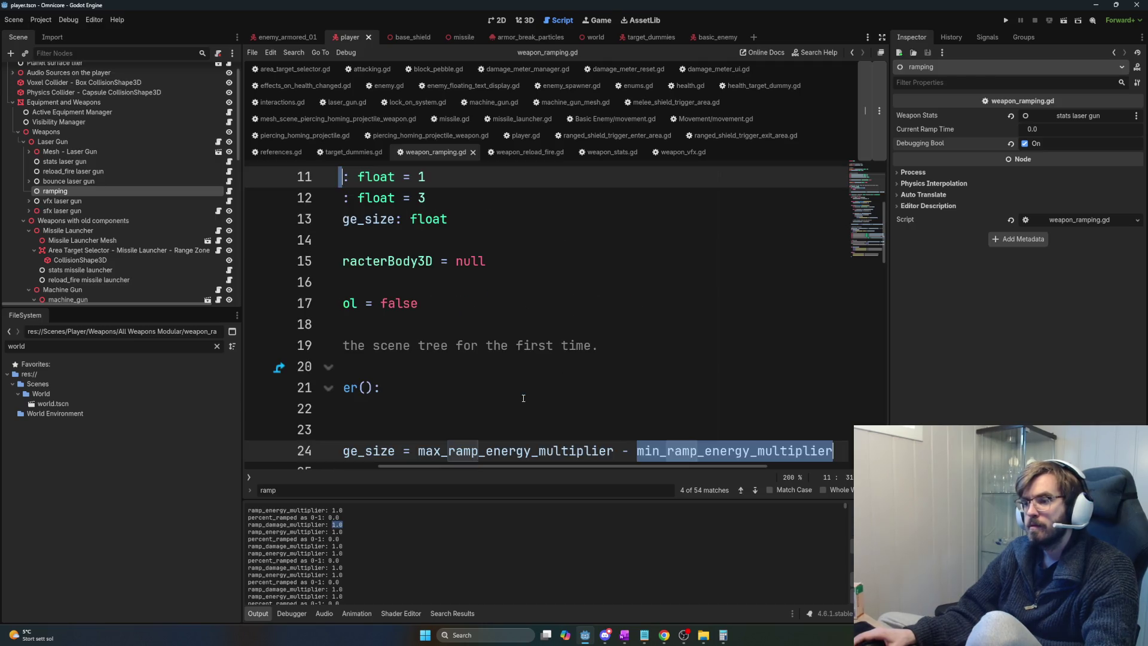
{"action": "scroll", "coordinate": [568, 443], "scroll_direction": "down", "scroll_amount": 2}
{"action": "scroll", "coordinate": [575, 466], "scroll_direction": "left", "scroll_amount": 3}
{"action": "scroll", "coordinate": [559, 429], "scroll_direction": "up", "scroll_amount": 3}
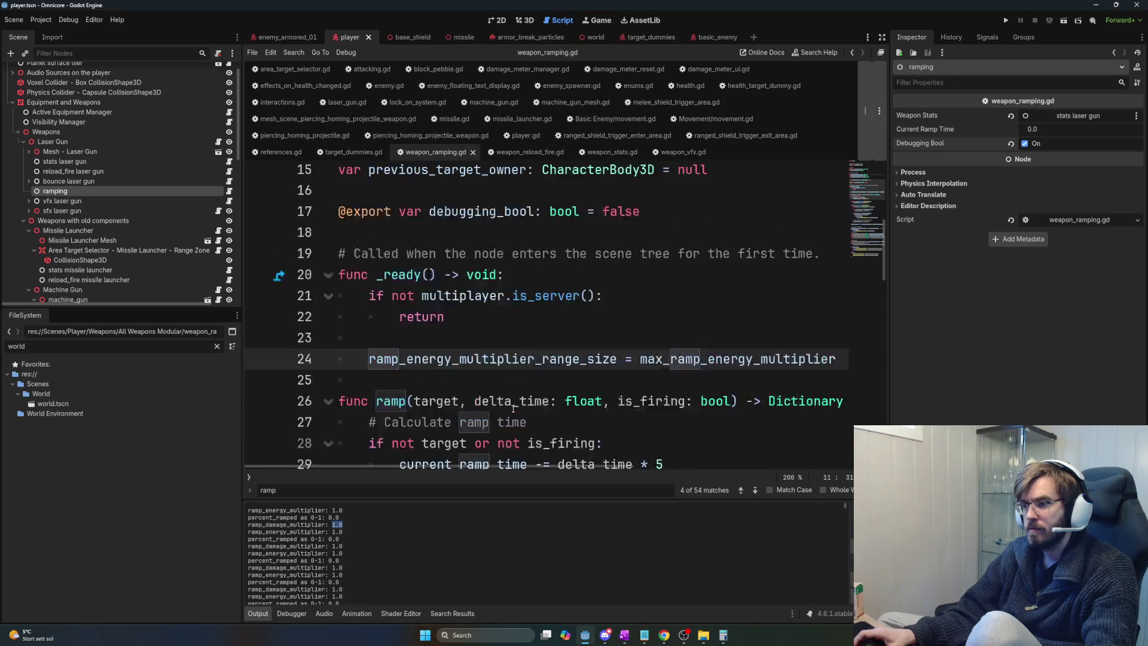
{"action": "scroll", "coordinate": [562, 429], "scroll_direction": "down", "scroll_amount": 6}
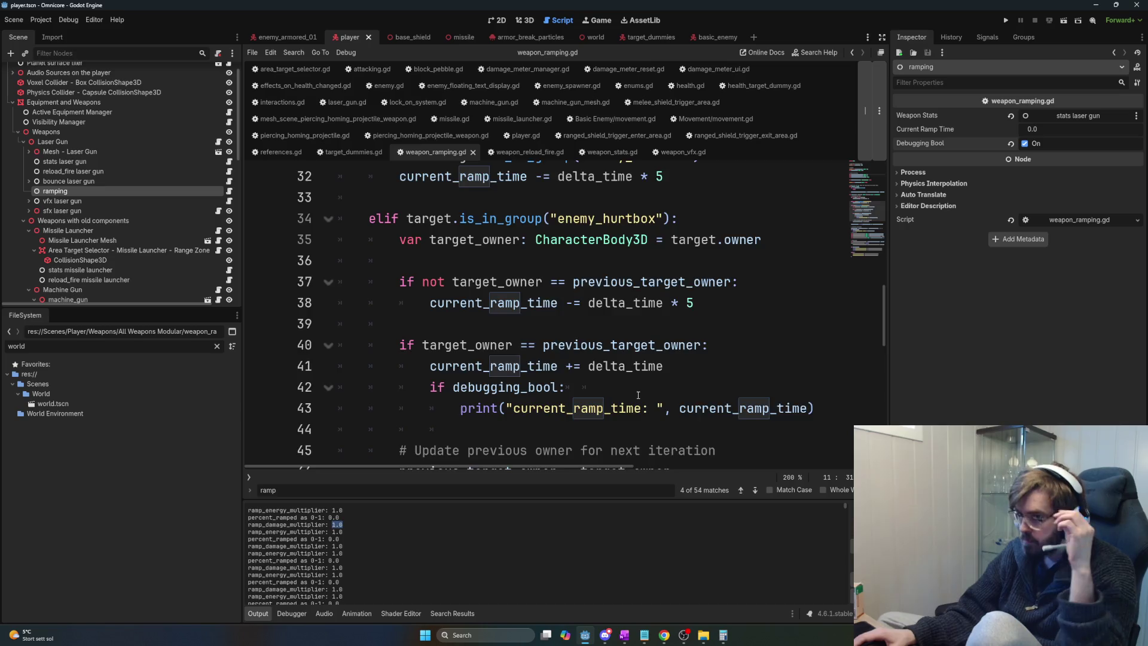
{"action": "scroll", "coordinate": [640, 396], "scroll_direction": "down", "scroll_amount": 2}
{"action": "scroll", "coordinate": [640, 396], "scroll_direction": "down", "scroll_amount": 2}
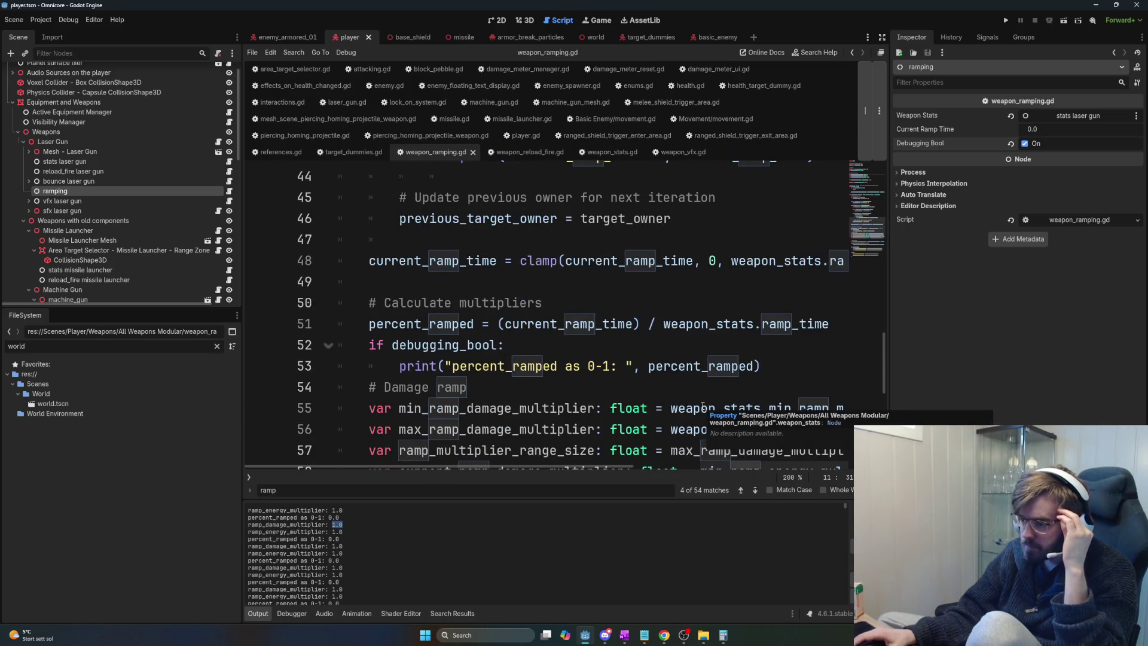
{"action": "key", "text": "alt+Tab"}
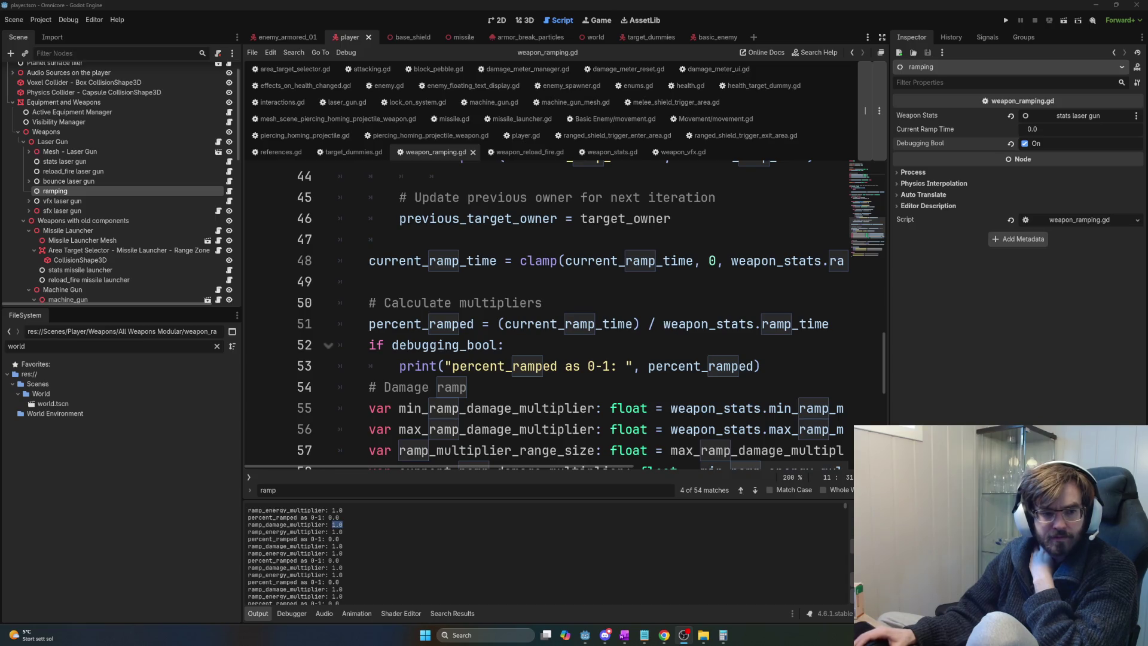
{"action": "key", "text": "alt+Tab"}
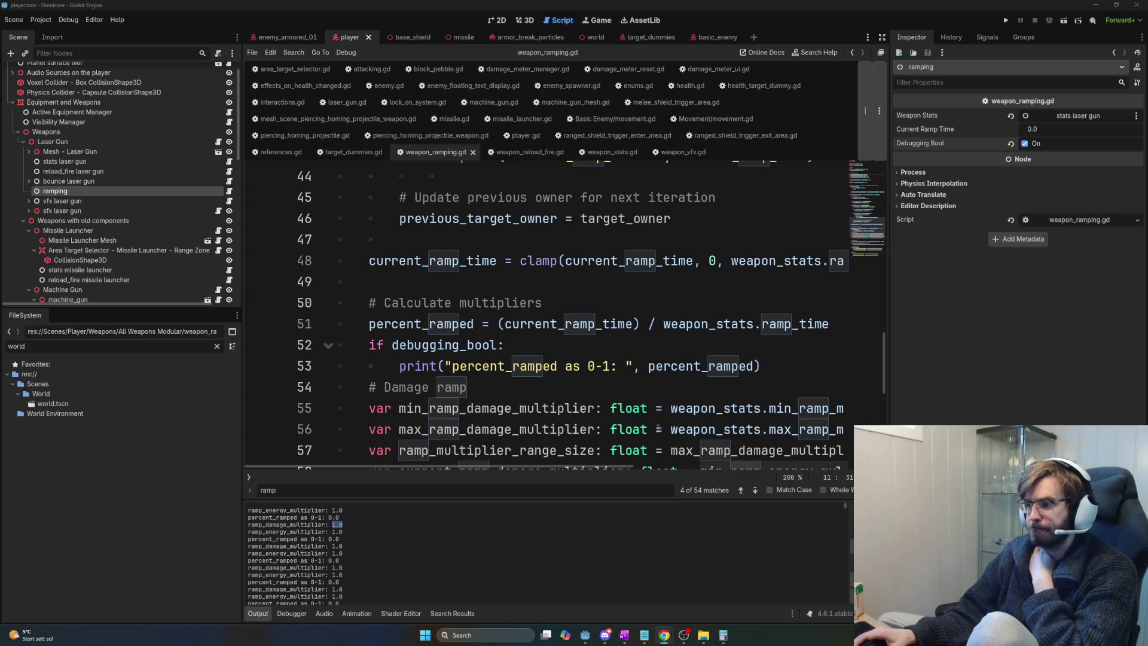
{"action": "left_click", "coordinate": [558, 465]}
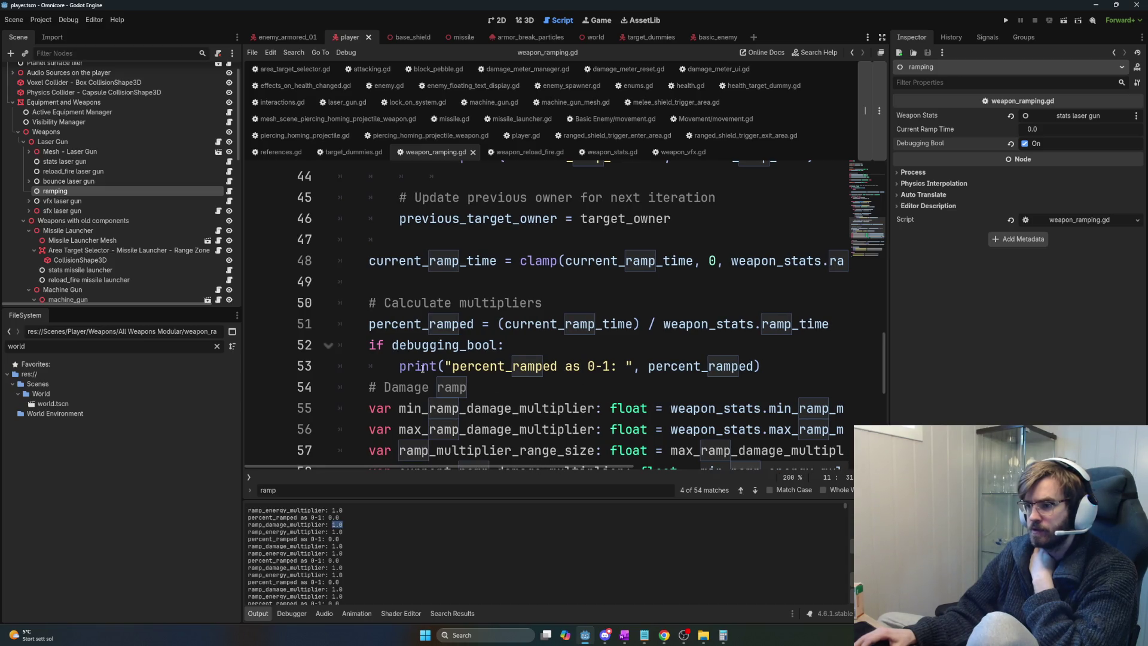
{"action": "left_click_drag", "start_coordinate": [400, 366], "coordinate": [768, 367]}
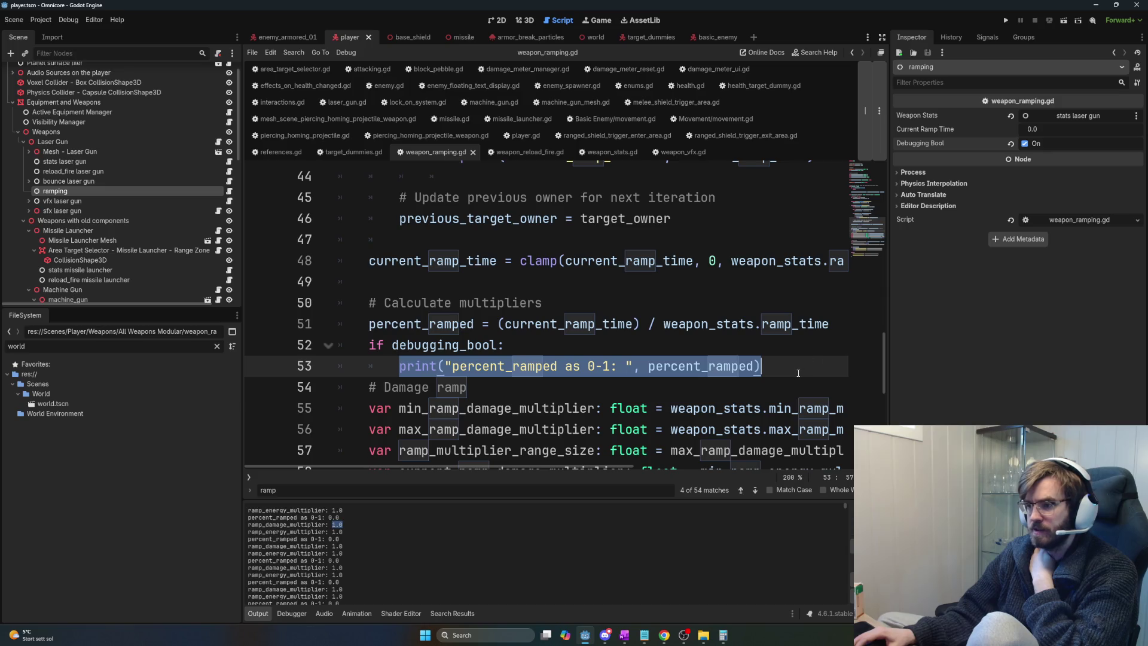
{"action": "double_click", "coordinate": [722, 370]}
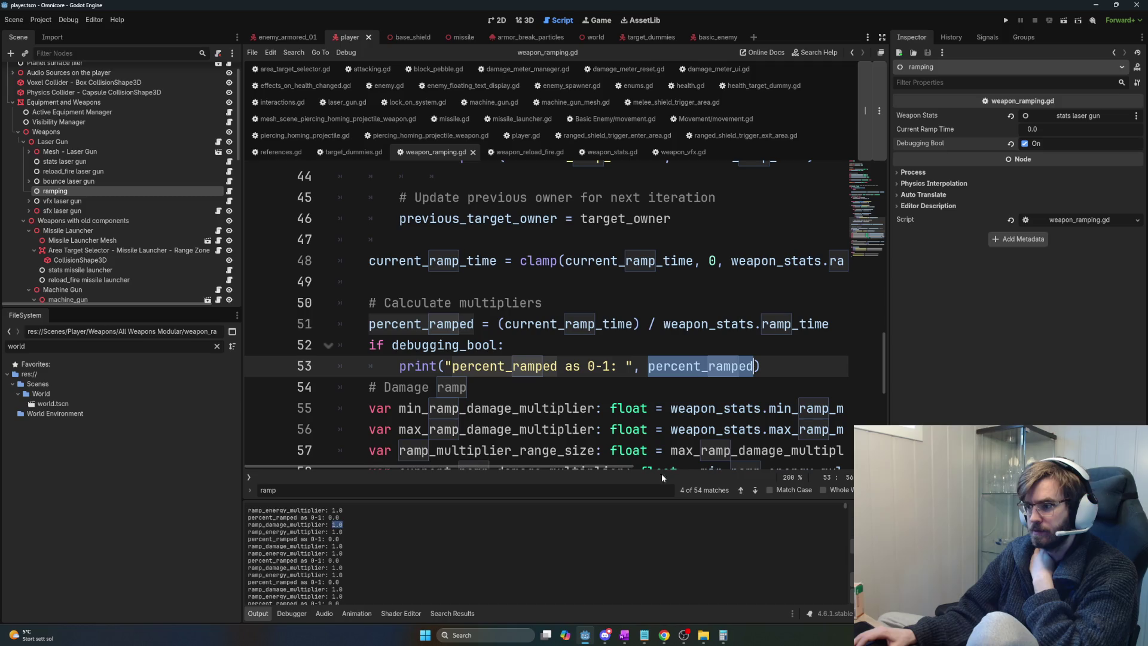
{"action": "left_click_drag", "start_coordinate": [613, 468], "coordinate": [686, 470]}
{"action": "mouse_move", "coordinate": [793, 408]}
{"action": "left_mouse_down"}
{"action": "mouse_move", "coordinate": [346, 408]}
{"action": "mouse_move", "coordinate": [385, 408]}
{"action": "left_mouse_up"}
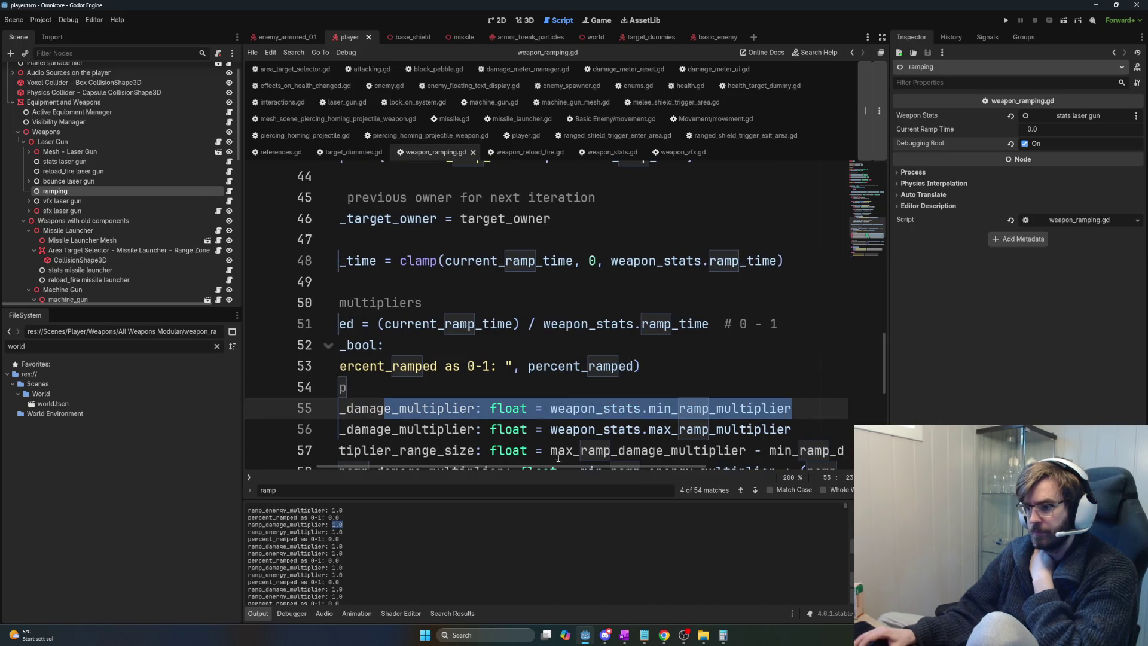
{"action": "left_click_drag", "start_coordinate": [790, 429], "coordinate": [484, 430]}
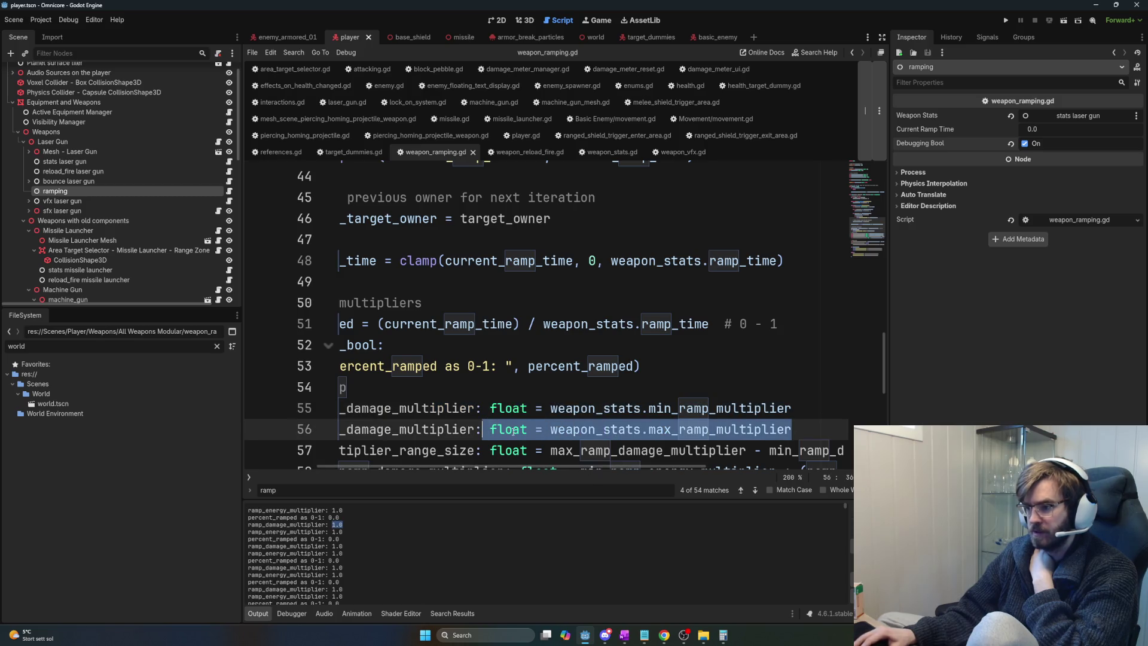
{"action": "left_click_drag", "start_coordinate": [568, 466], "coordinate": [490, 468]}
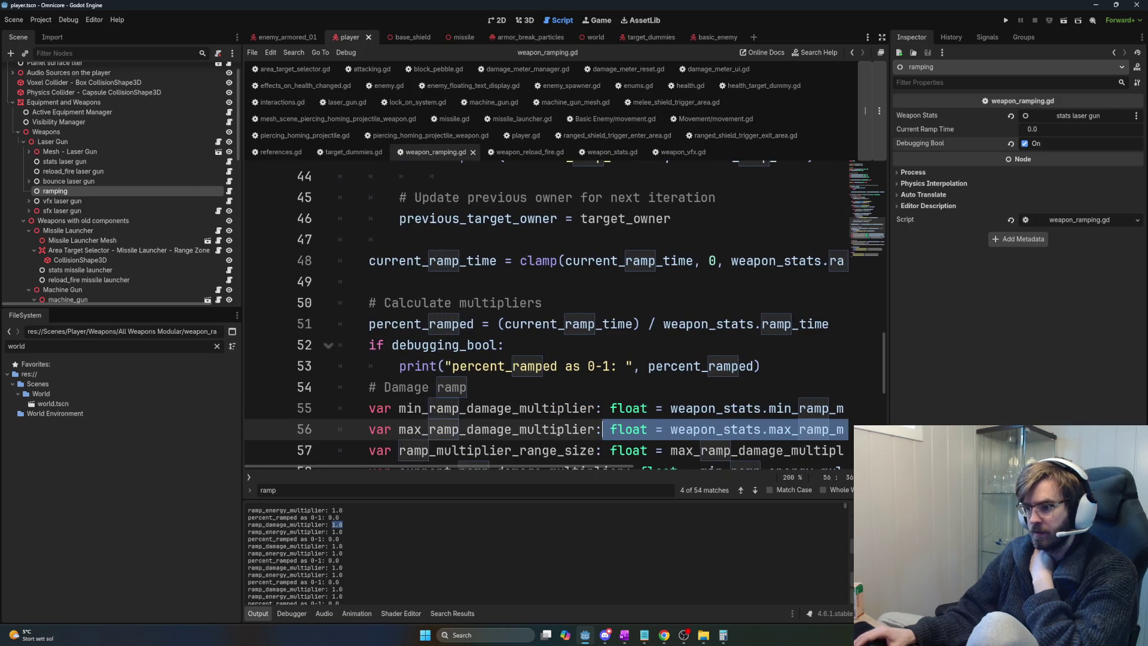
{"action": "scroll", "coordinate": [594, 429], "scroll_direction": "down", "scroll_amount": 1}
{"action": "left_click_drag", "start_coordinate": [611, 468], "coordinate": [791, 476]}
{"action": "left_click_drag", "start_coordinate": [783, 388], "coordinate": [369, 387]}
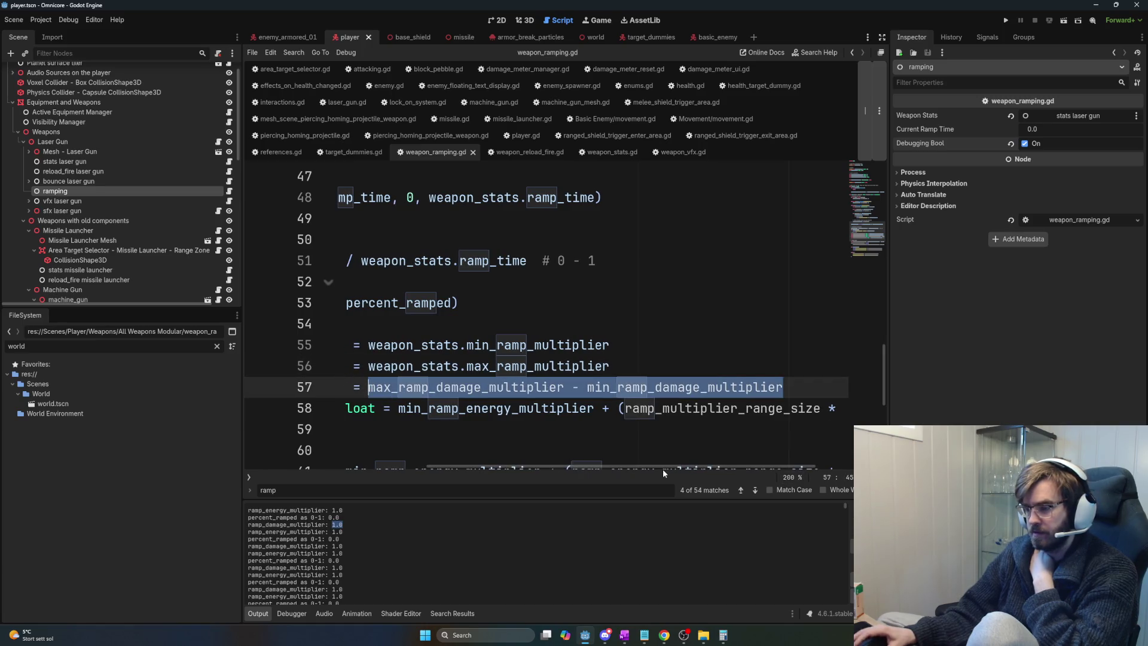
{"action": "mouse_move", "coordinate": [622, 464]}
{"action": "left_mouse_down"}
{"action": "mouse_move", "coordinate": [432, 472]}
{"action": "mouse_move", "coordinate": [484, 469]}
{"action": "mouse_move", "coordinate": [459, 470]}
{"action": "left_mouse_up"}
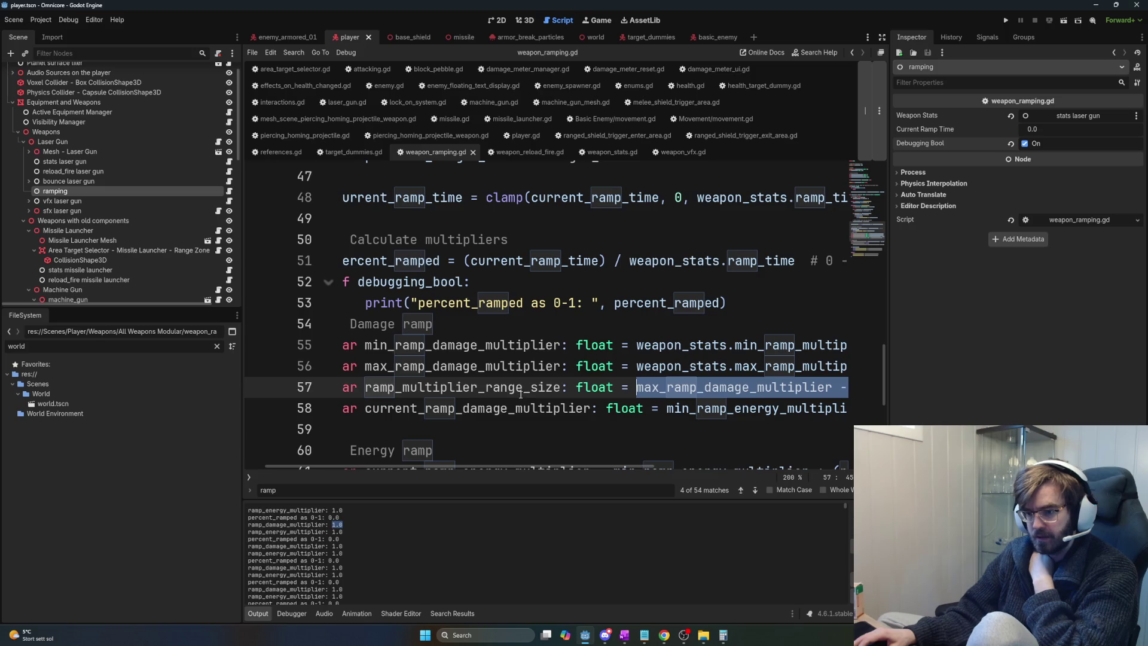
{"action": "scroll", "coordinate": [520, 394], "scroll_direction": "down", "scroll_amount": 2}
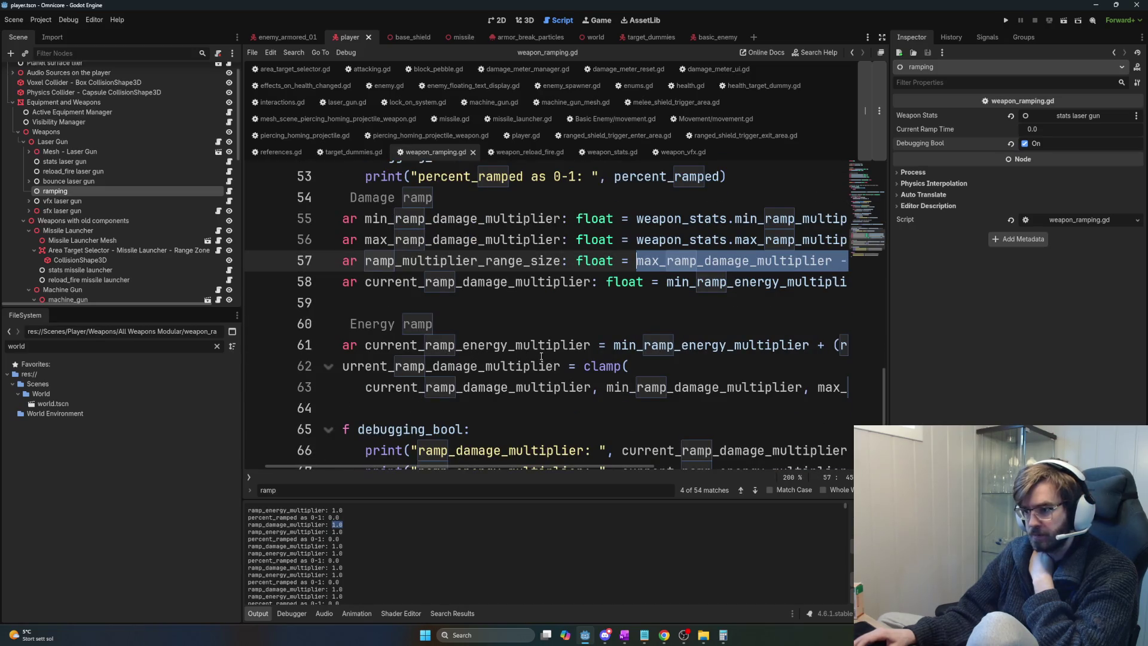
{"action": "left_click", "coordinate": [713, 450]}
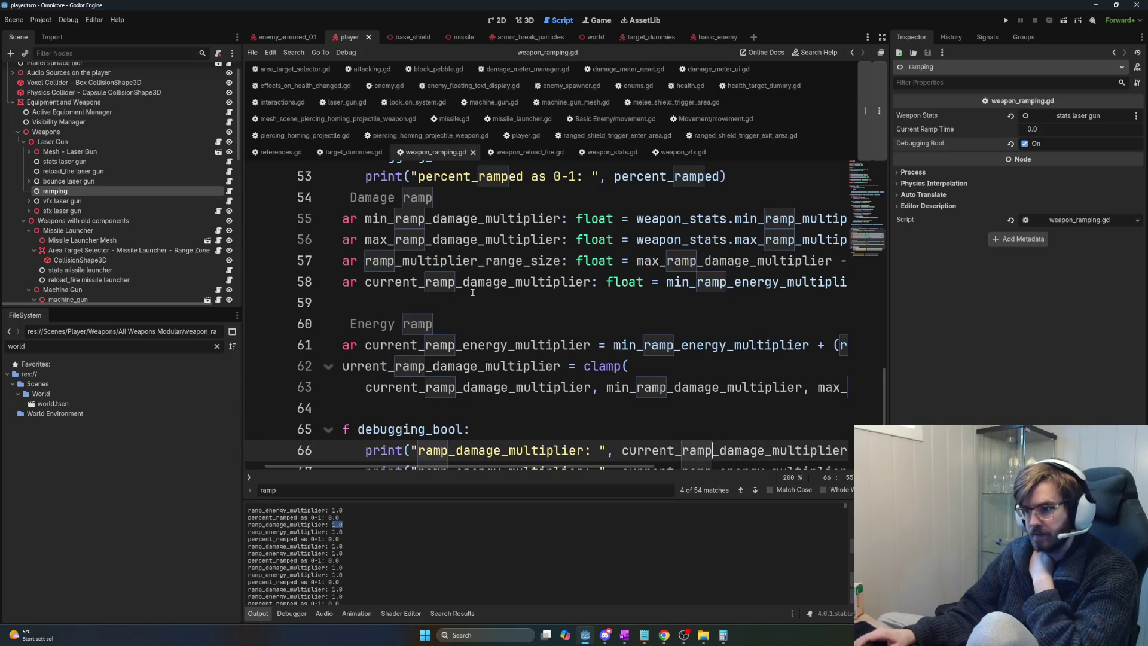
{"action": "double_click", "coordinate": [490, 281]}
{"action": "mouse_move", "coordinate": [595, 466]}
{"action": "left_mouse_down"}
{"action": "mouse_move", "coordinate": [830, 472]}
{"action": "mouse_move", "coordinate": [713, 455]}
{"action": "left_mouse_up"}
{"action": "double_click", "coordinate": [622, 281]}
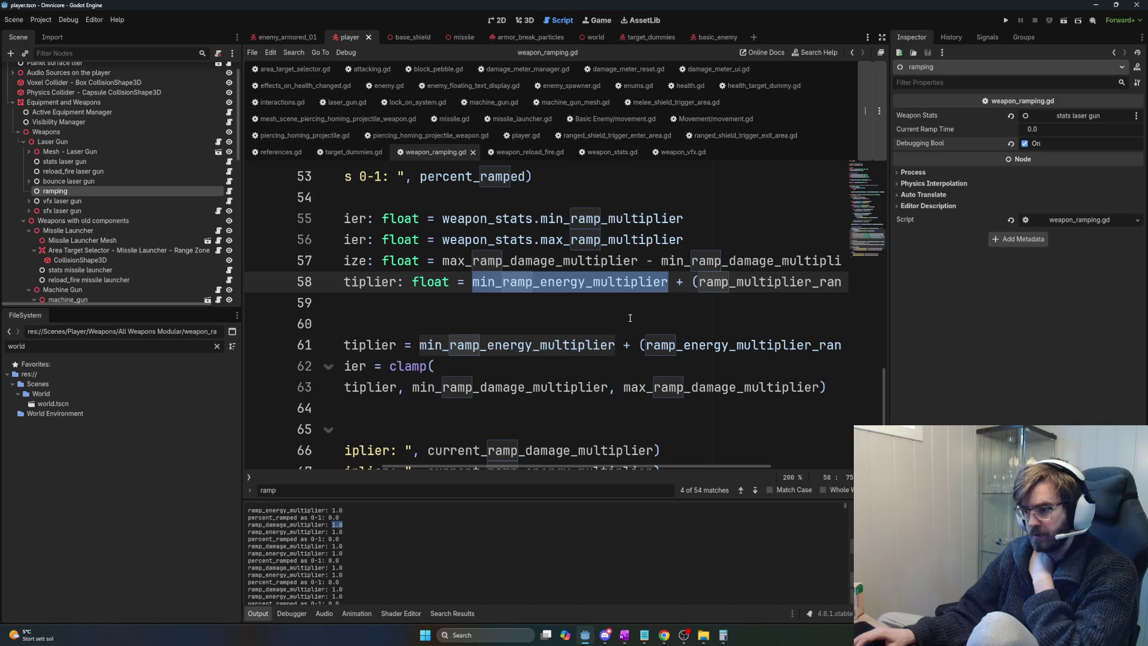
{"action": "left_click_drag", "start_coordinate": [697, 468], "coordinate": [726, 468]}
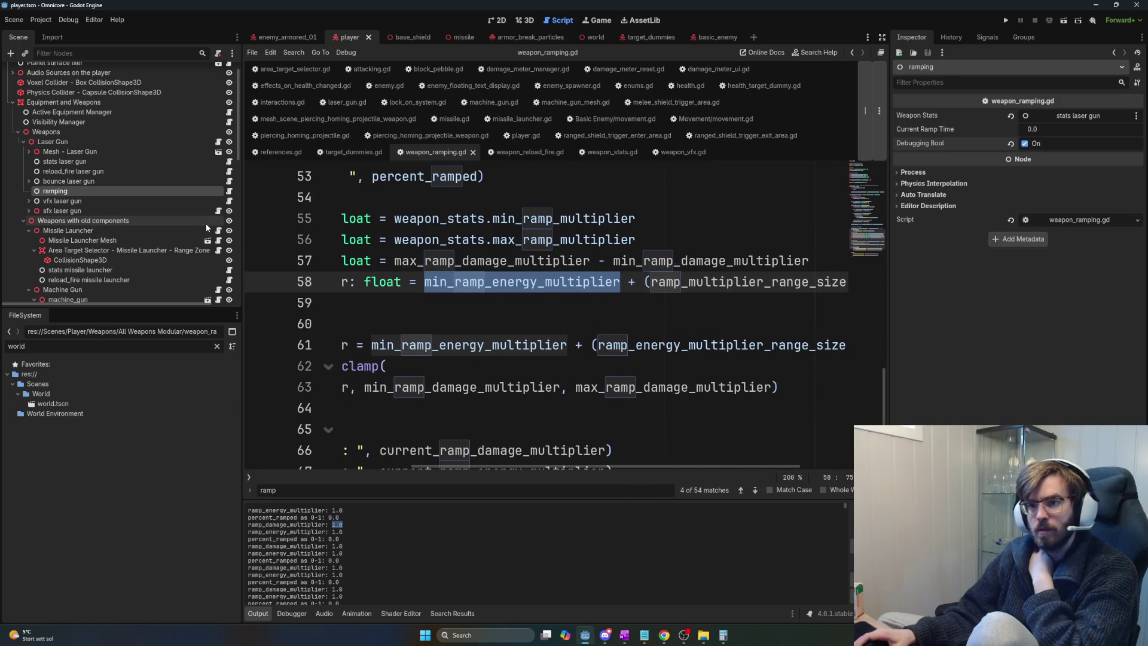
{"action": "left_click", "coordinate": [141, 162]}
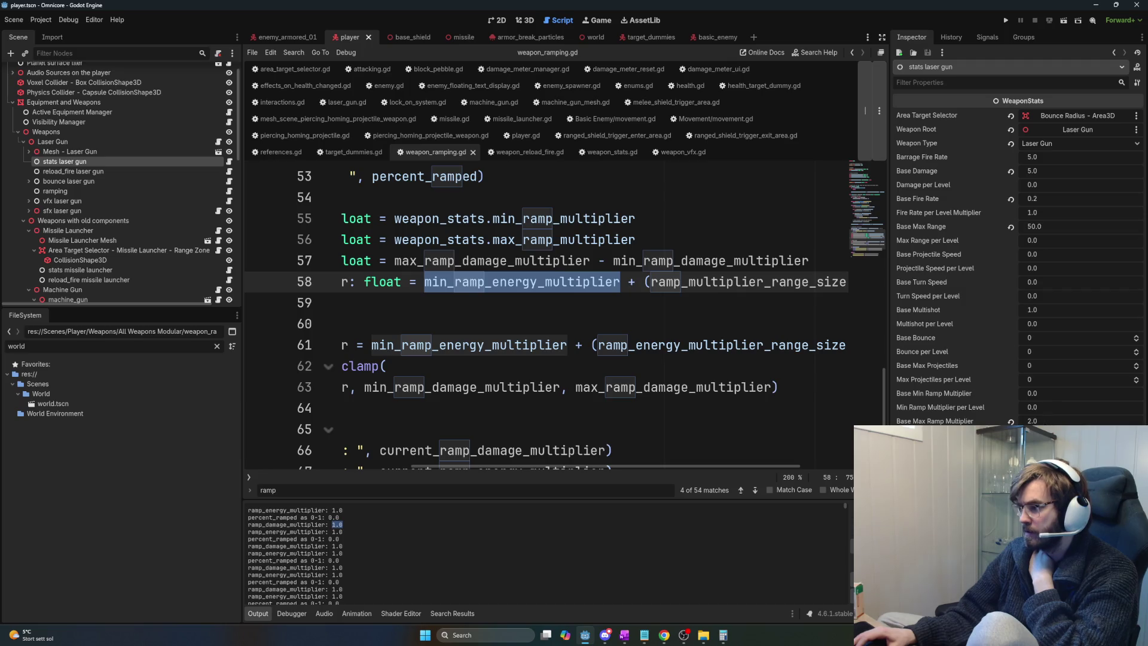
Leave Min Ramp Multiplier per Level at 0.0 and open weapon_stats.gd
{"action": "left_click", "coordinate": [1042, 406]}
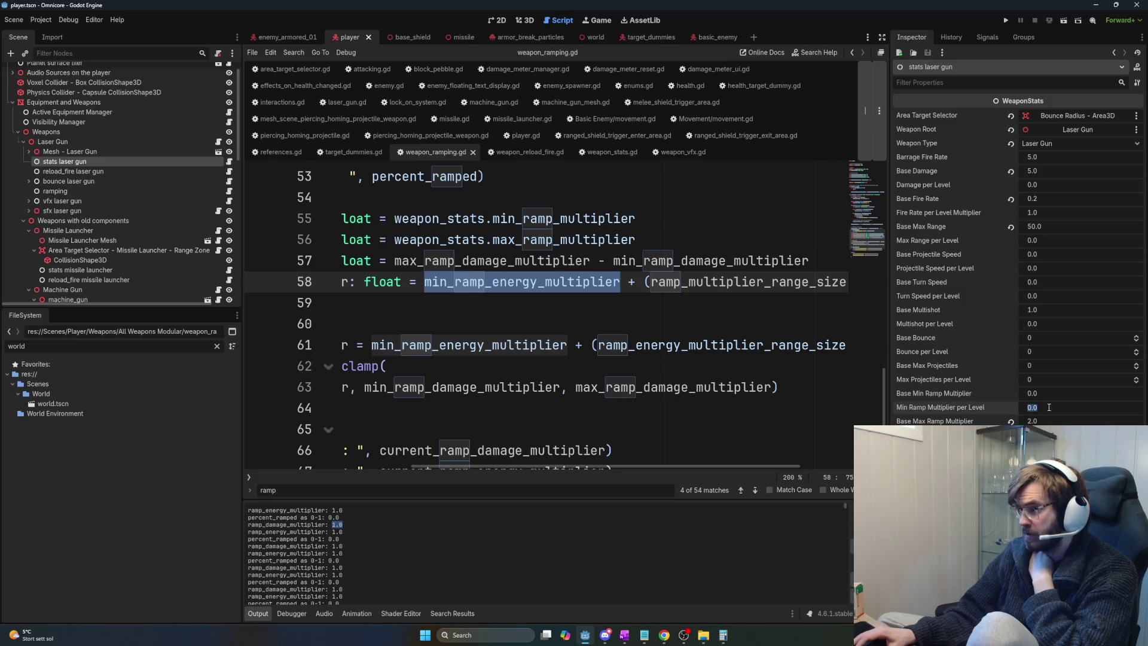
{"action": "key", "text": "Escape"}
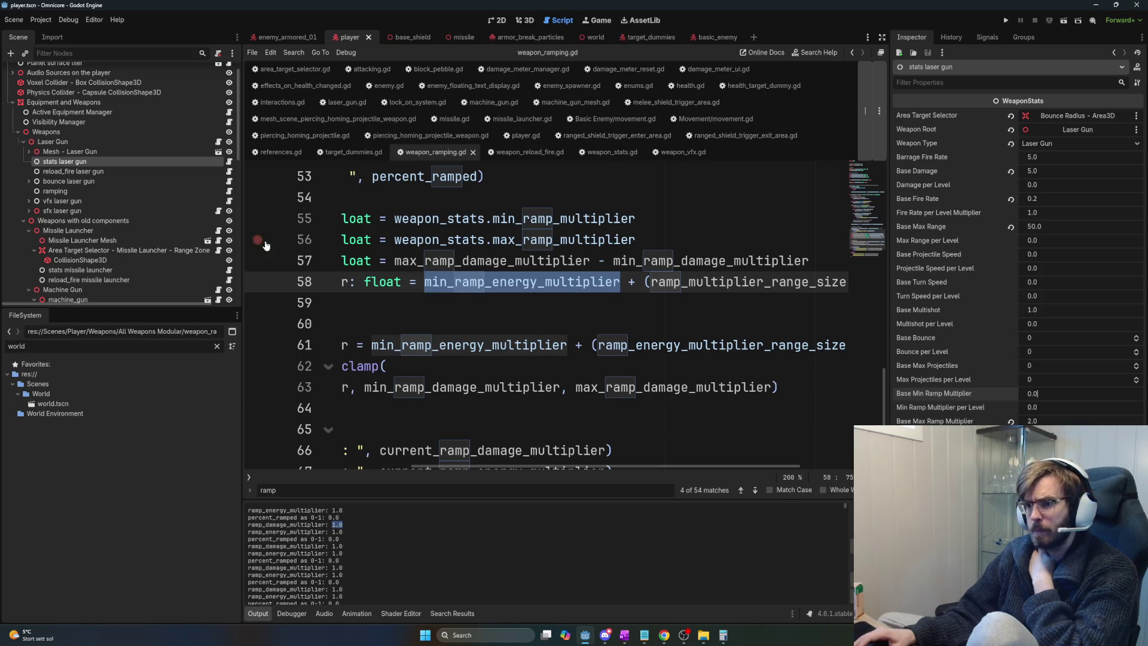
{"action": "left_click", "coordinate": [229, 162]}
{"action": "left_click", "coordinate": [594, 239]}
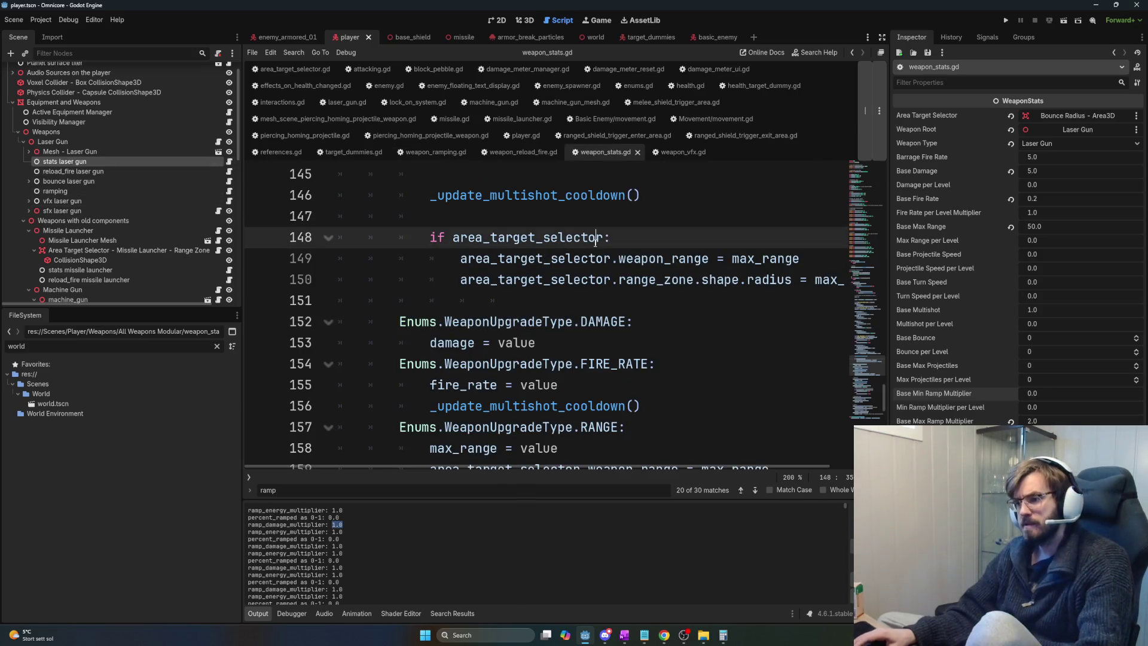
Search weapon_stats.gd for 'min_ramp' and review the per-level multiplier code around line 140
{"action": "key", "text": "ctrl+f"}
{"action": "type", "text": "min_ramp"}
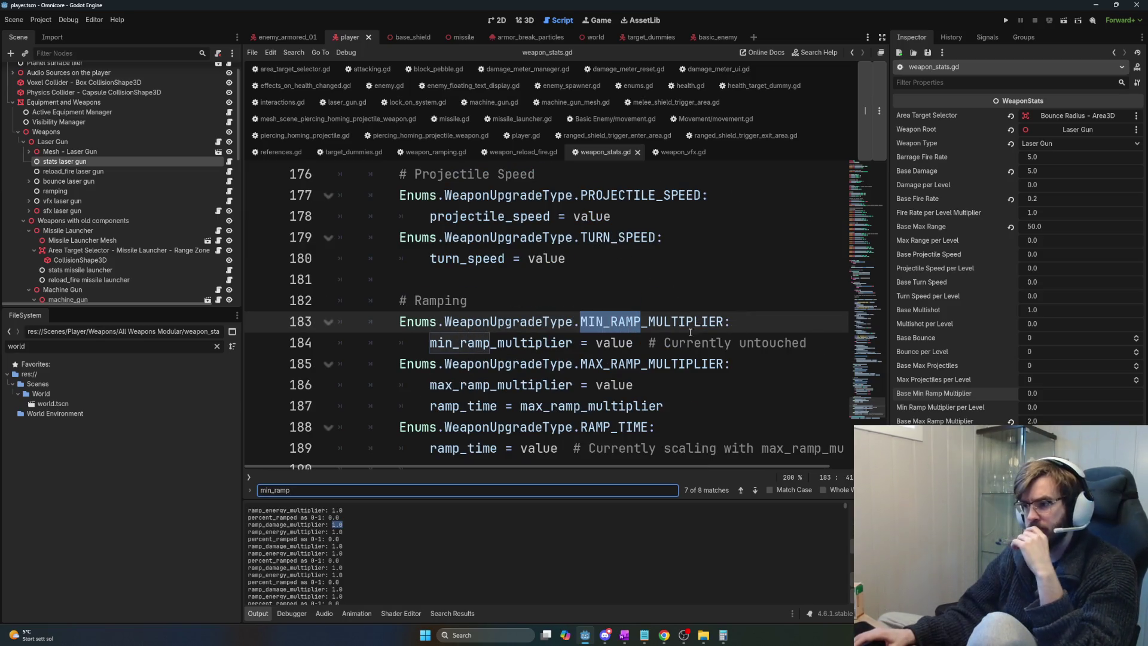
{"action": "scroll", "coordinate": [720, 364], "scroll_direction": "up", "scroll_amount": 6}
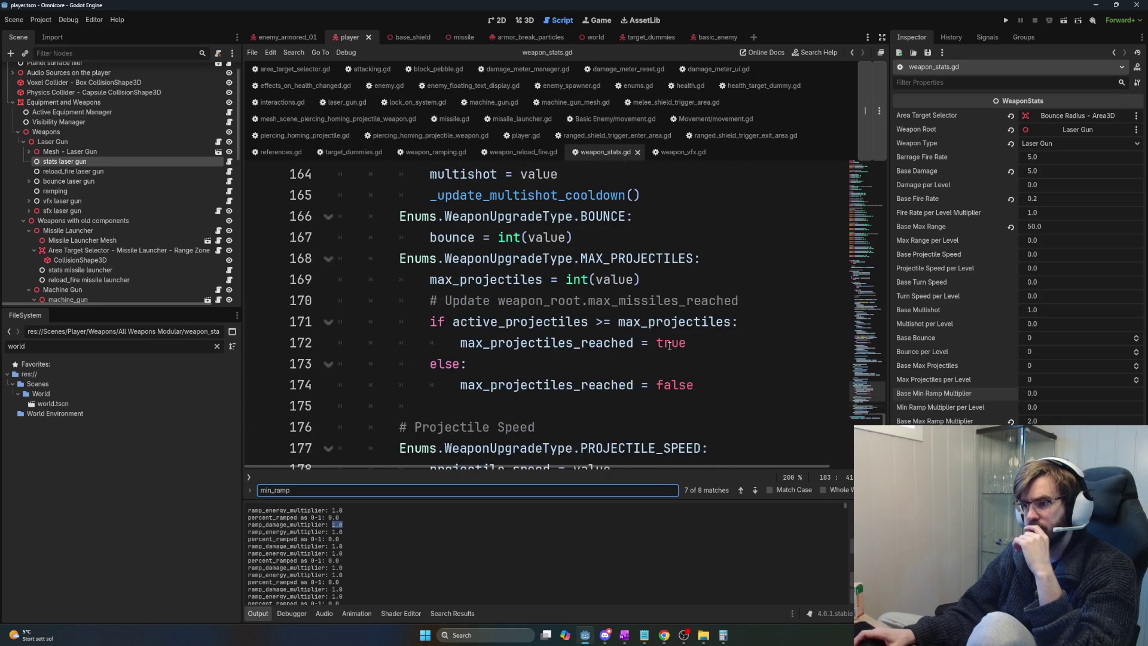
{"action": "scroll", "coordinate": [720, 364], "scroll_direction": "up", "scroll_amount": 15}
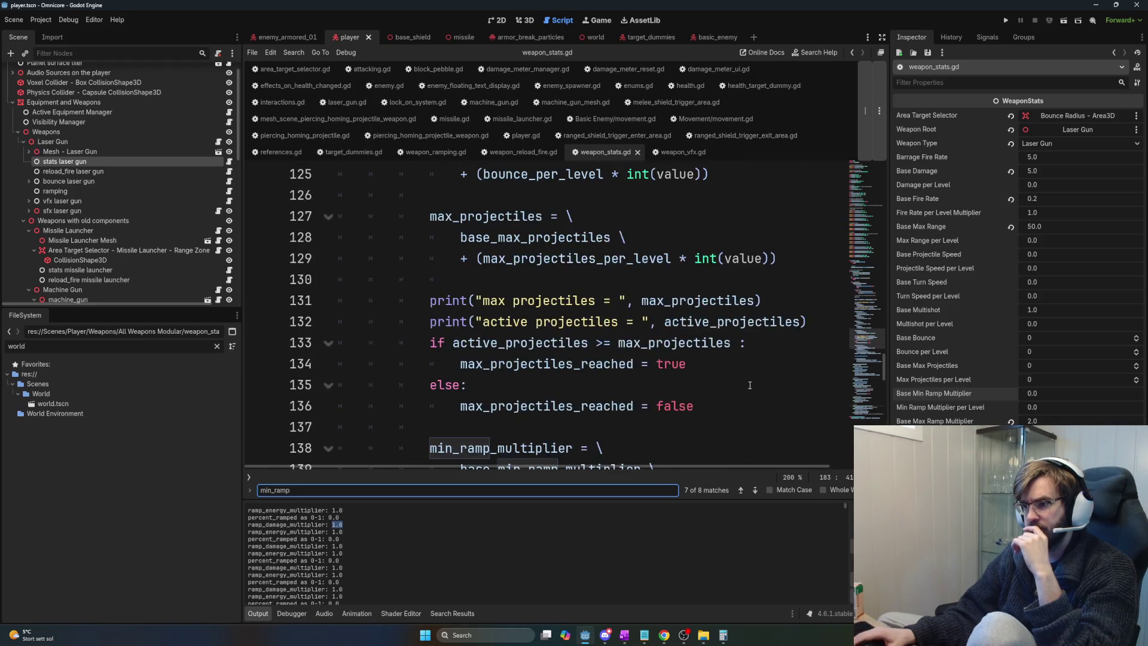
{"action": "scroll", "coordinate": [750, 385], "scroll_direction": "up", "scroll_amount": 11}
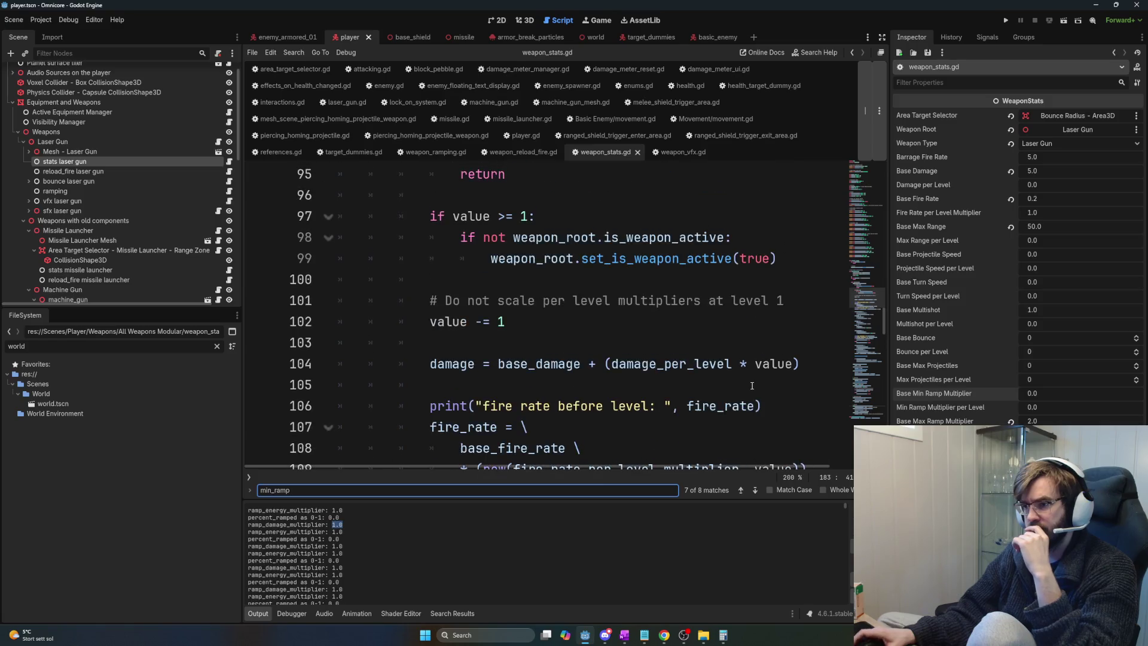
{"action": "scroll", "coordinate": [753, 385], "scroll_direction": "down", "scroll_amount": 2}
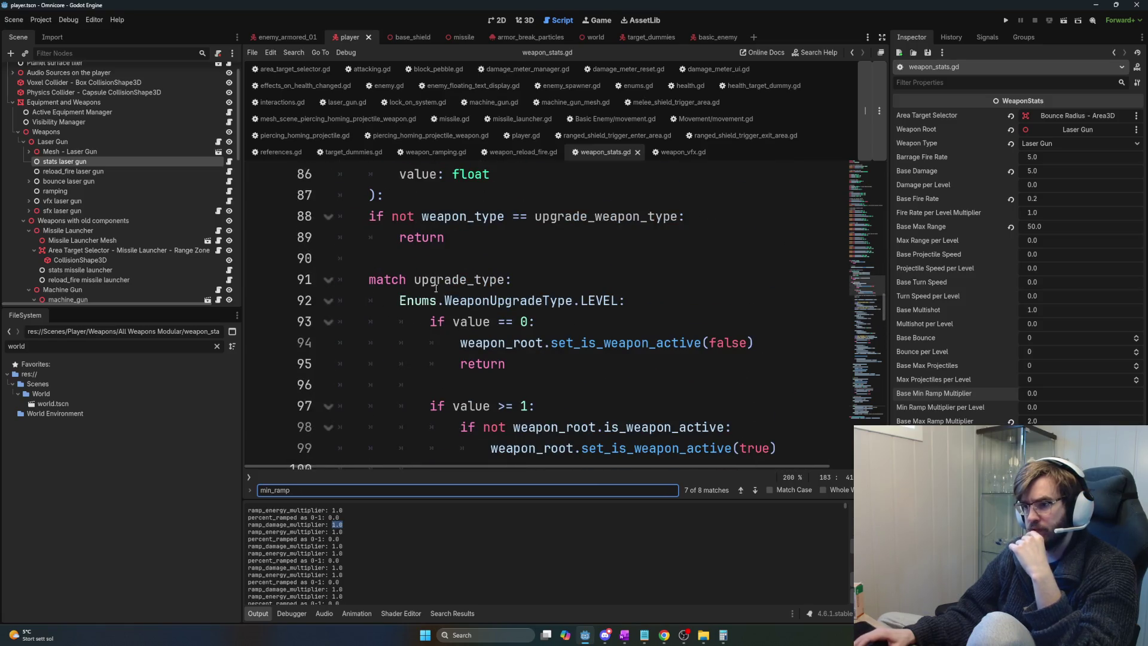
{"action": "scroll", "coordinate": [571, 327], "scroll_direction": "down", "scroll_amount": 1}
{"action": "left_click_drag", "start_coordinate": [581, 238], "coordinate": [626, 238]}
{"action": "scroll", "coordinate": [635, 297], "scroll_direction": "down", "scroll_amount": 1}
{"action": "scroll", "coordinate": [635, 297], "scroll_direction": "down", "scroll_amount": 8}
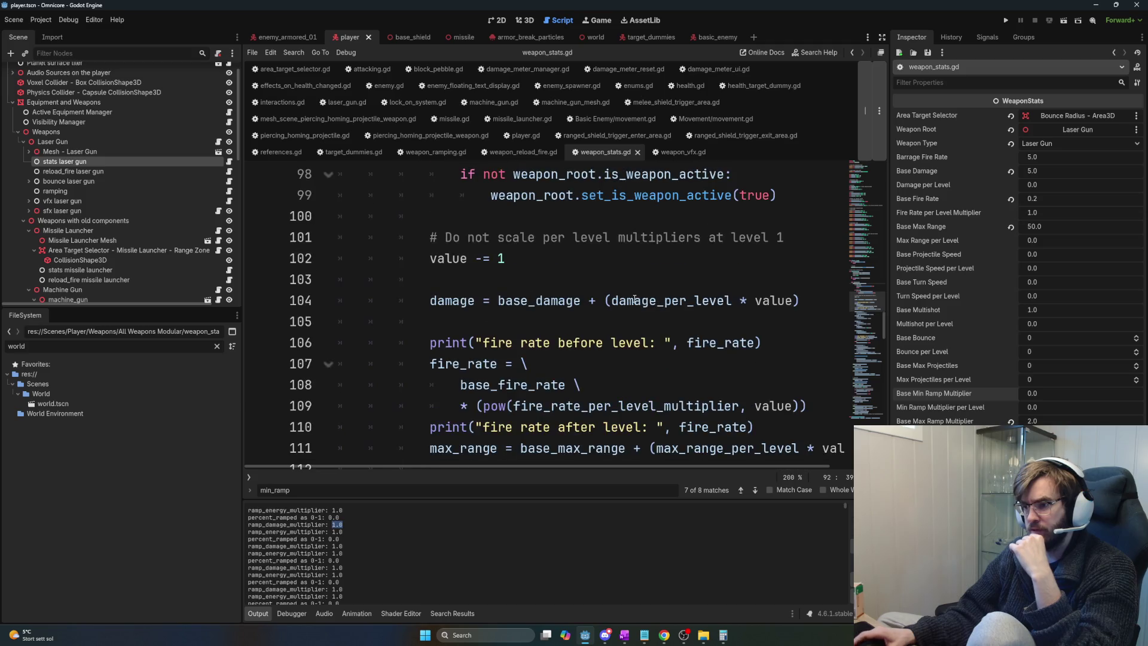
{"action": "scroll", "coordinate": [637, 300], "scroll_direction": "down", "scroll_amount": 3}
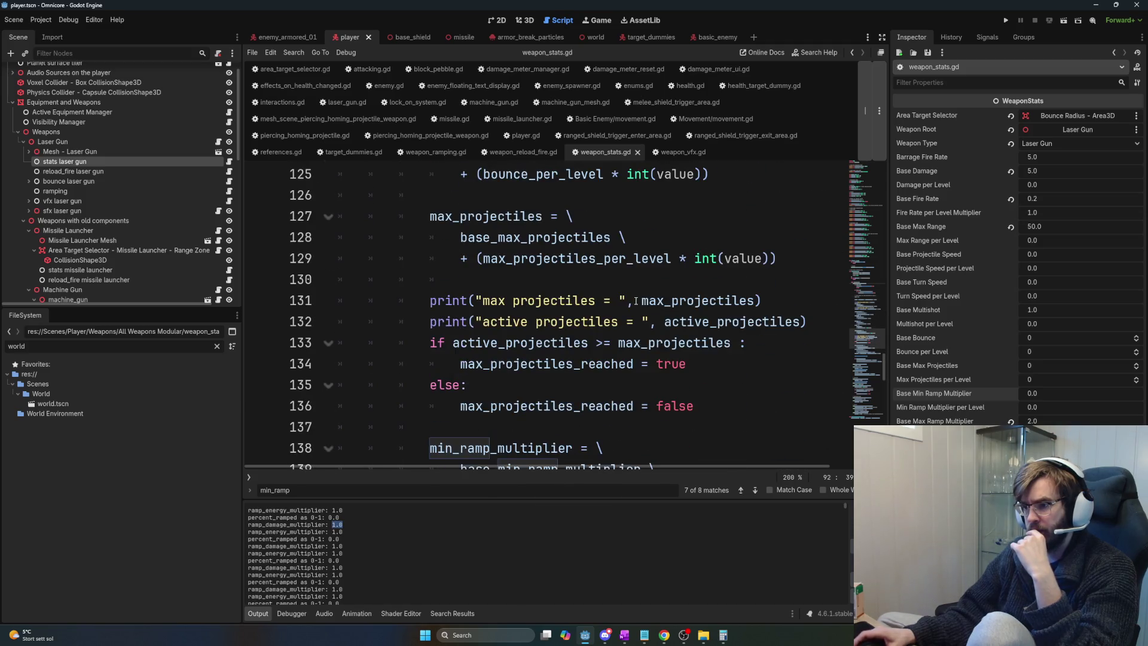
{"action": "scroll", "coordinate": [581, 323], "scroll_direction": "down", "scroll_amount": 2}
{"action": "mouse_move", "coordinate": [430, 323]}
{"action": "left_mouse_down"}
{"action": "mouse_move", "coordinate": [604, 322]}
{"action": "mouse_move", "coordinate": [462, 342]}
{"action": "mouse_move", "coordinate": [483, 365]}
{"action": "mouse_move", "coordinate": [700, 369]}
{"action": "left_mouse_up"}
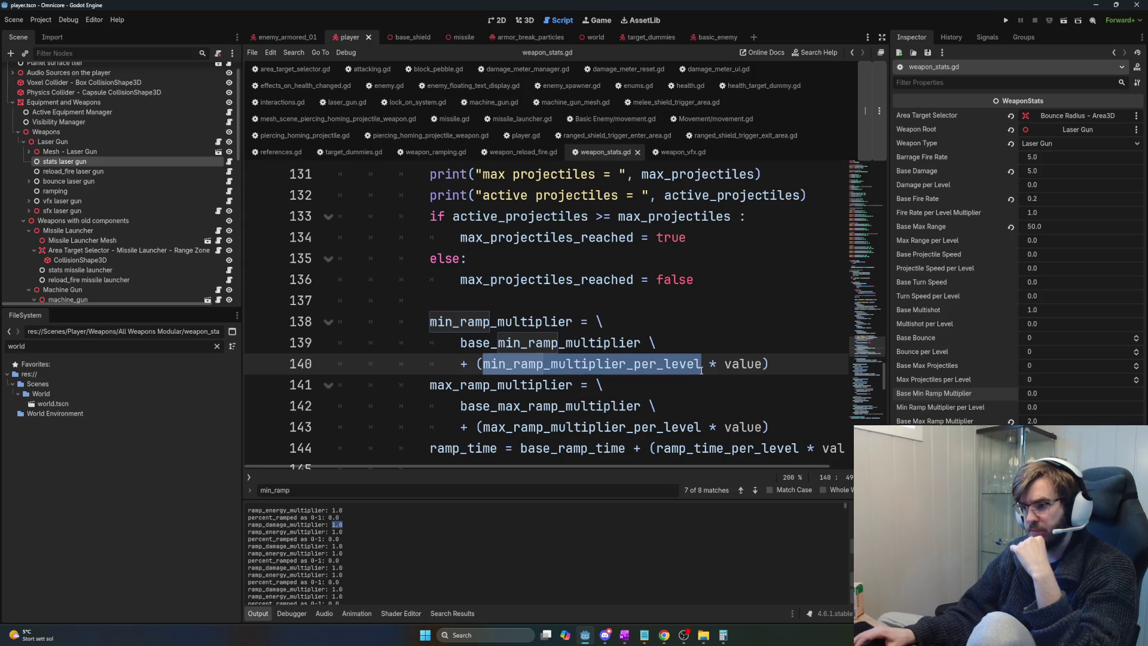
{"action": "left_click", "coordinate": [784, 361]}
{"action": "left_click_drag", "start_coordinate": [779, 365], "coordinate": [430, 323]}
{"action": "scroll", "coordinate": [501, 332], "scroll_direction": "down", "scroll_amount": 2}
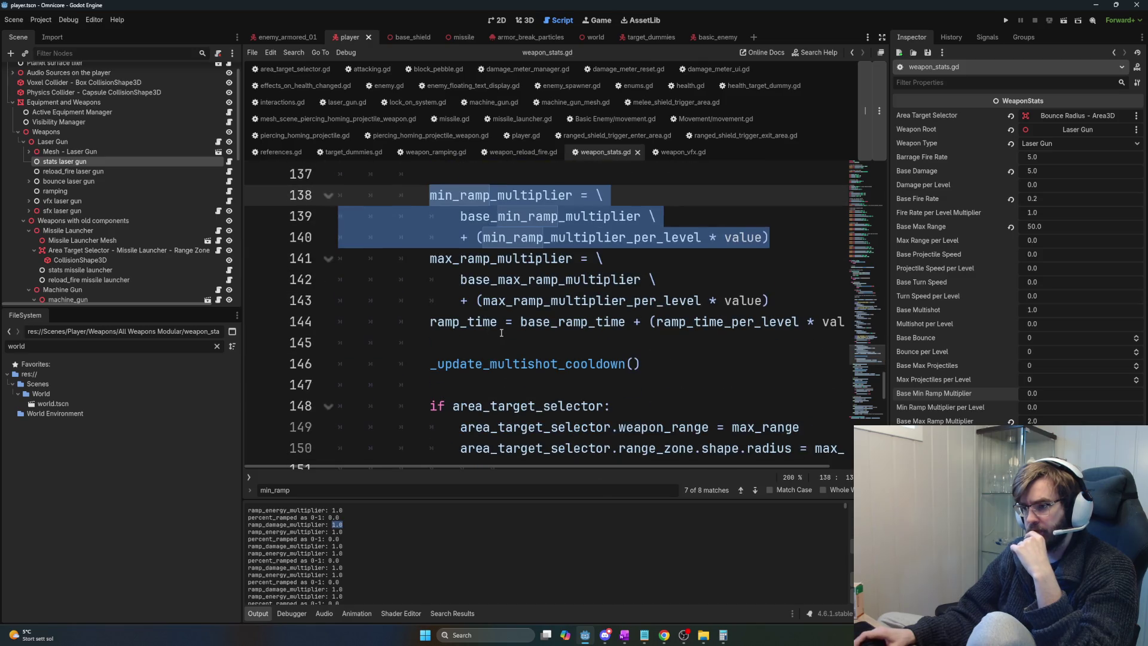
{"action": "scroll", "coordinate": [523, 331], "scroll_direction": "down", "scroll_amount": 2}
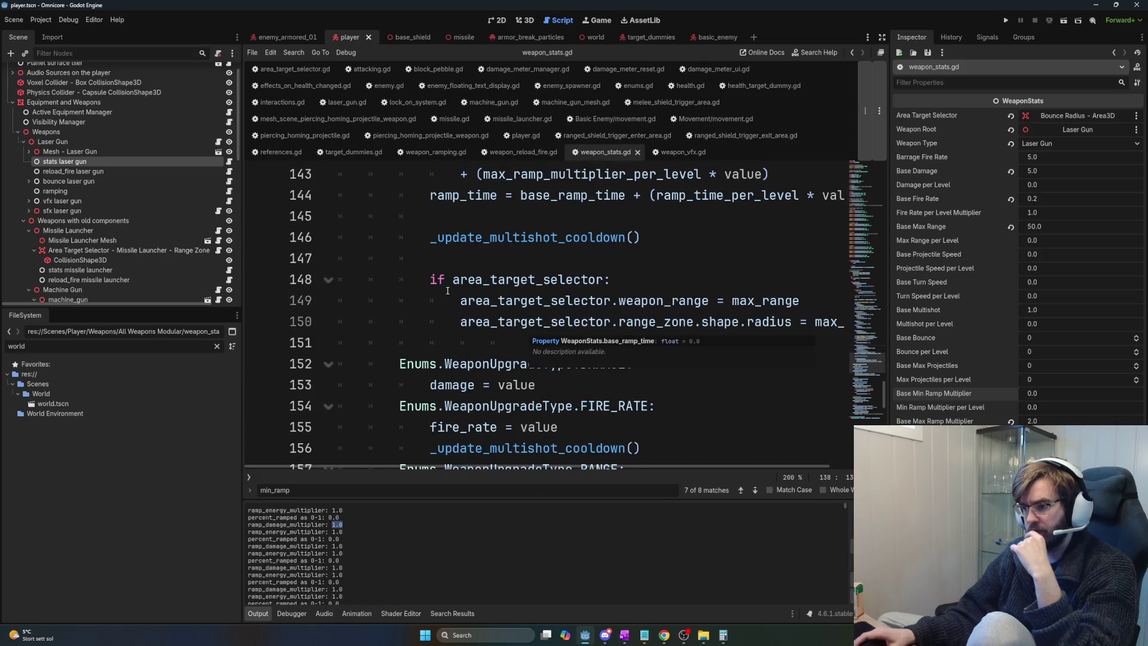
{"action": "mouse_move", "coordinate": [486, 303]}
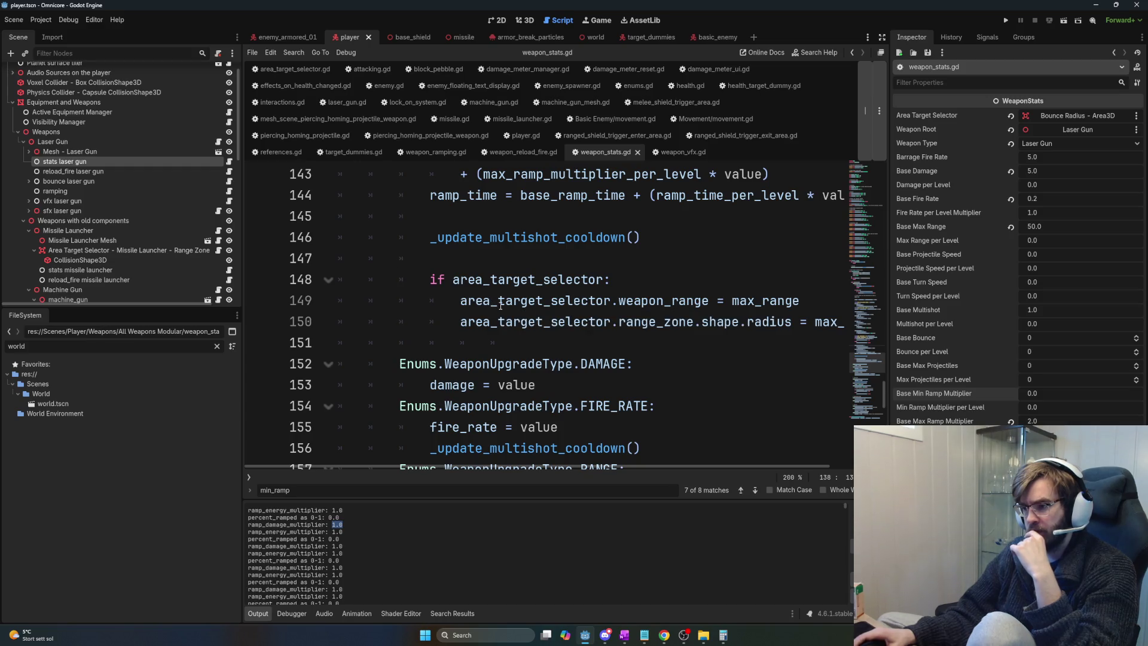
{"action": "scroll", "coordinate": [683, 354], "scroll_direction": "down", "scroll_amount": 2}
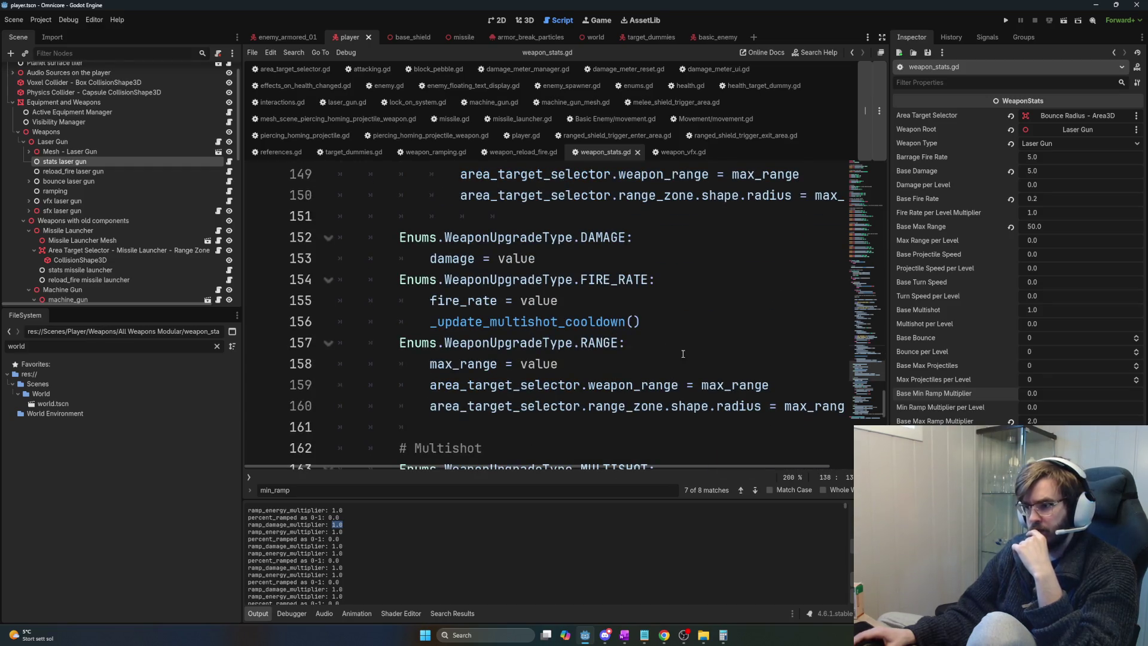
{"action": "scroll", "coordinate": [683, 354], "scroll_direction": "down", "scroll_amount": 5}
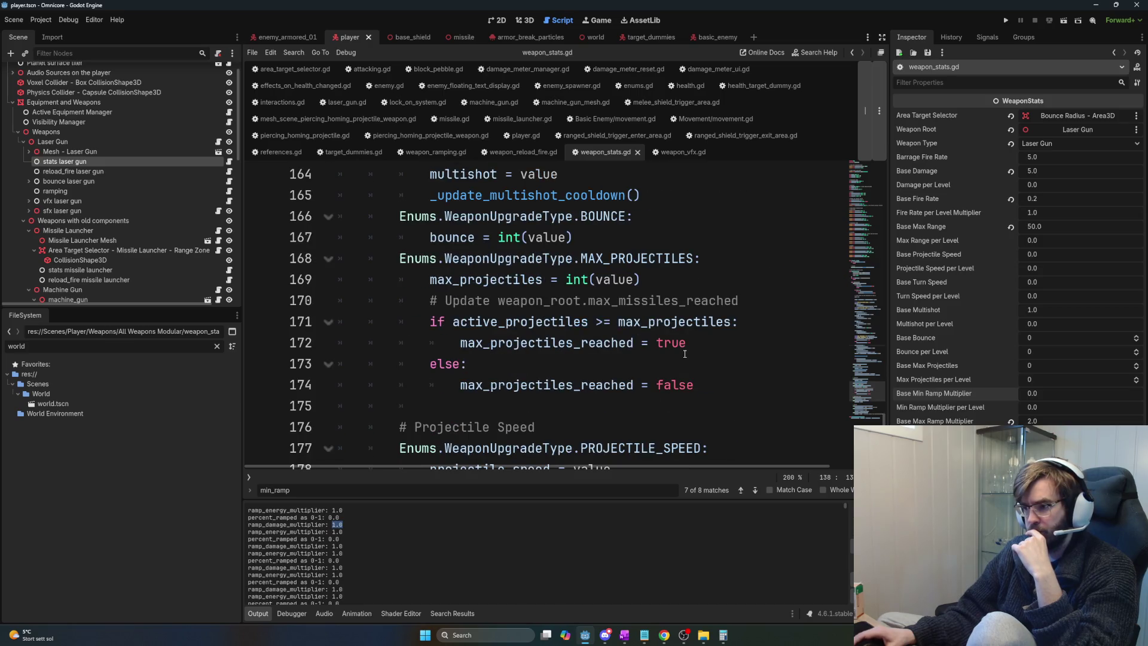
{"action": "scroll", "coordinate": [684, 354], "scroll_direction": "down", "scroll_amount": 3}
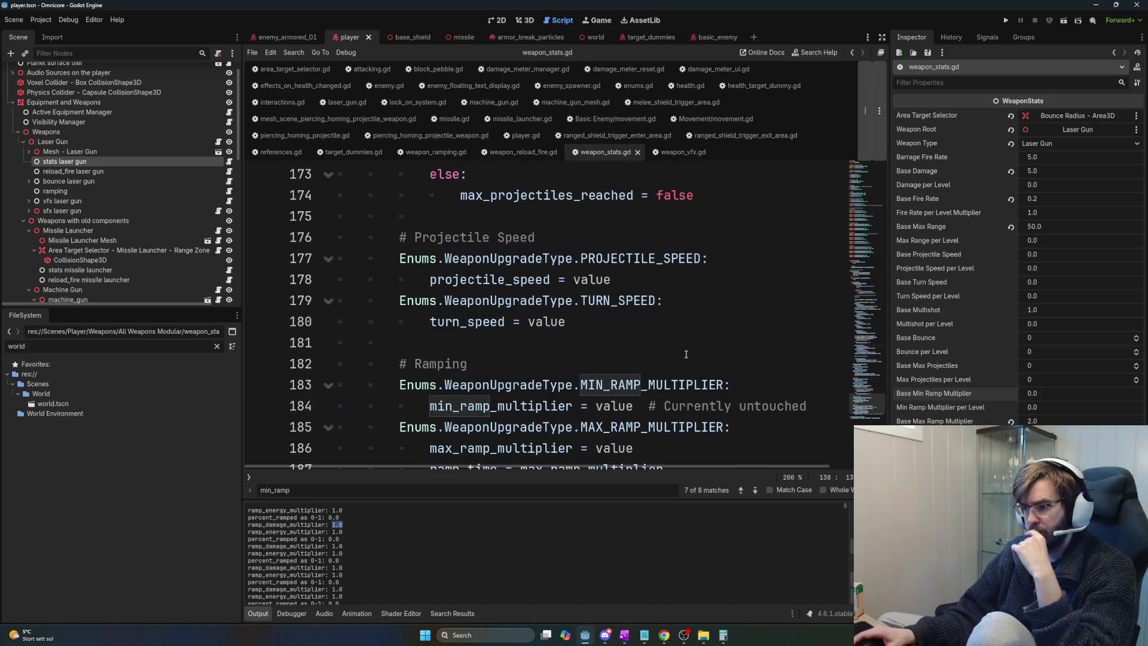
{"action": "scroll", "coordinate": [686, 354], "scroll_direction": "down", "scroll_amount": 2}
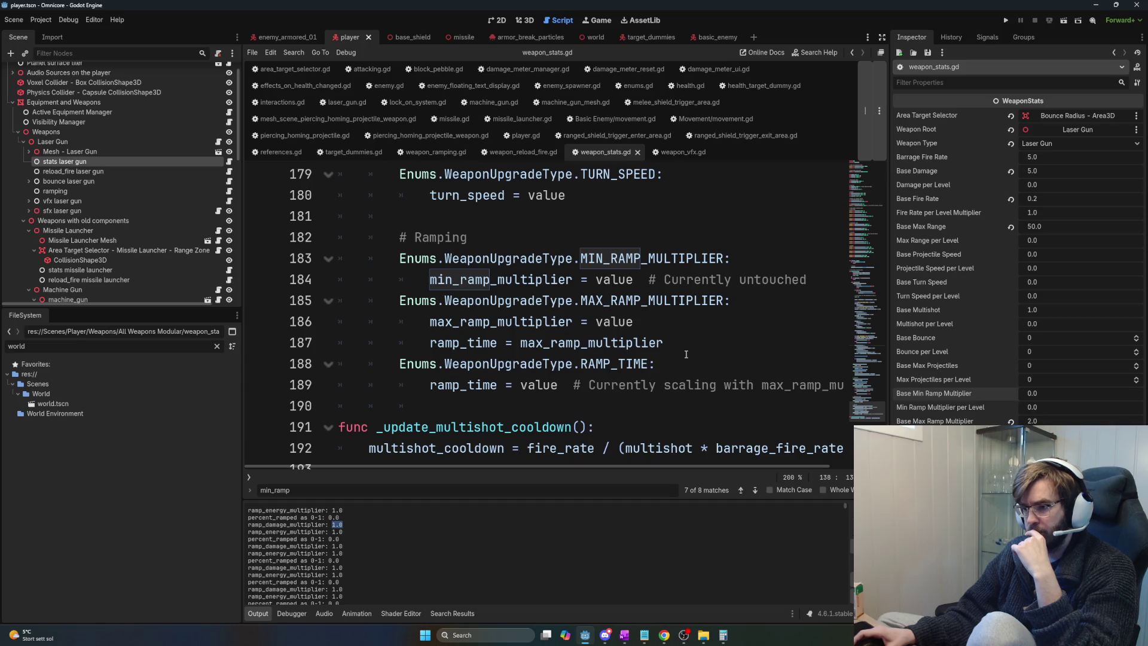
Inspect the Ramping upgrade cases, the MIN_RAMP_MULTIPLIER type and its min_ramp_multiplier assignment
{"action": "mouse_move", "coordinate": [399, 237]}
{"action": "left_mouse_down"}
{"action": "mouse_move", "coordinate": [717, 263]}
{"action": "mouse_move", "coordinate": [707, 393]}
{"action": "left_mouse_up"}
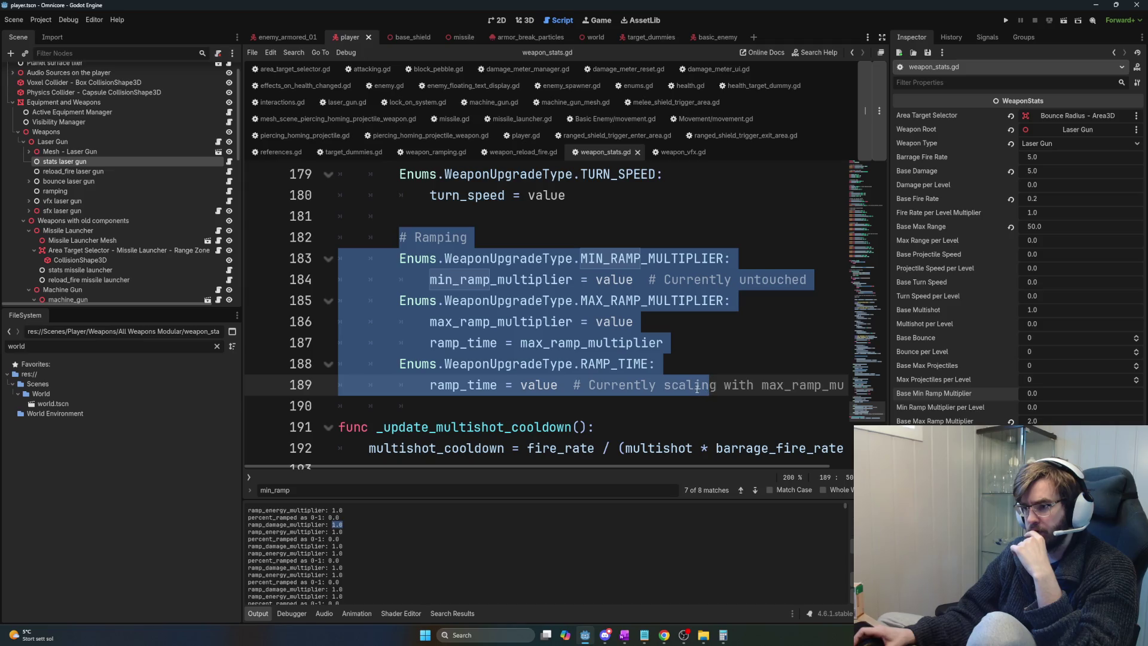
{"action": "scroll", "coordinate": [697, 388], "scroll_direction": "up", "scroll_amount": 10}
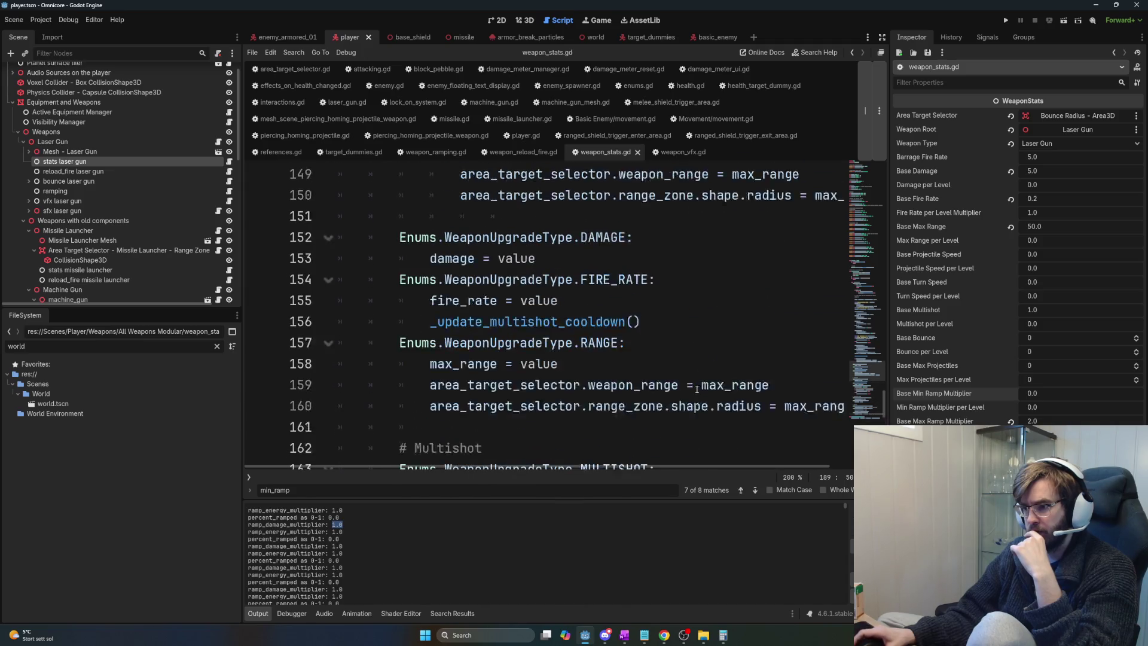
{"action": "scroll", "coordinate": [697, 388], "scroll_direction": "up", "scroll_amount": 5}
{"action": "scroll", "coordinate": [697, 389], "scroll_direction": "down", "scroll_amount": 4}
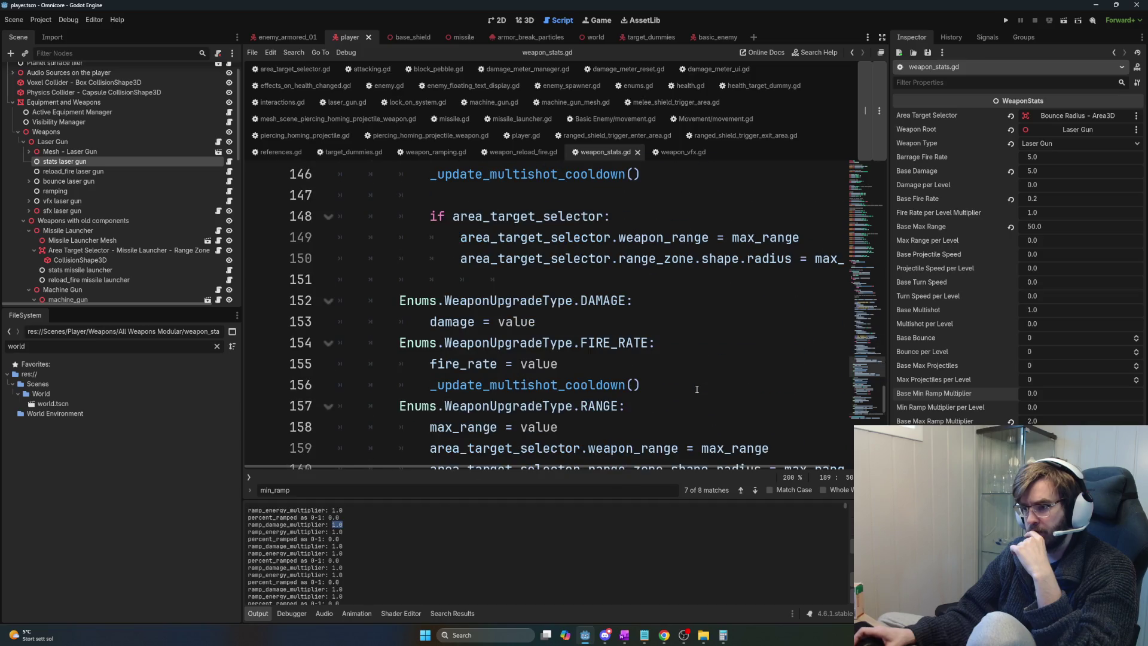
{"action": "scroll", "coordinate": [582, 343], "scroll_direction": "down", "scroll_amount": 6}
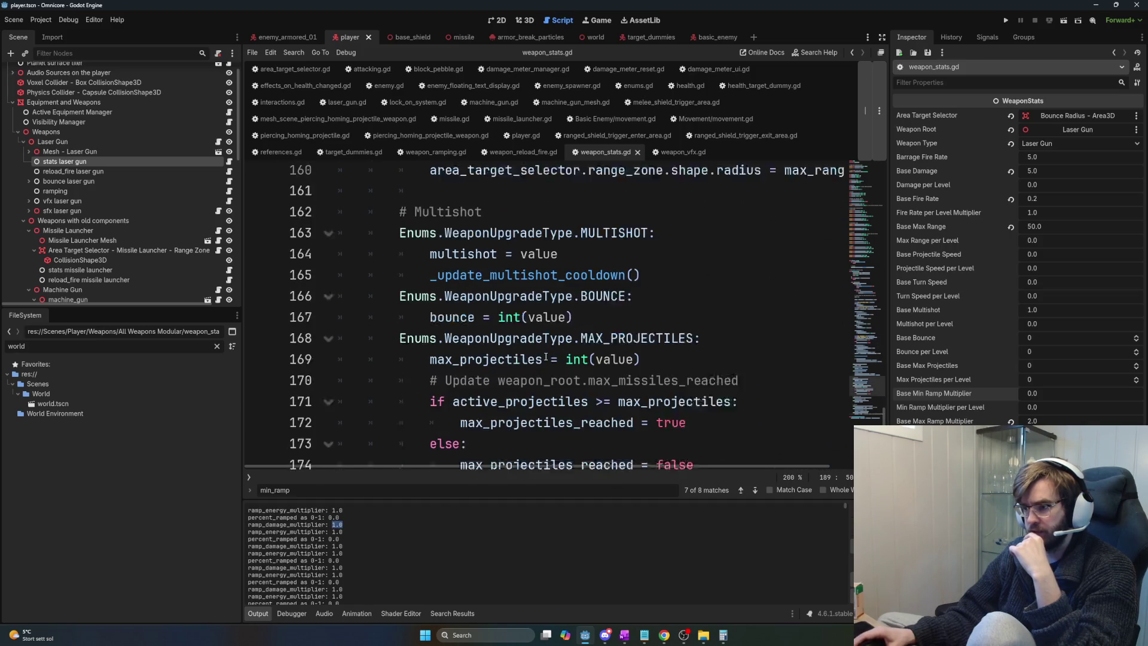
{"action": "scroll", "coordinate": [548, 377], "scroll_direction": "down", "scroll_amount": 2}
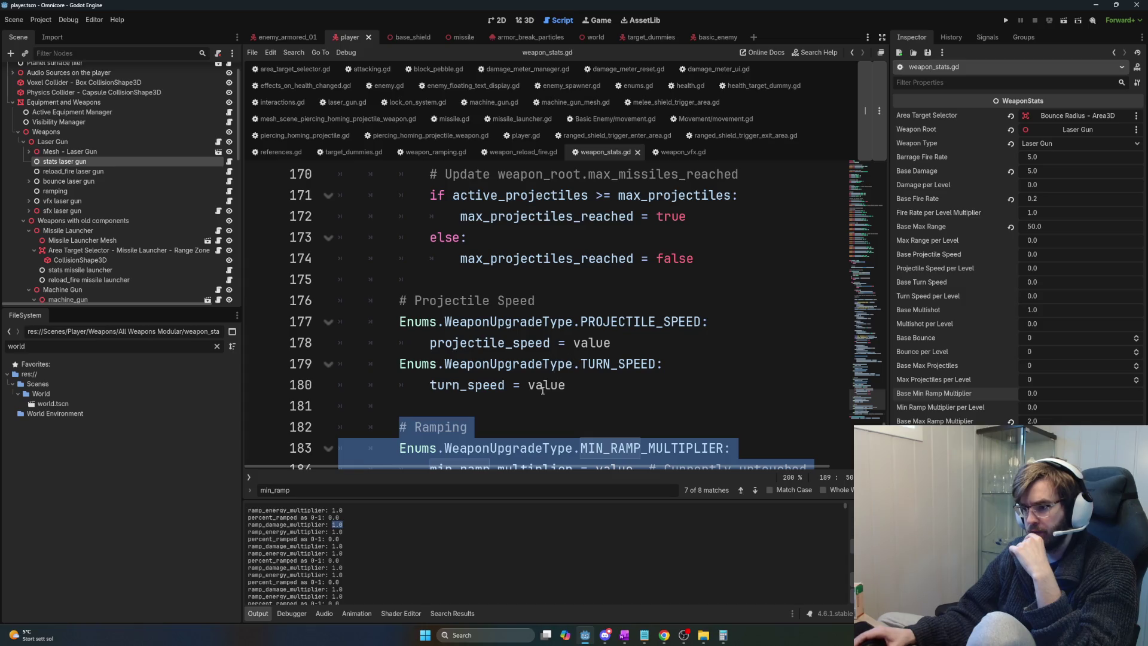
{"action": "scroll", "coordinate": [543, 389], "scroll_direction": "down", "scroll_amount": 1}
{"action": "double_click", "coordinate": [616, 390]}
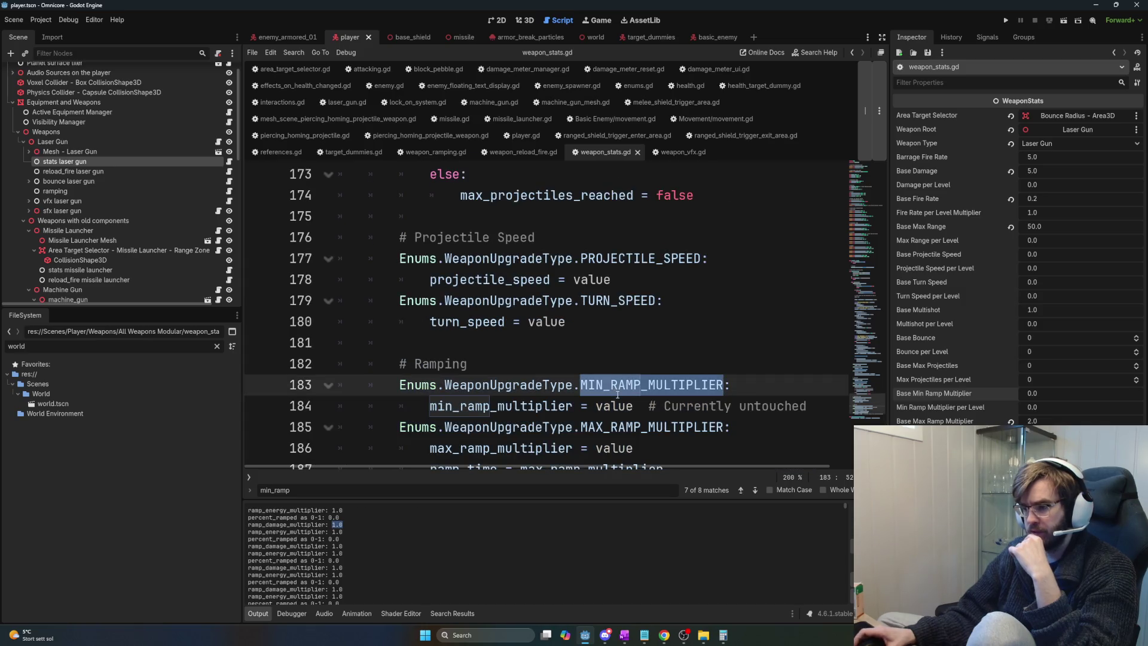
{"action": "scroll", "coordinate": [647, 402], "scroll_direction": "up", "scroll_amount": 4}
{"action": "scroll", "coordinate": [643, 401], "scroll_direction": "up", "scroll_amount": 9}
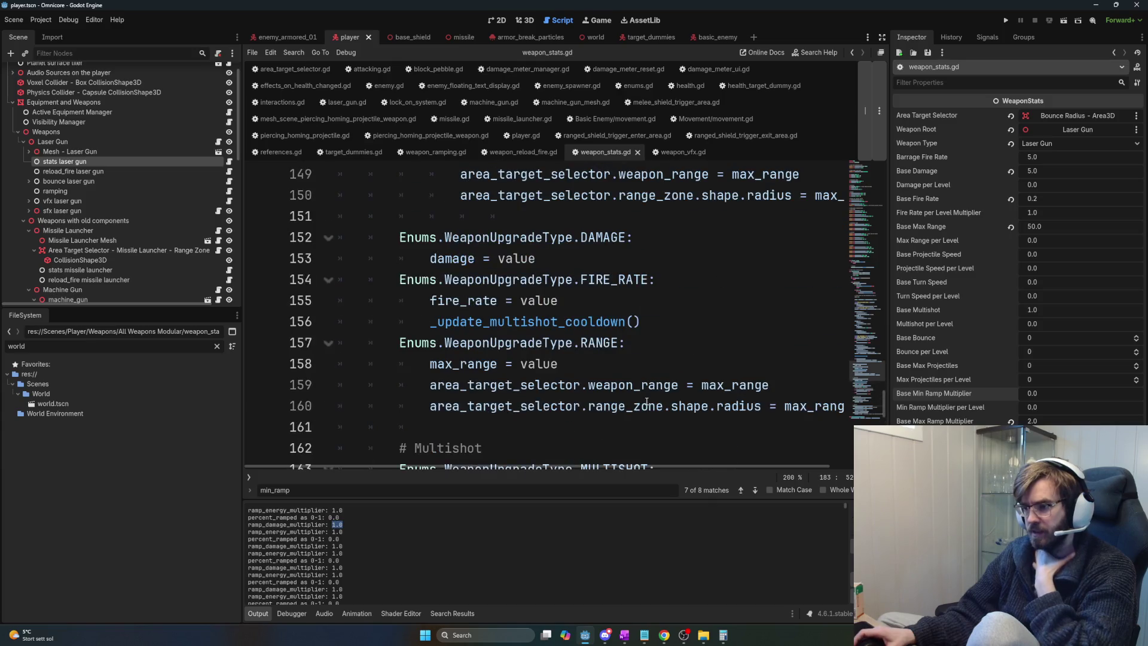
{"action": "mouse_move", "coordinate": [430, 258]}
{"action": "left_mouse_down"}
{"action": "mouse_move", "coordinate": [583, 301]}
{"action": "mouse_move", "coordinate": [790, 306]}
{"action": "mouse_move", "coordinate": [462, 275]}
{"action": "mouse_move", "coordinate": [430, 261]}
{"action": "left_mouse_up"}
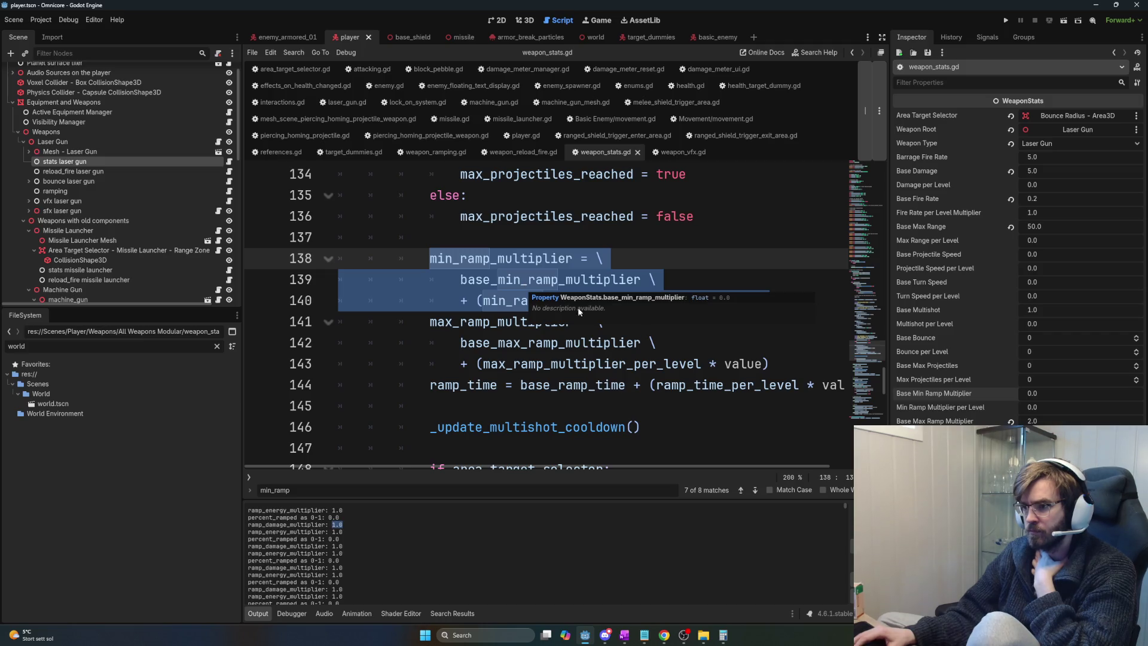
Navigate back to weapon_ramping.gd's min_ramp_energy_multiplier 1 and max_ramp_energy_multiplier 3 declarations
{"action": "key", "text": "alt+Left"}
{"action": "key", "text": "alt+Left"}
{"action": "key", "text": "alt+Left"}
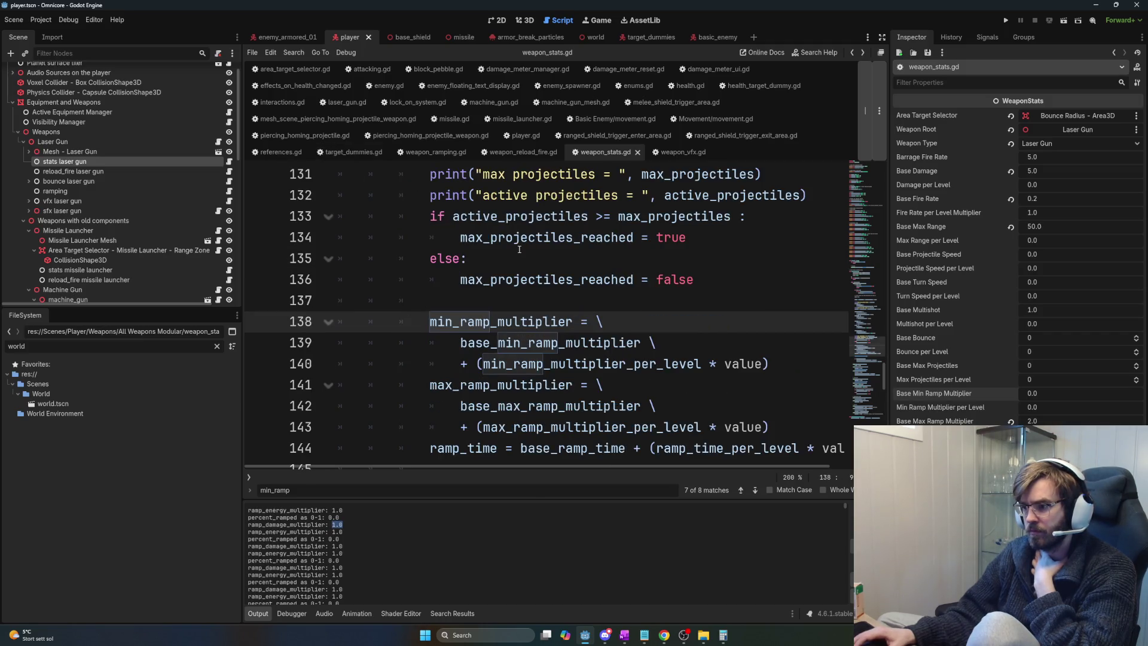
{"action": "key", "text": "alt+Right"}
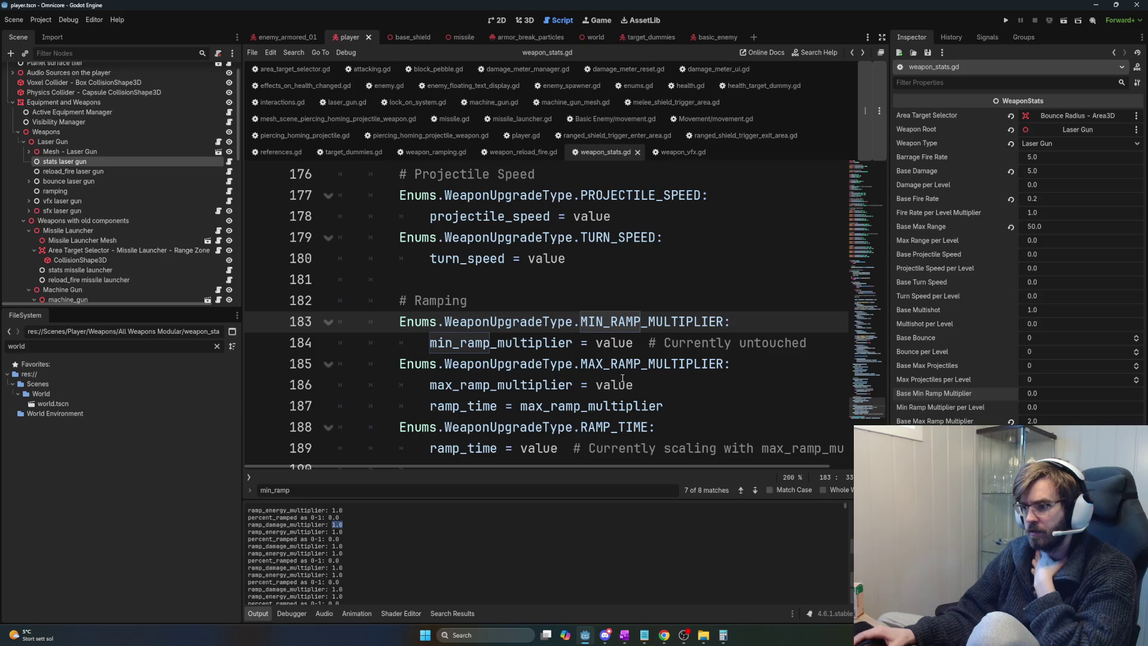
{"action": "scroll", "coordinate": [640, 370], "scroll_direction": "up", "scroll_amount": 4}
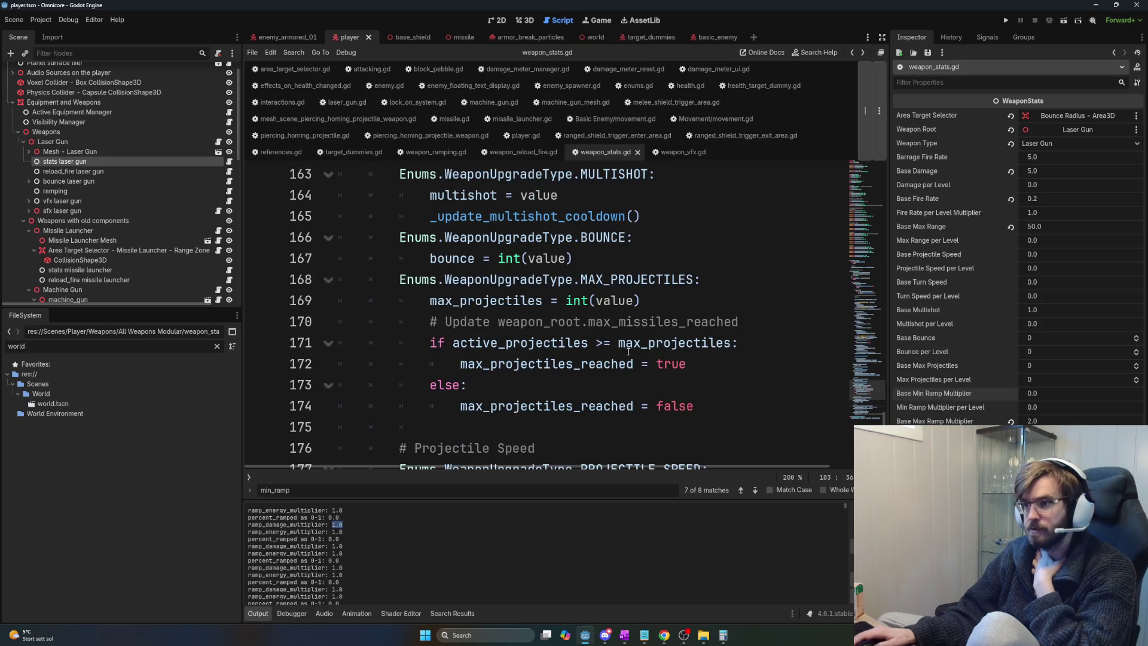
{"action": "key", "text": "alt+Left"}
{"action": "key", "text": "alt+Left"}
{"action": "key", "text": "alt+Left"}
{"action": "key", "text": "alt+Right"}
{"action": "key", "text": "alt+Left"}
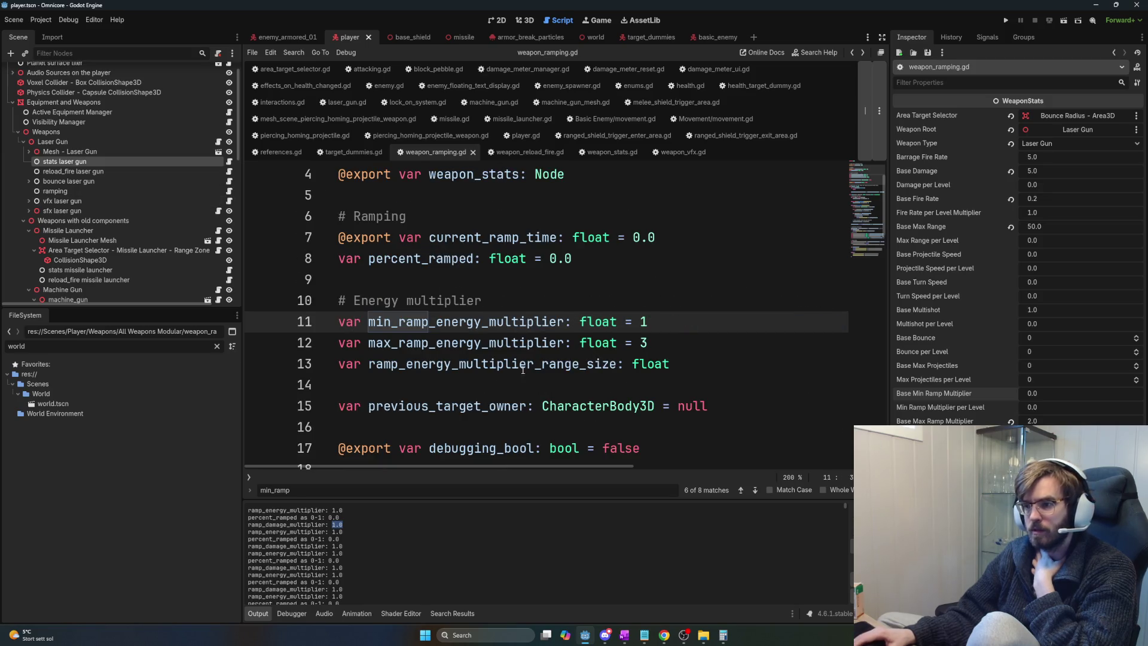
{"action": "scroll", "coordinate": [679, 408], "scroll_direction": "down", "scroll_amount": 3}
{"action": "scroll", "coordinate": [678, 409], "scroll_direction": "down", "scroll_amount": 1}
{"action": "mouse_move", "coordinate": [883, 272]}
{"action": "left_mouse_down"}
{"action": "mouse_move", "coordinate": [860, 371]}
{"action": "mouse_move", "coordinate": [864, 428]}
{"action": "left_mouse_up"}
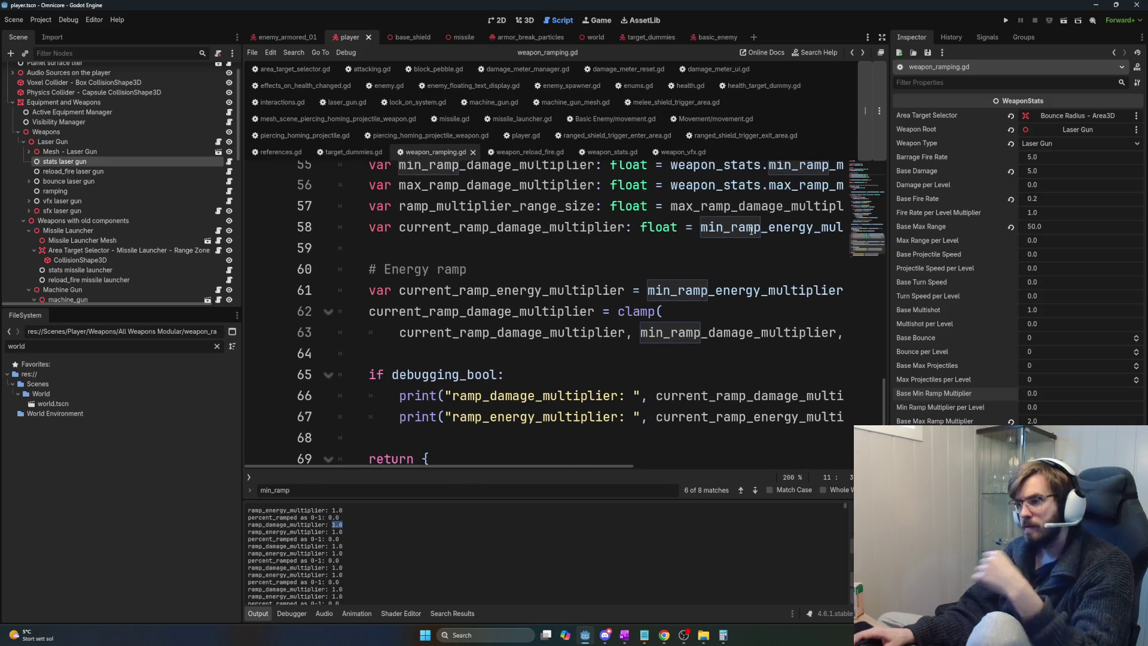
{"action": "scroll", "coordinate": [648, 259], "scroll_direction": "down", "scroll_amount": 2}
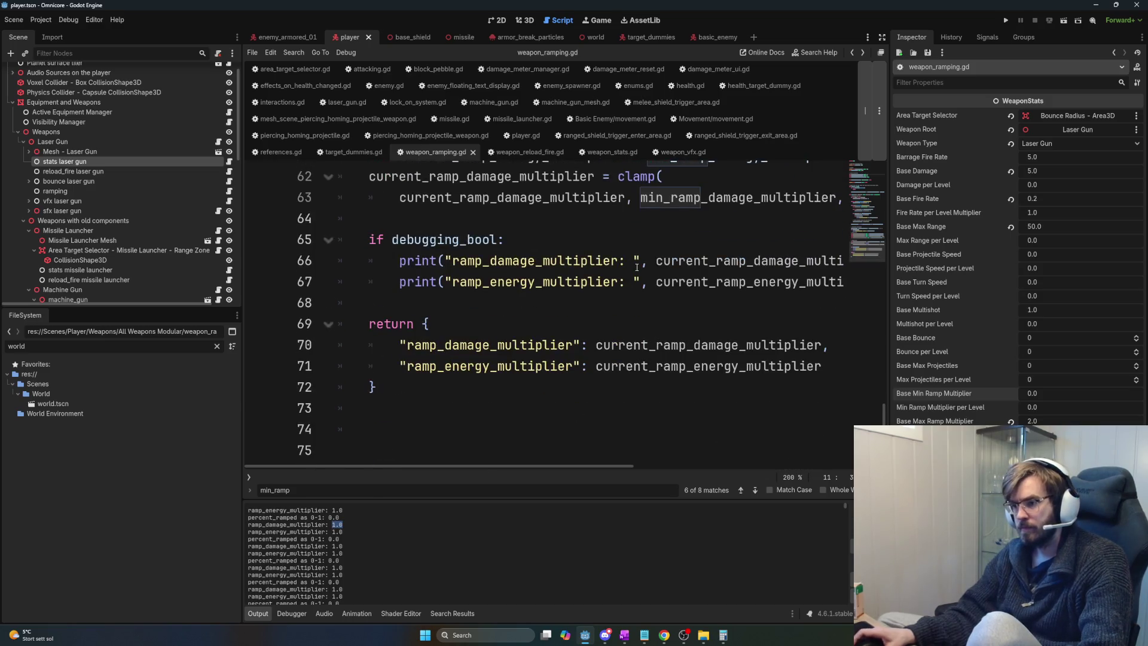
{"action": "scroll", "coordinate": [637, 307], "scroll_direction": "up", "scroll_amount": 1}
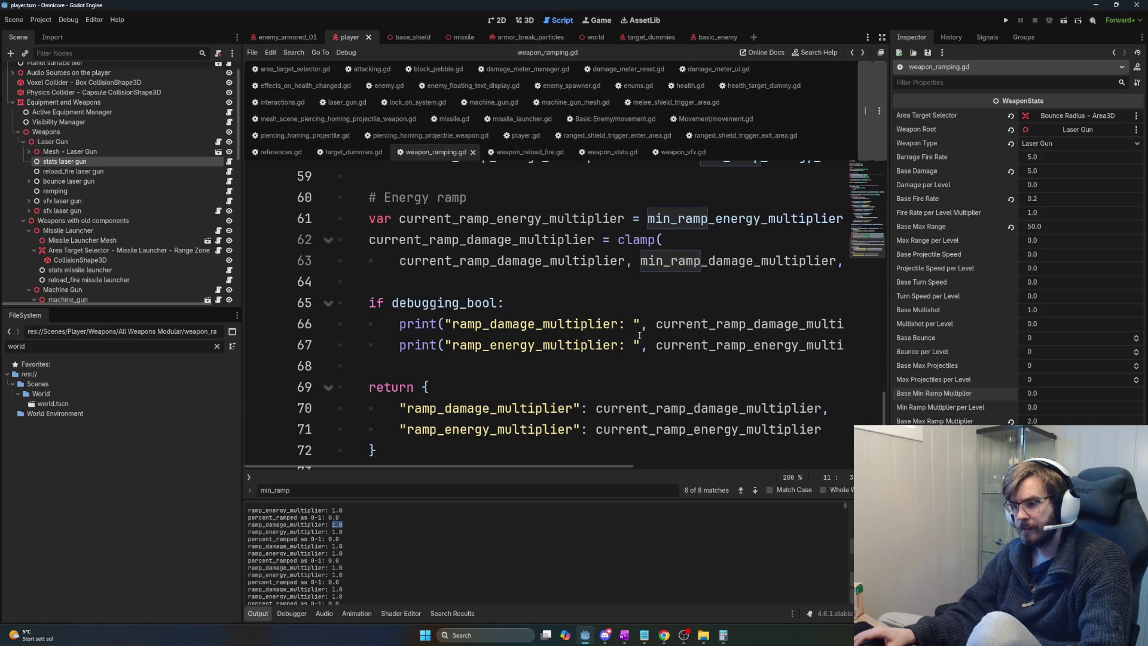
{"action": "left_click", "coordinate": [582, 302]}
{"action": "scroll", "coordinate": [582, 307], "scroll_direction": "up", "scroll_amount": 3}
{"action": "scroll", "coordinate": [582, 308], "scroll_direction": "down", "scroll_amount": 1}
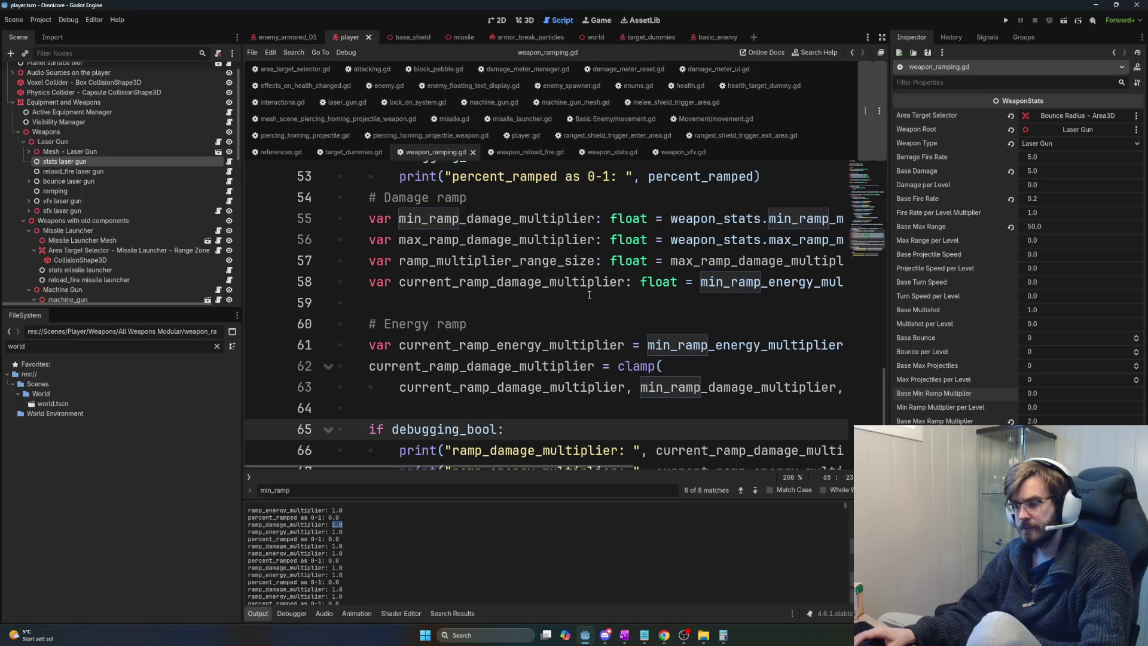
{"action": "scroll", "coordinate": [582, 346], "scroll_direction": "up", "scroll_amount": 1}
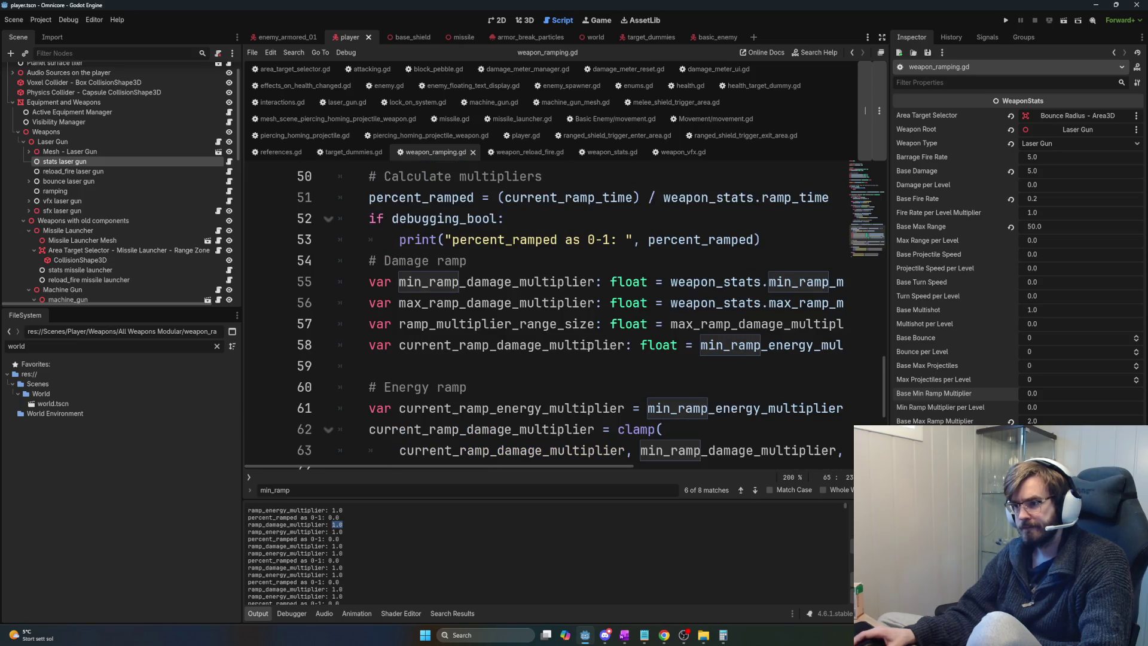
{"action": "scroll", "coordinate": [589, 345], "scroll_direction": "down", "scroll_amount": 2}
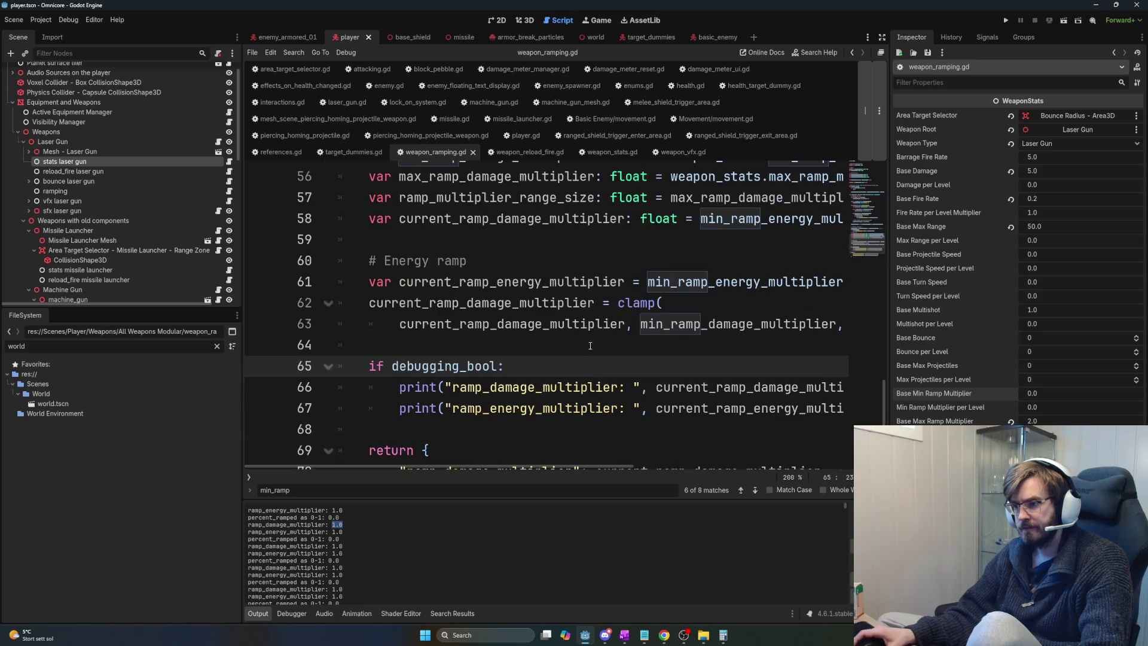
Add print("Min_ramp_damage_multiplier: ", min_ramp_damage_multiplier) under the debugging block
{"action": "key", "text": "Return"}
{"action": "type", "text": "print(\""}
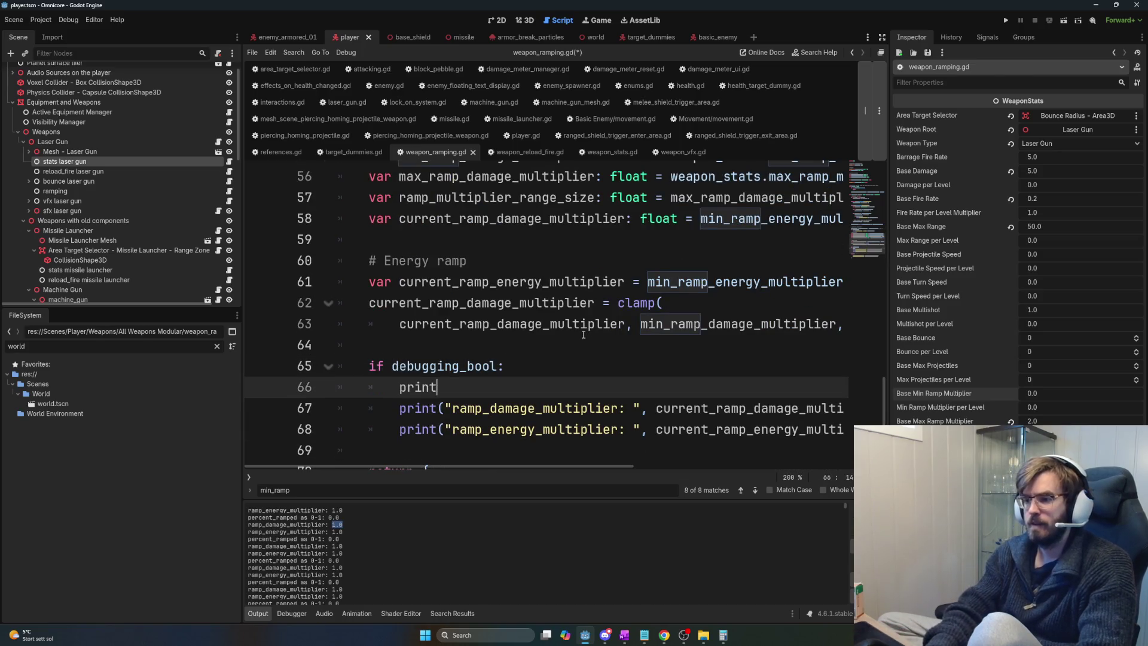
{"action": "type", "text": "Min_ramp_"}
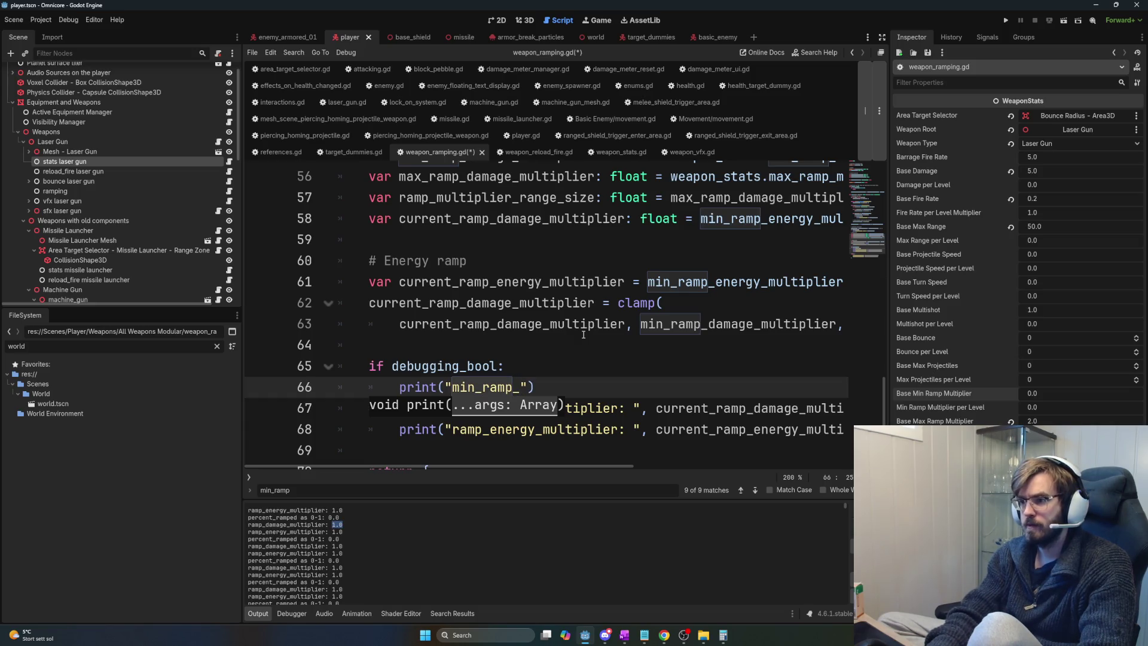
{"action": "type", "text": "damage_mu."}
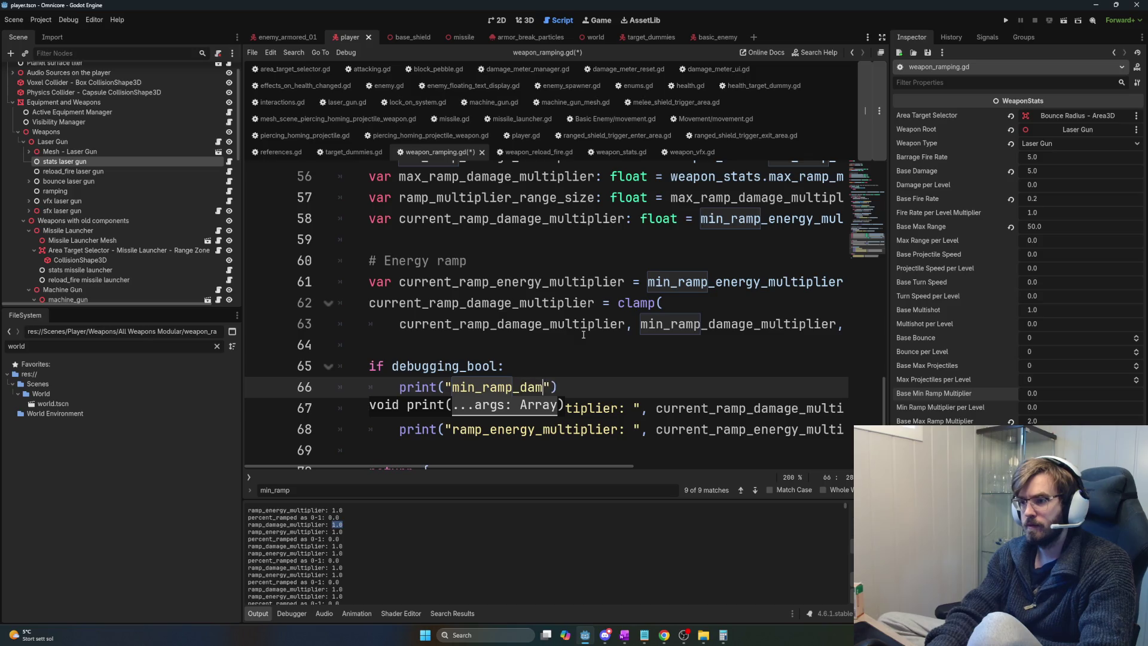
{"action": "key", "text": "BackSpace"}
{"action": "type", "text": "ltiplier: \""}
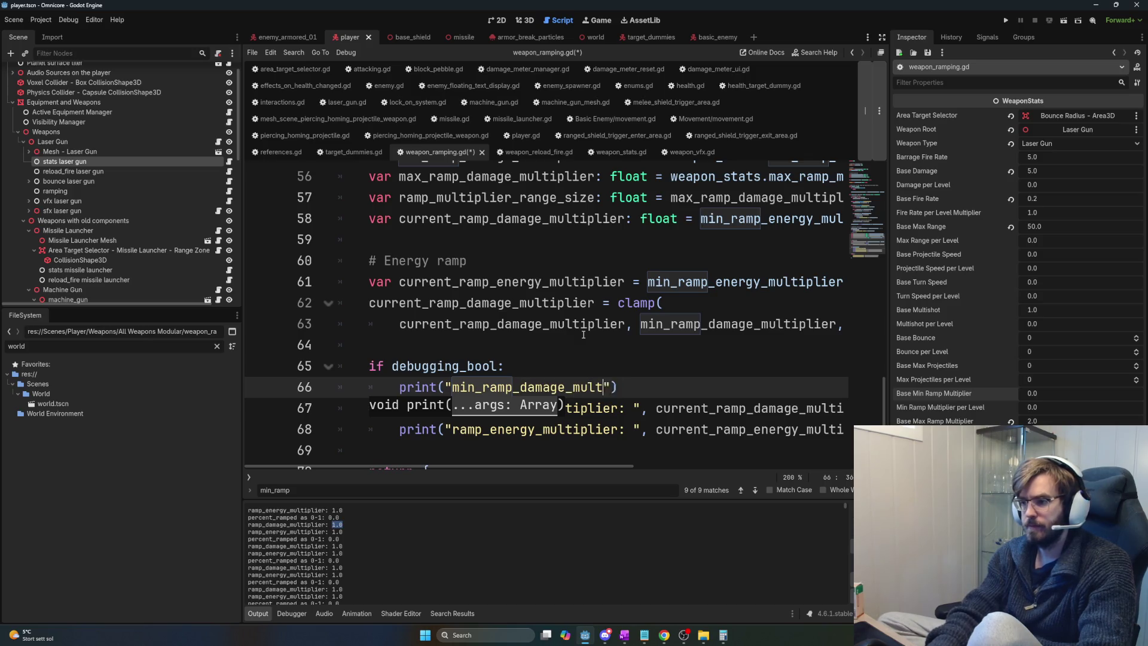
{"action": "type", "text": ","}
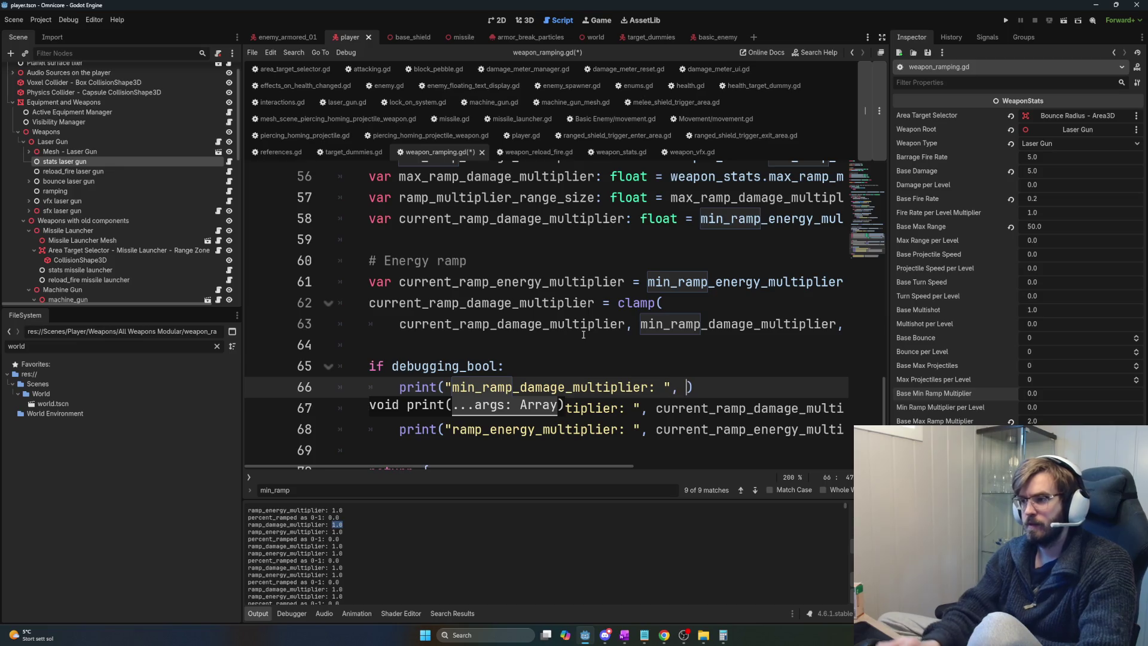
{"action": "scroll", "coordinate": [538, 281], "scroll_direction": "up", "scroll_amount": 2}
{"action": "double_click", "coordinate": [508, 219]}
{"action": "key", "text": "ctrl+c"}
{"action": "scroll", "coordinate": [513, 233], "scroll_direction": "down", "scroll_amount": 2}
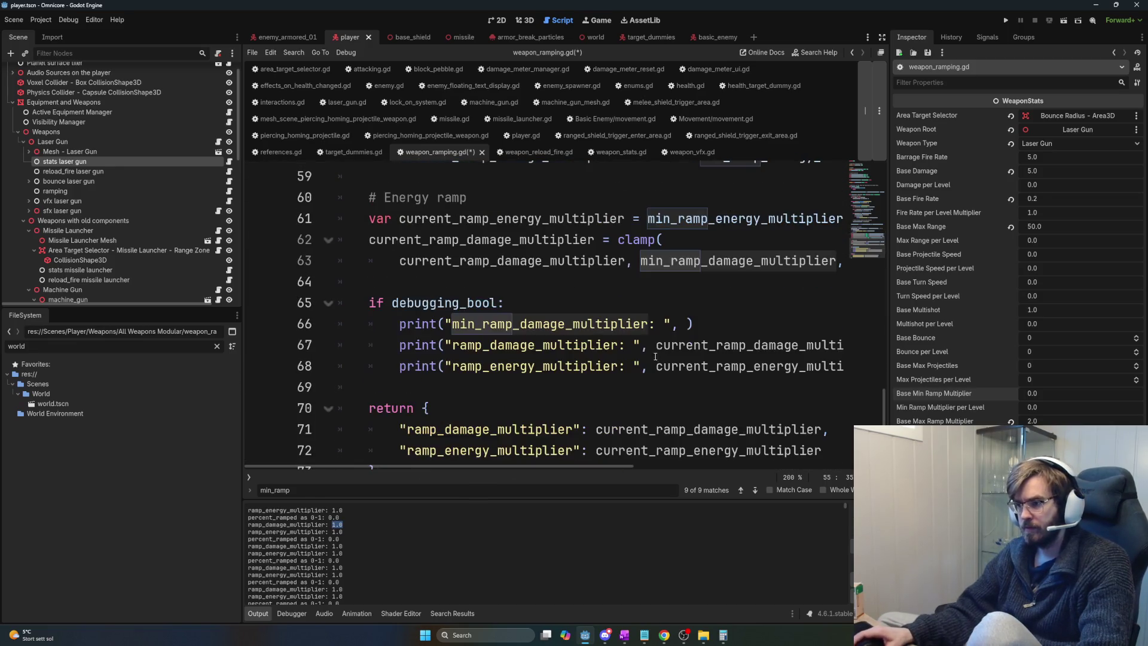
{"action": "left_click", "coordinate": [682, 324]}
{"action": "key", "text": "ctrl+v"}
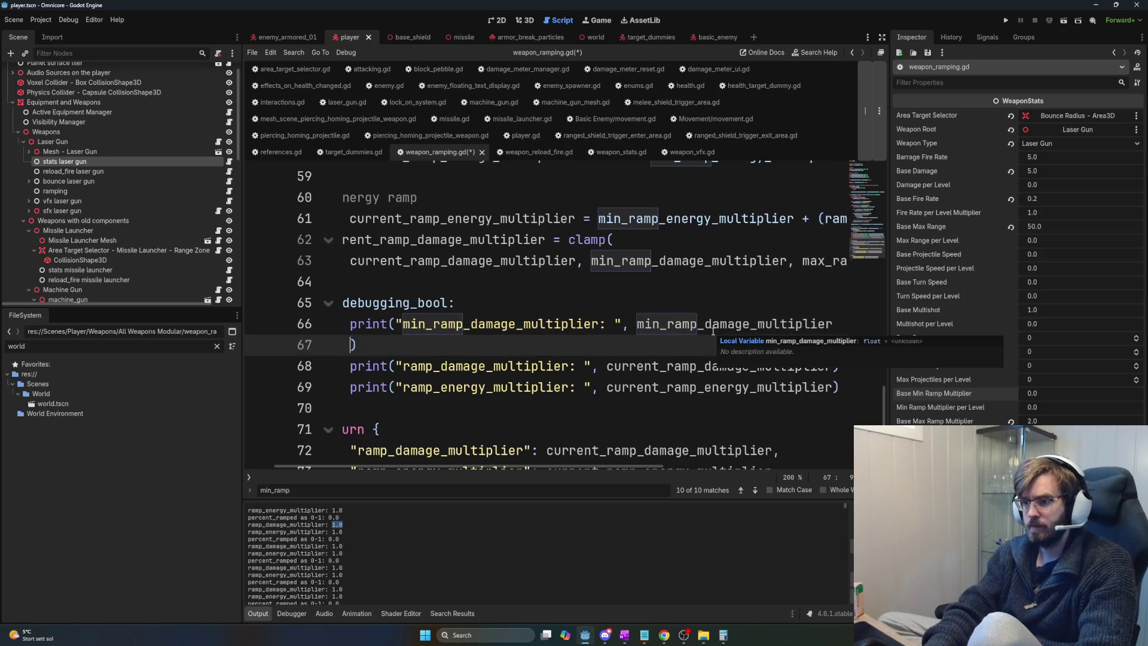
{"action": "key", "text": "ctrl+space"}
{"action": "key", "text": "End"}
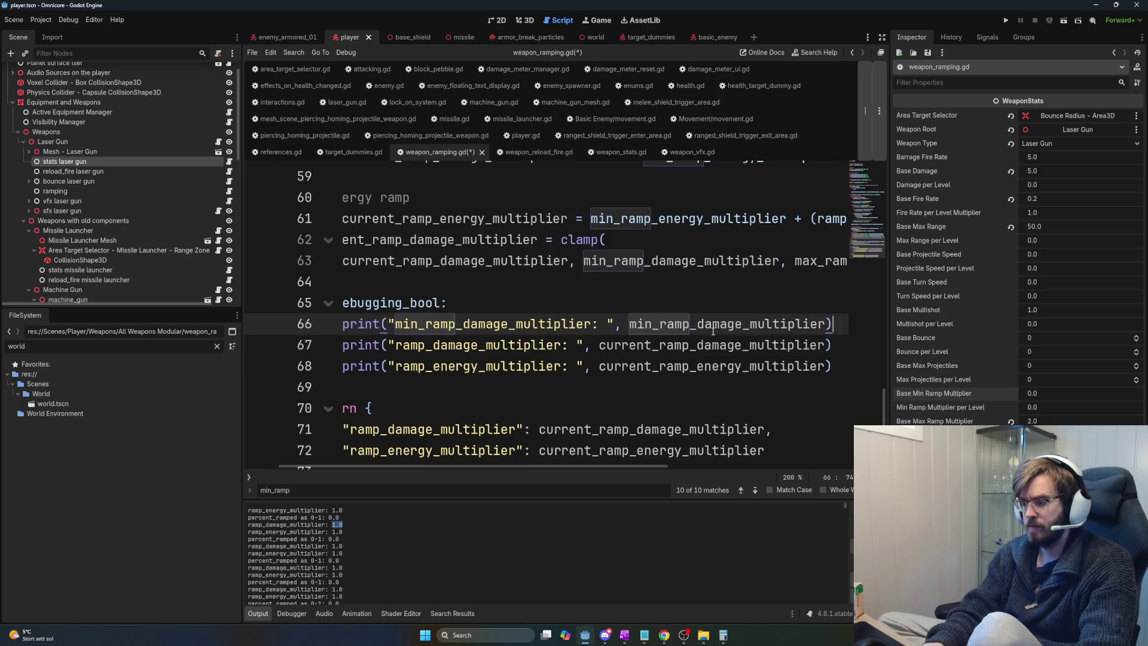
Add print("max_ramp_damage_multiplier: ", max_ramp_damage_multiplier) on the next line
{"action": "key", "text": "Return"}
{"action": "type", "text": "print(\"max_"}
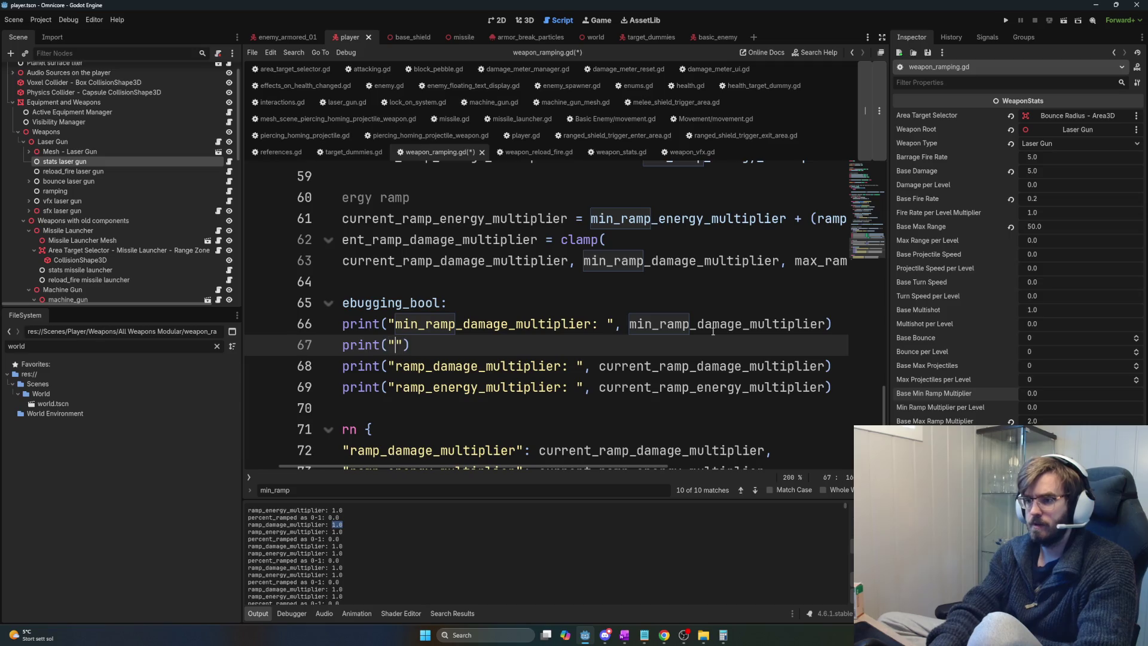
{"action": "type", "text": "ramp_damage_multiplier: \", max_ramp"}
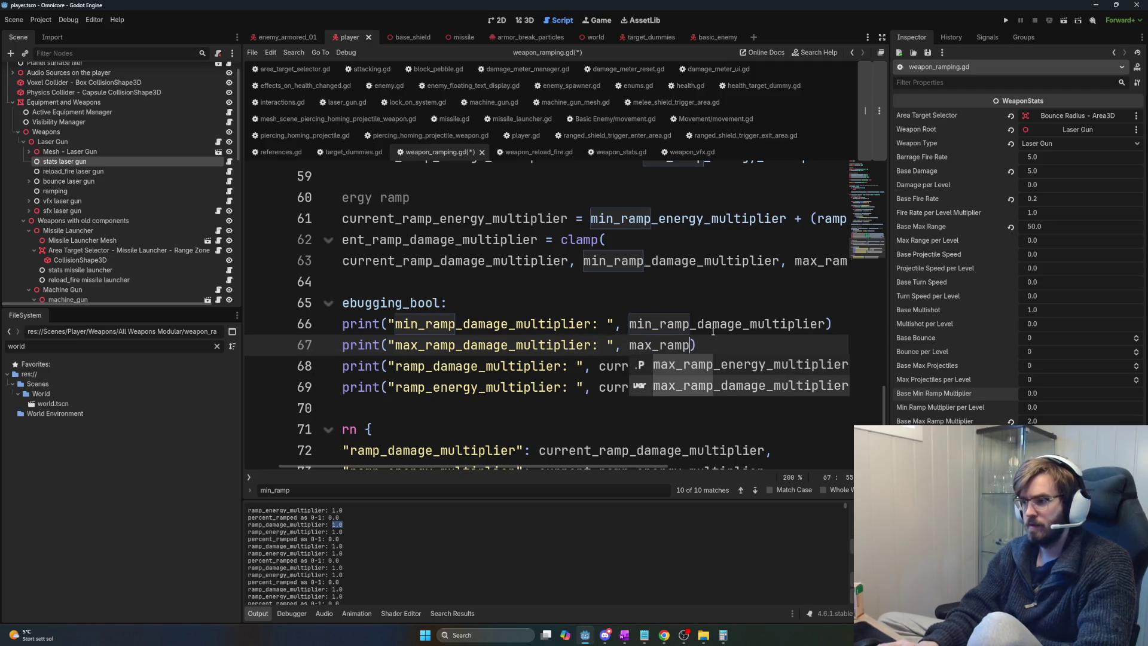
{"action": "key", "text": "Down"}
{"action": "key", "text": "Return"}
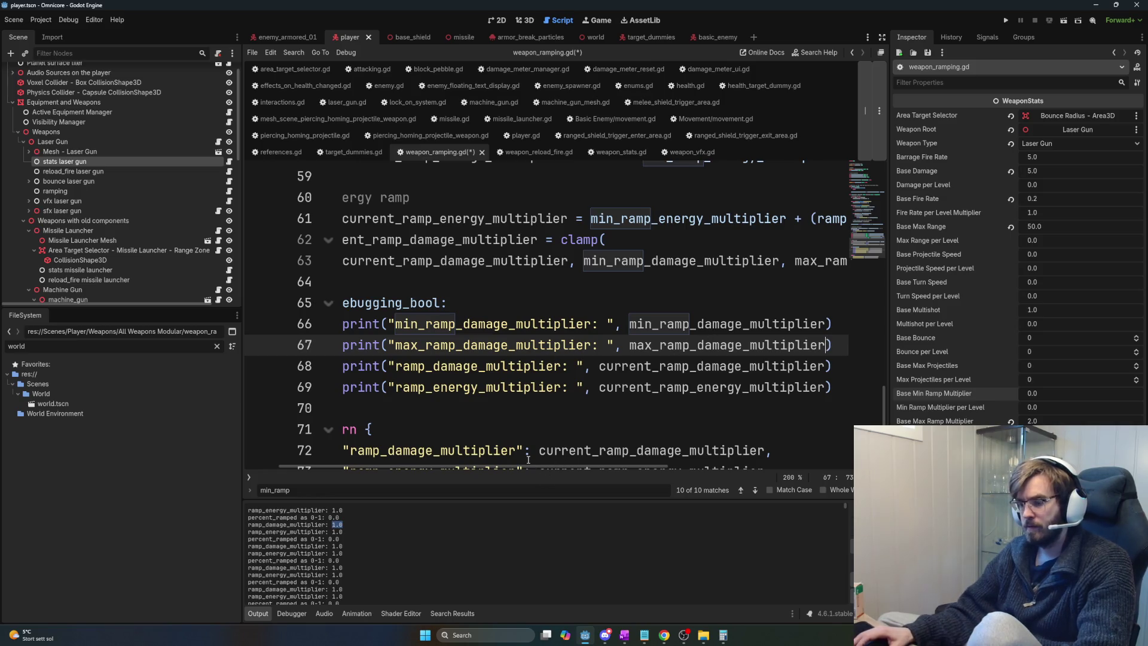
Run the game with F5, host a session and walk to the jetpack upgrade cube
{"action": "key", "text": "F5"}
{"action": "left_click", "coordinate": [353, 174]}
{"action": "key", "text": "w"}
{"action": "key", "text": "e"}
{"action": "key", "text": "e"}
{"action": "key", "text": "e"}
{"action": "key", "text": "e"}
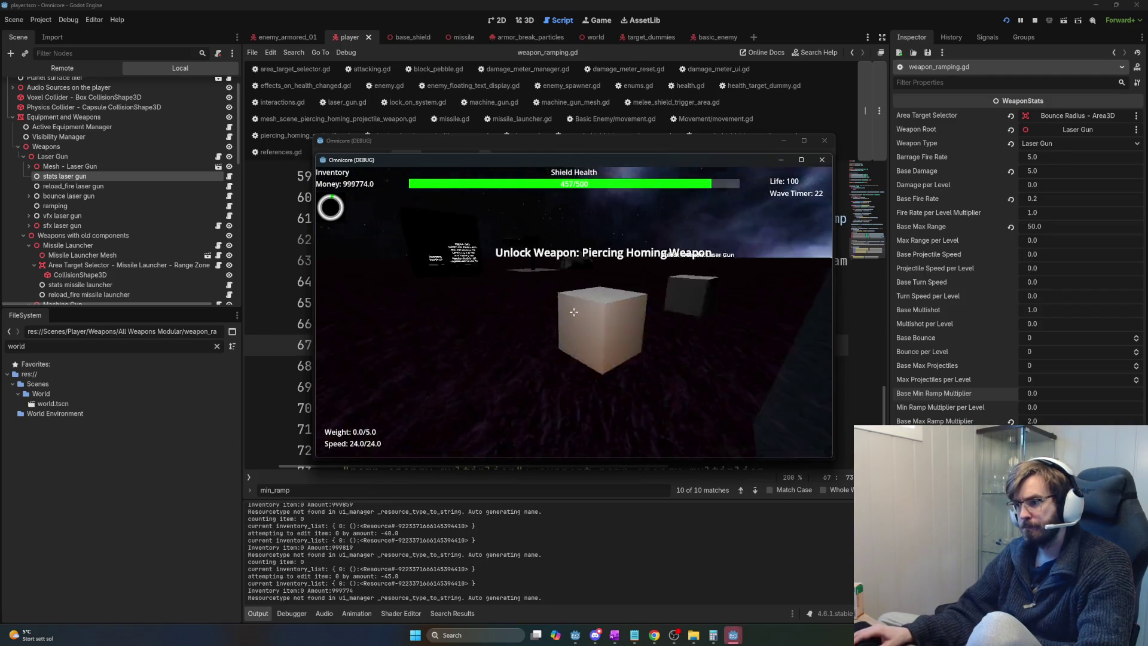
Fire the laser at the target dummy repeatedly, watching output log min 0.0, max 2.0 and rising multipliers
{"action": "left_click", "coordinate": [573, 311]}
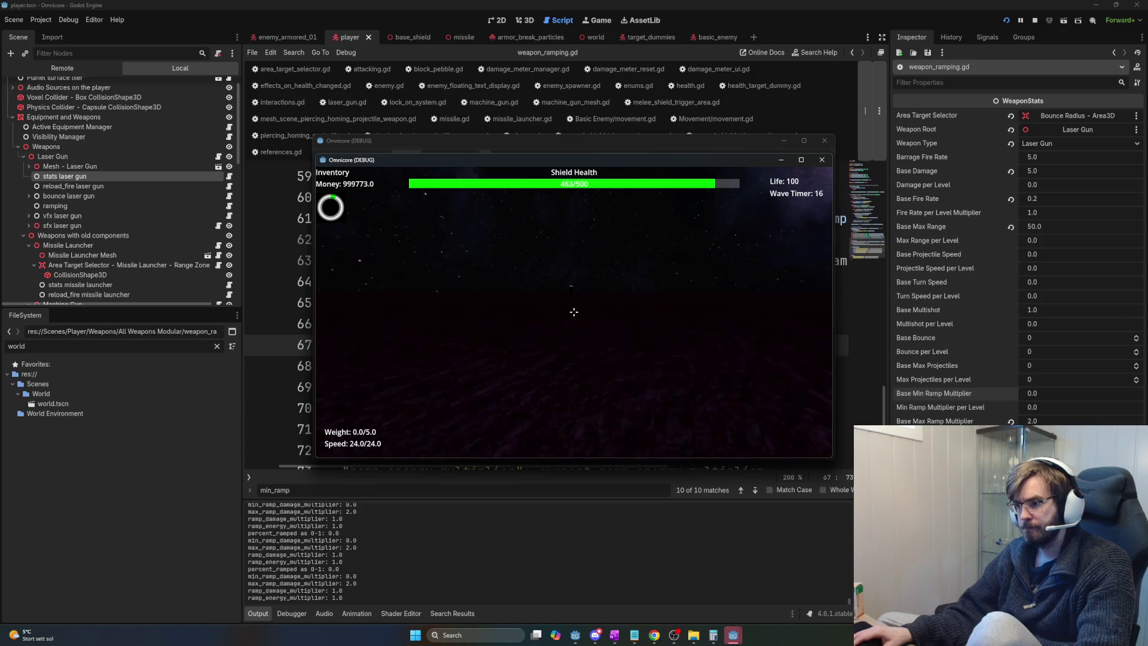
{"action": "left_click", "coordinate": [574, 312]}
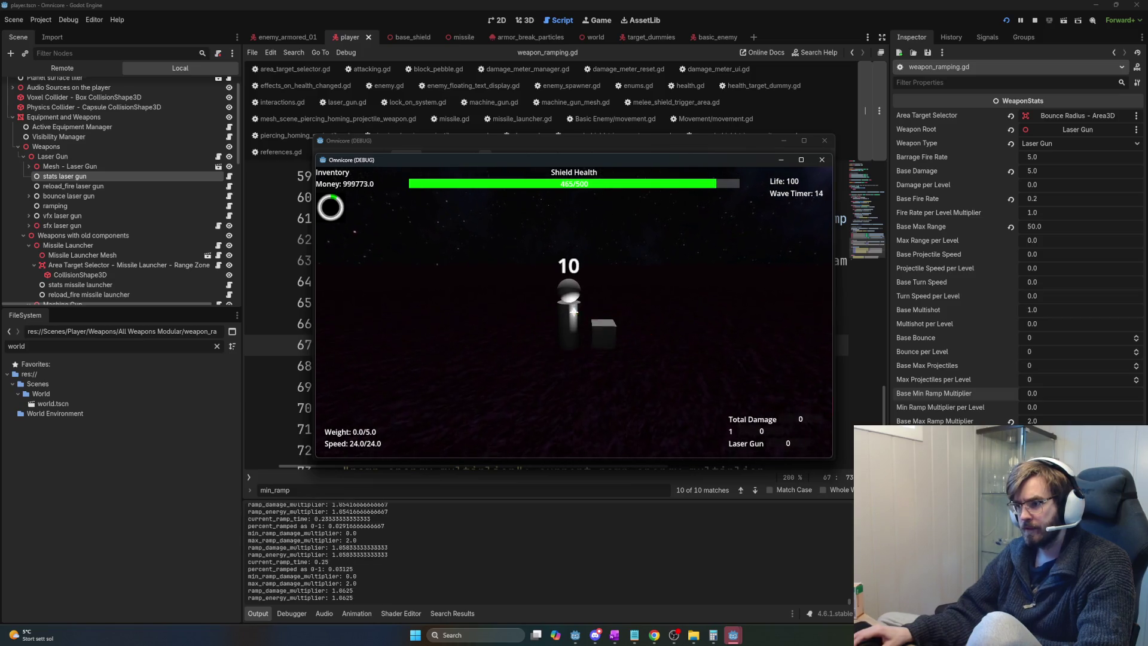
{"action": "left_click", "coordinate": [573, 312]}
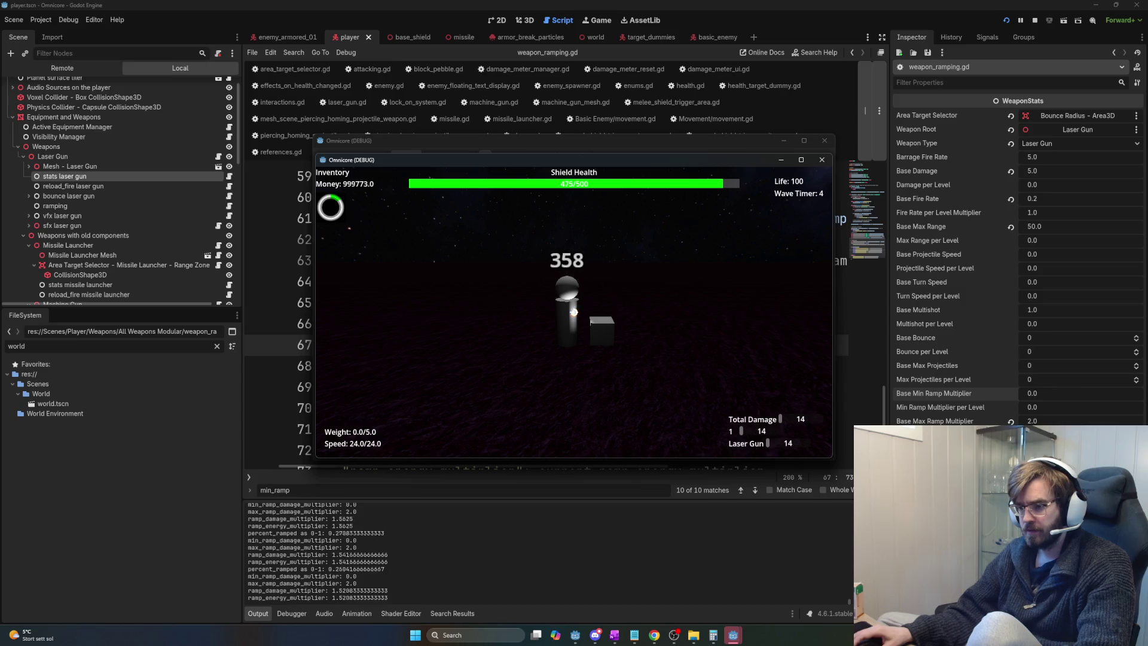
{"action": "left_click", "coordinate": [574, 312]}
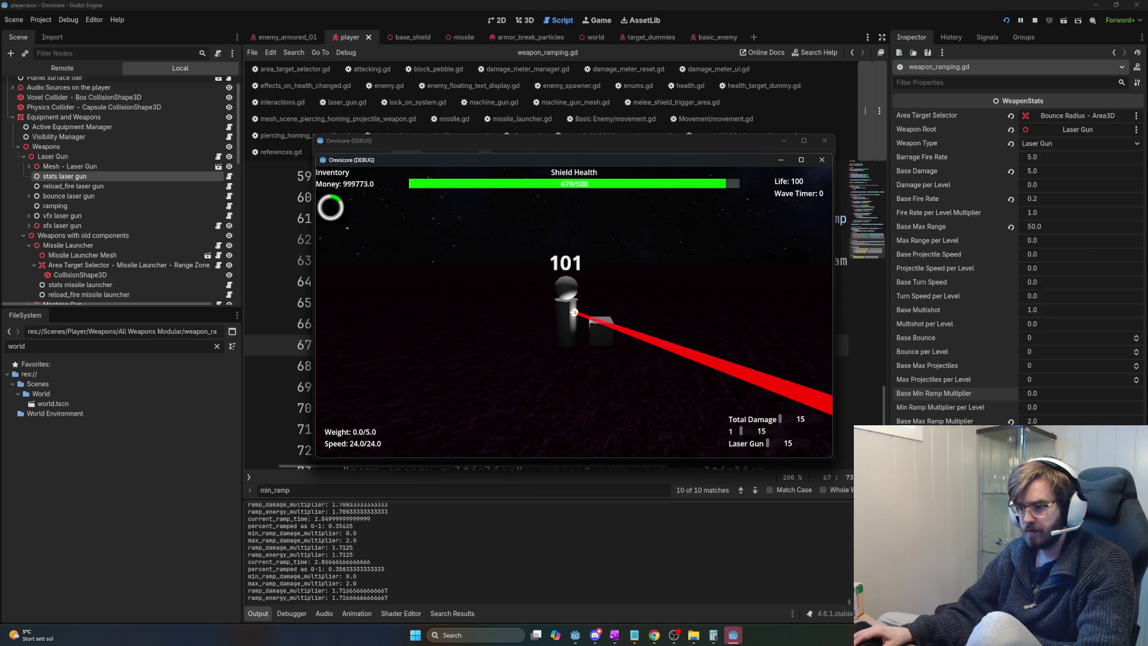
{"action": "left_click", "coordinate": [574, 312]}
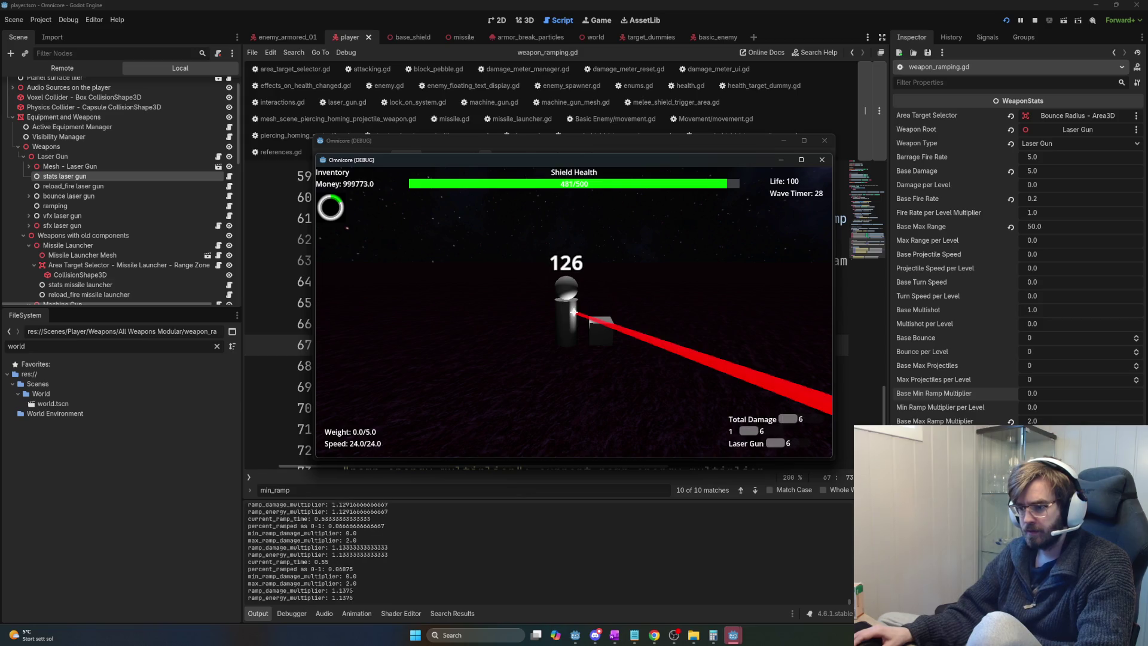
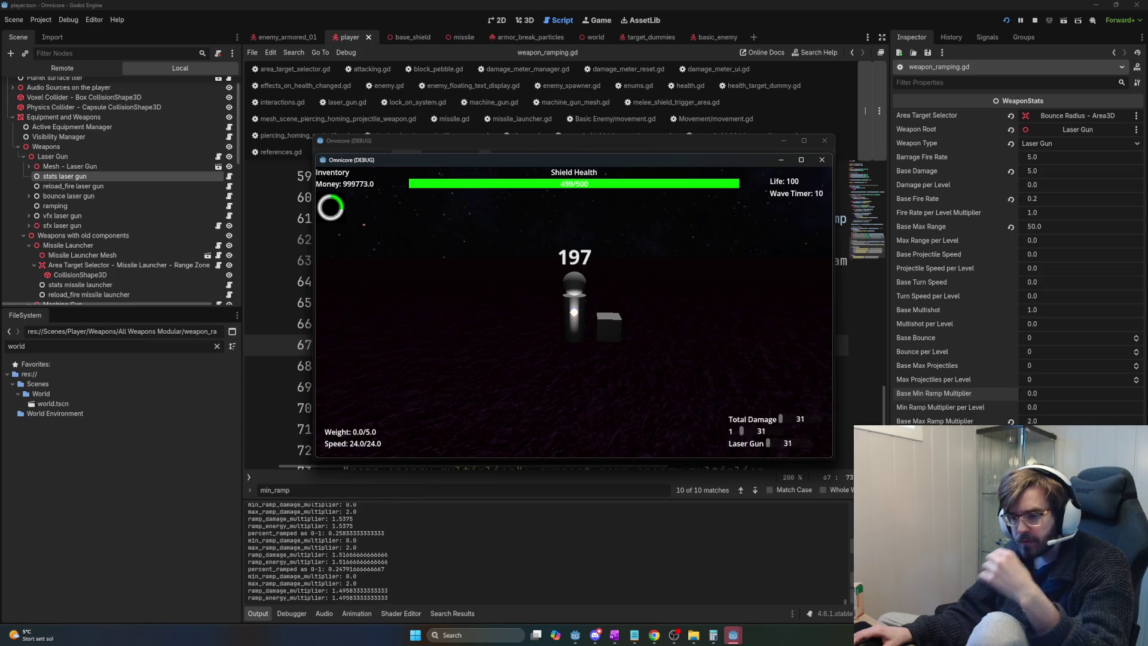
Stop the game and debugging, then select the ramp_damage_multiplier names in the output log
{"action": "key", "text": "F8"}
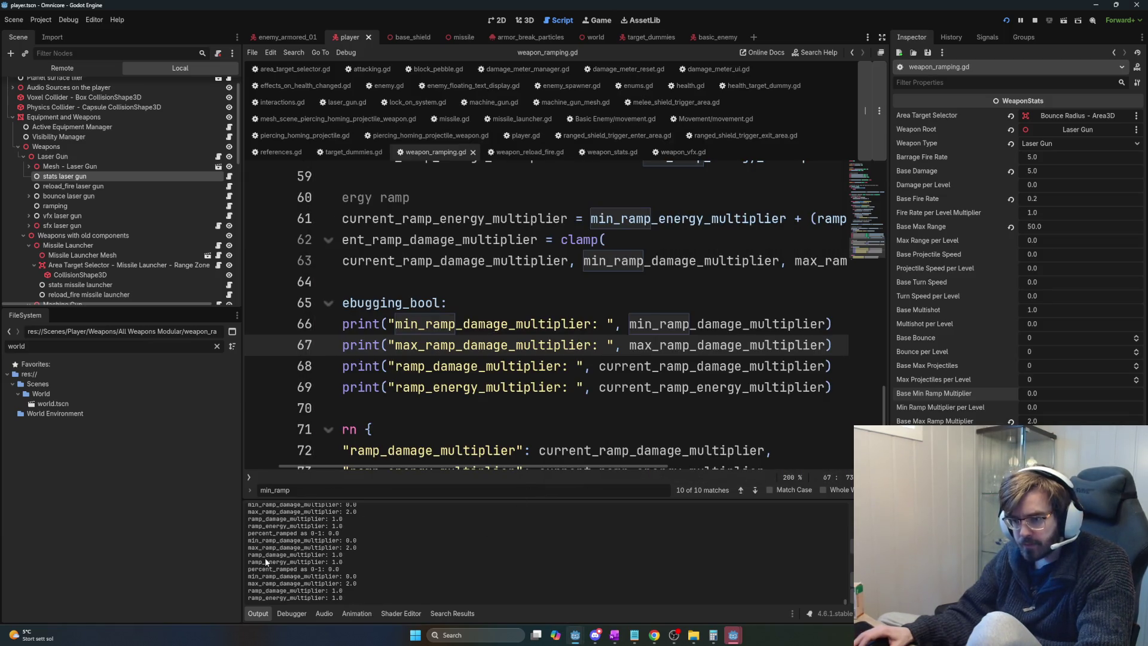
{"action": "key", "text": "F8"}
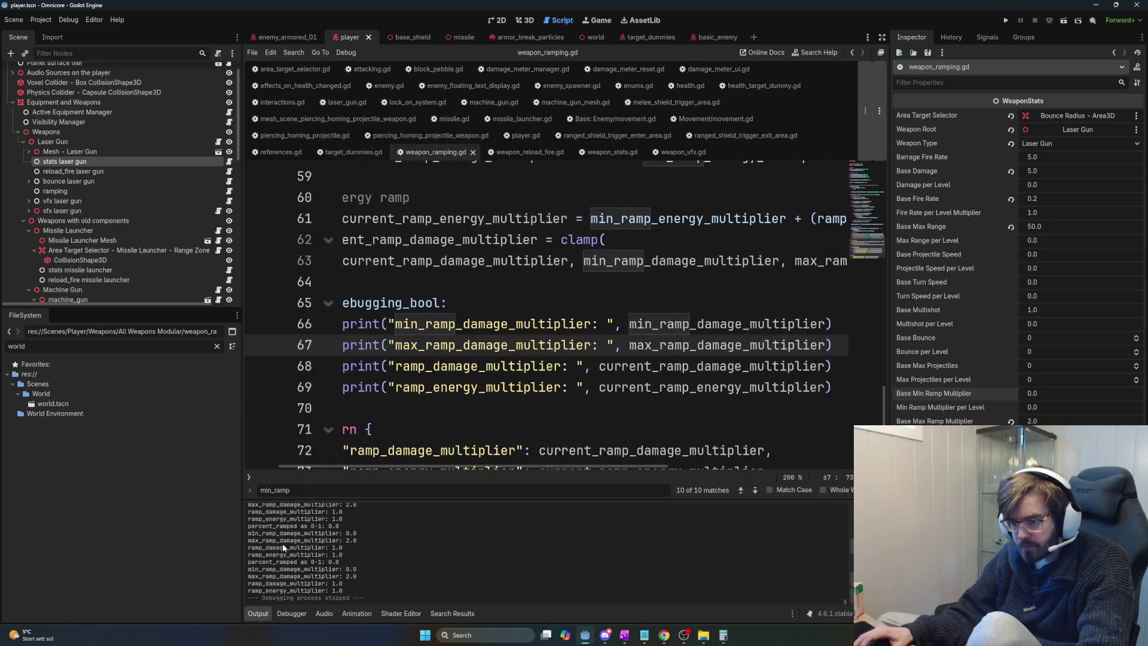
{"action": "double_click", "coordinate": [284, 548]}
{"action": "left_click", "coordinate": [290, 542]}
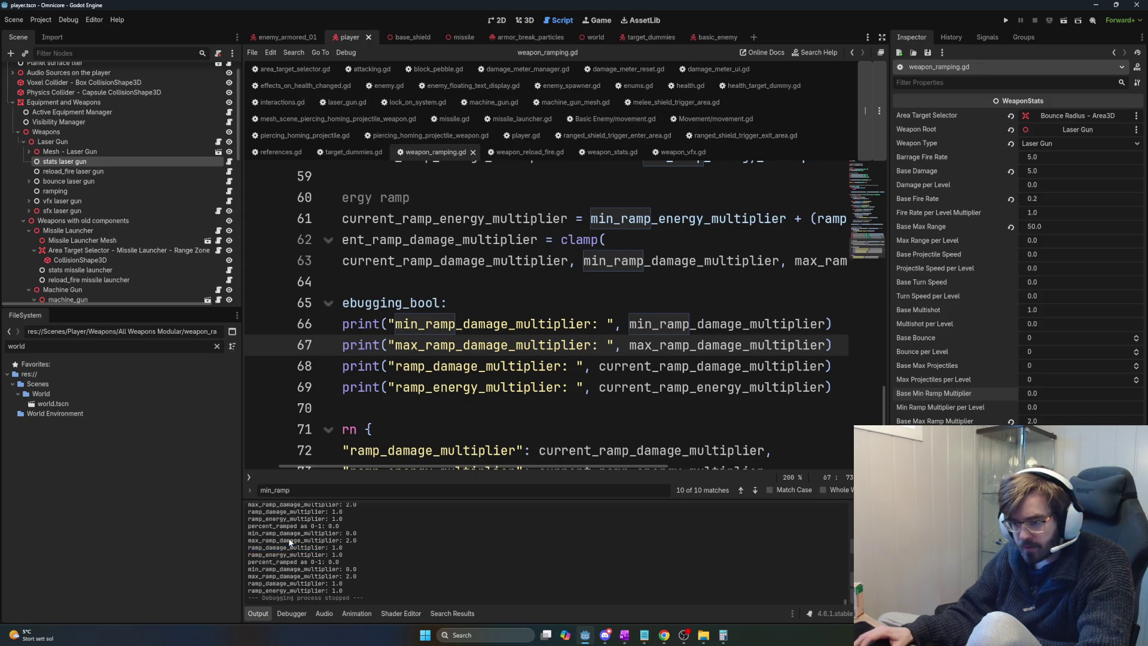
{"action": "double_click", "coordinate": [291, 542]}
{"action": "key", "text": "ctrl+c"}
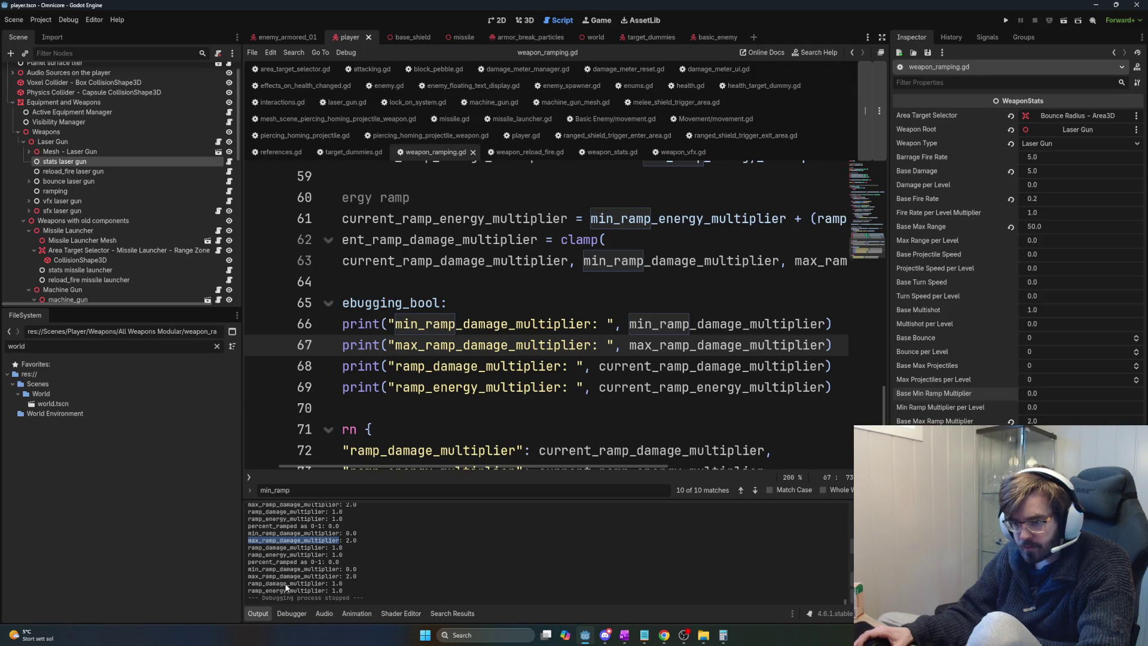
Search the script for ramp_damage_multiplier, landing on line 68 of weapon_ramping.gd
{"action": "scroll", "coordinate": [287, 587], "scroll_direction": "up", "scroll_amount": 2}
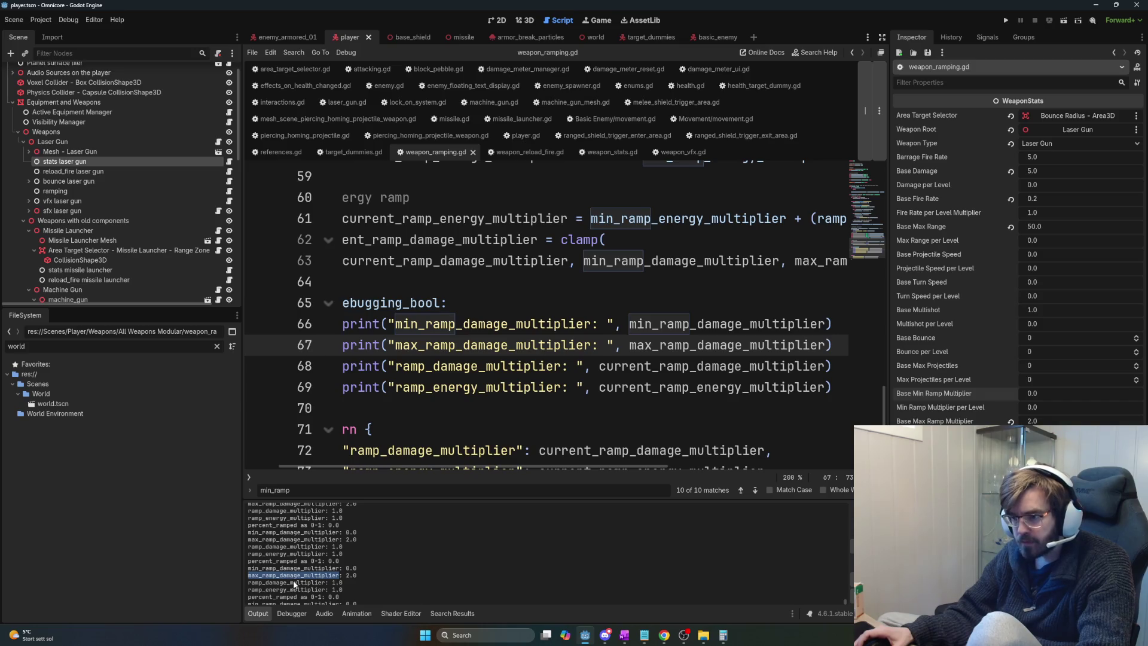
{"action": "scroll", "coordinate": [305, 579], "scroll_direction": "down", "scroll_amount": 1}
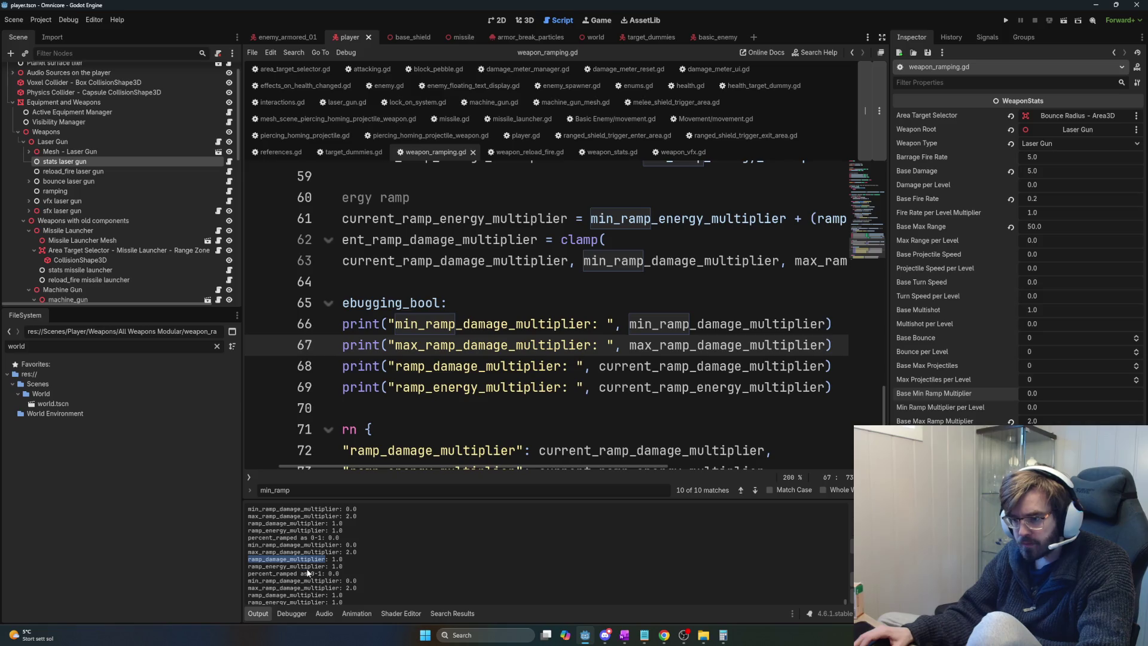
{"action": "key", "text": "ctrl+a"}
{"action": "key", "text": "ctrl+v"}
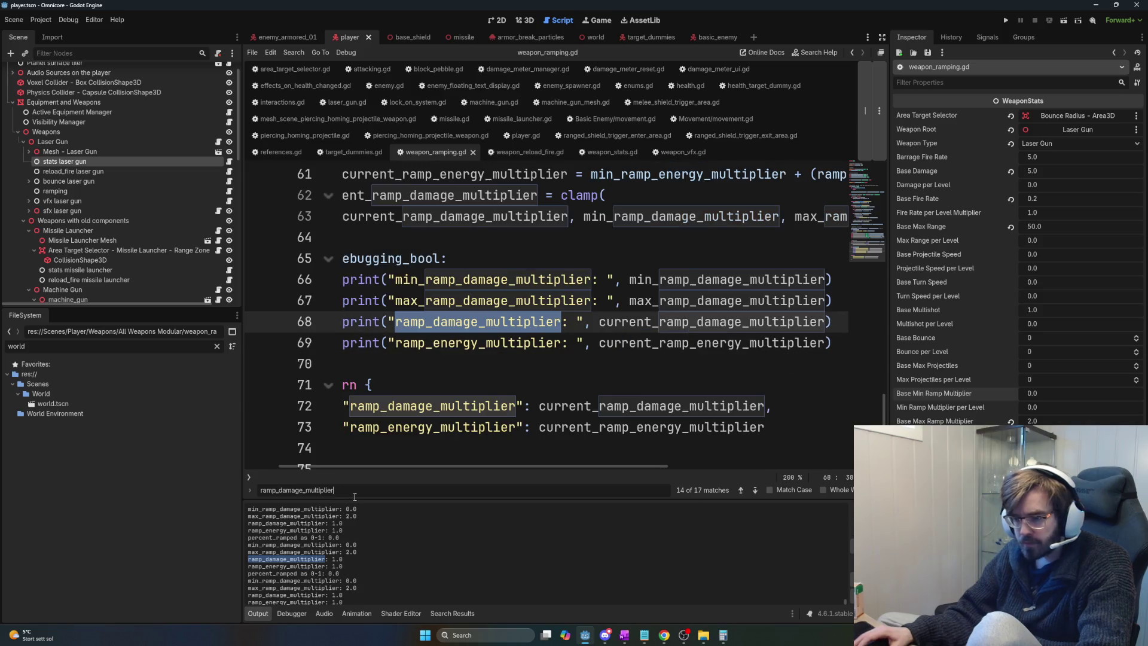
{"action": "left_click", "coordinate": [472, 594]}
{"action": "key", "text": "ctrl+f"}
{"action": "key", "text": "ctrl+v"}
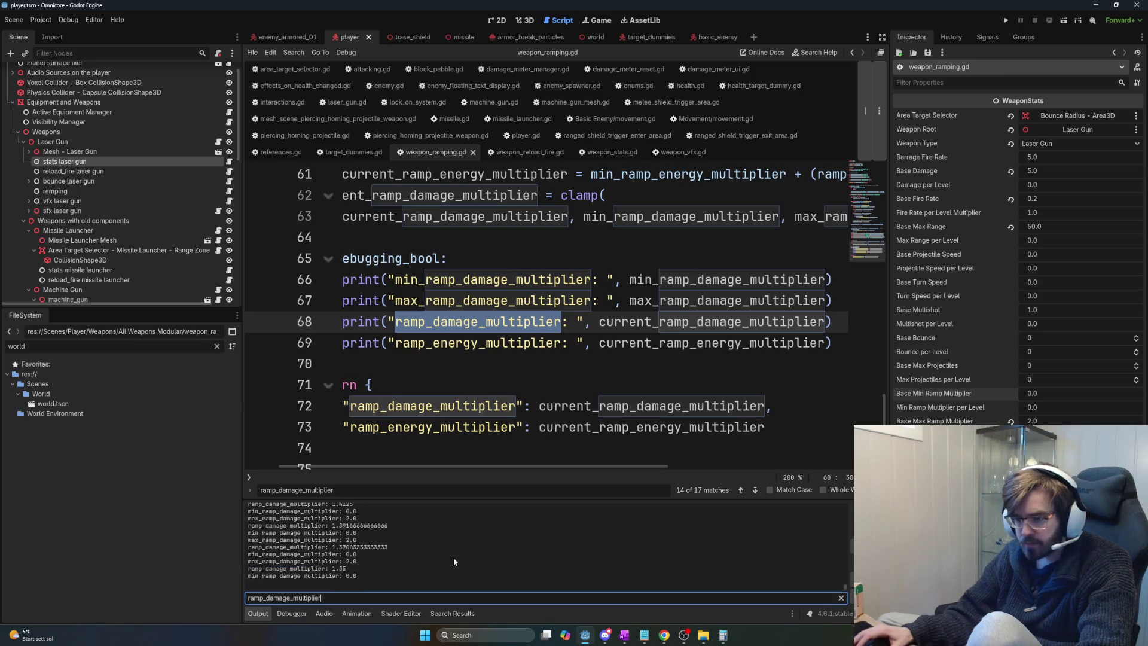
{"action": "type", "text": ": 2"}
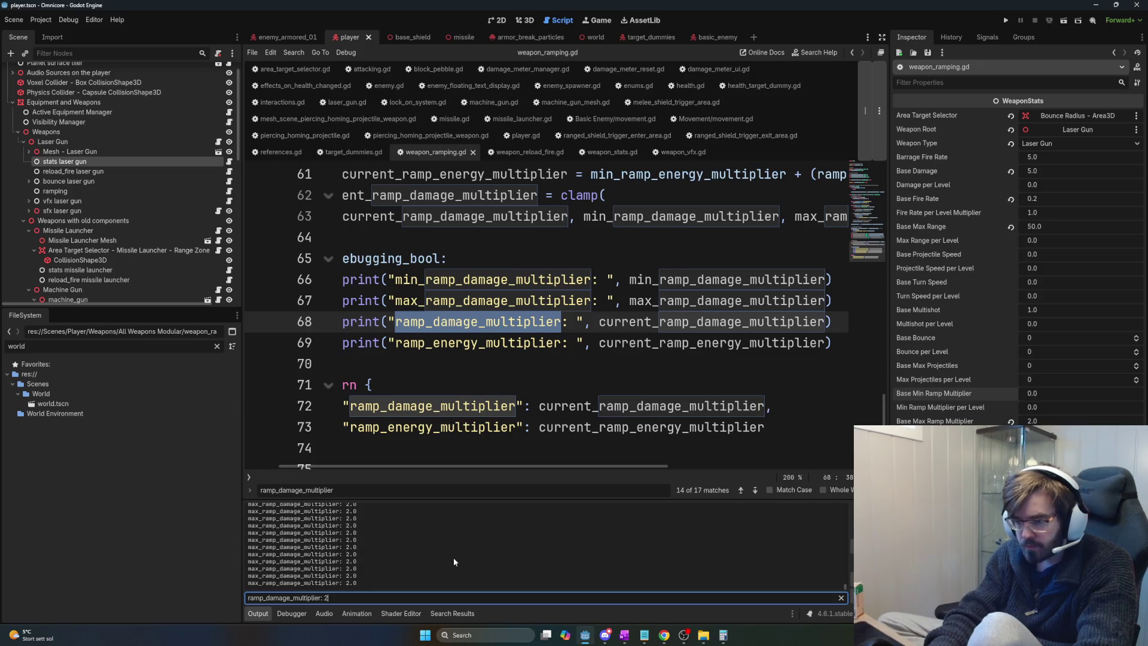
{"action": "type", "text": ".0"}
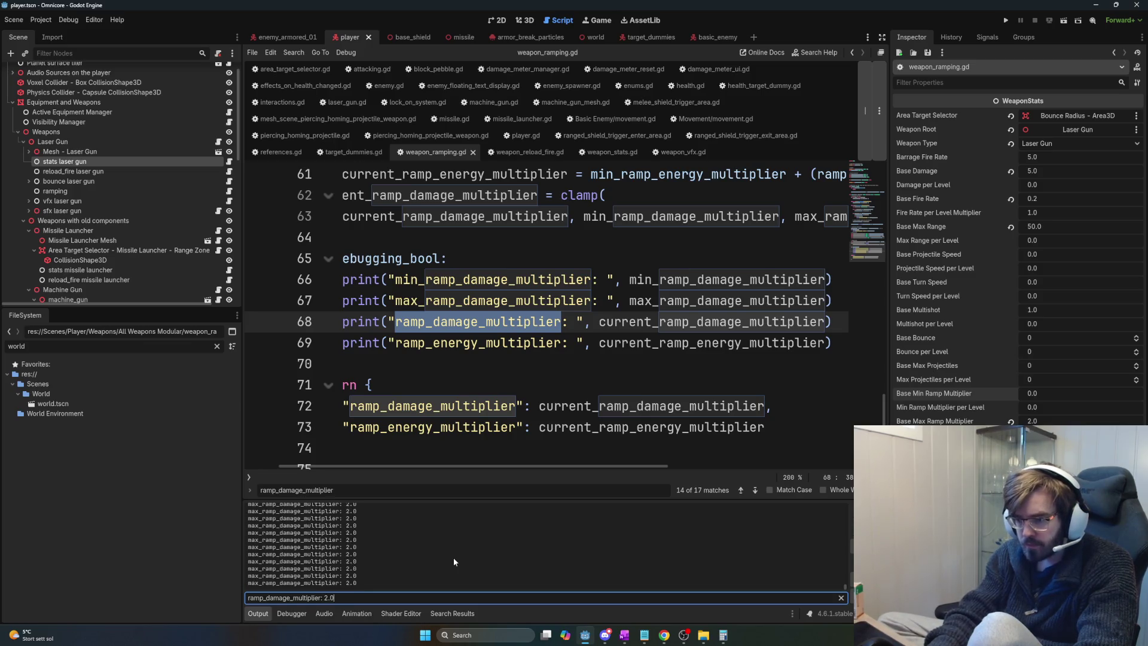
{"action": "left_click_drag", "start_coordinate": [847, 591], "coordinate": [839, 508]}
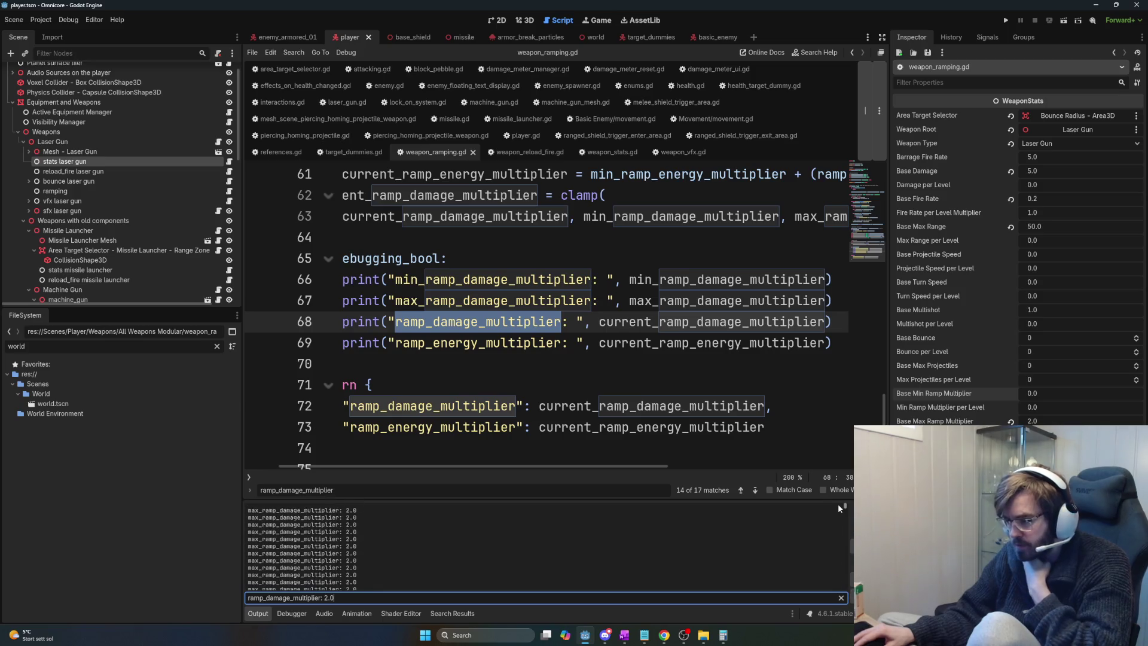
{"action": "left_click", "coordinate": [365, 512]}
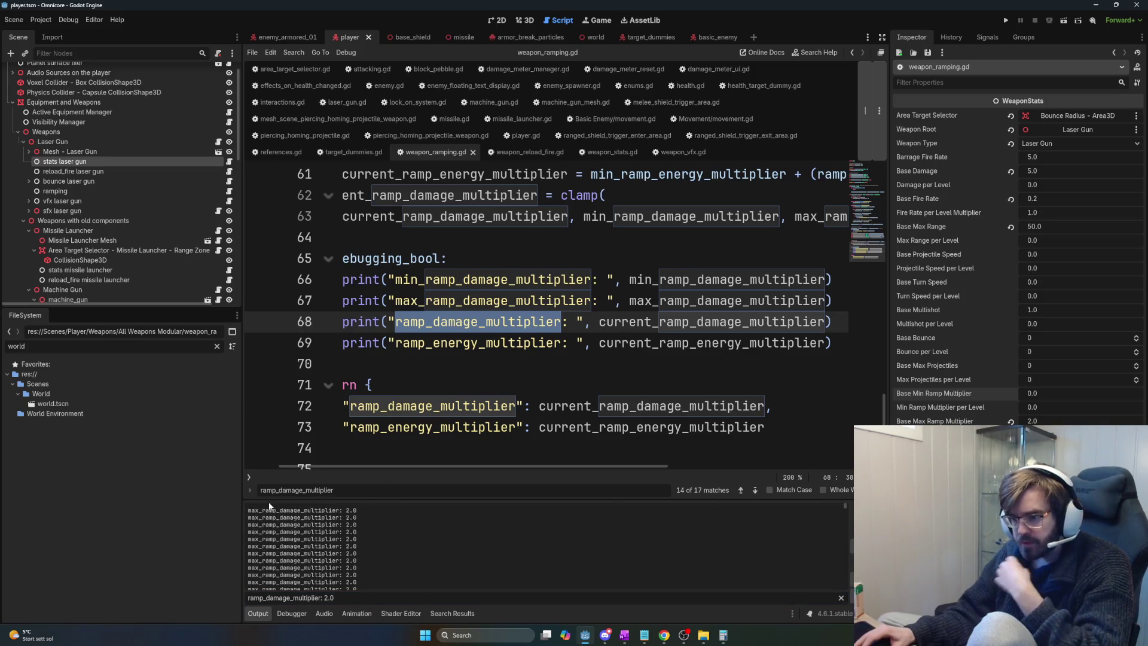
{"action": "triple_click", "coordinate": [365, 512]}
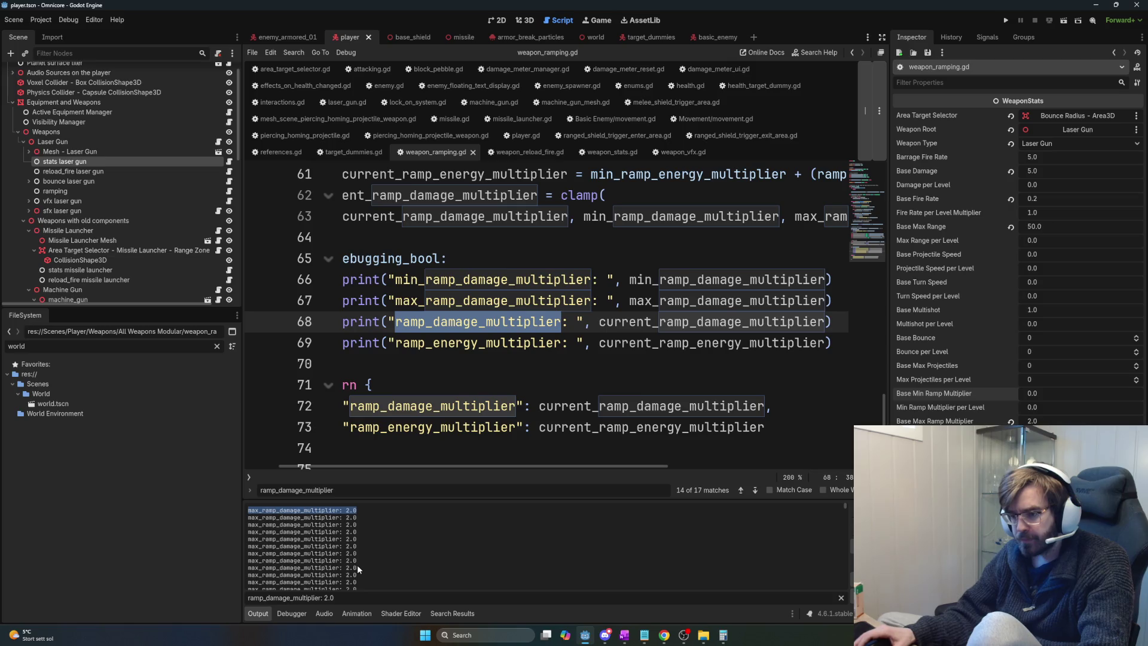
{"action": "triple_click", "coordinate": [299, 598]}
{"action": "key", "text": "BackSpace"}
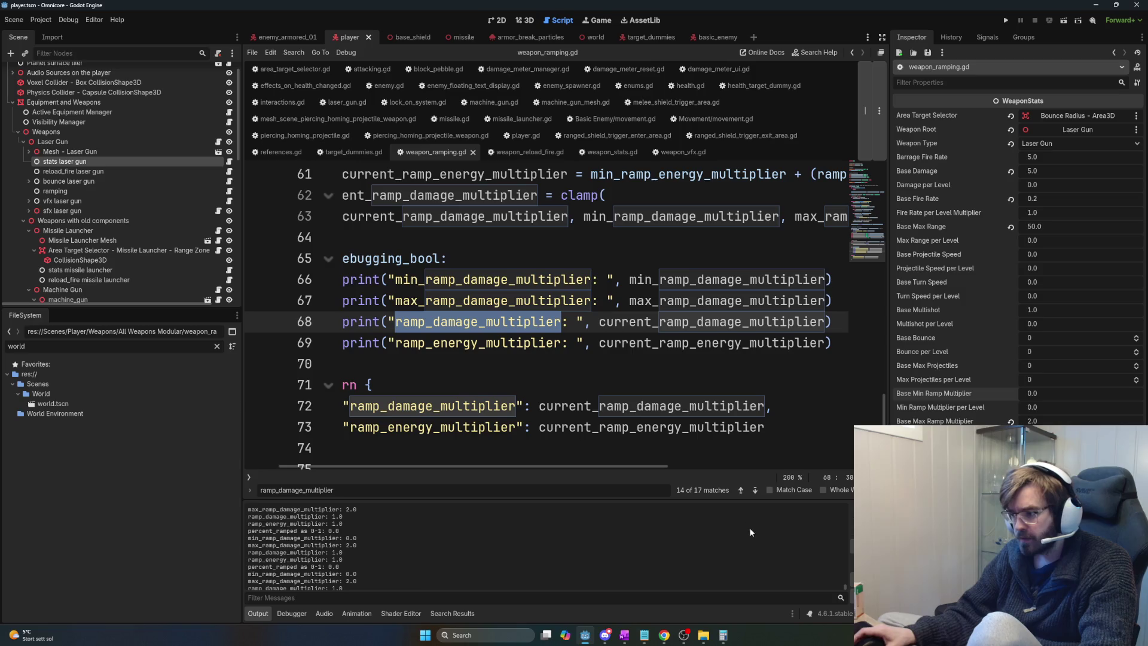
{"action": "left_click_drag", "start_coordinate": [845, 585], "coordinate": [850, 499]}
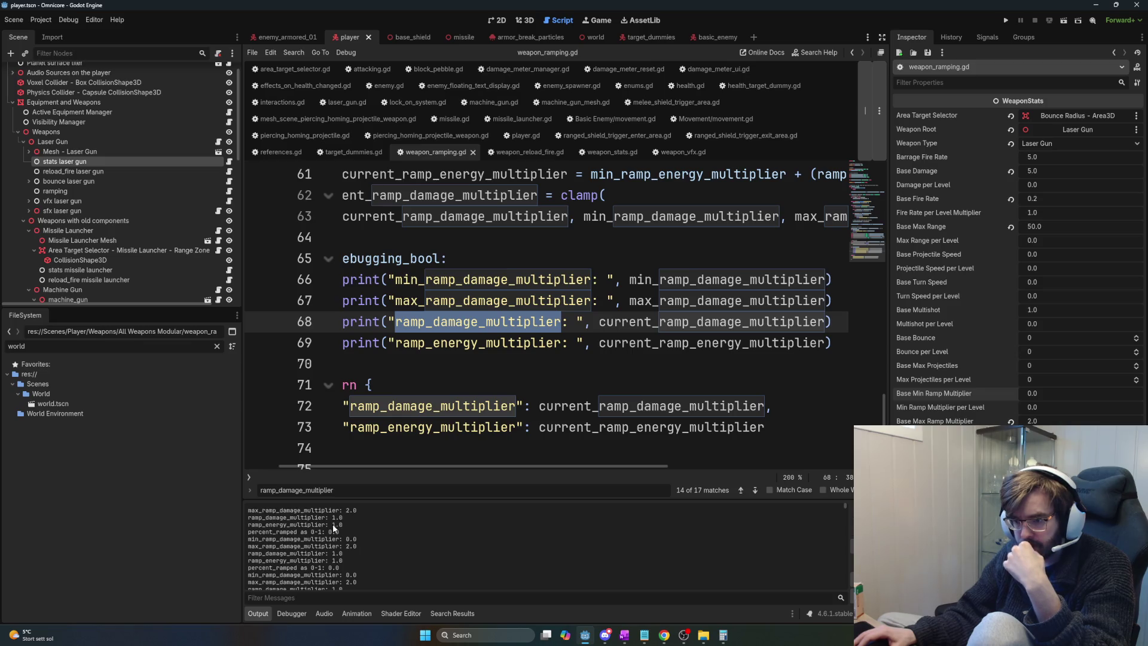
{"action": "left_click_drag", "start_coordinate": [353, 553], "coordinate": [262, 553]}
{"action": "mouse_move", "coordinate": [340, 531]}
{"action": "left_mouse_down"}
{"action": "mouse_move", "coordinate": [305, 538]}
{"action": "mouse_move", "coordinate": [320, 532]}
{"action": "left_mouse_up"}
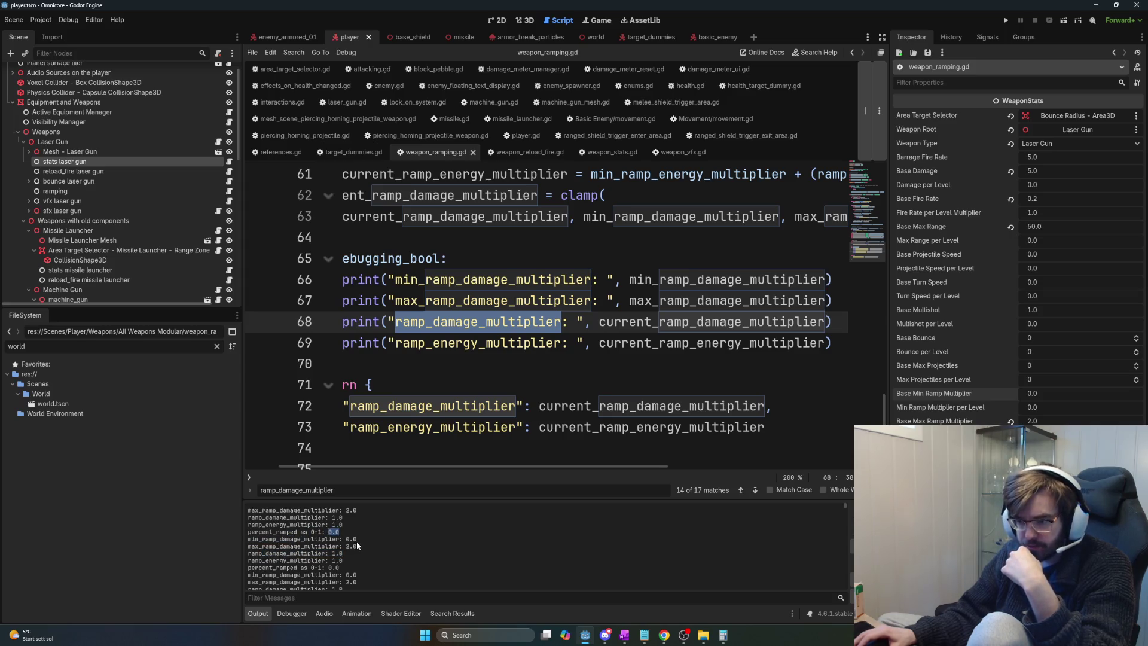
{"action": "left_click_drag", "start_coordinate": [357, 539], "coordinate": [346, 539]}
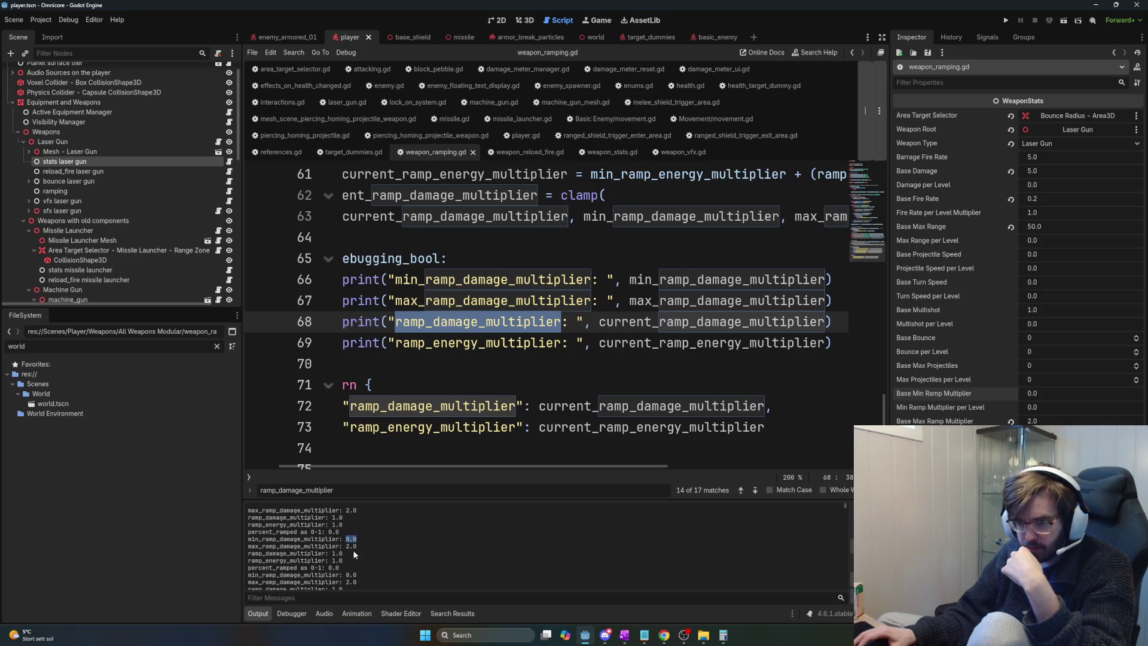
{"action": "left_click_drag", "start_coordinate": [343, 553], "coordinate": [323, 554]}
{"action": "scroll", "coordinate": [648, 382], "scroll_direction": "up", "scroll_amount": 3}
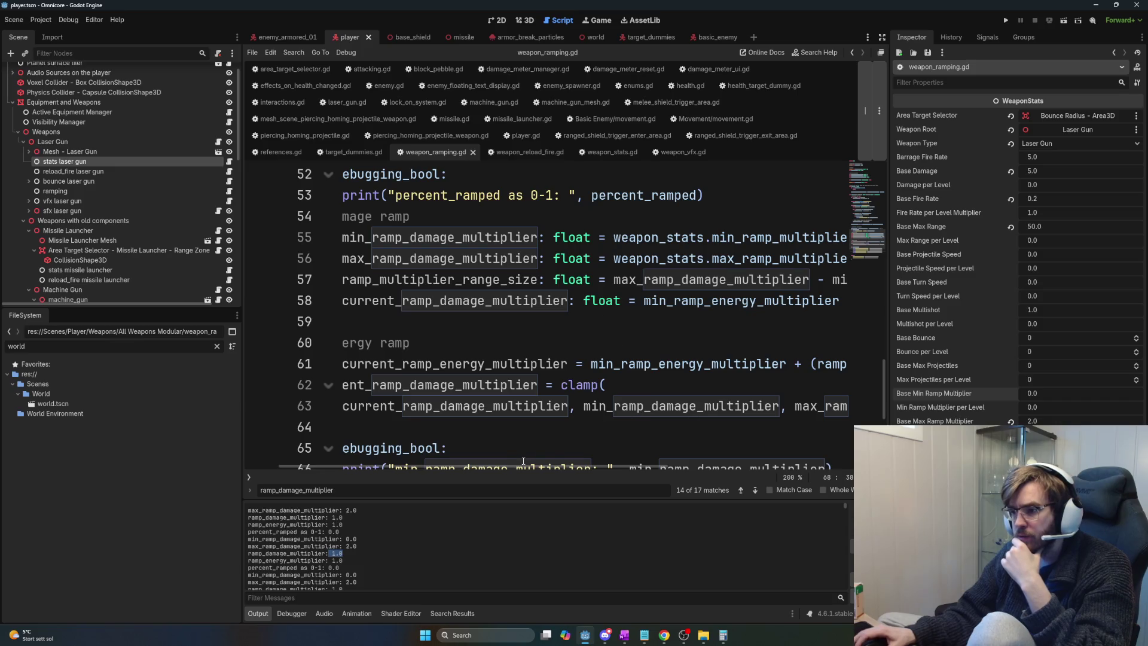
{"action": "left_click_drag", "start_coordinate": [512, 467], "coordinate": [468, 452]}
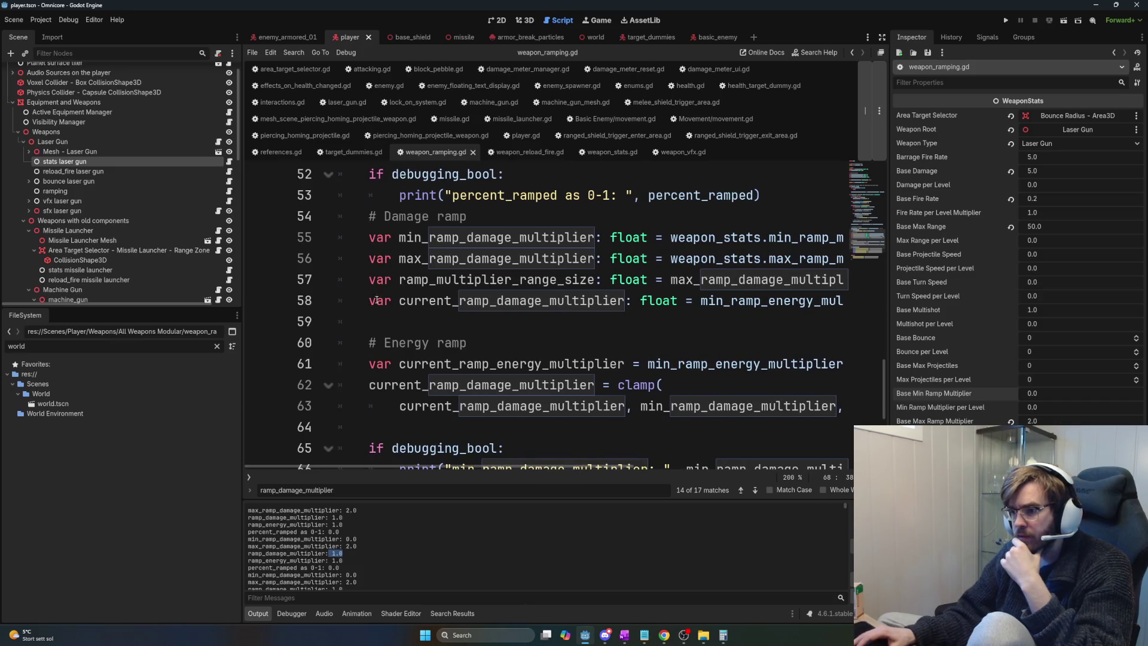
{"action": "scroll", "coordinate": [406, 287], "scroll_direction": "up", "scroll_amount": 2}
{"action": "scroll", "coordinate": [401, 275], "scroll_direction": "down", "scroll_amount": 1}
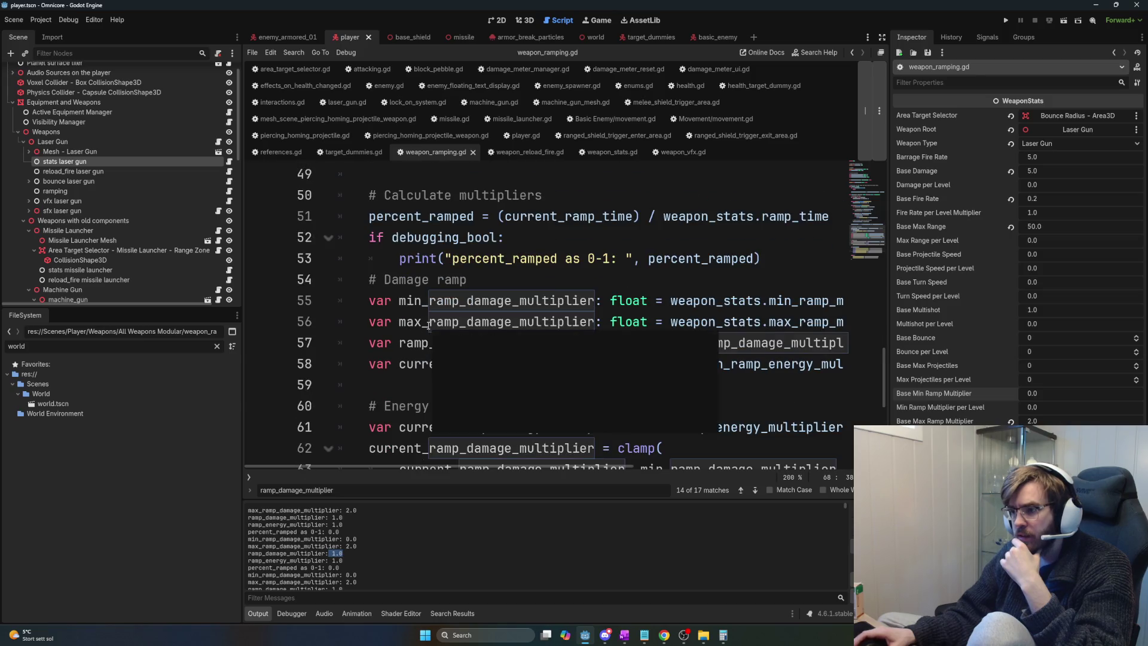
{"action": "scroll", "coordinate": [390, 263], "scroll_direction": "down", "scroll_amount": 1}
{"action": "mouse_move", "coordinate": [383, 280]}
{"action": "left_mouse_down"}
{"action": "mouse_move", "coordinate": [538, 296]}
{"action": "mouse_move", "coordinate": [616, 322]}
{"action": "left_mouse_up"}
{"action": "left_click", "coordinate": [615, 327]}
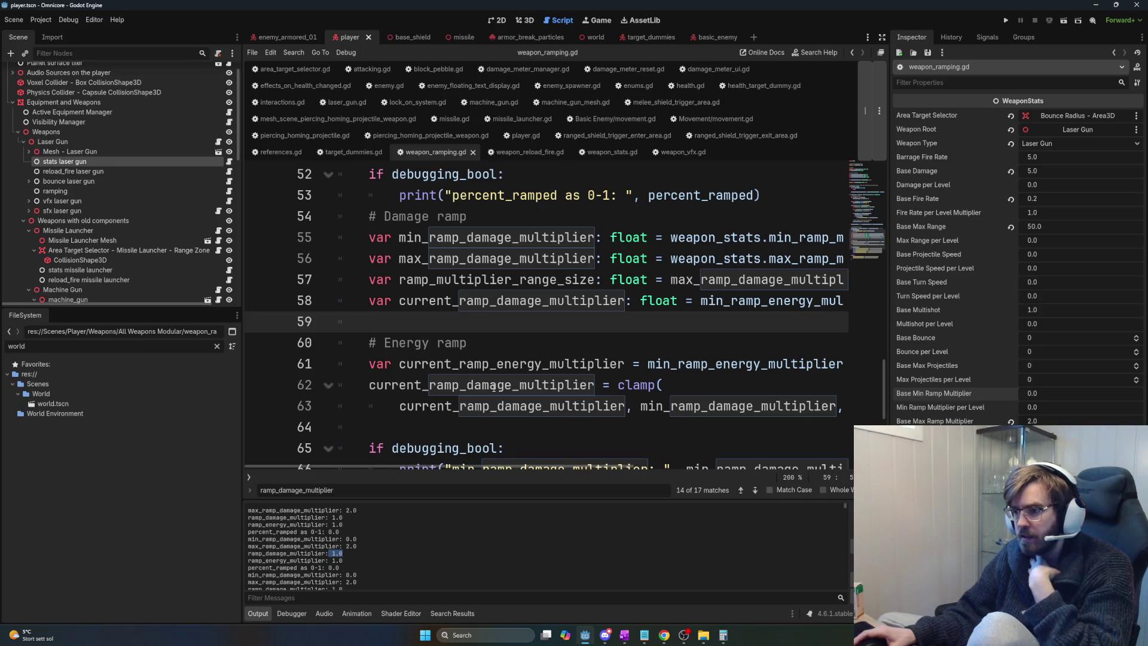
{"action": "scroll", "coordinate": [596, 432], "scroll_direction": "up", "scroll_amount": 1}
{"action": "left_click_drag", "start_coordinate": [577, 467], "coordinate": [716, 468]}
{"action": "double_click", "coordinate": [594, 365]}
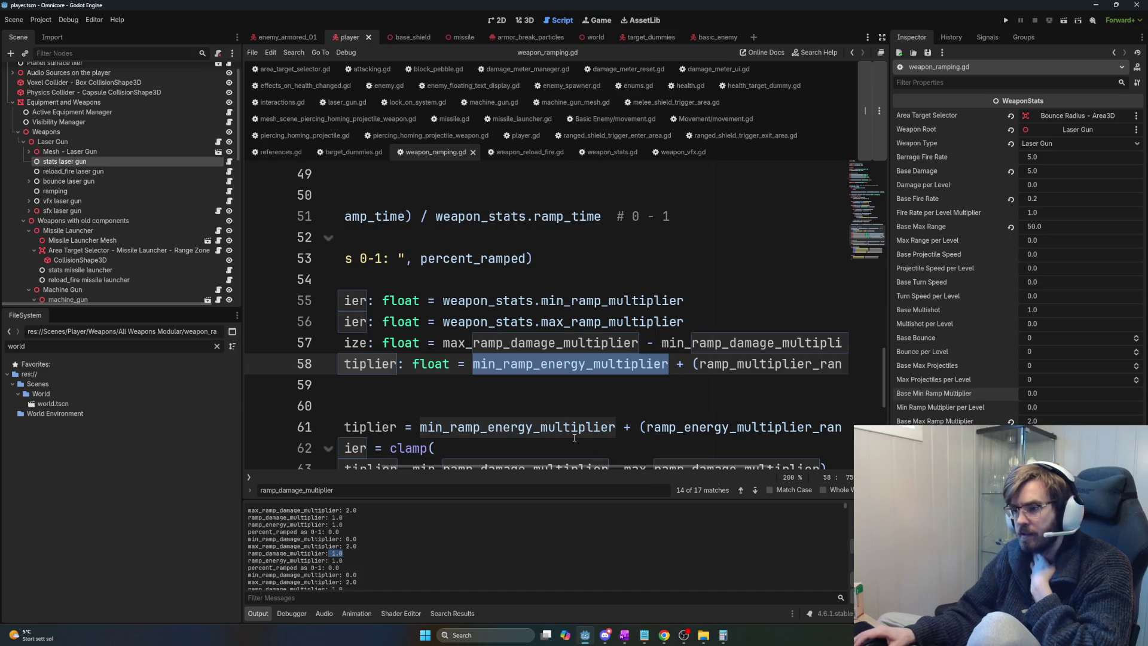
{"action": "mouse_move", "coordinate": [558, 374]}
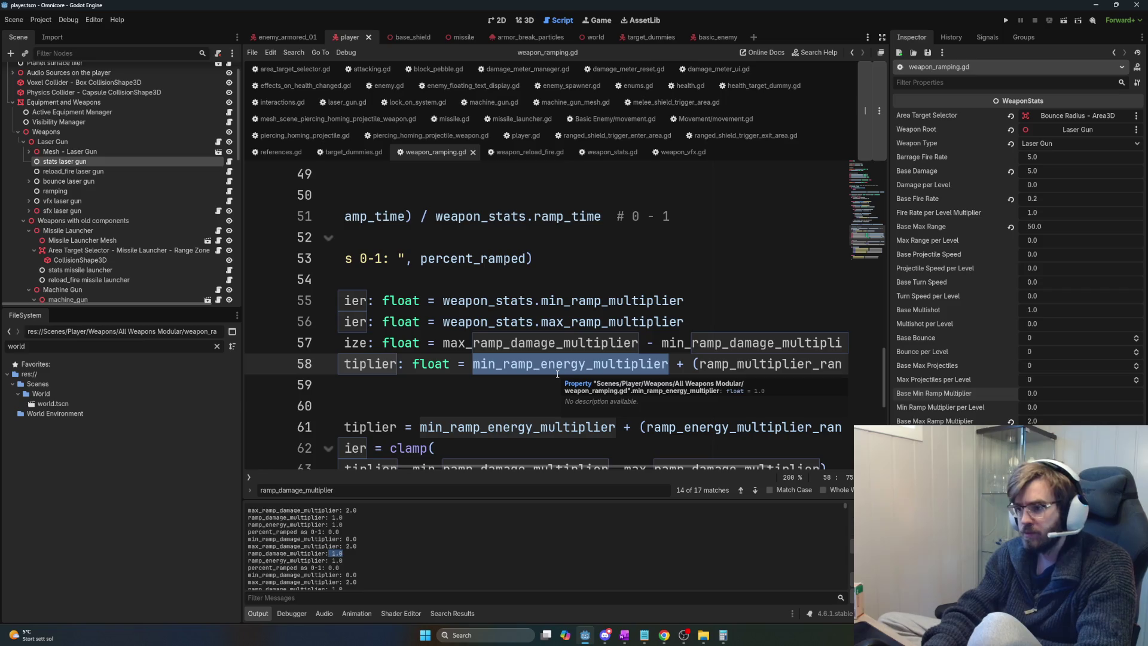
{"action": "left_click_drag", "start_coordinate": [498, 467], "coordinate": [385, 470]}
{"action": "double_click", "coordinate": [428, 297]}
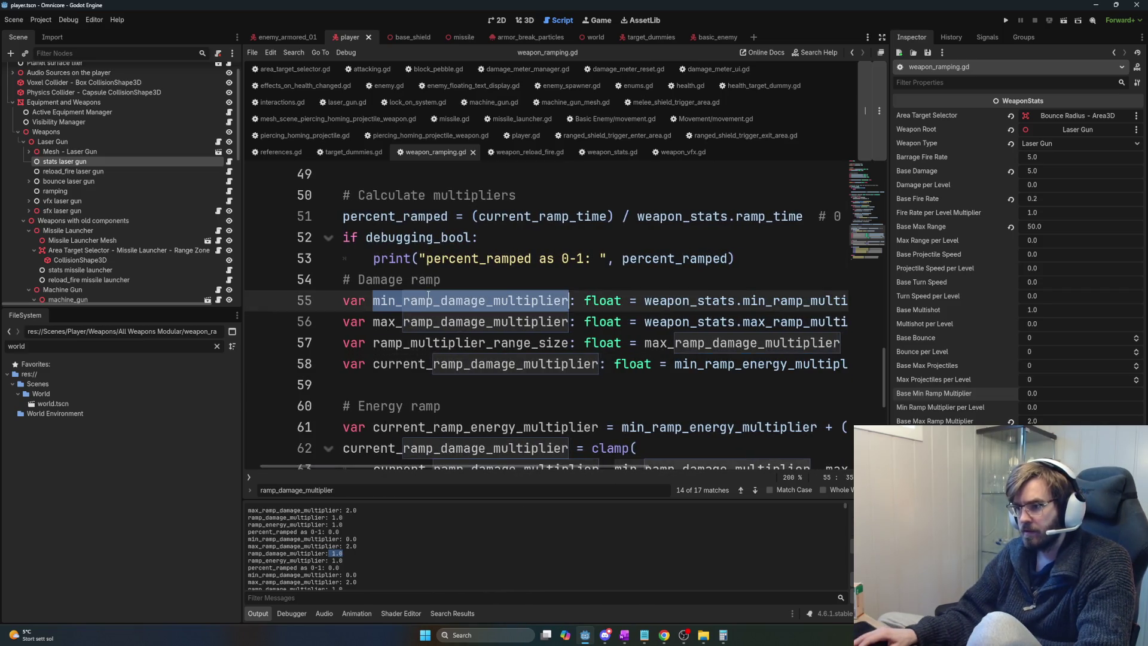
Replace min_ramp_energy_multiplier on line 58 with min_ramp_damage_multiplier copied from line 55
{"action": "key", "text": "ctrl+c"}
{"action": "double_click", "coordinate": [724, 355]}
{"action": "key", "text": "ctrl+v"}
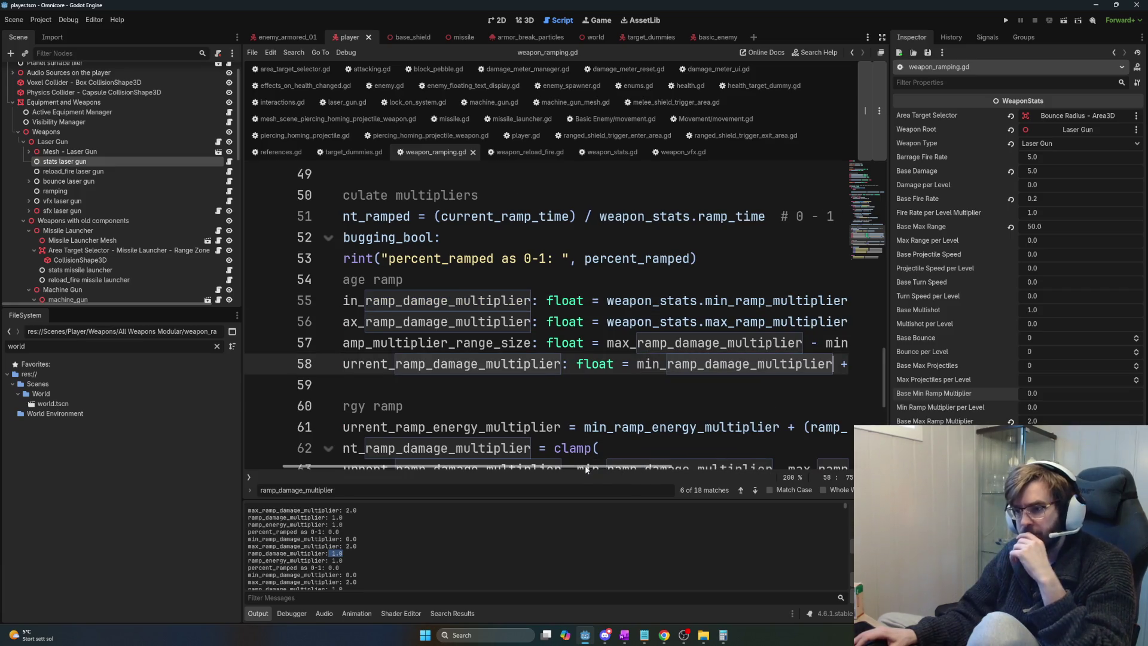
{"action": "mouse_move", "coordinate": [587, 470]}
{"action": "left_mouse_down"}
{"action": "mouse_move", "coordinate": [459, 468]}
{"action": "mouse_move", "coordinate": [741, 477]}
{"action": "left_mouse_up"}
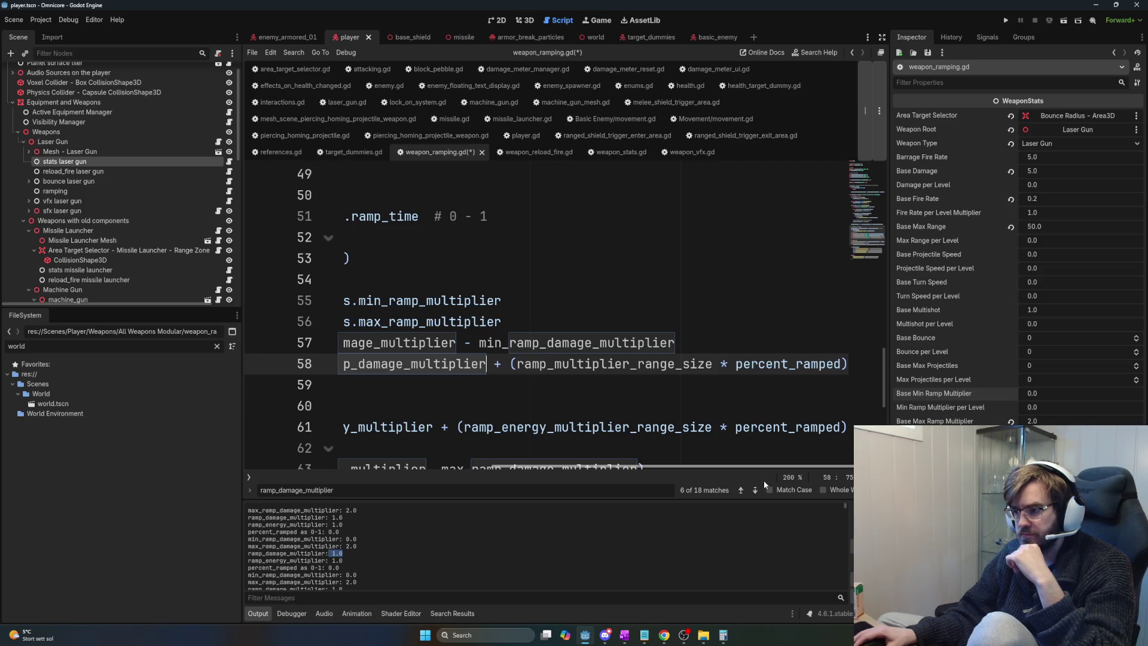
{"action": "left_click_drag", "start_coordinate": [762, 480], "coordinate": [483, 476]}
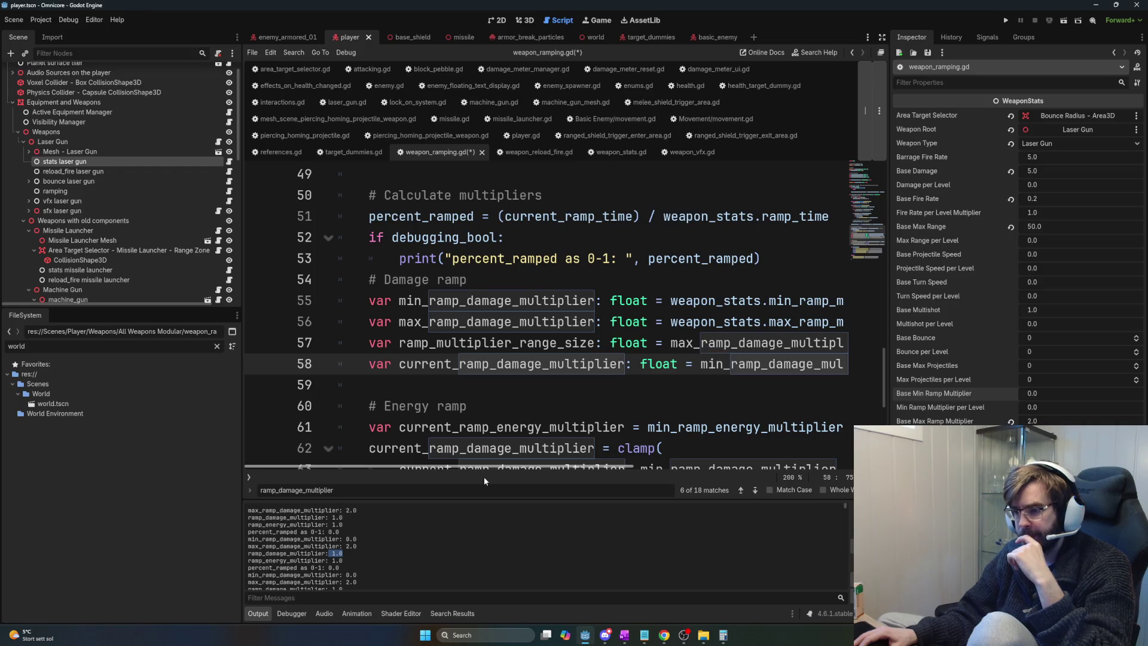
{"action": "mouse_move", "coordinate": [483, 476]}
{"action": "left_mouse_down"}
{"action": "mouse_move", "coordinate": [749, 494]}
{"action": "mouse_move", "coordinate": [529, 491]}
{"action": "mouse_move", "coordinate": [700, 488]}
{"action": "left_mouse_up"}
Save and launch the game, then buy Jetpack carry weight and speed upgrades up to speed 28
{"action": "key", "text": "F5"}
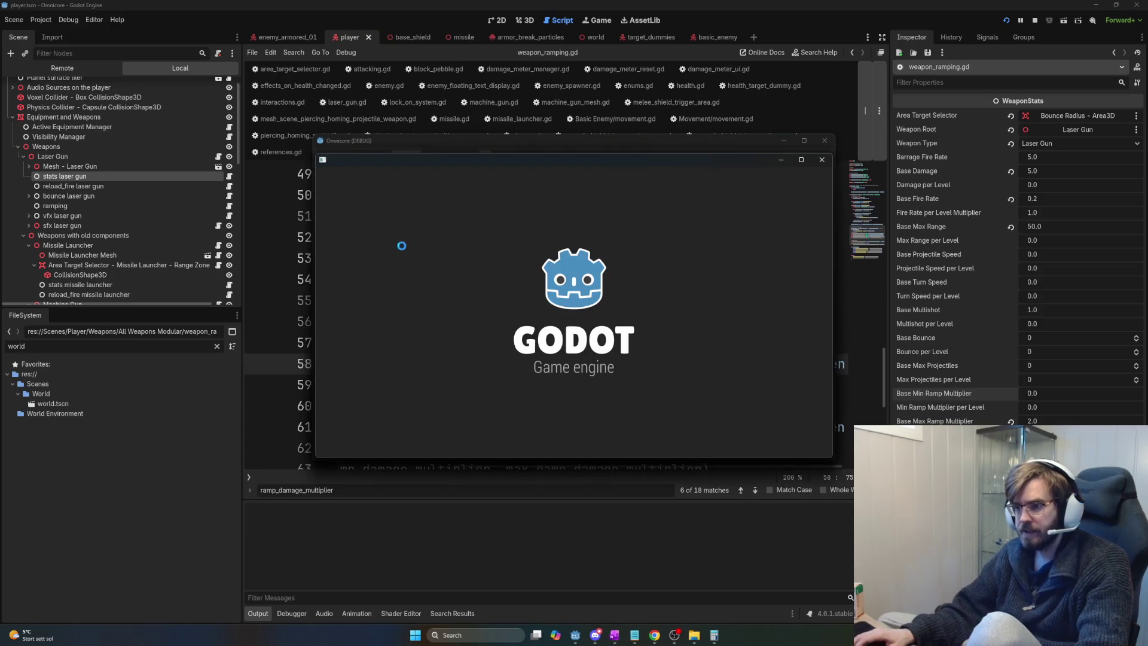
{"action": "key", "text": "w"}
{"action": "key", "text": "e"}
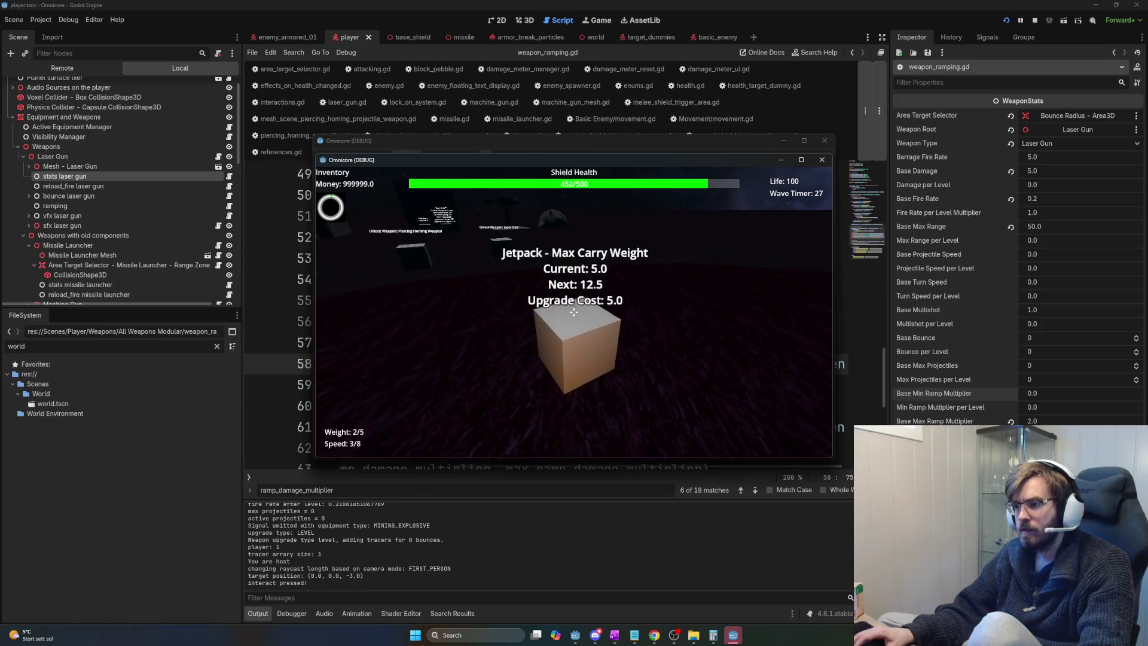
{"action": "key", "text": "e"}
{"action": "key", "text": "e"}
{"action": "key", "text": "e"}
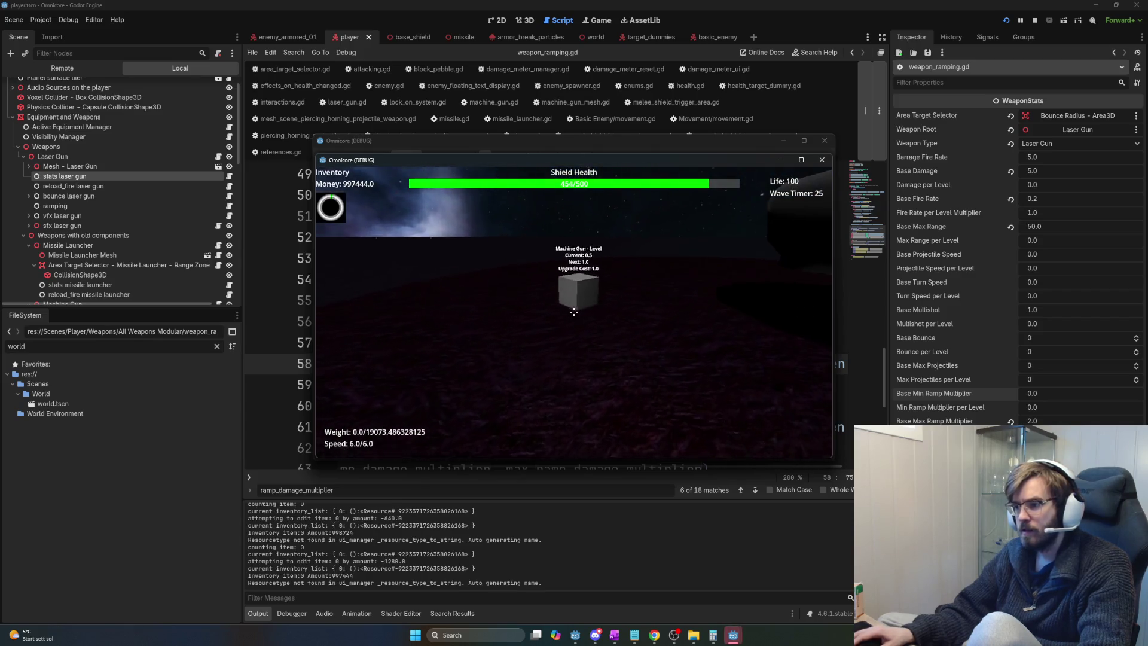
{"action": "key", "text": "w"}
{"action": "key", "text": "e"}
{"action": "key", "text": "e"}
{"action": "key", "text": "e"}
Unlock the Laser Gun, fire it at the target dummy, and stop the game
{"action": "key", "text": "w"}
{"action": "key", "text": "e"}
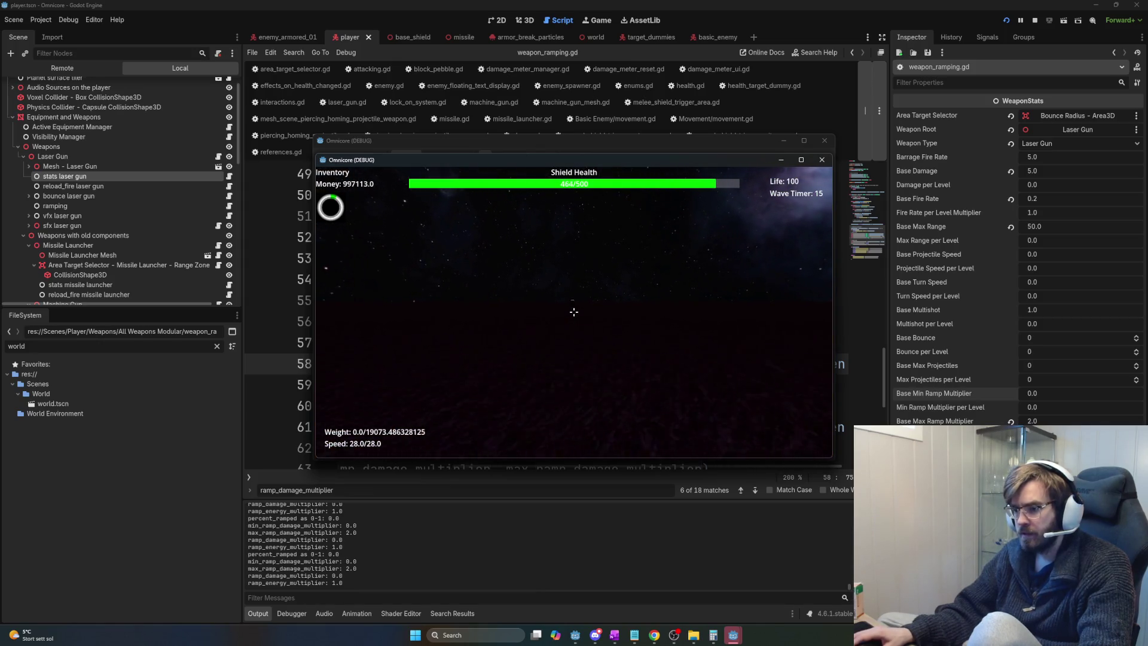
{"action": "left_click", "coordinate": [574, 312]}
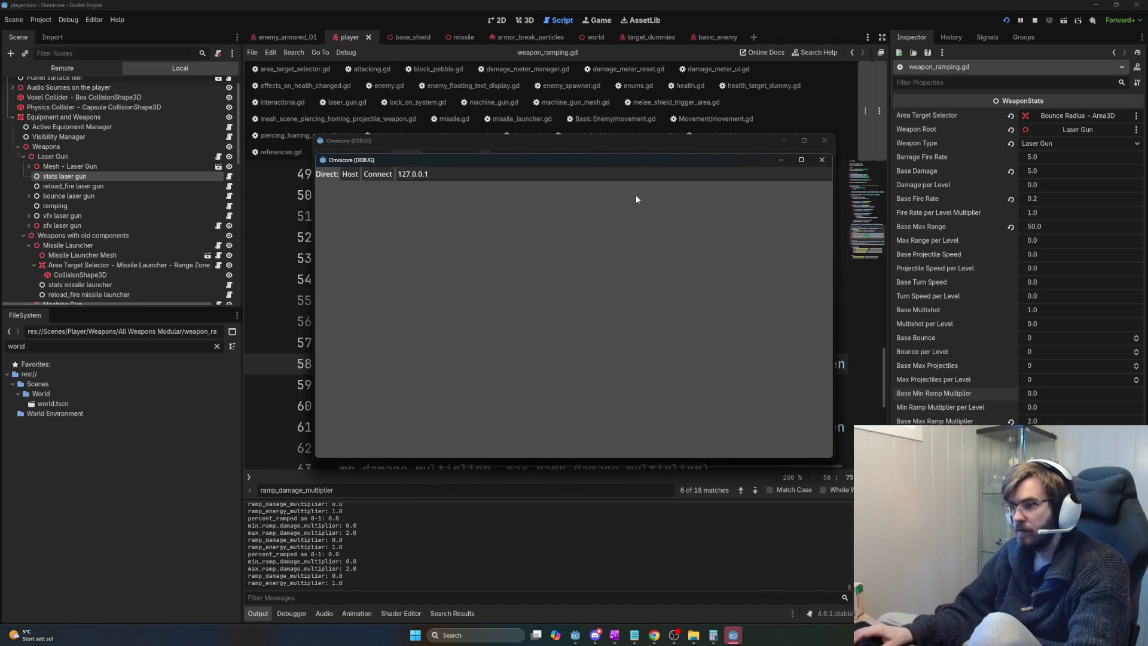
{"action": "key", "text": "F8"}
Filter the Output log to 'ramp' and mark a ramp_damage_multiplier line
{"action": "left_click_drag", "start_coordinate": [849, 588], "coordinate": [849, 509]}
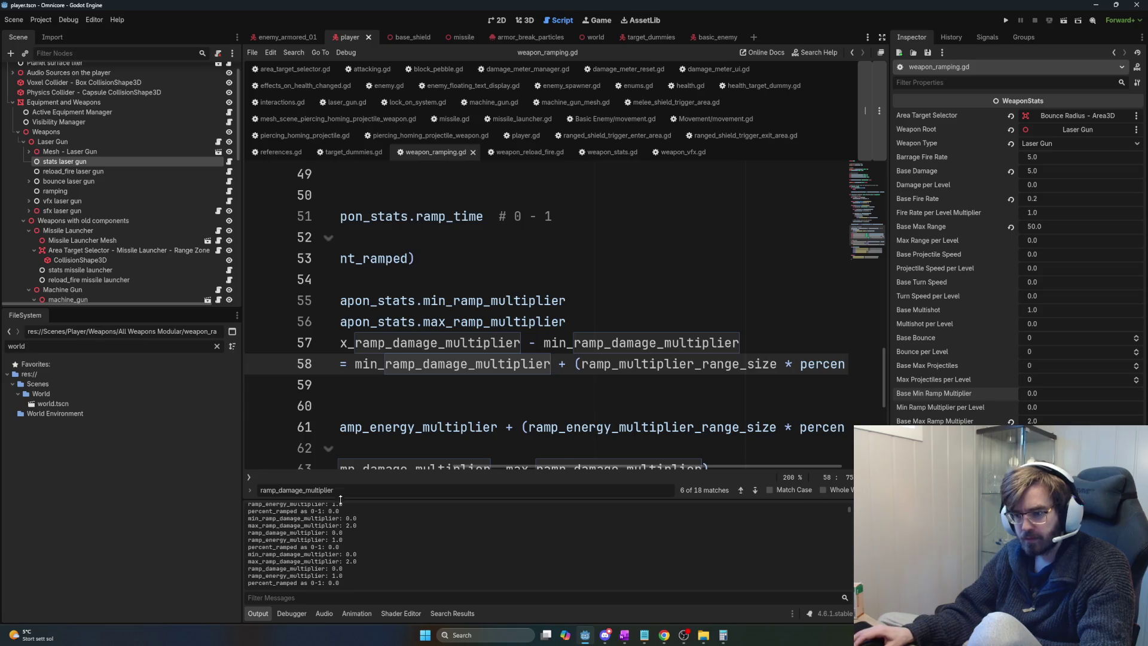
{"action": "left_click", "coordinate": [300, 596]}
{"action": "type", "text": "ramp"}
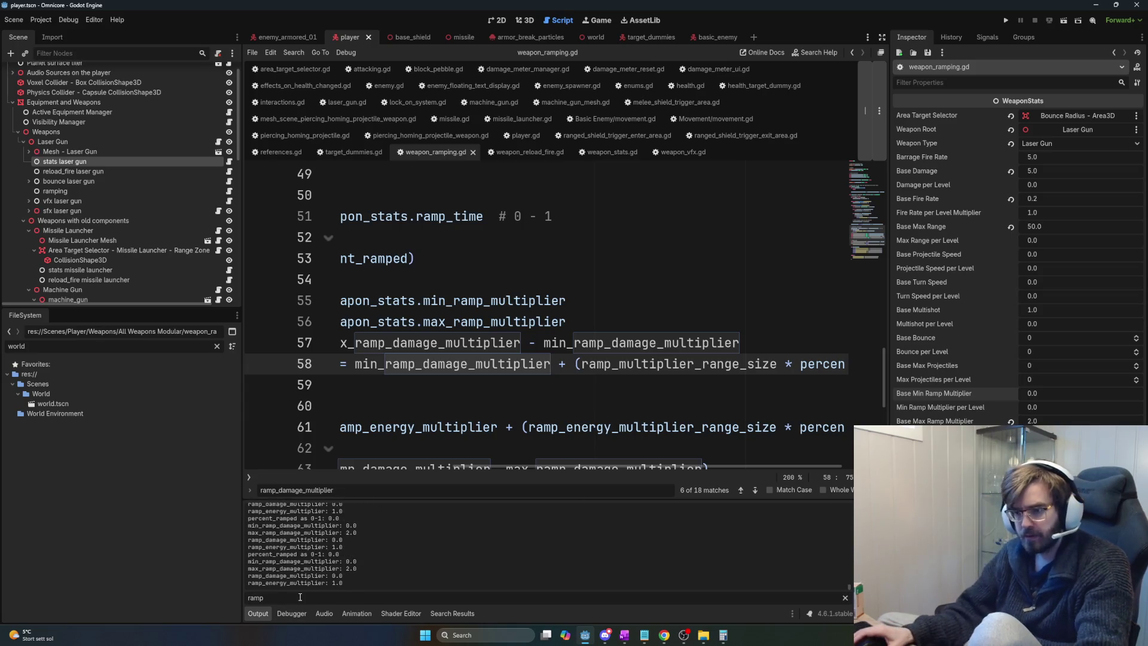
{"action": "left_click_drag", "start_coordinate": [851, 594], "coordinate": [851, 507]}
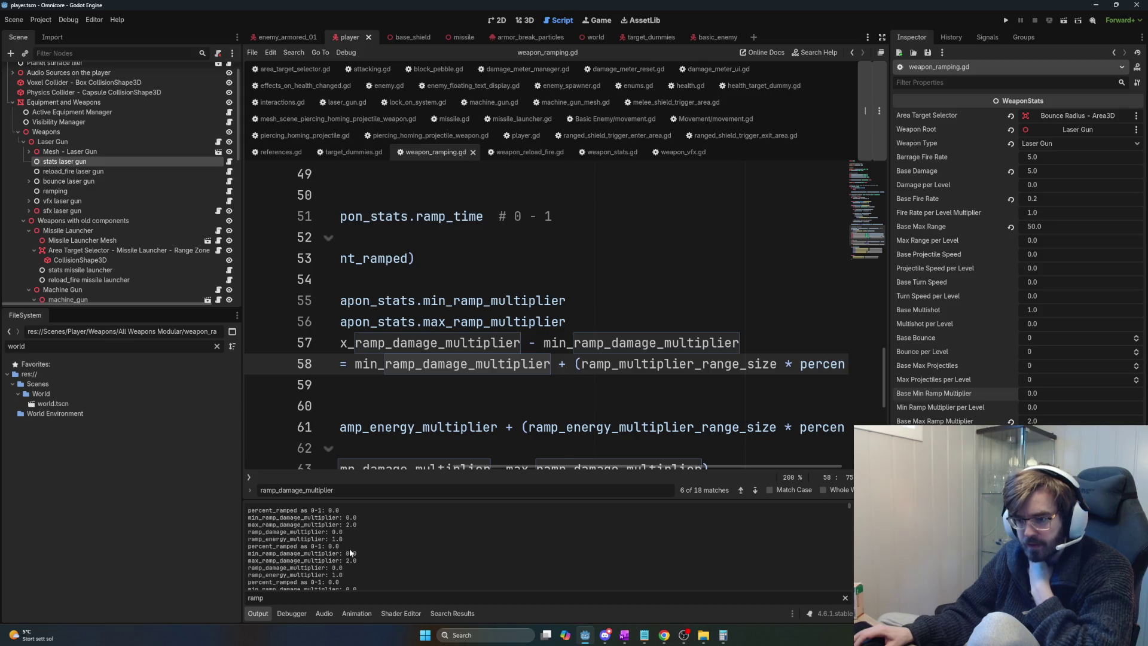
{"action": "left_click_drag", "start_coordinate": [349, 568], "coordinate": [247, 568]}
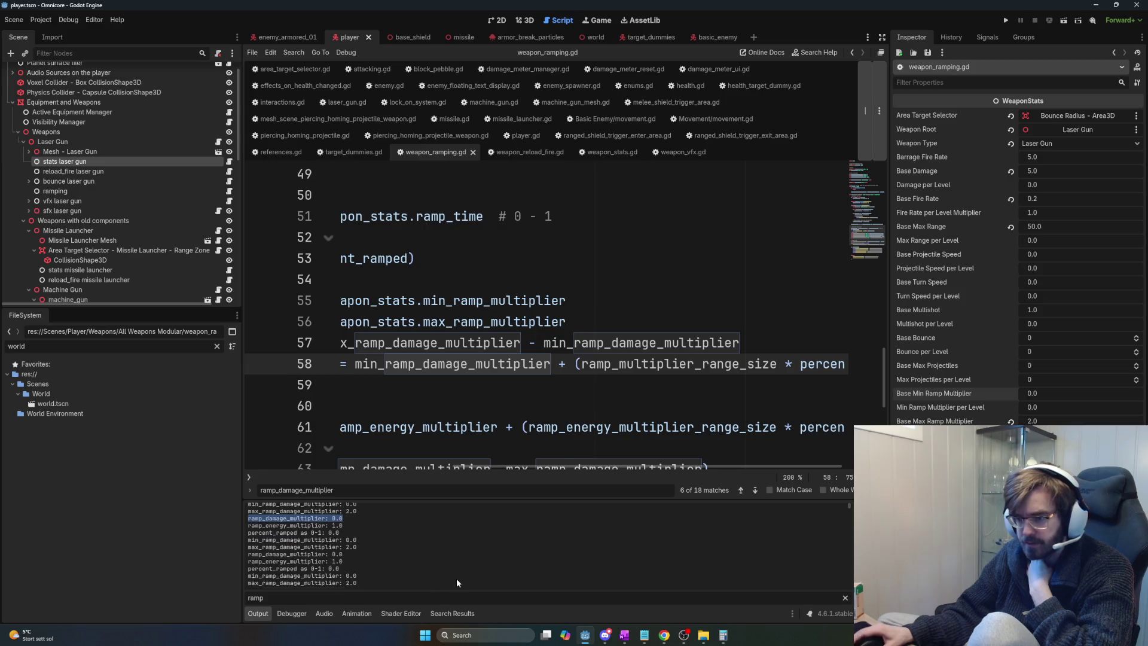
Scroll the log and highlight the 0.51666666666667 and 1.78333333333333 multipliers and percent ramped
{"action": "scroll", "coordinate": [849, 523], "scroll_direction": "down", "scroll_amount": 10}
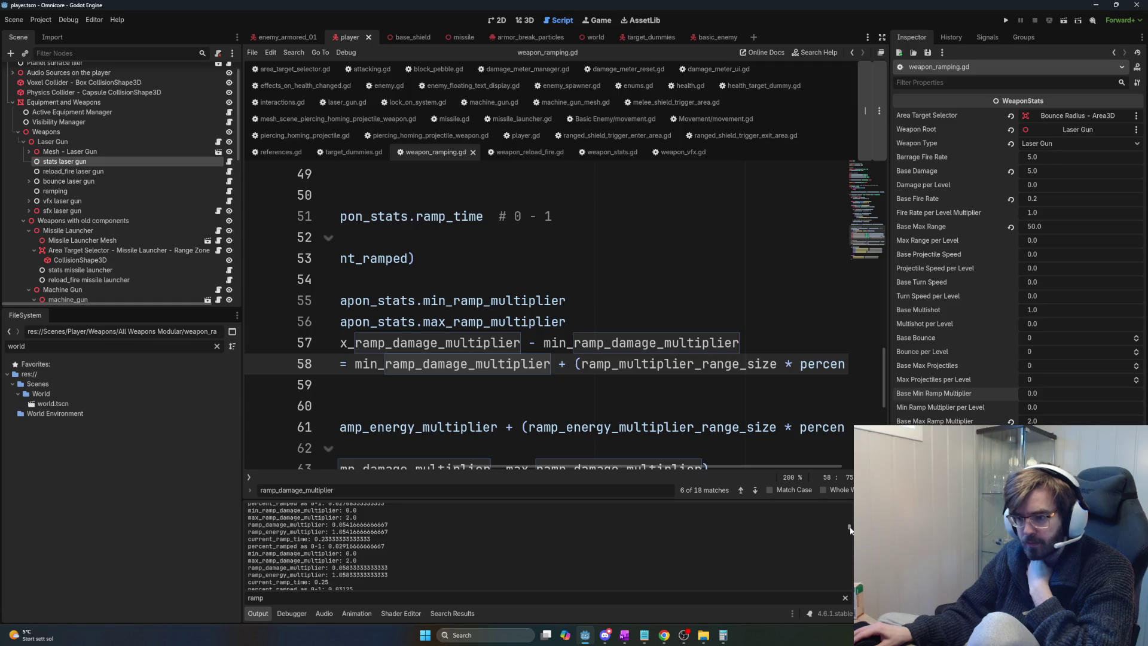
{"action": "scroll", "coordinate": [850, 530], "scroll_direction": "down", "scroll_amount": 5}
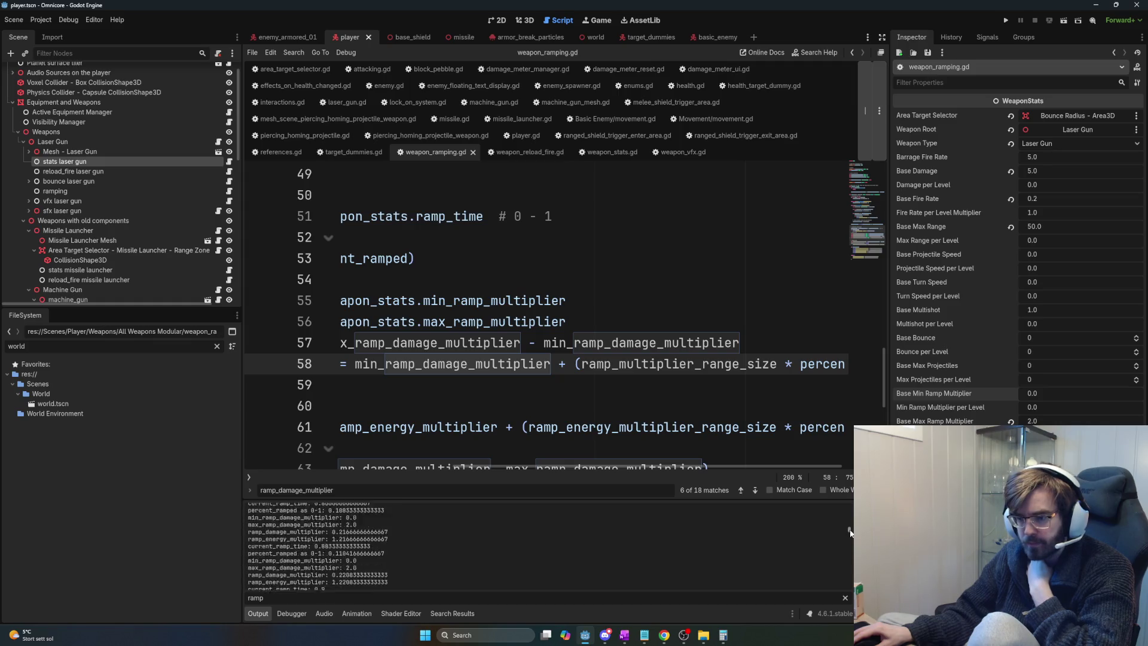
{"action": "left_click_drag", "start_coordinate": [851, 534], "coordinate": [851, 537]}
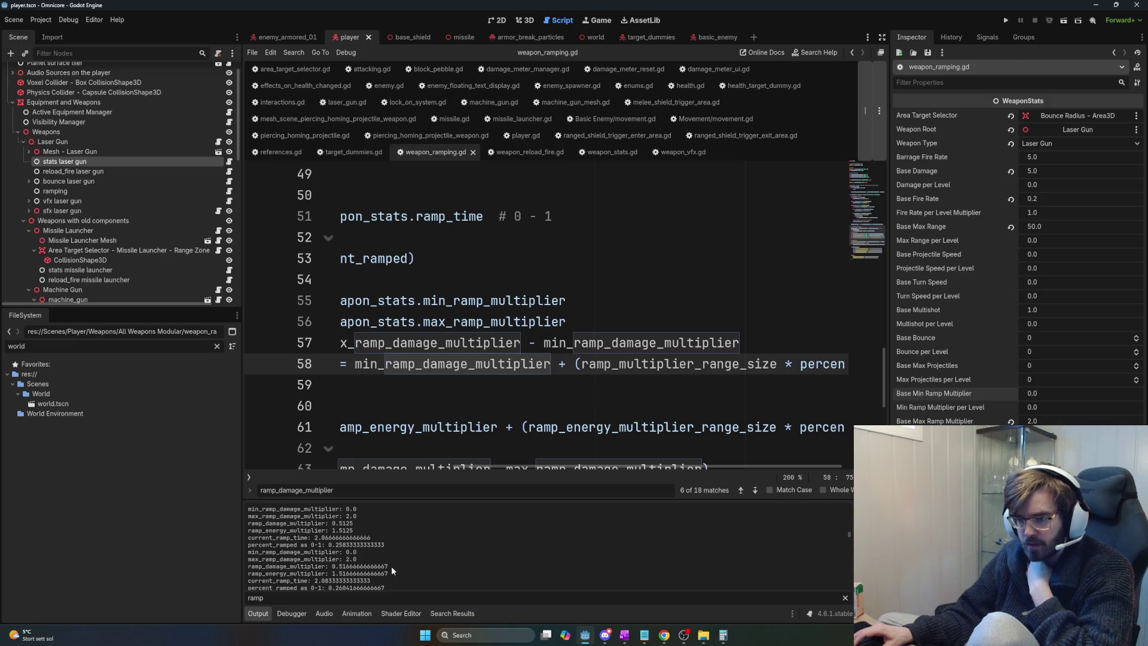
{"action": "left_click_drag", "start_coordinate": [390, 565], "coordinate": [334, 567]}
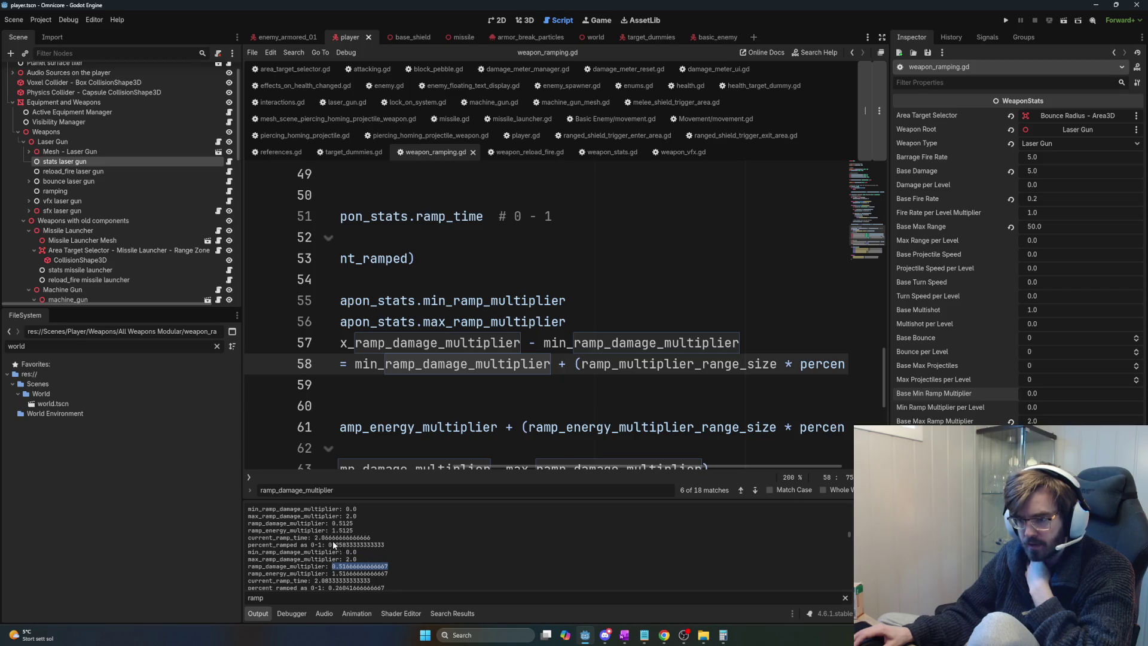
{"action": "left_click_drag", "start_coordinate": [327, 544], "coordinate": [340, 545]}
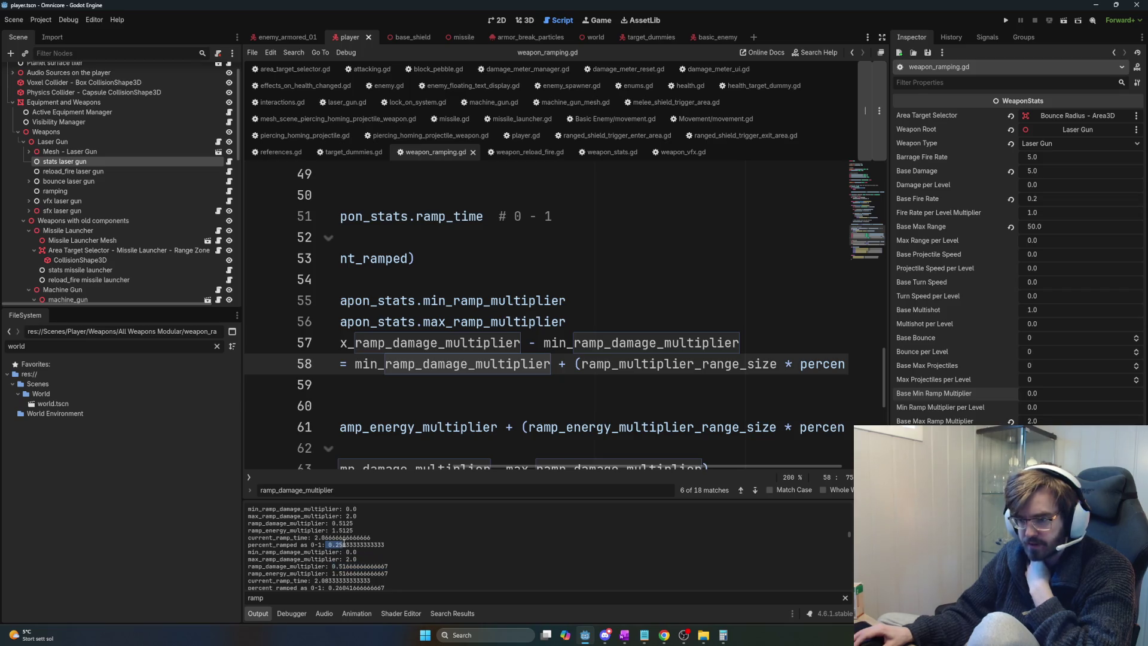
{"action": "left_click_drag", "start_coordinate": [845, 536], "coordinate": [851, 560]}
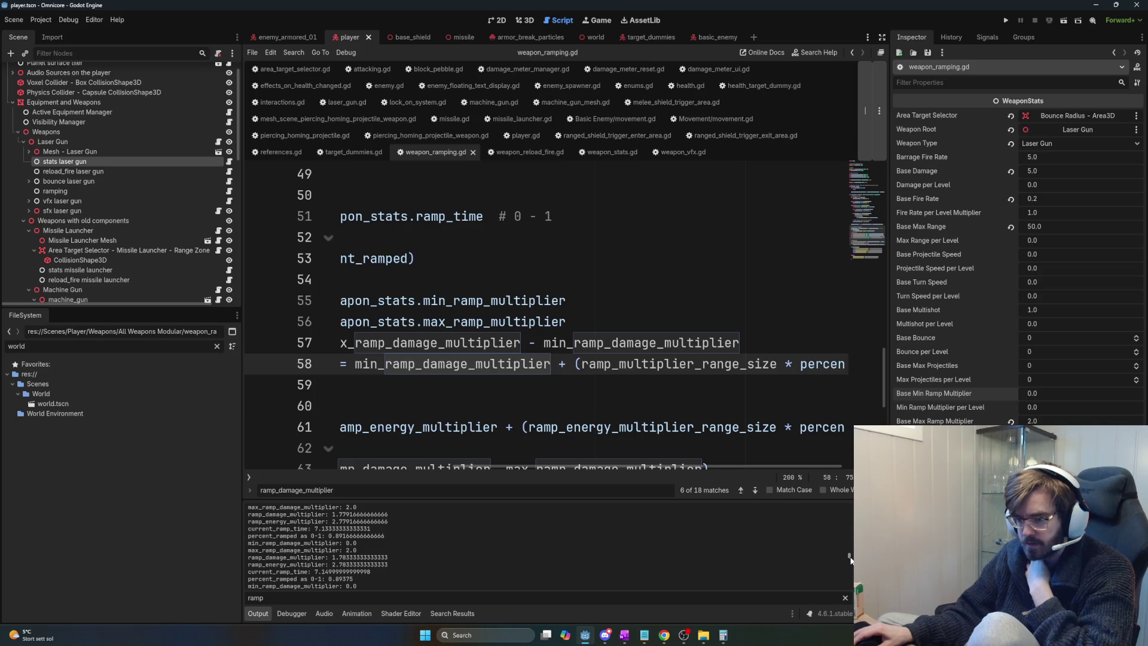
{"action": "mouse_move", "coordinate": [389, 558]}
{"action": "left_mouse_down"}
{"action": "mouse_move", "coordinate": [251, 556]}
{"action": "mouse_move", "coordinate": [319, 557]}
{"action": "left_mouse_up"}
{"action": "left_click", "coordinate": [339, 537]}
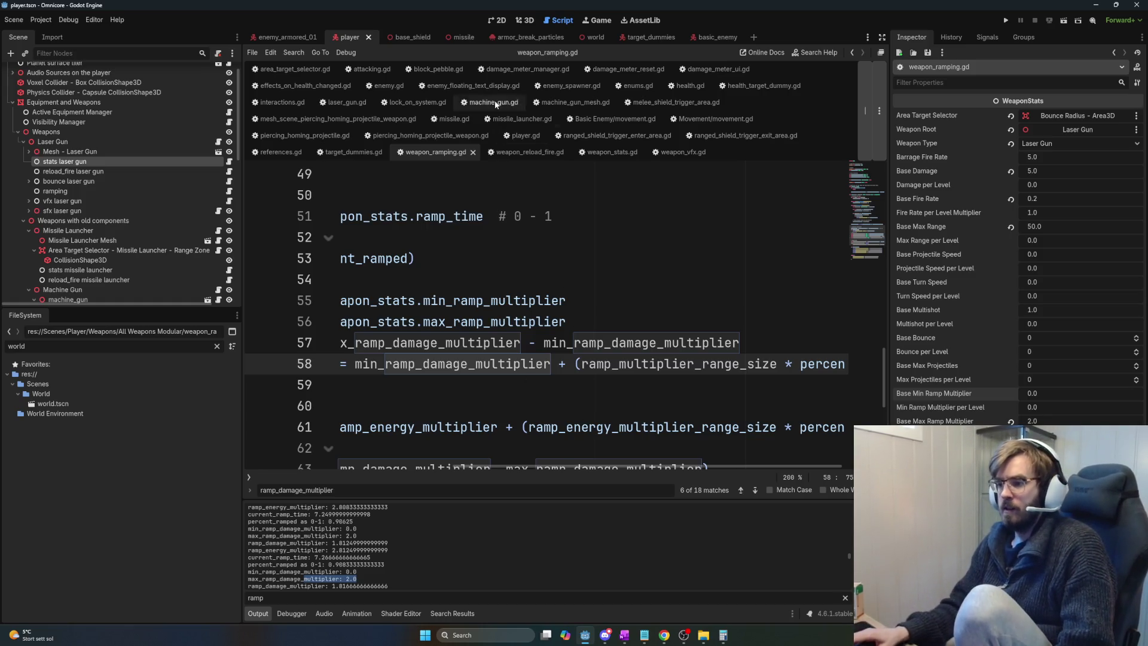
{"action": "left_click_drag", "start_coordinate": [524, 467], "coordinate": [326, 443]}
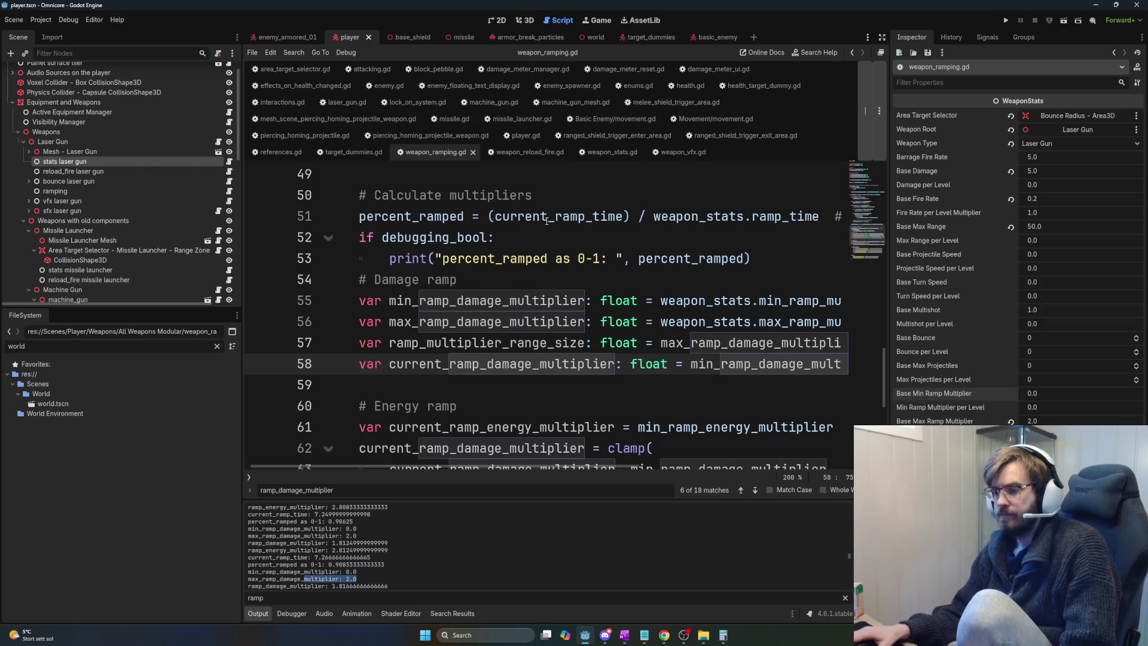
Run the project, host a new session, and maximize the game window
{"action": "scroll", "coordinate": [548, 211], "scroll_direction": "down", "scroll_amount": 4}
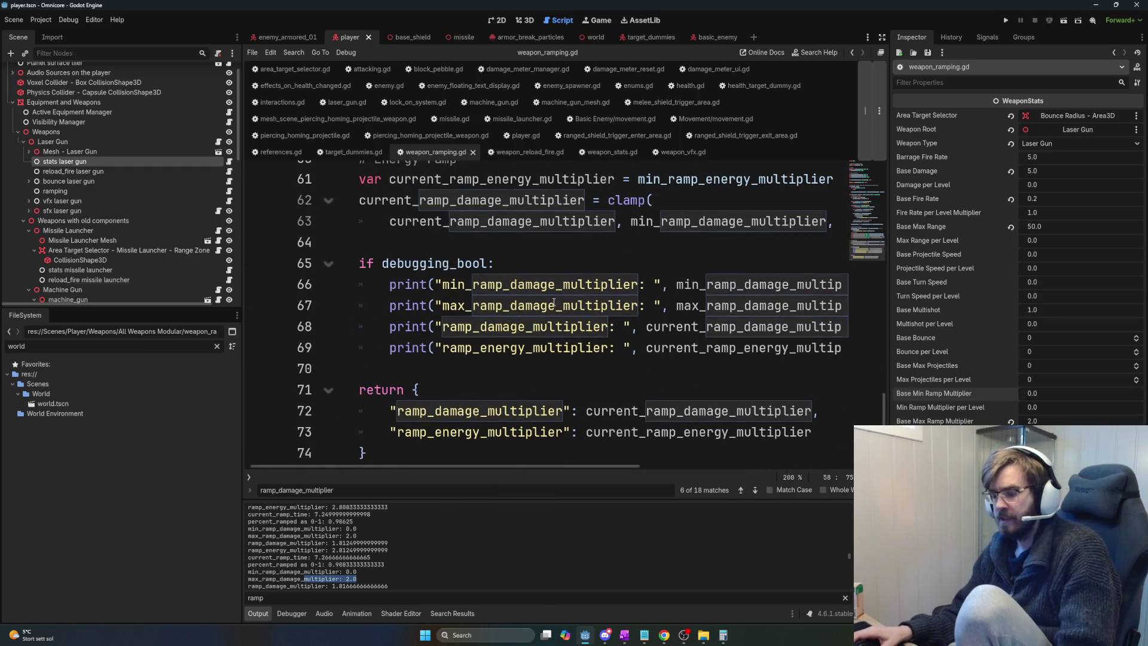
{"action": "left_click", "coordinate": [525, 272]}
{"action": "key", "text": "F5"}
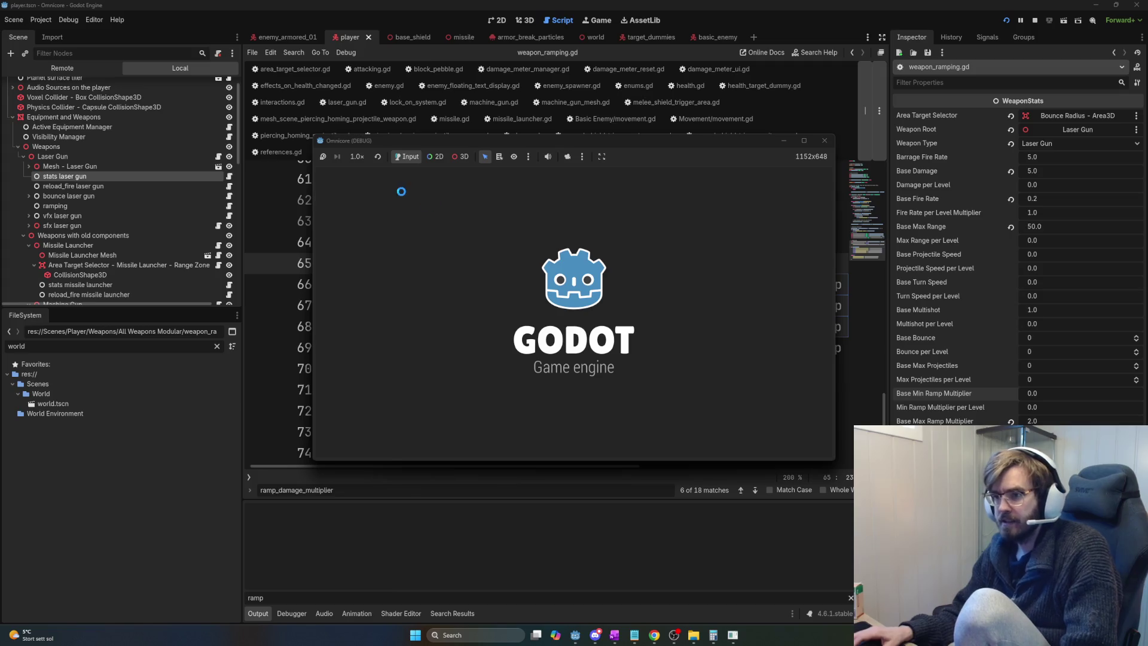
{"action": "left_click", "coordinate": [352, 177]}
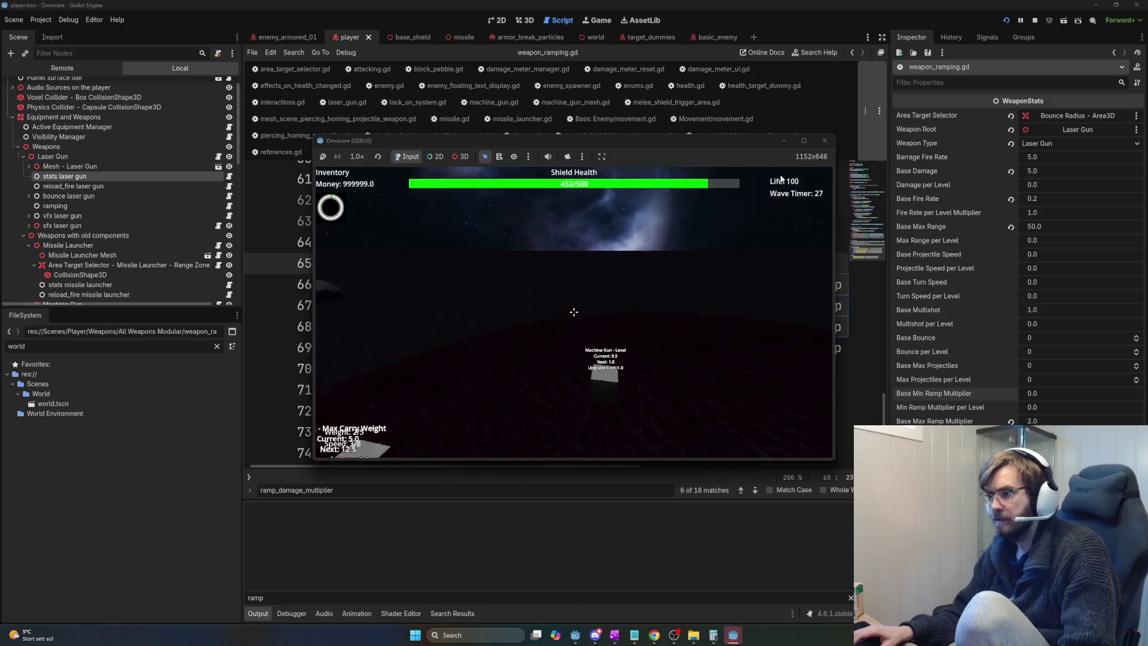
{"action": "key", "text": "super+Up"}
{"action": "left_click", "coordinate": [640, 204]}
Unlock the Laser Gun and fire it at enemies, hitting one for 134 damage
{"action": "key", "text": "s"}
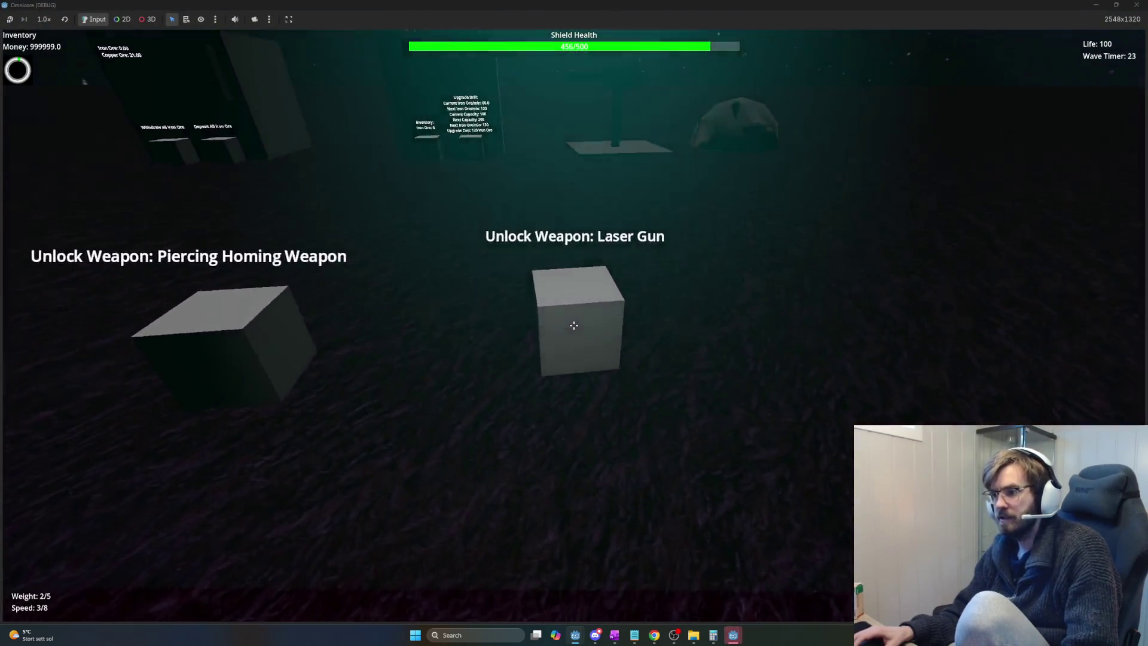
{"action": "left_click", "coordinate": [574, 325]}
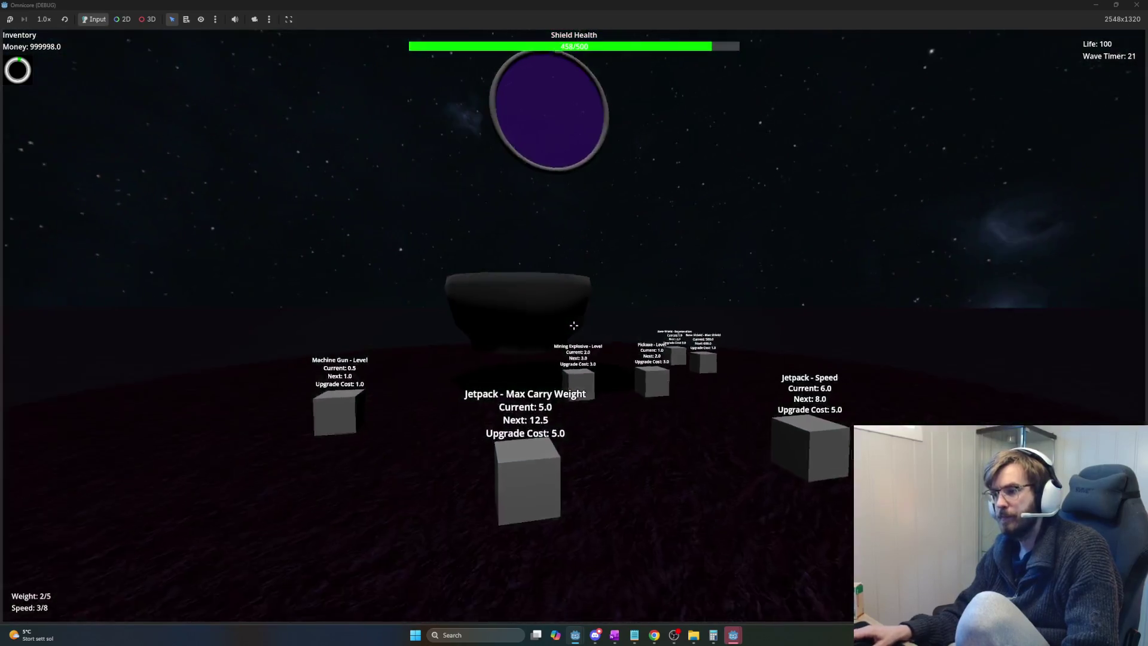
{"action": "key", "text": "w"}
{"action": "left_click", "coordinate": [574, 325]}
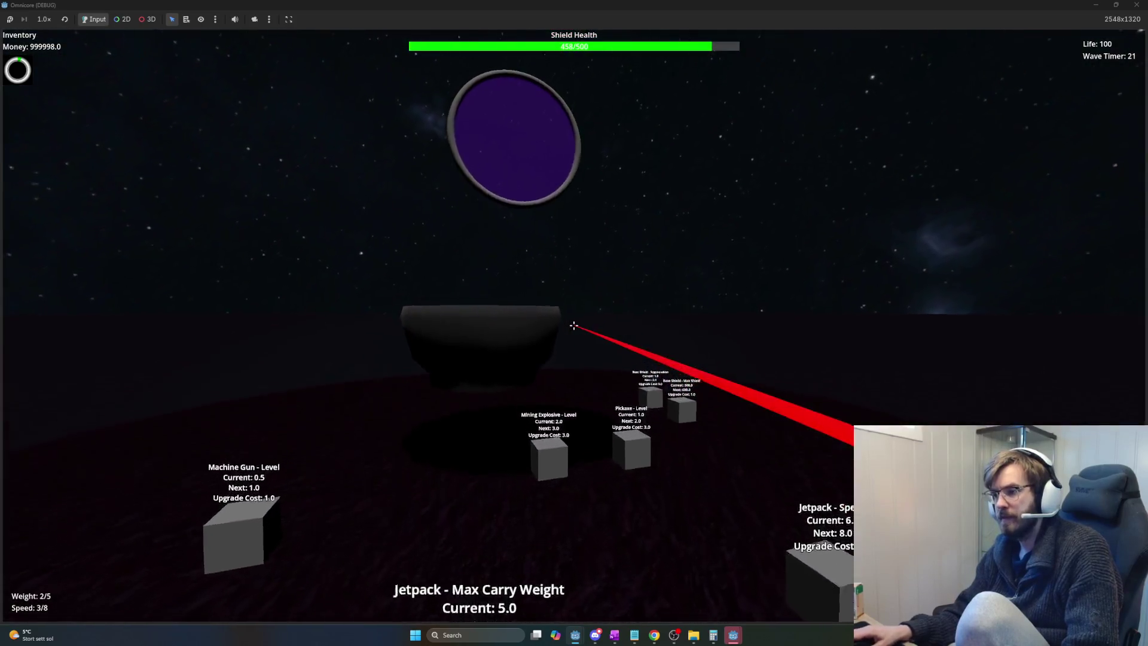
{"action": "key", "text": "w"}
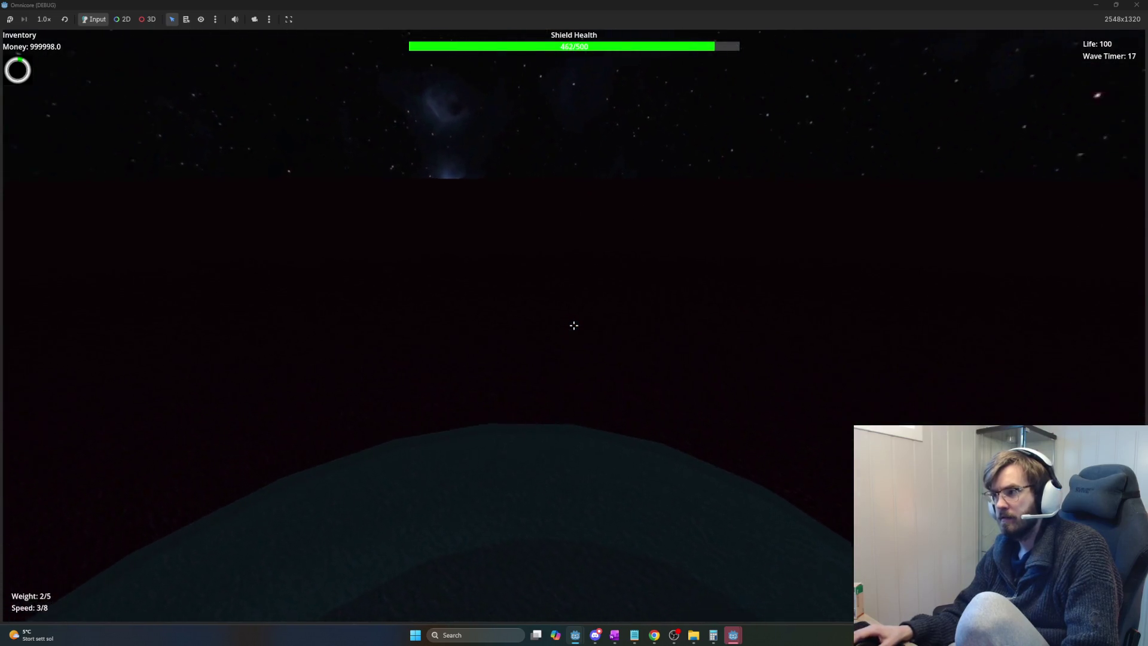
{"action": "key", "text": "w"}
{"action": "left_click", "coordinate": [574, 326]}
{"action": "key", "text": "w"}
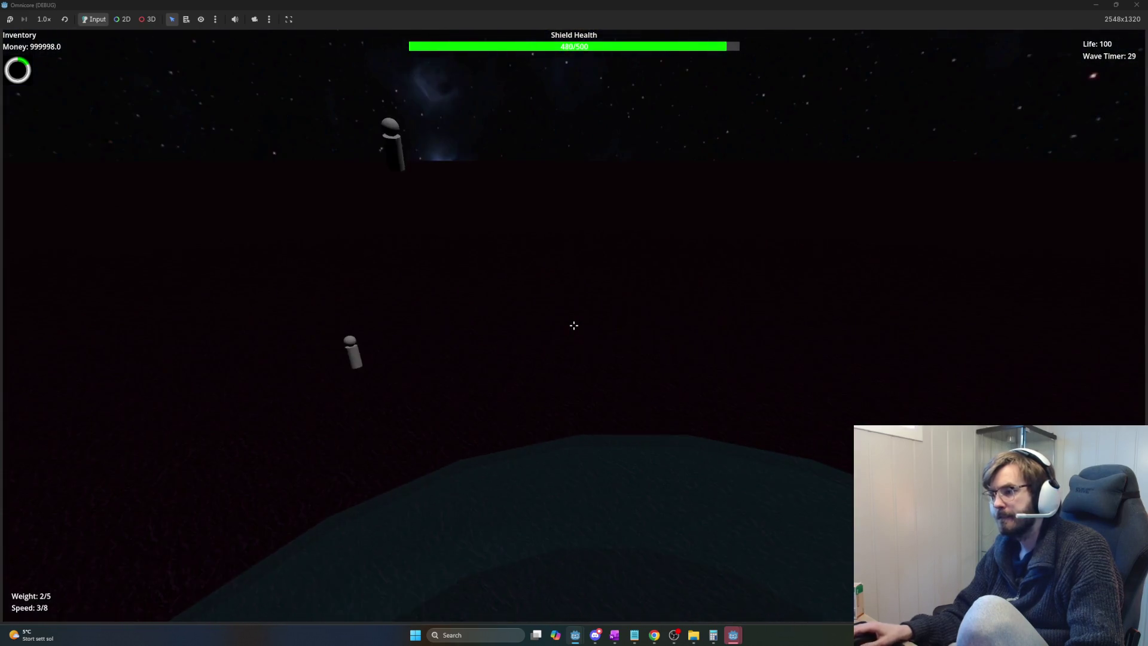
{"action": "left_click", "coordinate": [574, 325]}
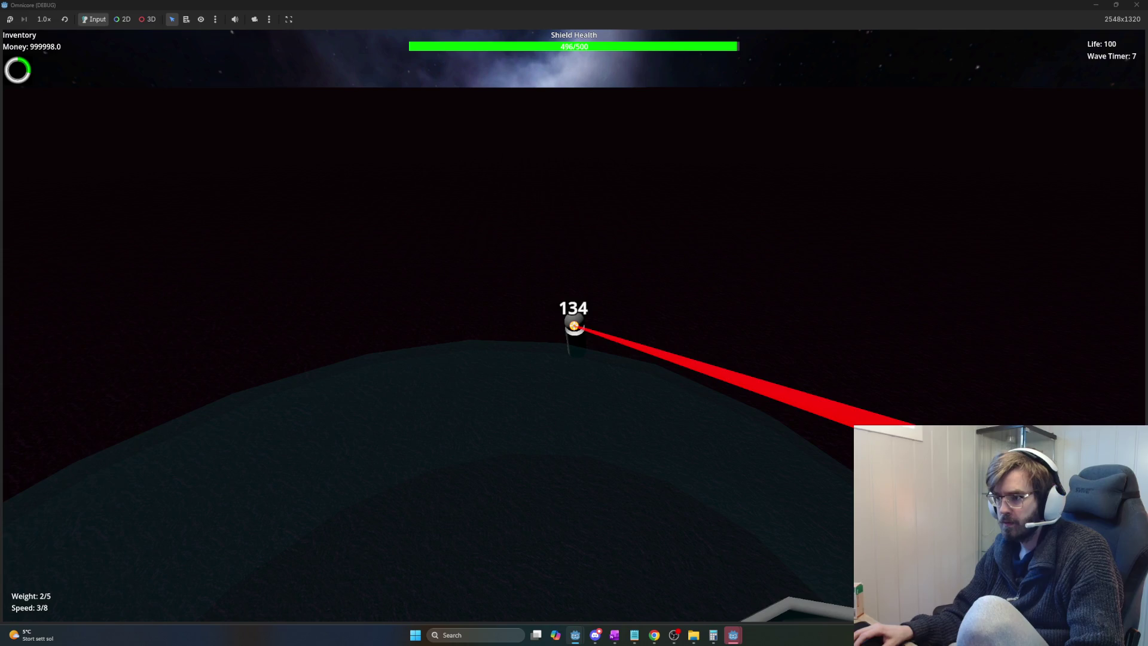
{"action": "key", "text": "w"}
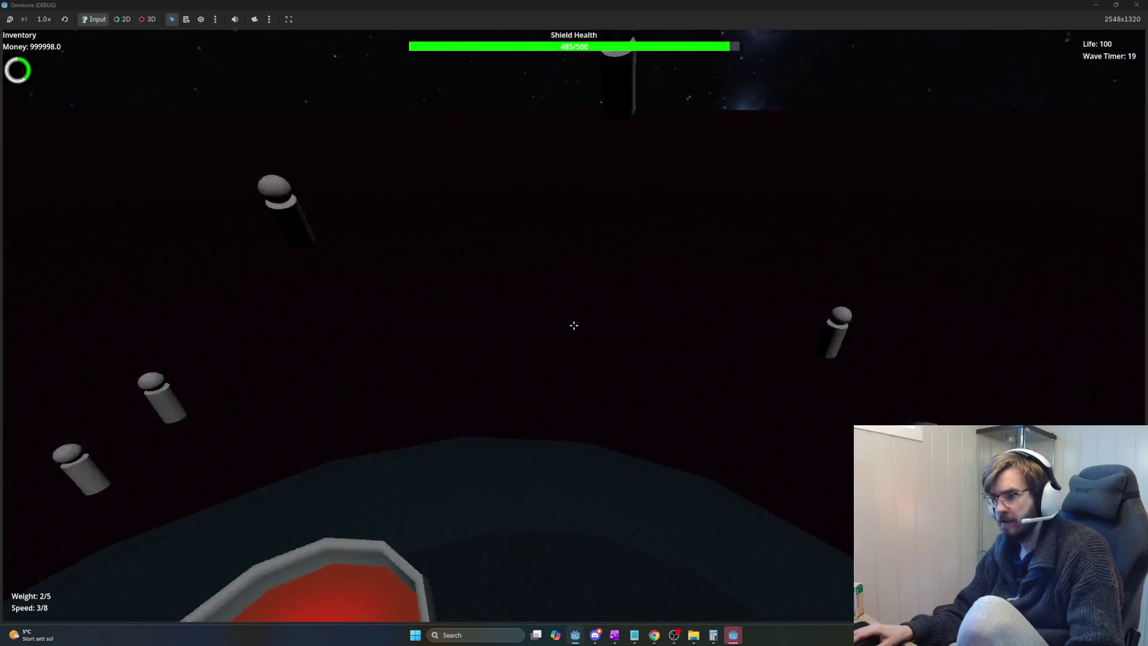
Laser a floating sphere until its damage ramps to 729, then stop the game
{"action": "left_click", "coordinate": [575, 325]}
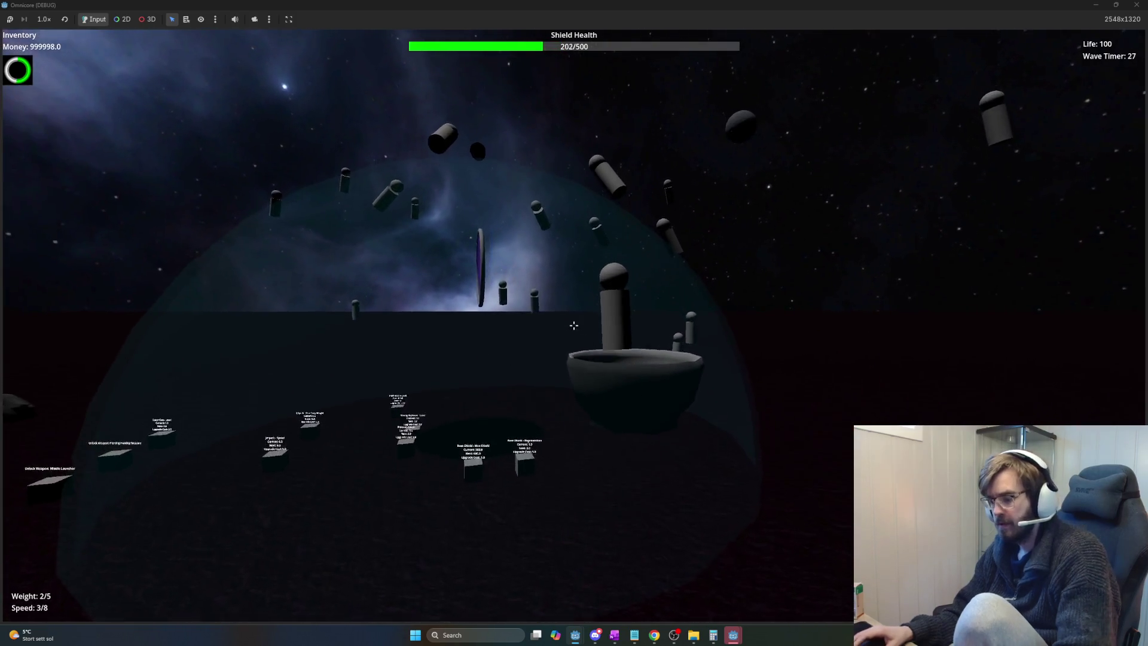
{"action": "key", "text": "F8"}
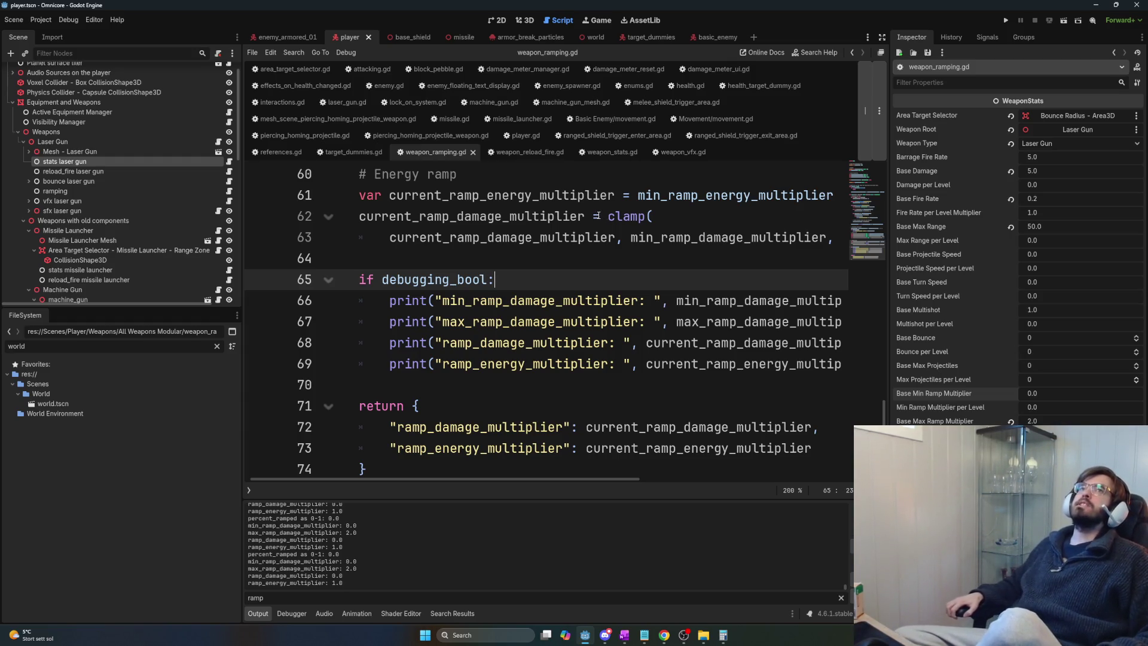
Relaunch the game, host a session, and unlock and fire the Machine Gun
{"action": "key", "text": "F5"}
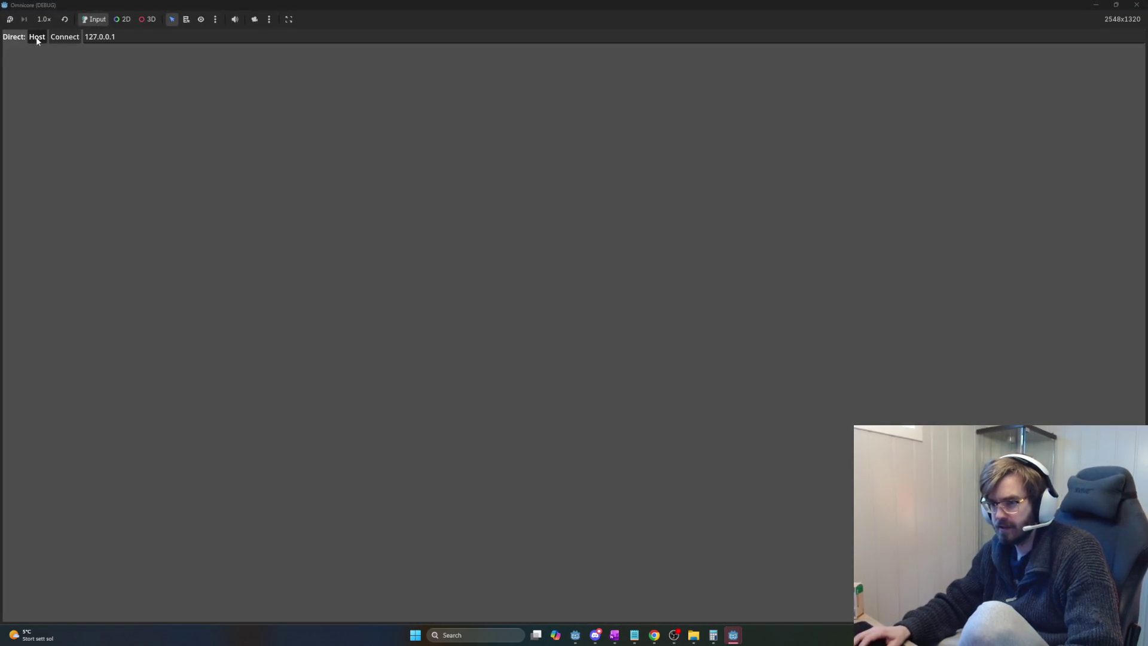
{"action": "left_click", "coordinate": [36, 38]}
{"action": "key", "text": "w"}
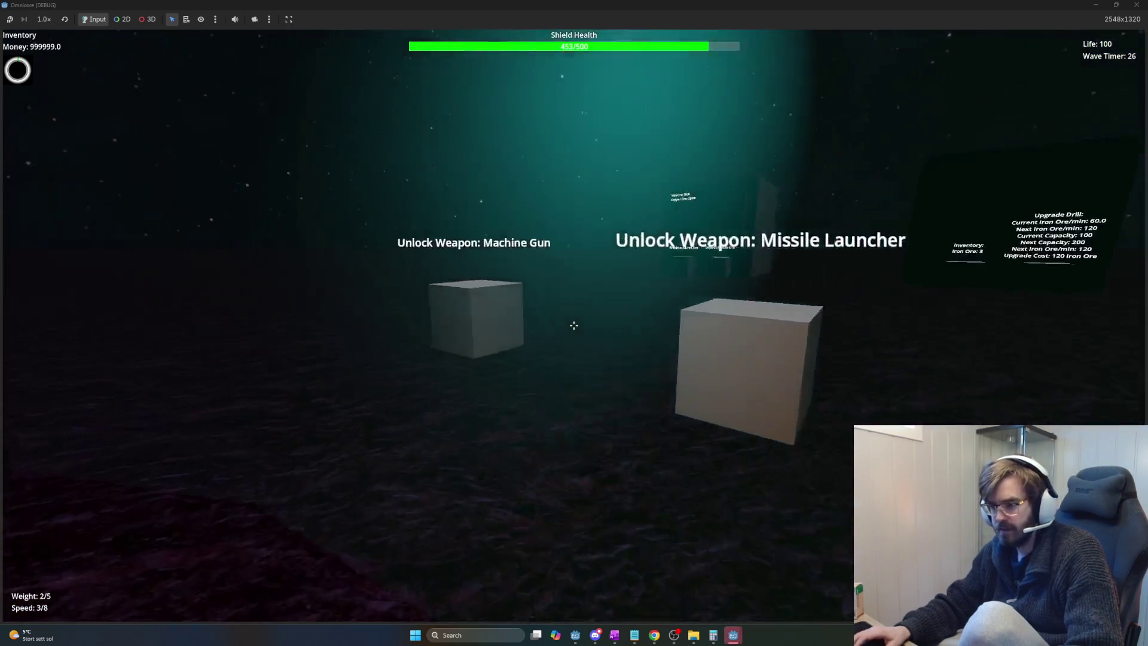
{"action": "key", "text": "w"}
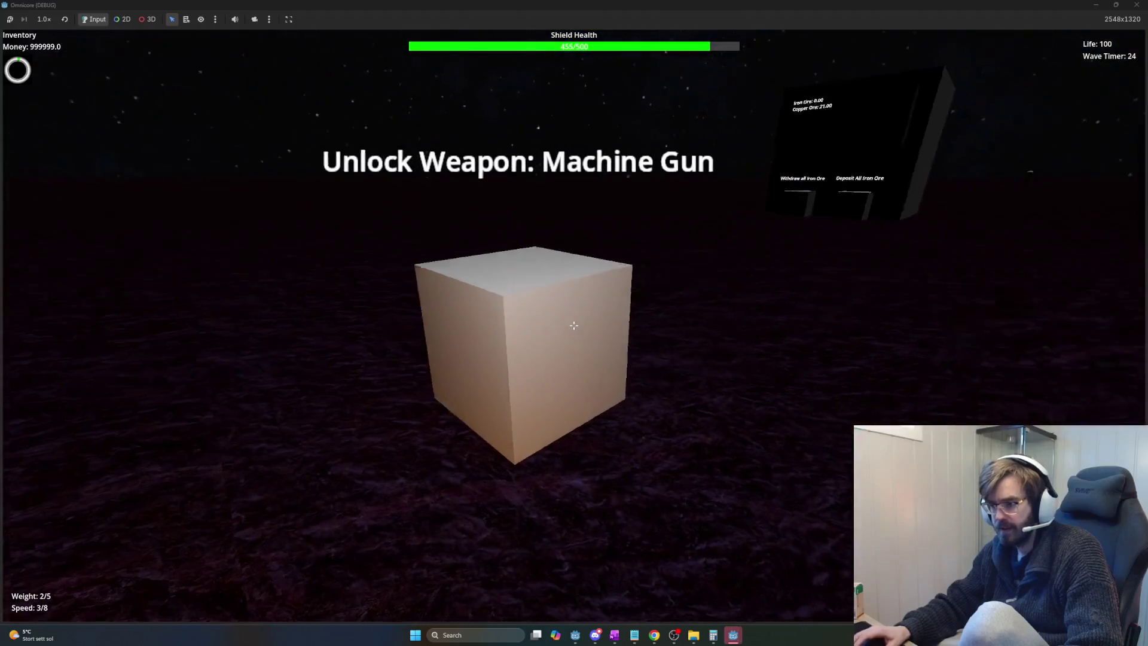
{"action": "left_click", "coordinate": [575, 325]}
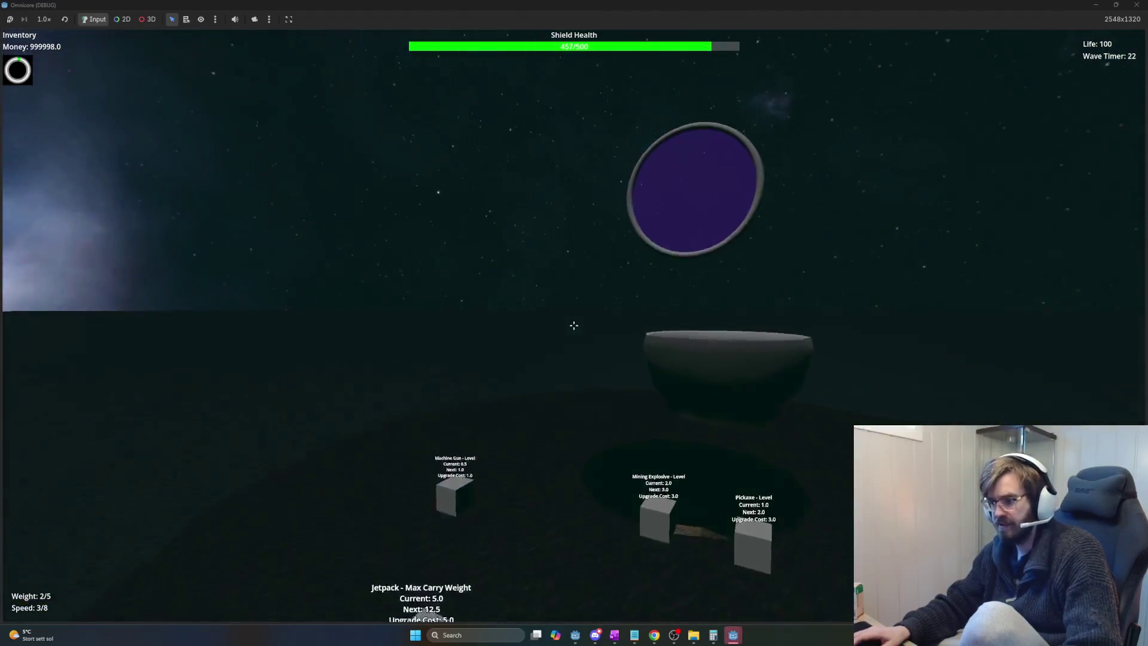
{"action": "left_click", "coordinate": [574, 325]}
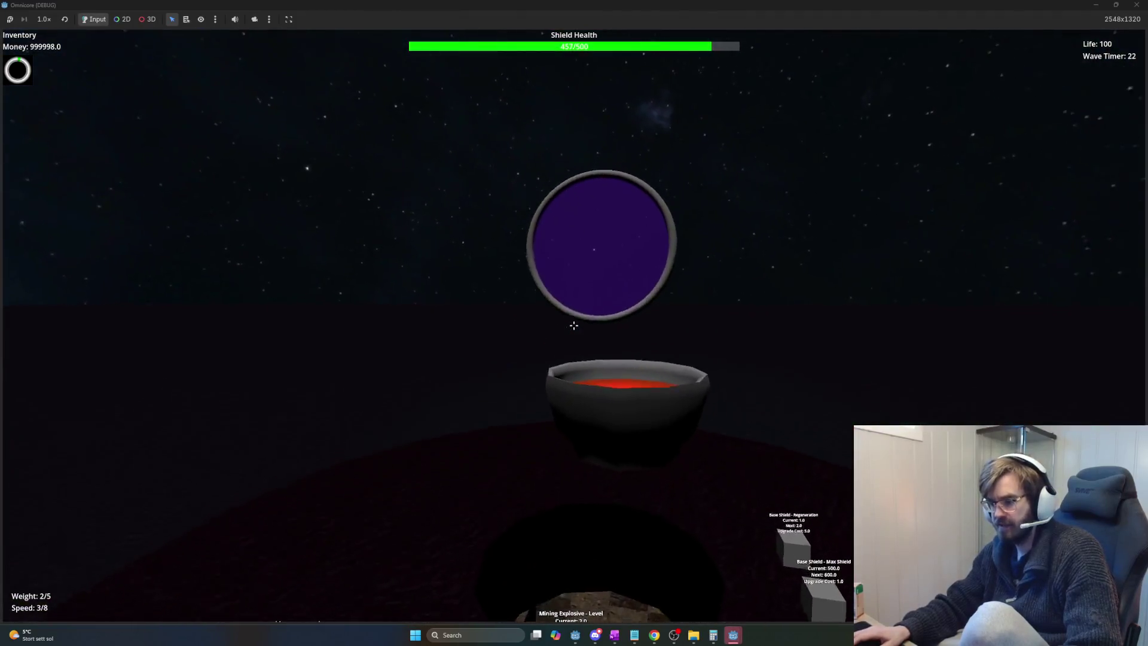
Fly over the shield bowl, laser the enemies ahead, then stop the game
{"action": "key", "text": "w"}
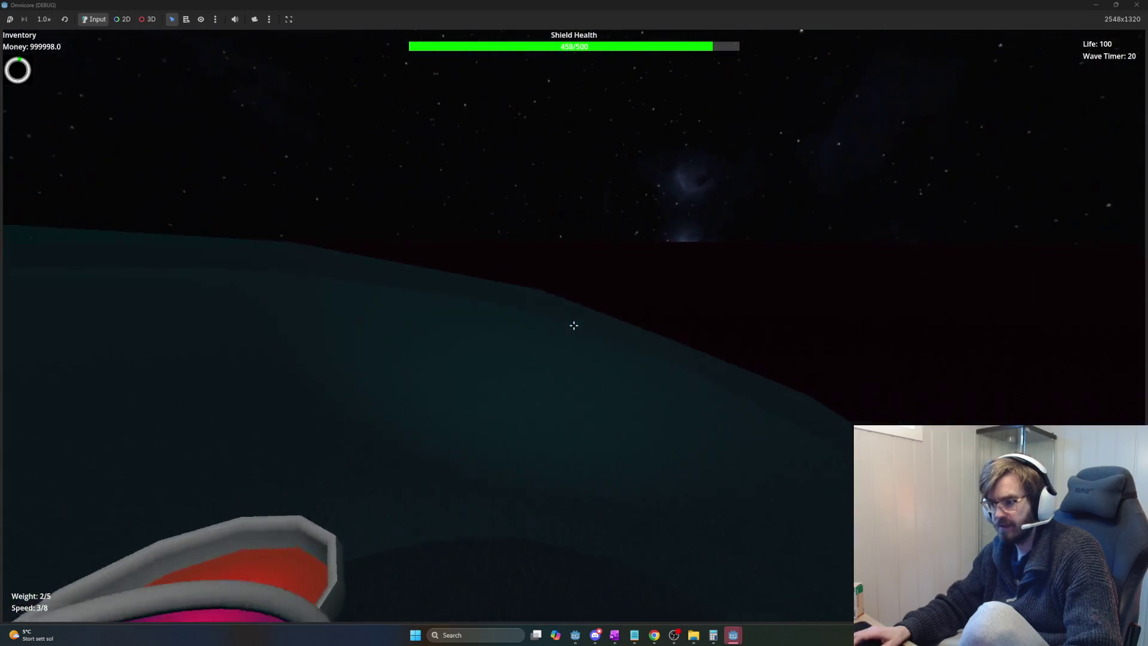
{"action": "left_click", "coordinate": [574, 326]}
{"action": "left_click", "coordinate": [574, 325]}
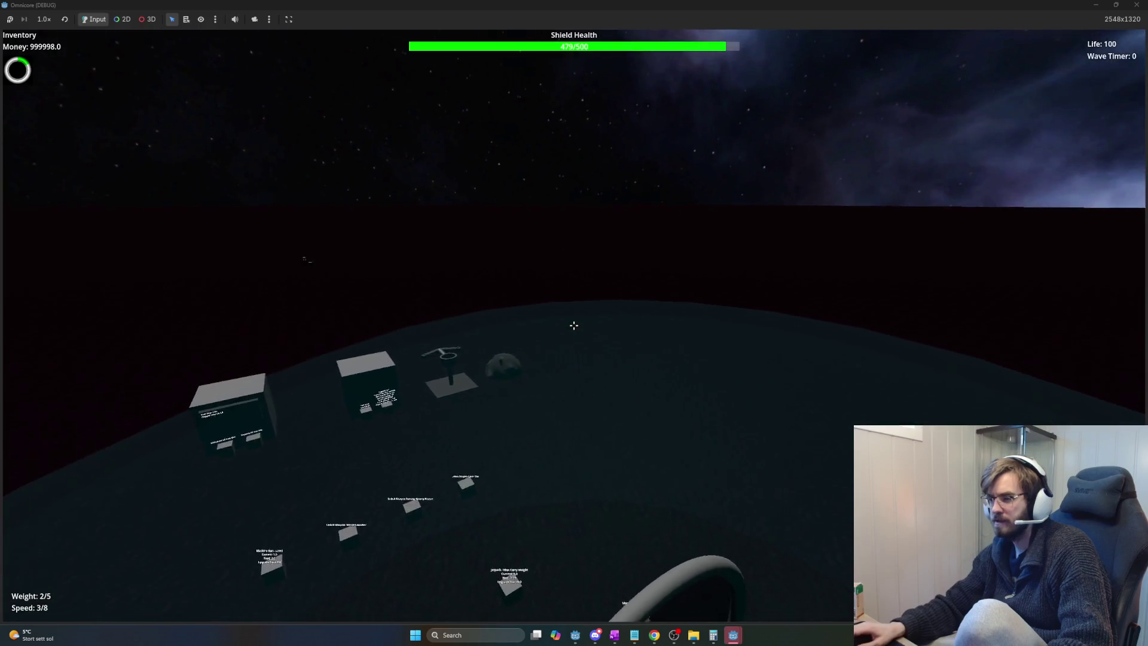
{"action": "left_click", "coordinate": [574, 326]}
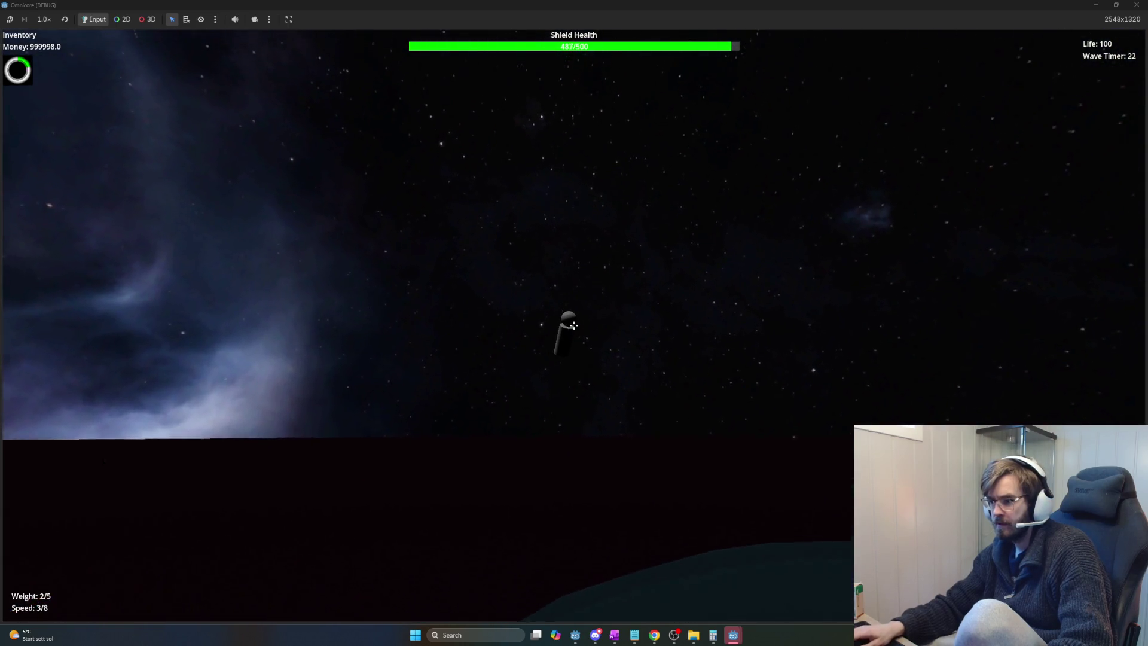
{"action": "left_click", "coordinate": [574, 325]}
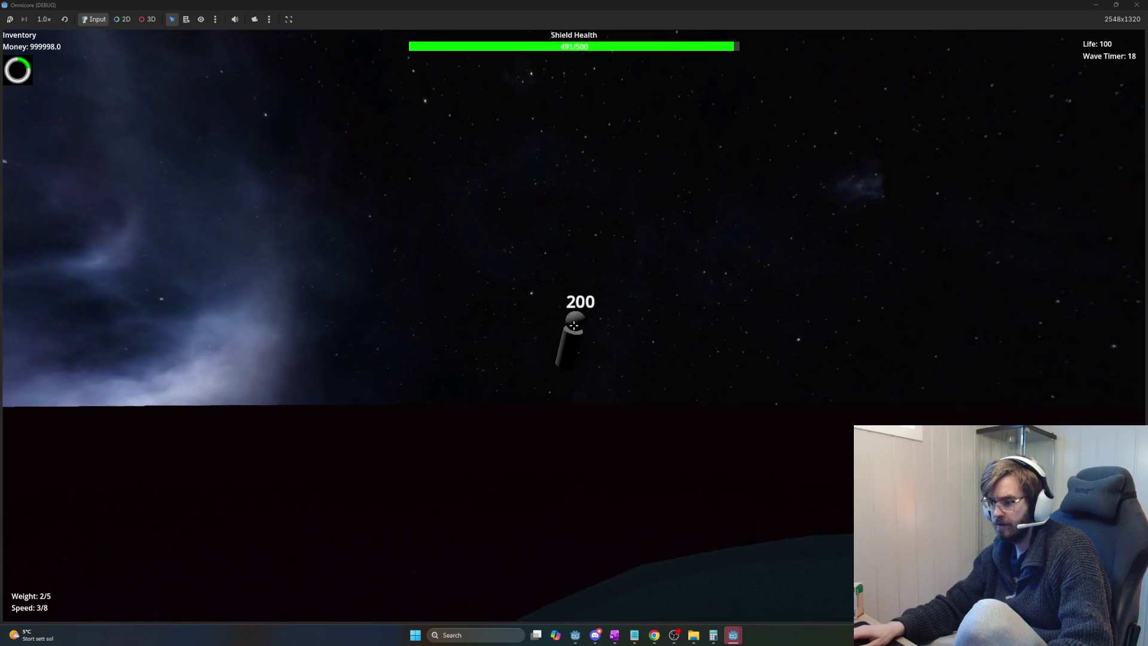
{"action": "key", "text": "F8"}
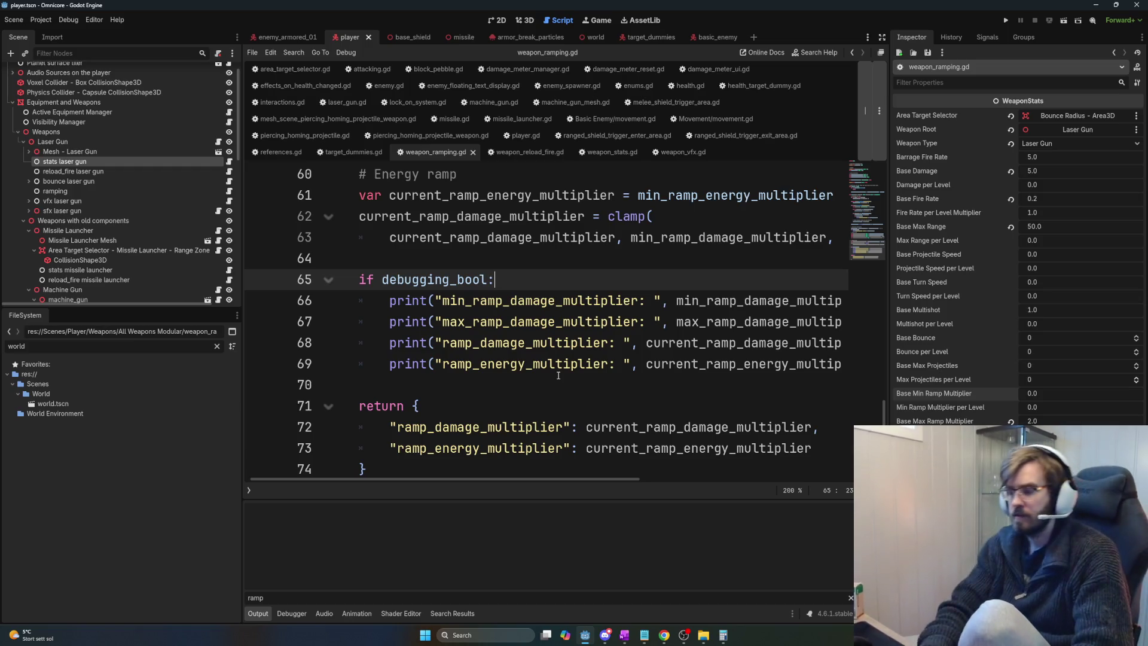
Search Windows for Paint and open it
{"action": "key", "text": "super"}
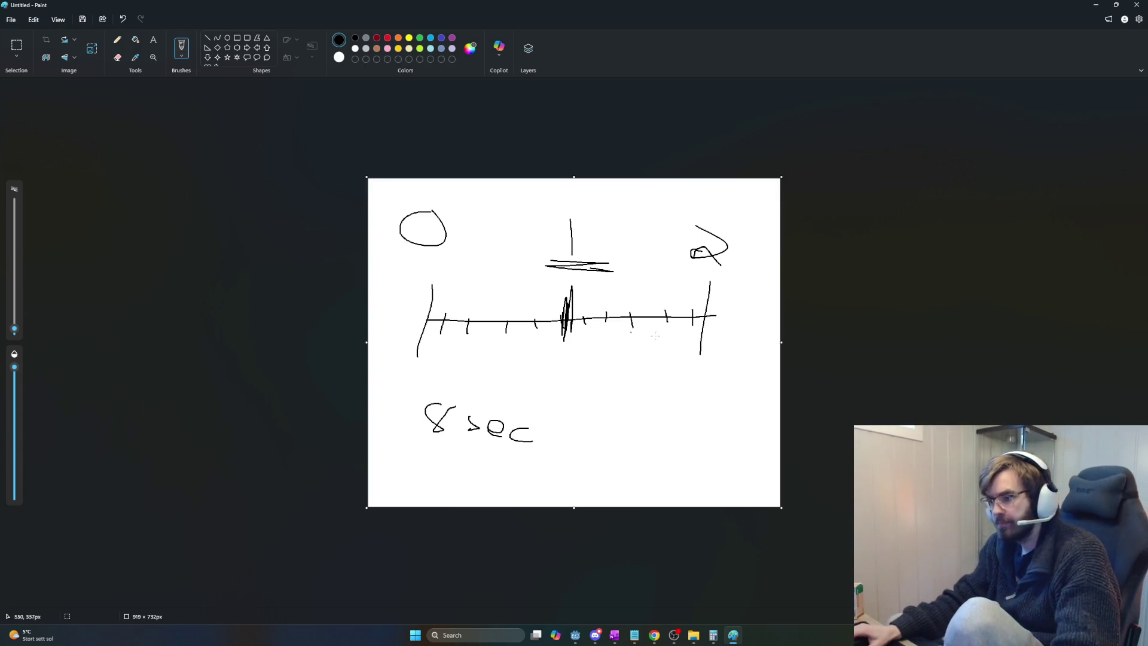
Leave the Paint timeline sketch and return to the Godot editor
{"action": "key", "text": "alt+Tab"}
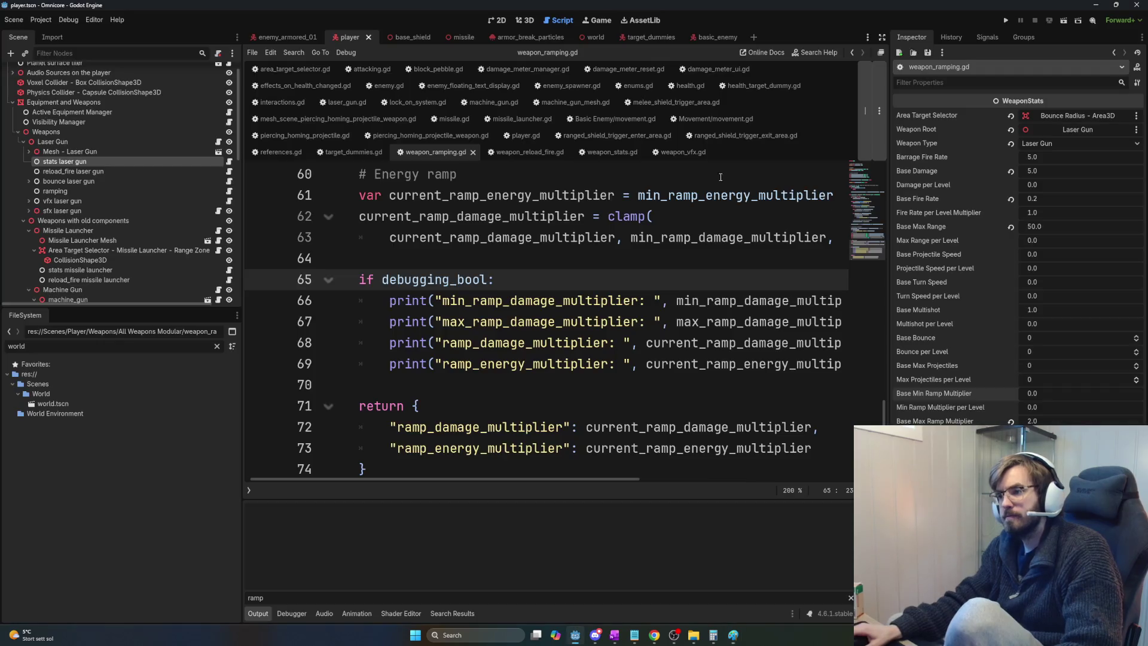
Launch the game, walk to the weapon boxes, and unlock and fire the Laser Gun
{"action": "key", "text": "F5"}
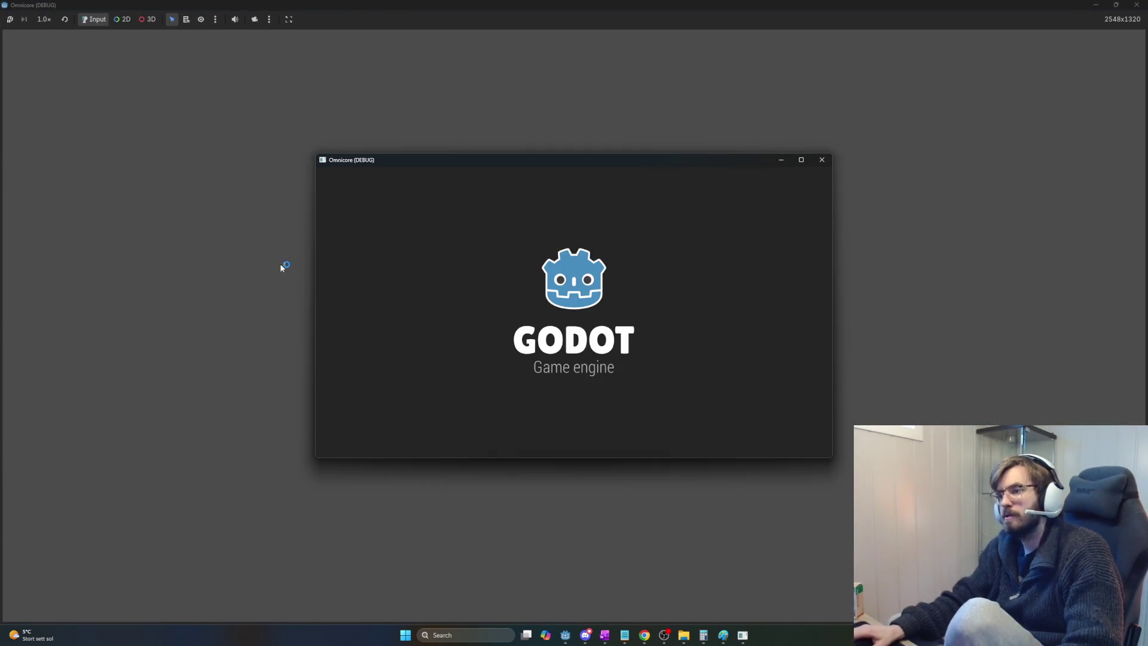
{"action": "key", "text": "w"}
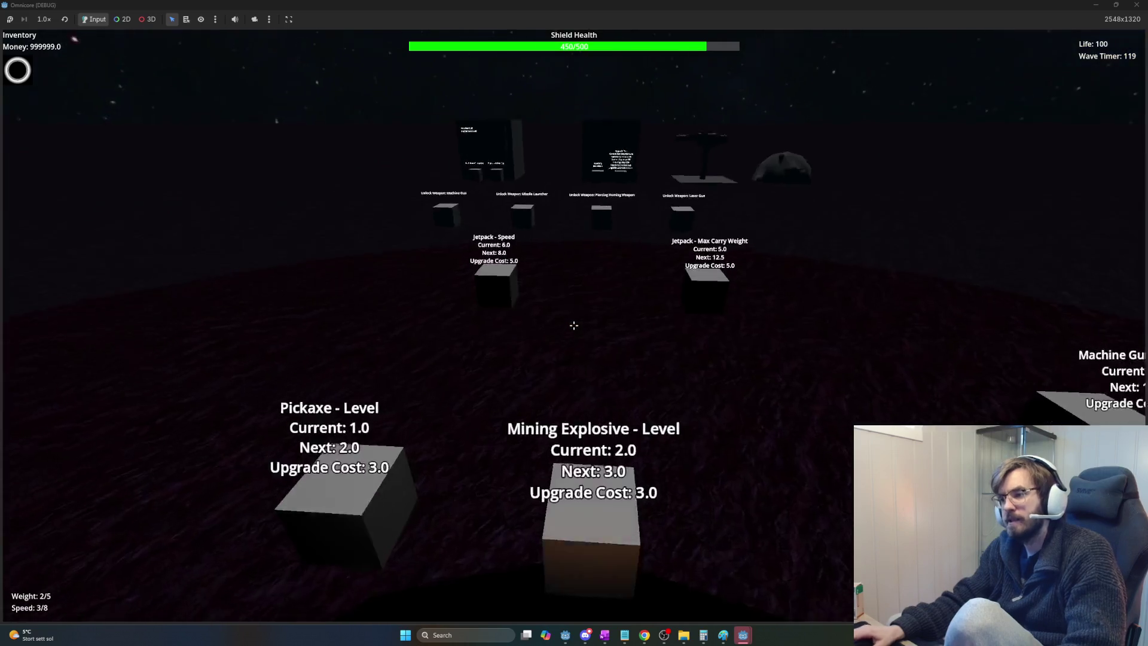
{"action": "key", "text": "w"}
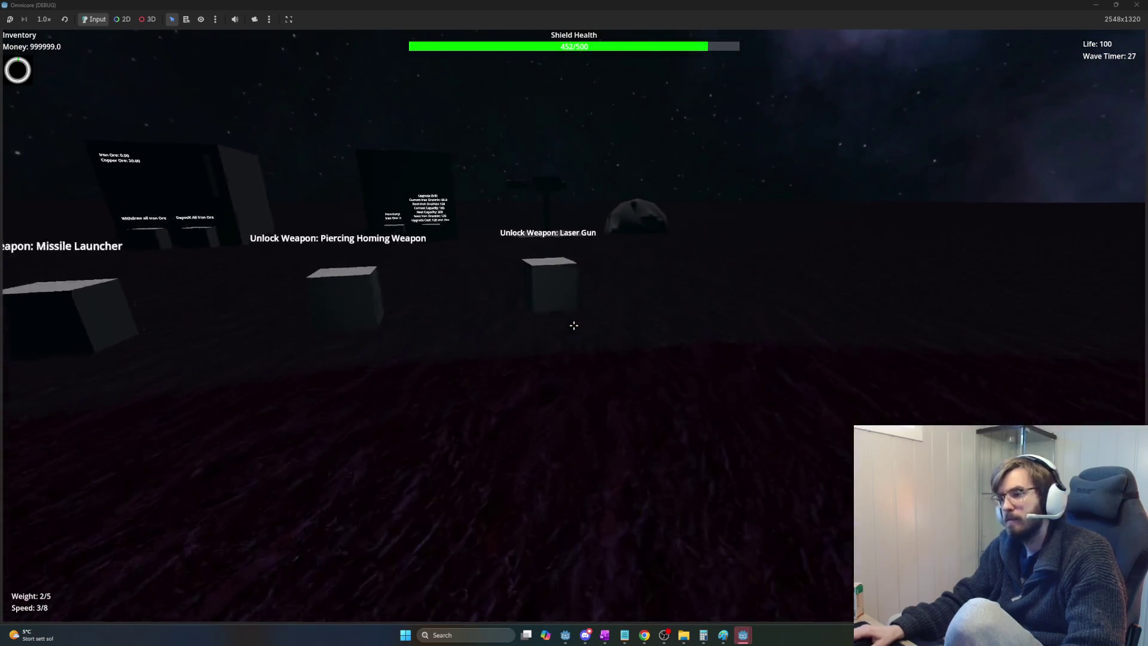
{"action": "left_click", "coordinate": [574, 325]}
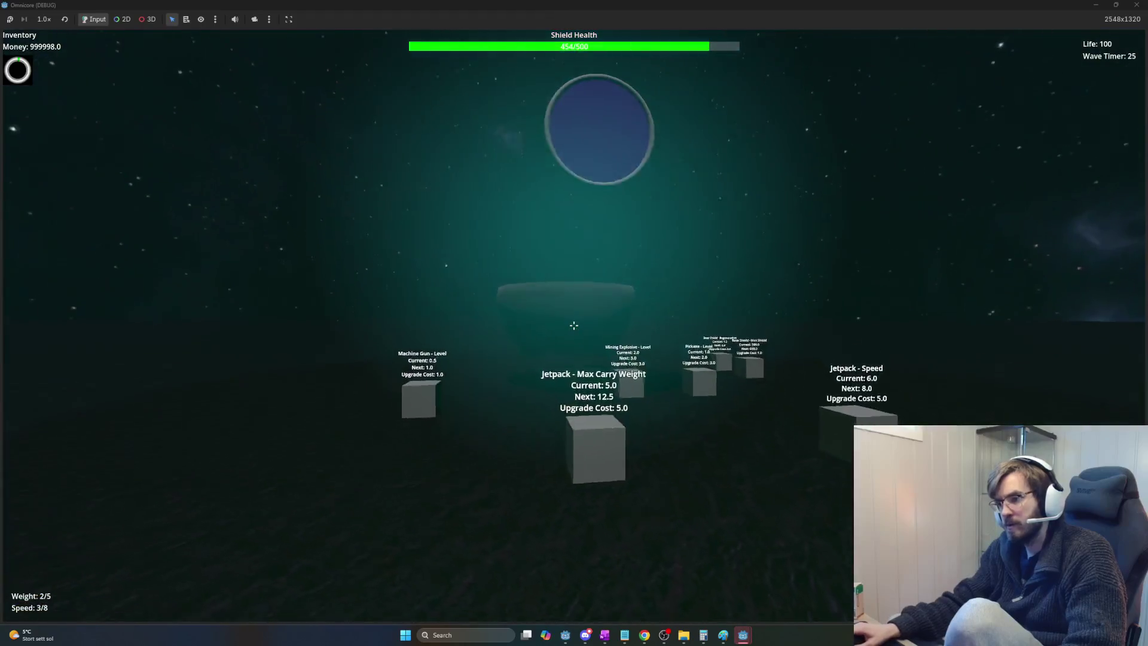
{"action": "left_click", "coordinate": [574, 326]}
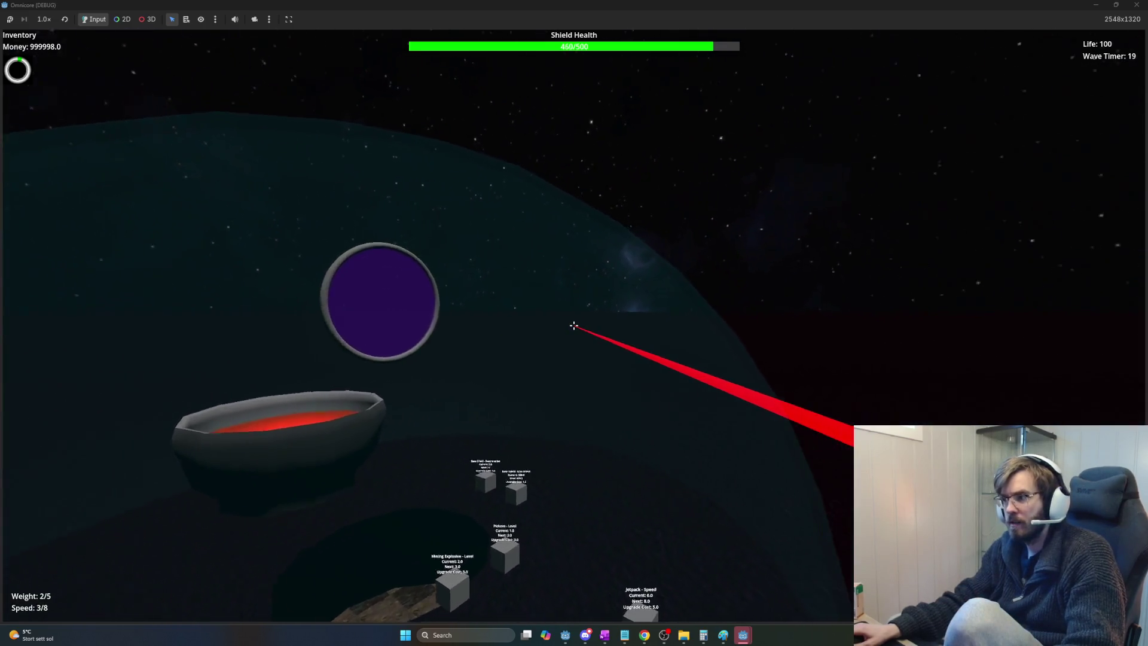
Keep lasering the pillar enemy and other targets, then stop the game
{"action": "left_click", "coordinate": [574, 325]}
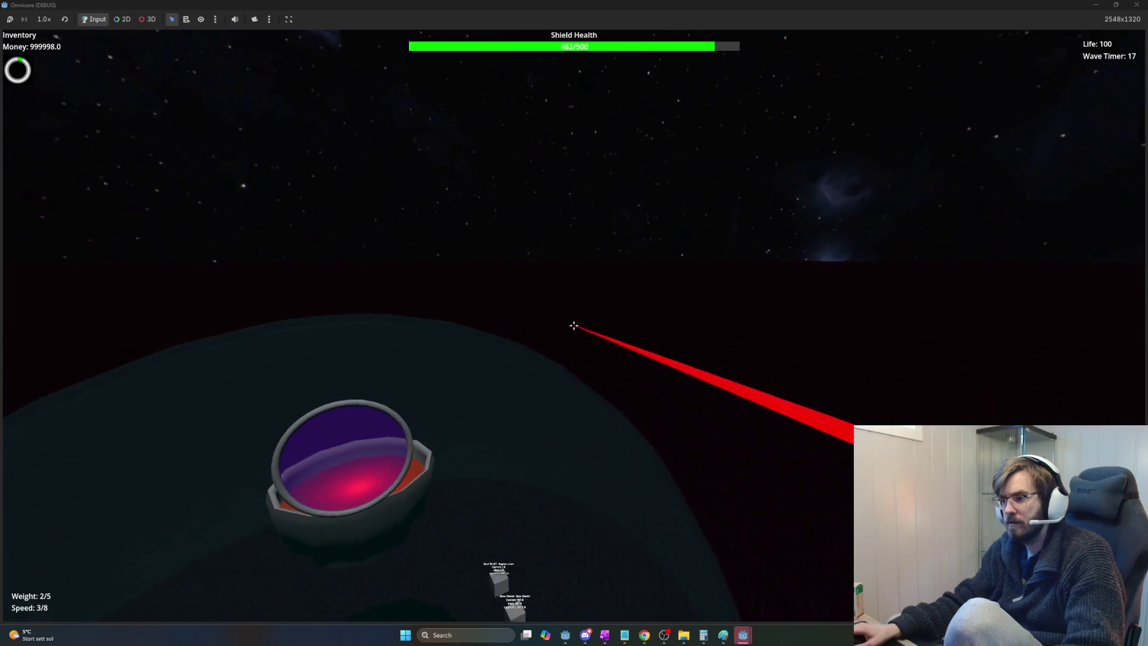
{"action": "left_click", "coordinate": [574, 325]}
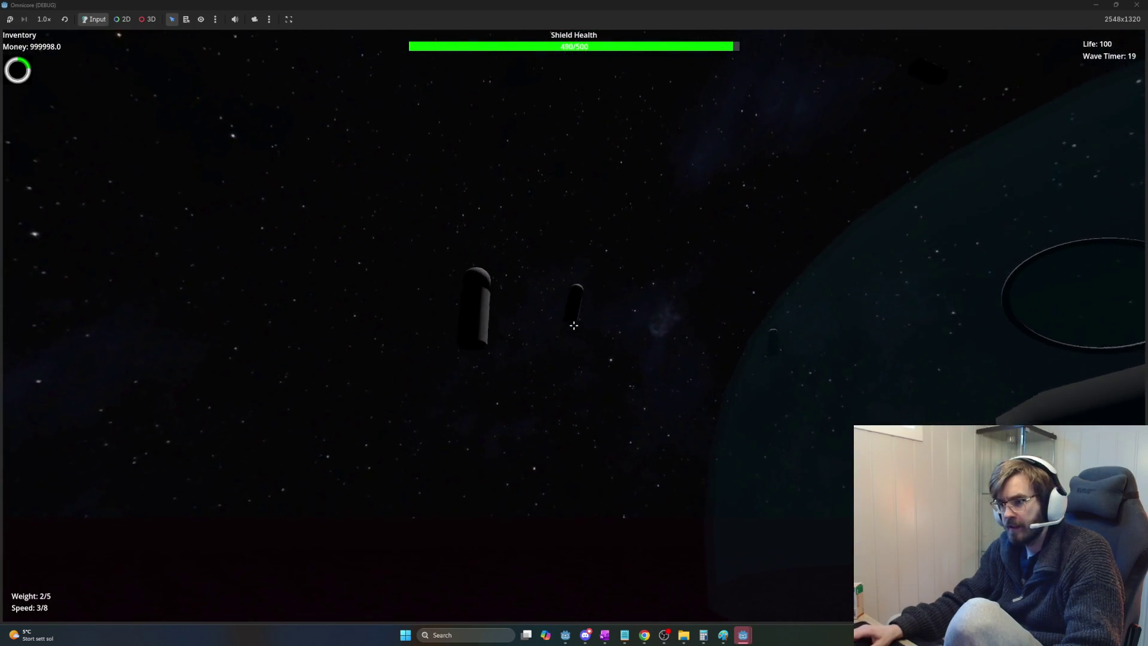
{"action": "left_click", "coordinate": [574, 326]}
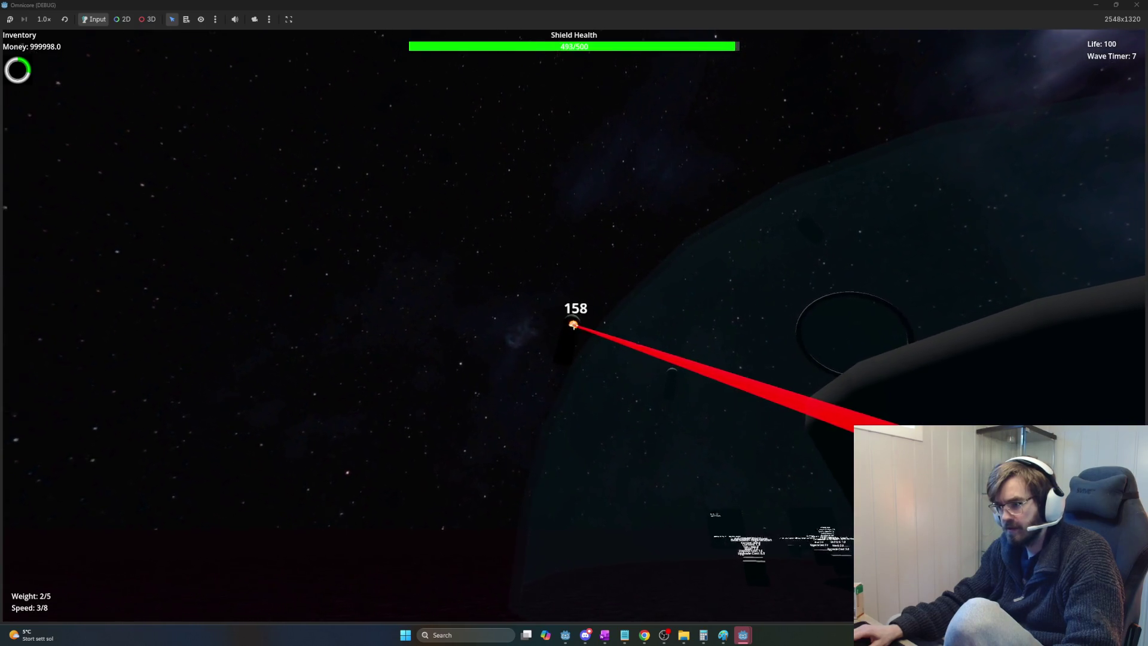
{"action": "key", "text": "w"}
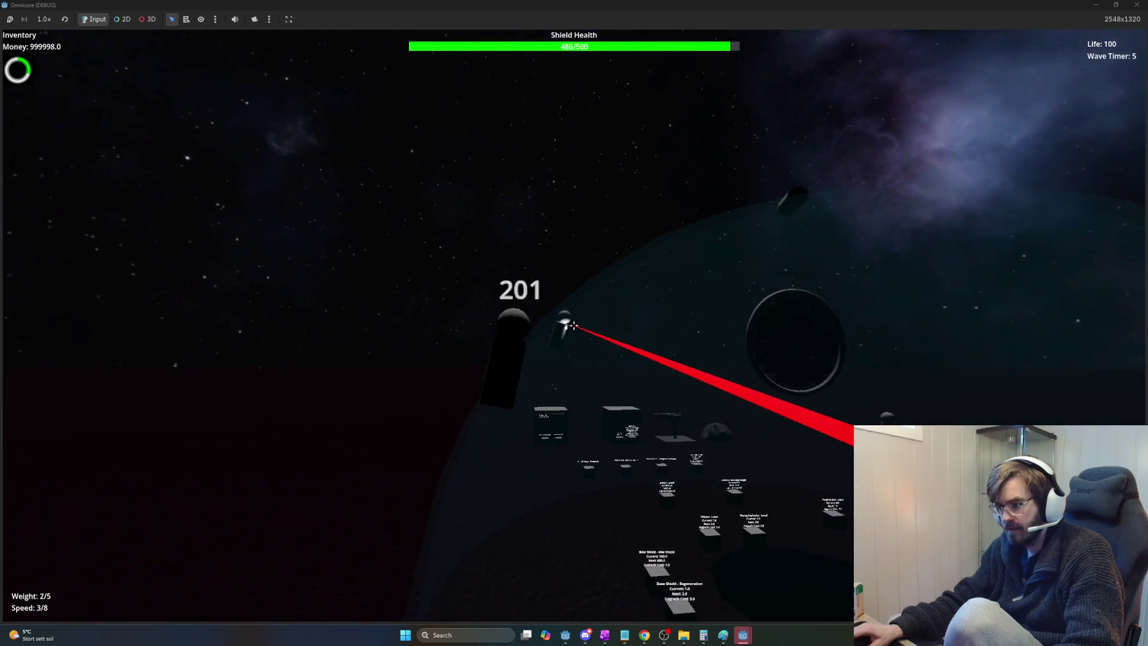
{"action": "key", "text": "a"}
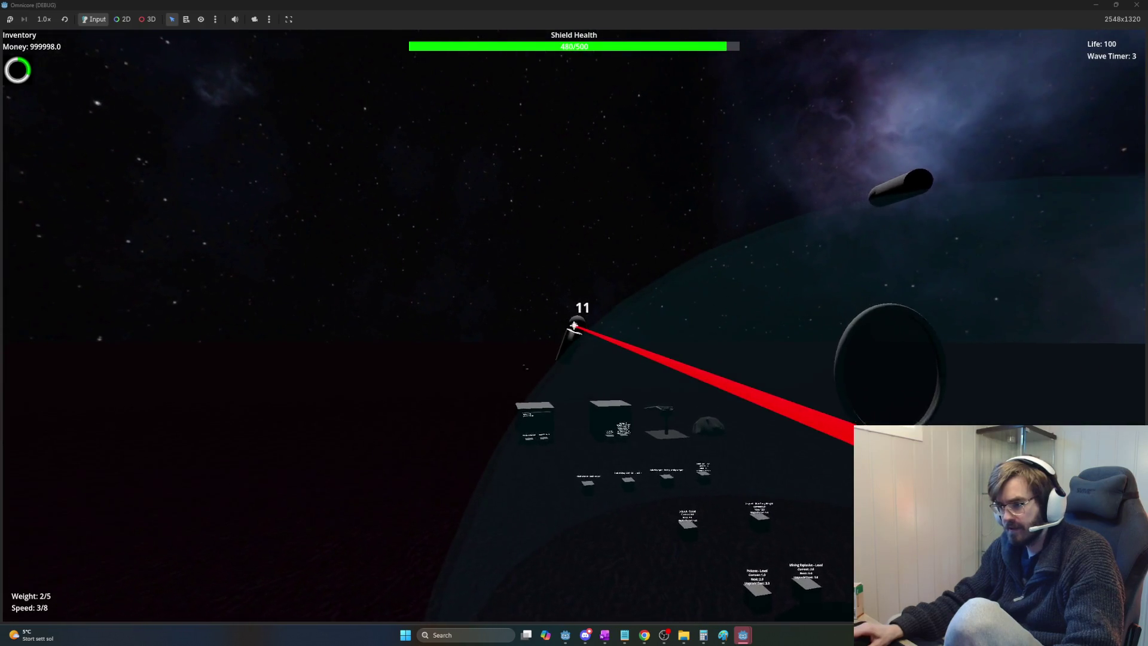
{"action": "key", "text": "w"}
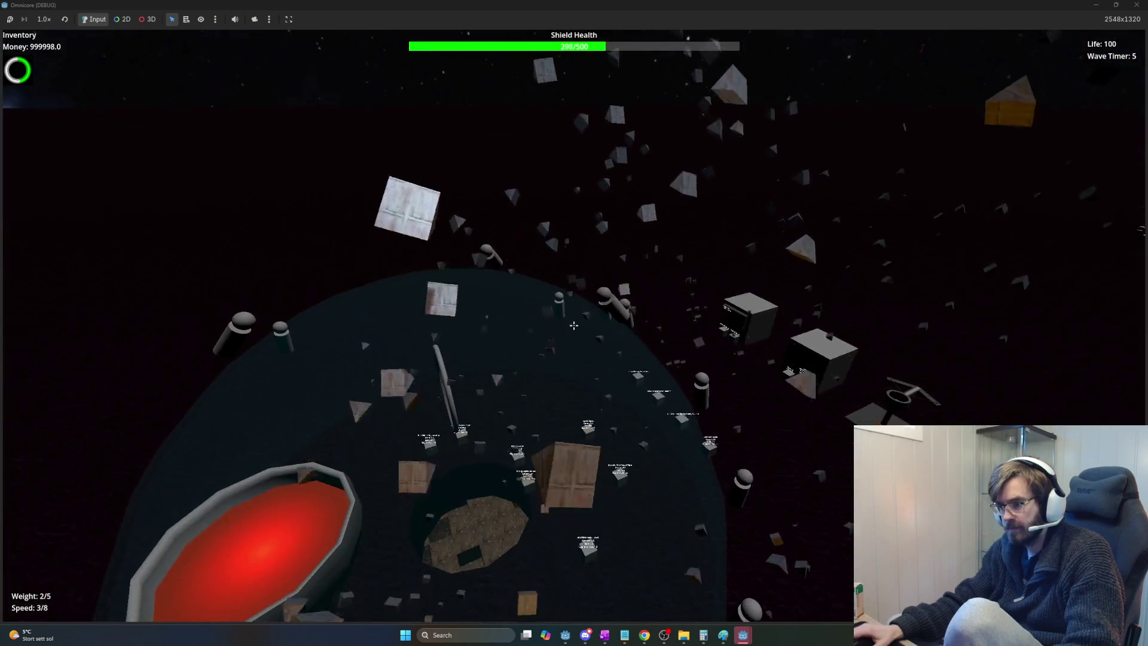
{"action": "key", "text": "F8"}
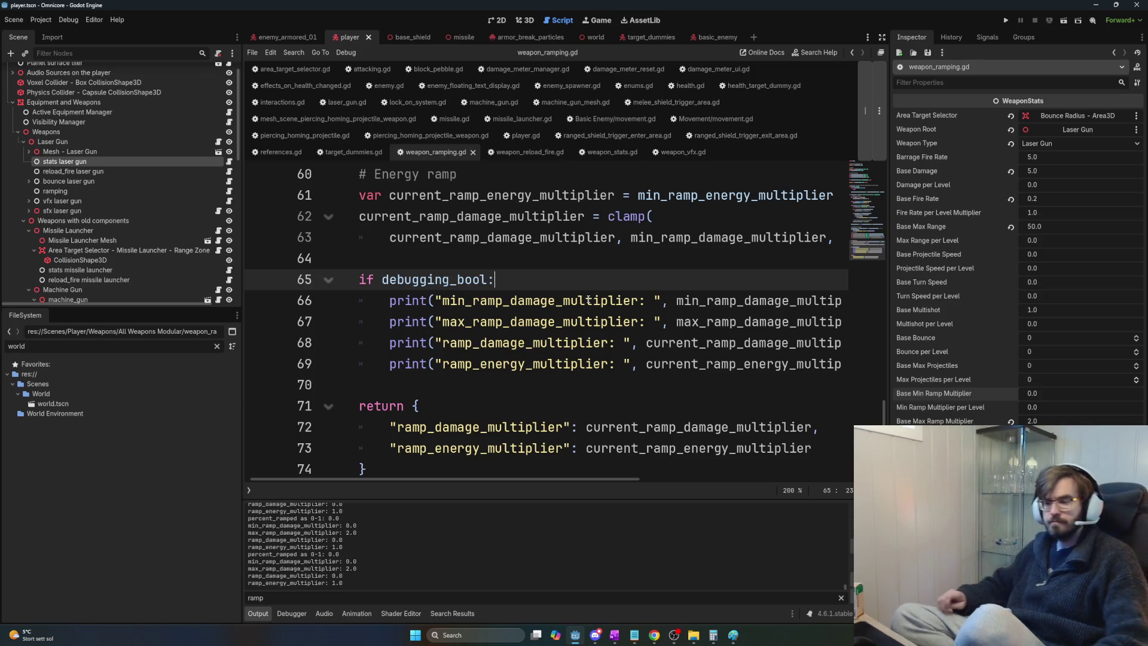
Switch from Godot to the OneNote Task List page with the economy and time-to-kill notes
{"action": "key", "text": "alt+Tab"}
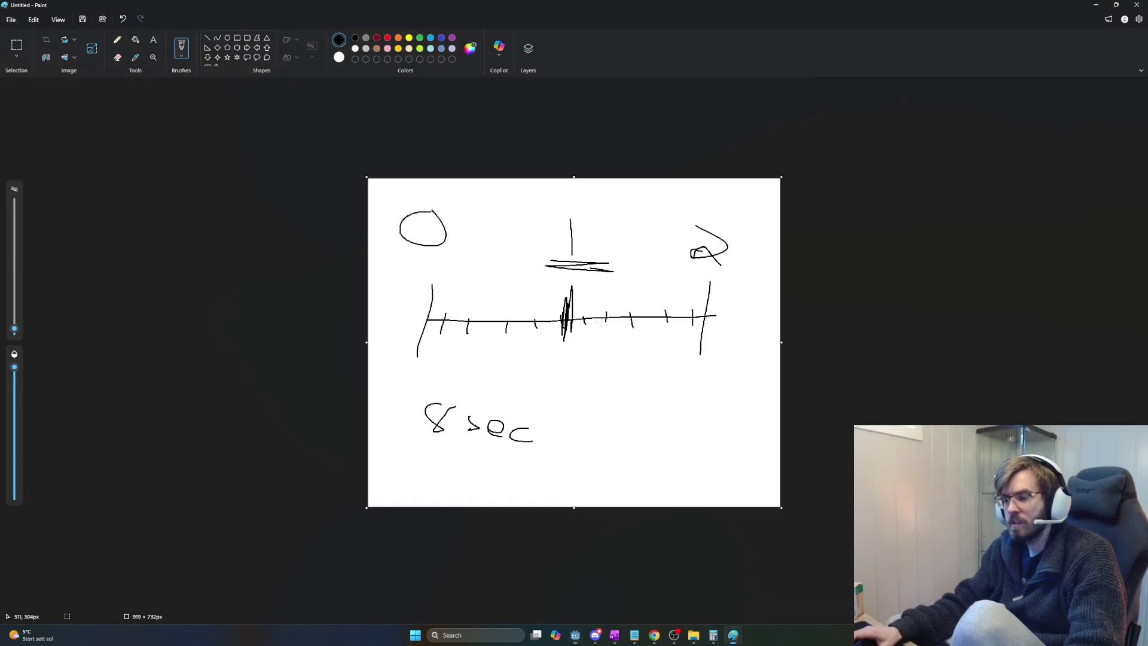
{"action": "key", "text": "alt+Tab"}
{"action": "key", "text": "alt+Tab"}
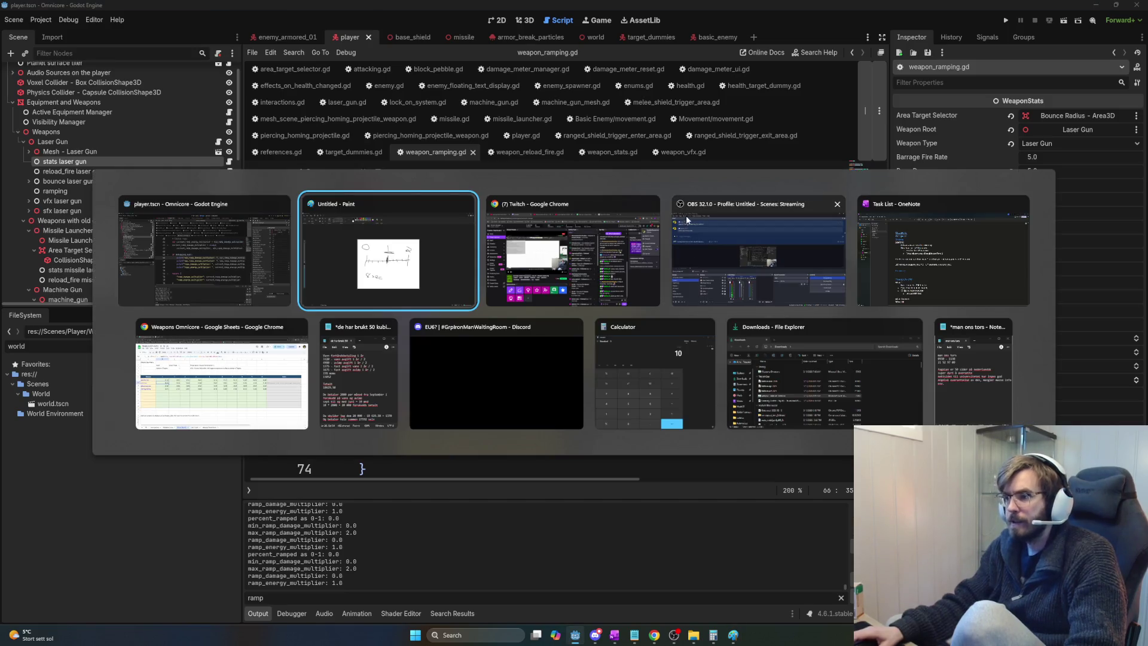
{"action": "key", "text": "alt+Tab"}
{"action": "key", "text": "alt+Tab"}
{"action": "left_click", "coordinate": [935, 203]}
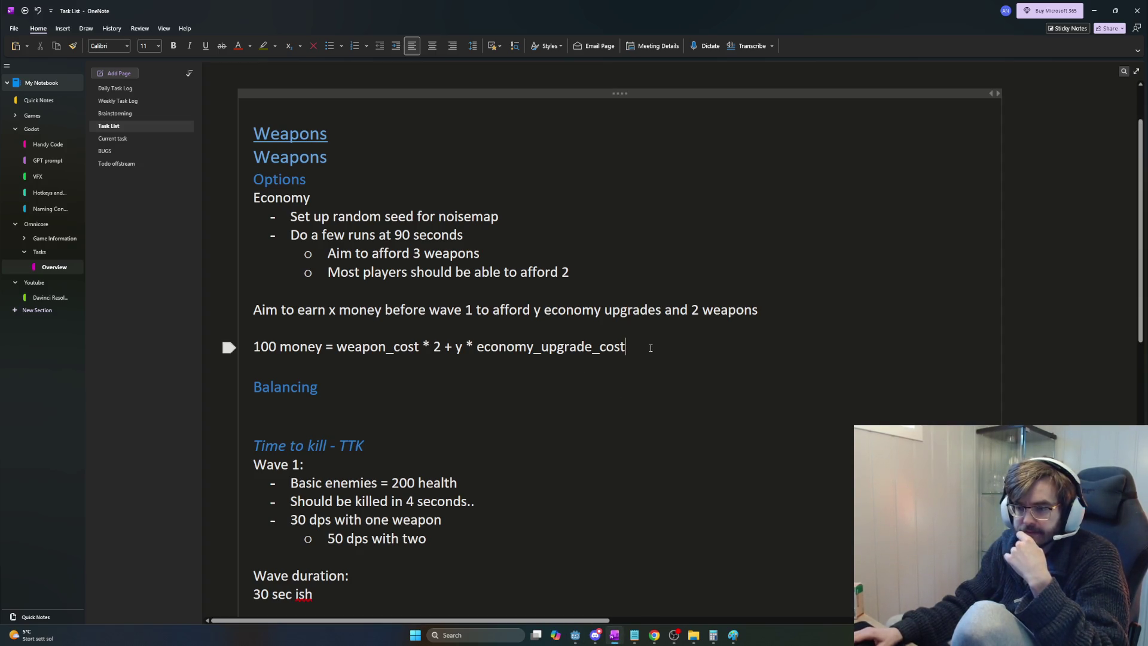
{"action": "scroll", "coordinate": [640, 335], "scroll_direction": "down", "scroll_amount": 4}
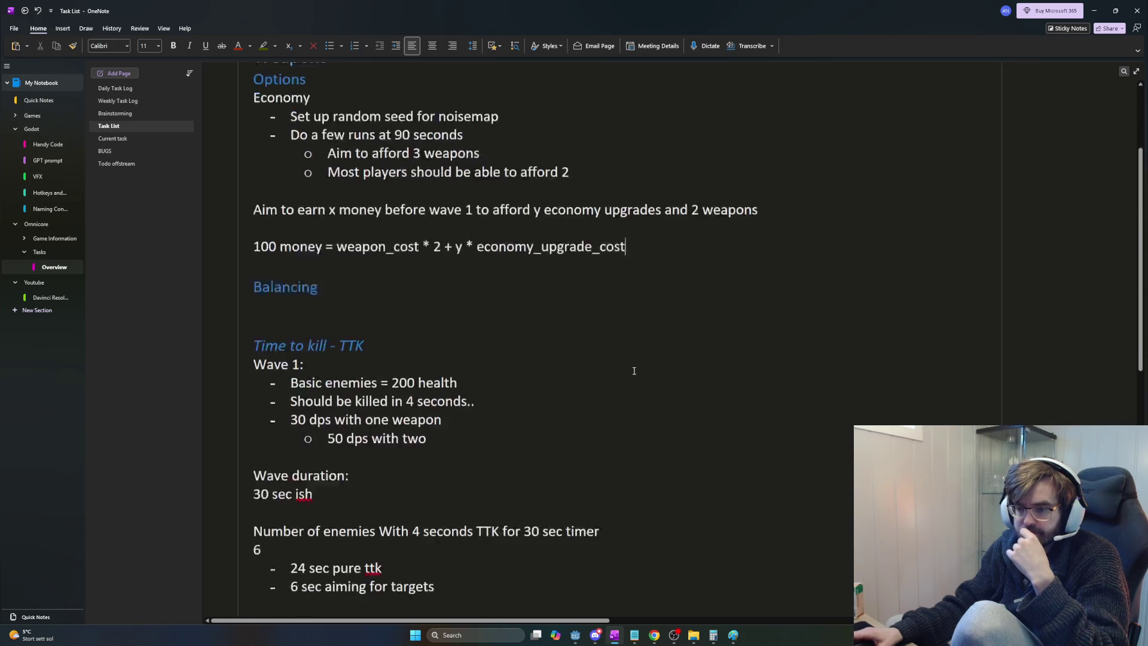
{"action": "scroll", "coordinate": [633, 371], "scroll_direction": "up", "scroll_amount": 2}
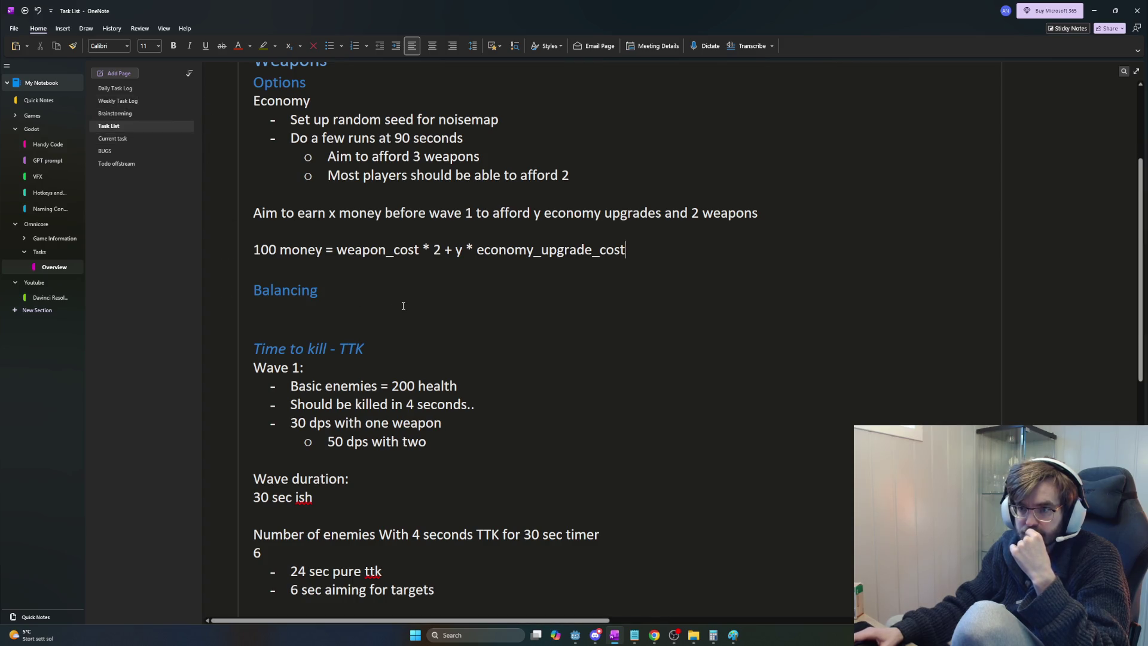
{"action": "scroll", "coordinate": [416, 302], "scroll_direction": "up", "scroll_amount": 3}
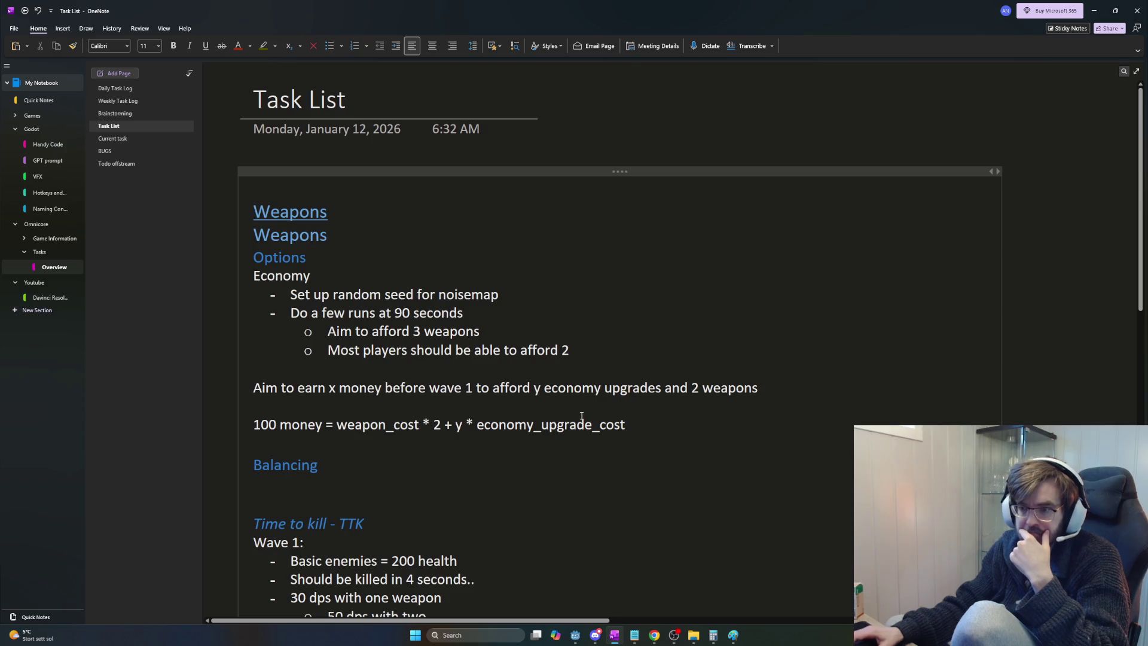
Add a 'Wave' heading with blank lines below the money formula, above Balancing
{"action": "key", "text": "Down"}
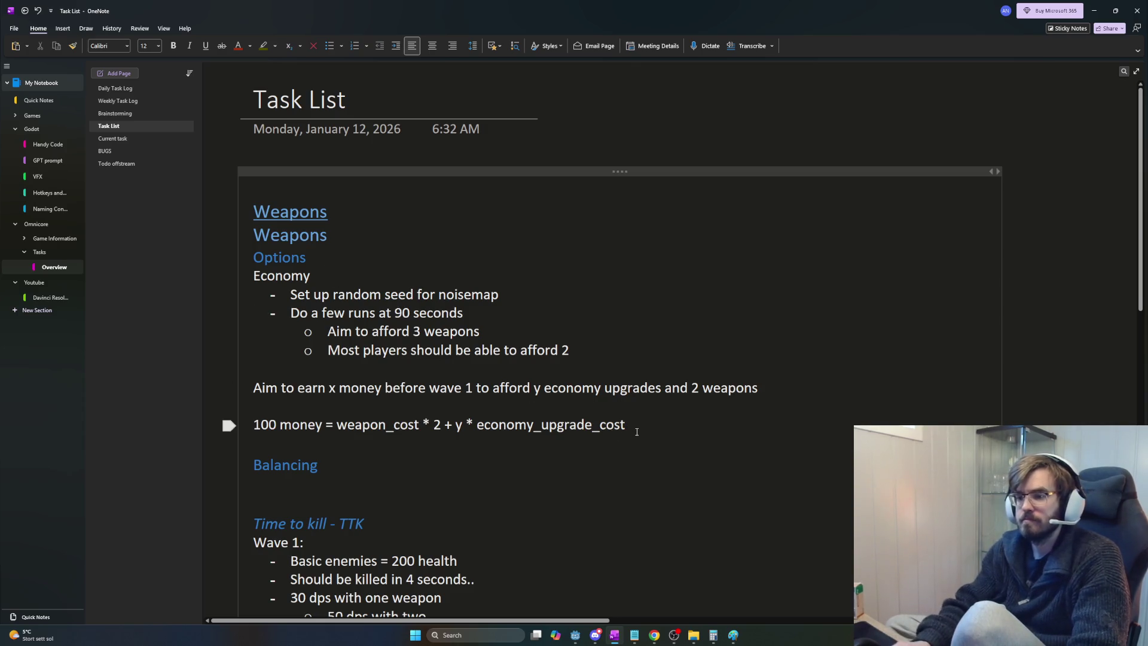
{"action": "key", "text": "Return"}
{"action": "key", "text": "Return"}
{"action": "key", "text": "Up"}
{"action": "type", "text": "Wave"}
{"action": "key", "text": "Down"}
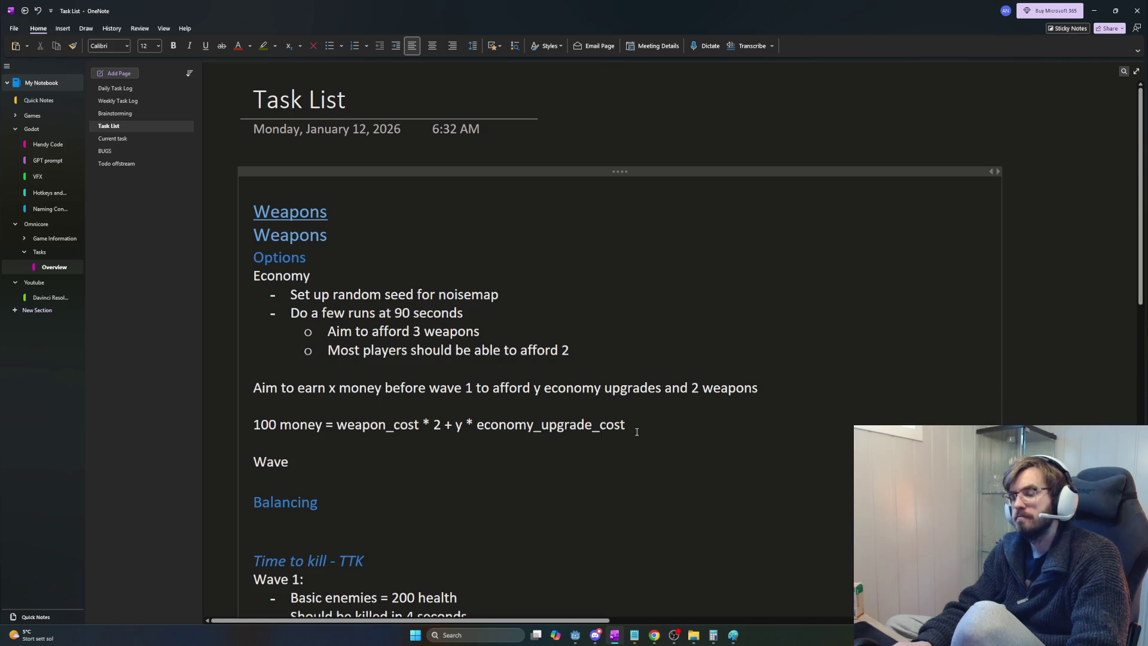
{"action": "key", "text": "Return"}
{"action": "key", "text": "Return"}
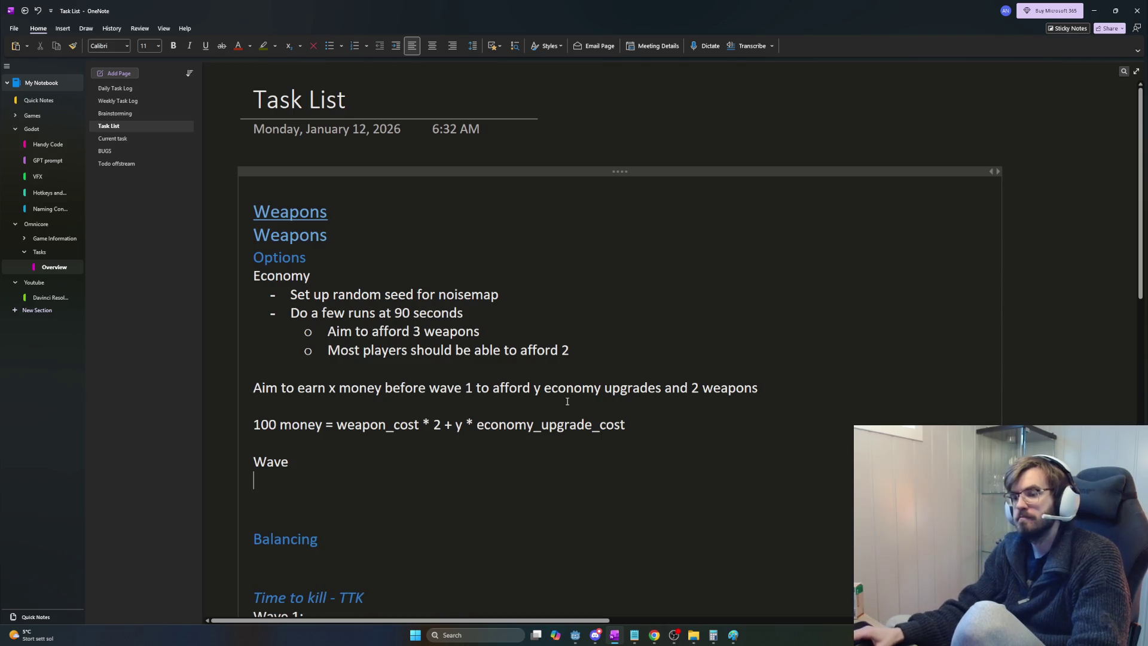
{"action": "scroll", "coordinate": [637, 432], "scroll_direction": "down", "scroll_amount": 10}
{"action": "scroll", "coordinate": [563, 394], "scroll_direction": "down", "scroll_amount": 2}
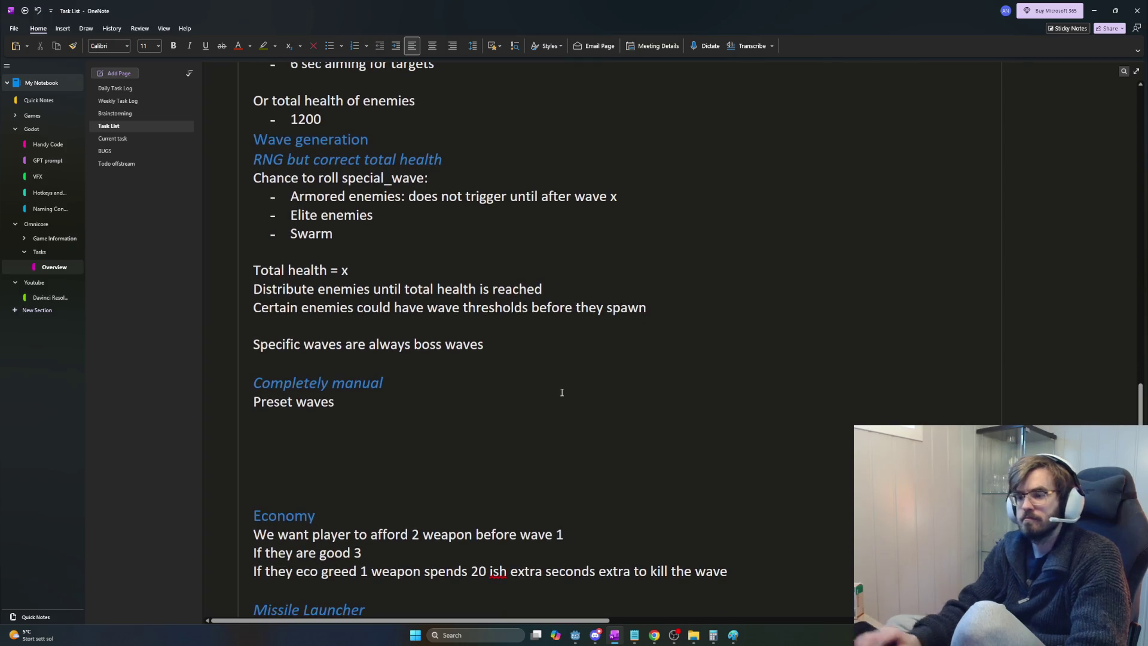
Write the Wave task and edit it to read 'Start improving wave spawn logic'
{"action": "type", "text": "Start setting up wave"}
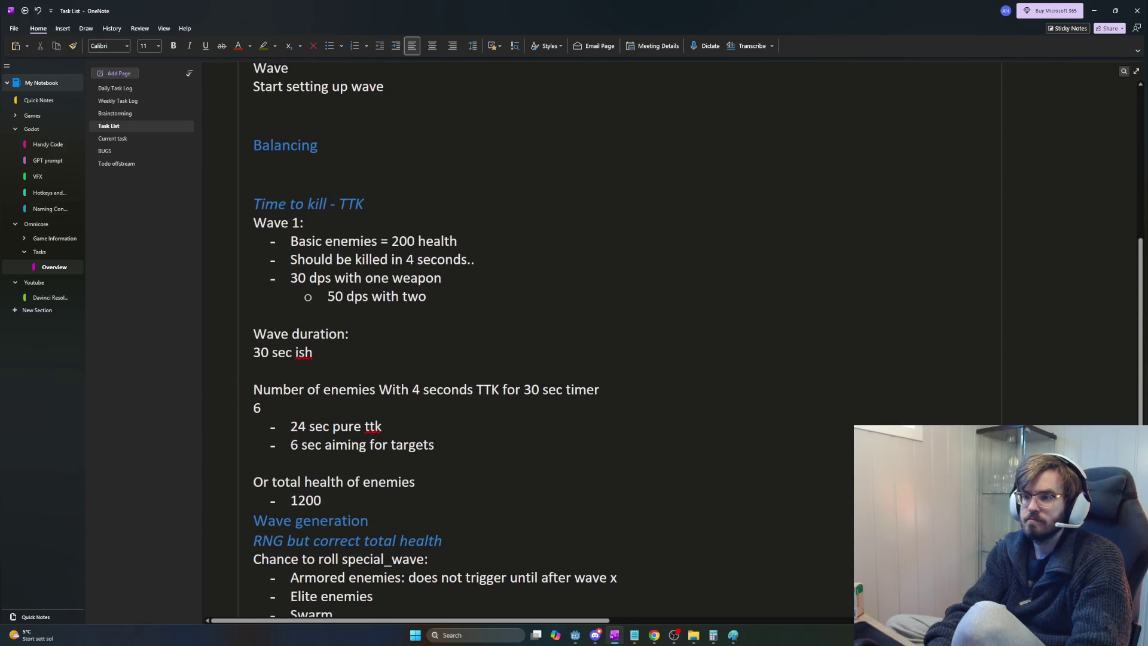
{"action": "type", "text": " spawn"}
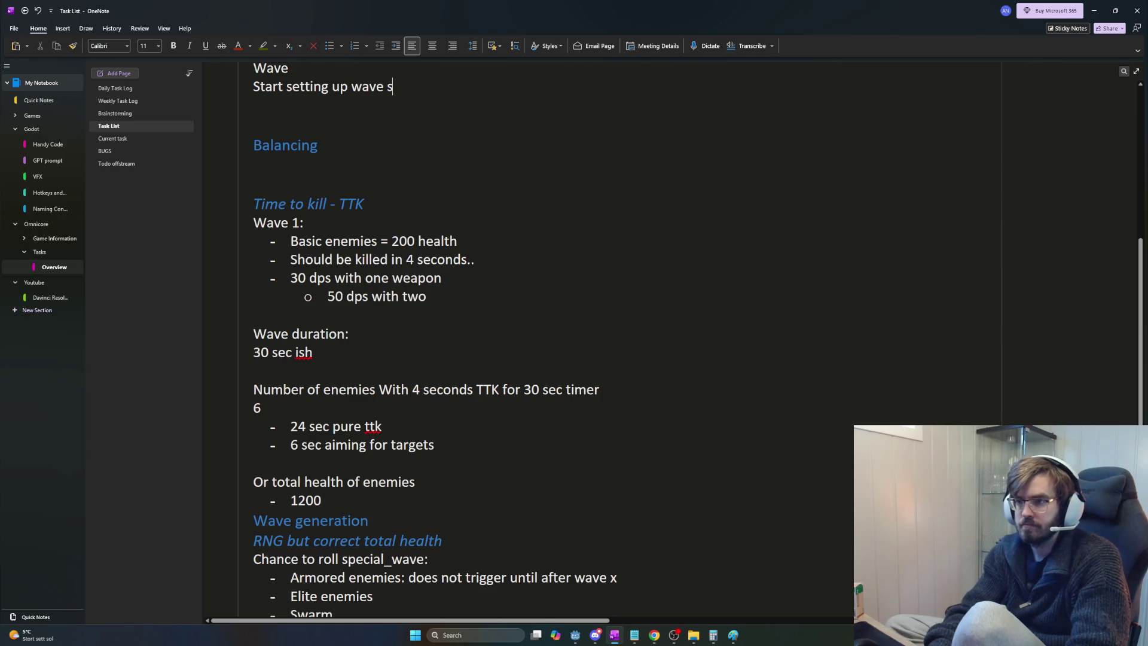
{"action": "type", "text": " logic"}
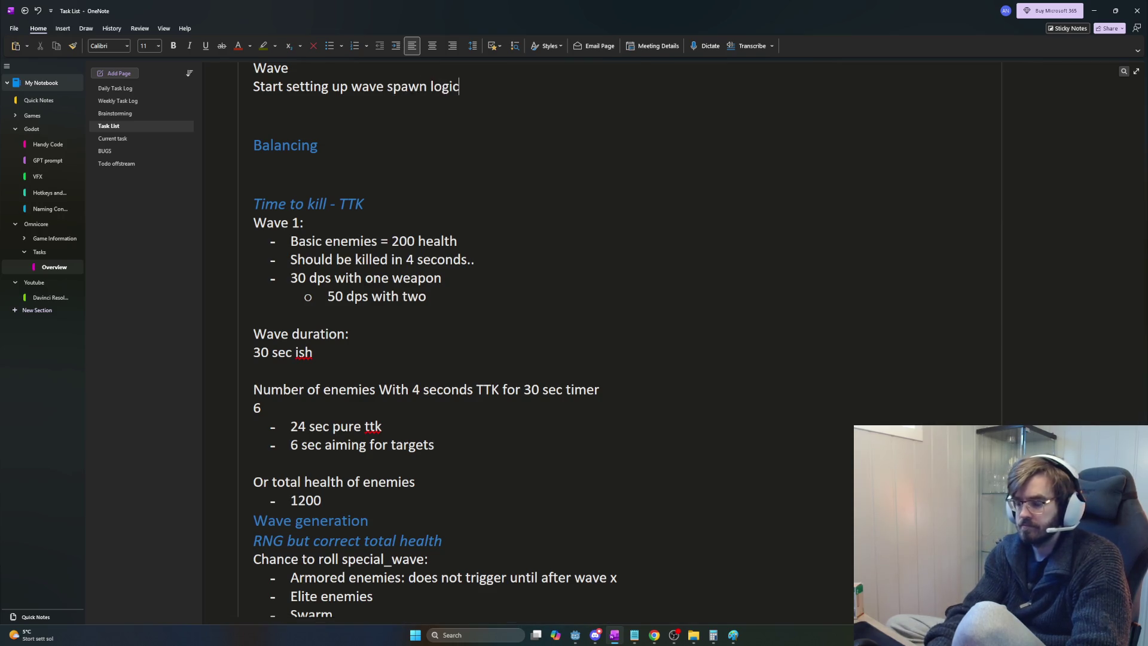
{"action": "left_click", "coordinate": [283, 86]}
{"action": "type", "text": "improving"}
{"action": "key", "text": "Delete"}
{"action": "key", "text": "Delete"}
{"action": "key", "text": "Delete"}
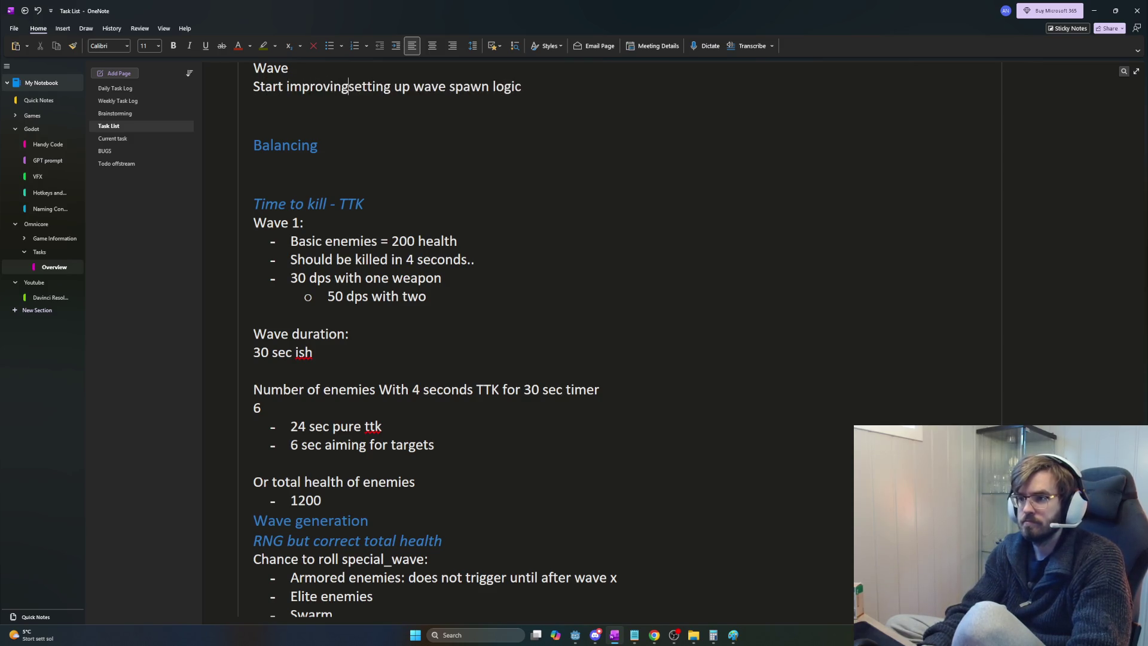
{"action": "scroll", "coordinate": [519, 349], "scroll_direction": "up", "scroll_amount": 5}
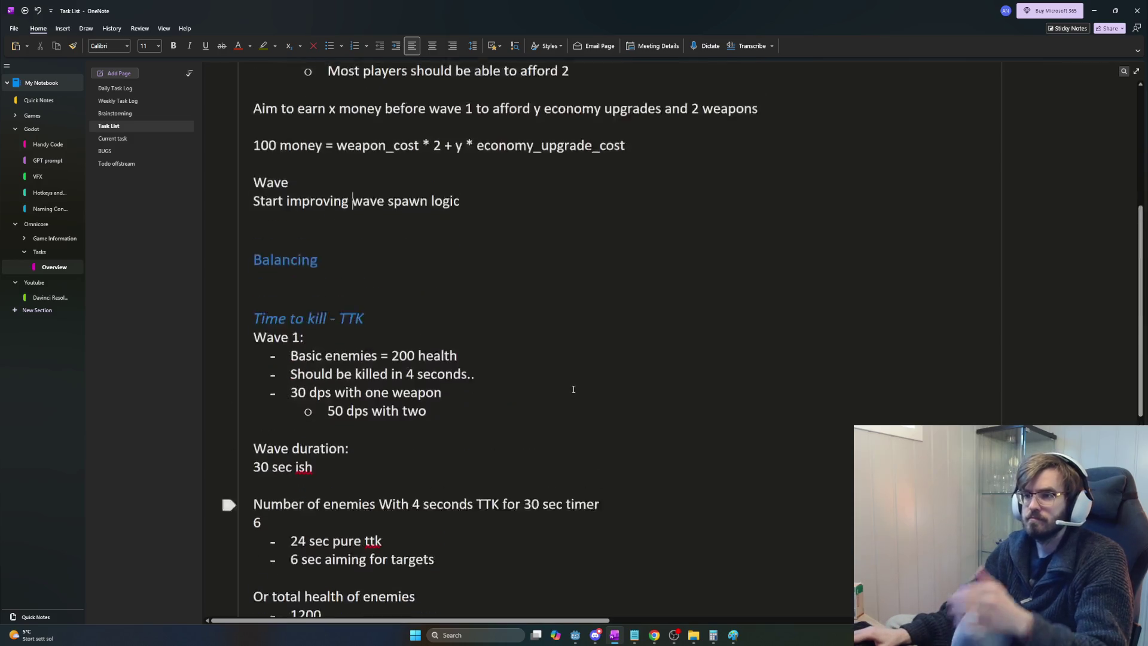
{"action": "scroll", "coordinate": [518, 349], "scroll_direction": "down", "scroll_amount": 2}
{"action": "scroll", "coordinate": [518, 349], "scroll_direction": "up", "scroll_amount": 2}
{"action": "mouse_move", "coordinate": [628, 323]}
{"action": "left_mouse_down"}
{"action": "mouse_move", "coordinate": [257, 284]}
{"action": "mouse_move", "coordinate": [271, 181]}
{"action": "mouse_move", "coordinate": [254, 175]}
{"action": "mouse_move", "coordinate": [463, 210]}
{"action": "mouse_move", "coordinate": [690, 278]}
{"action": "left_mouse_up"}
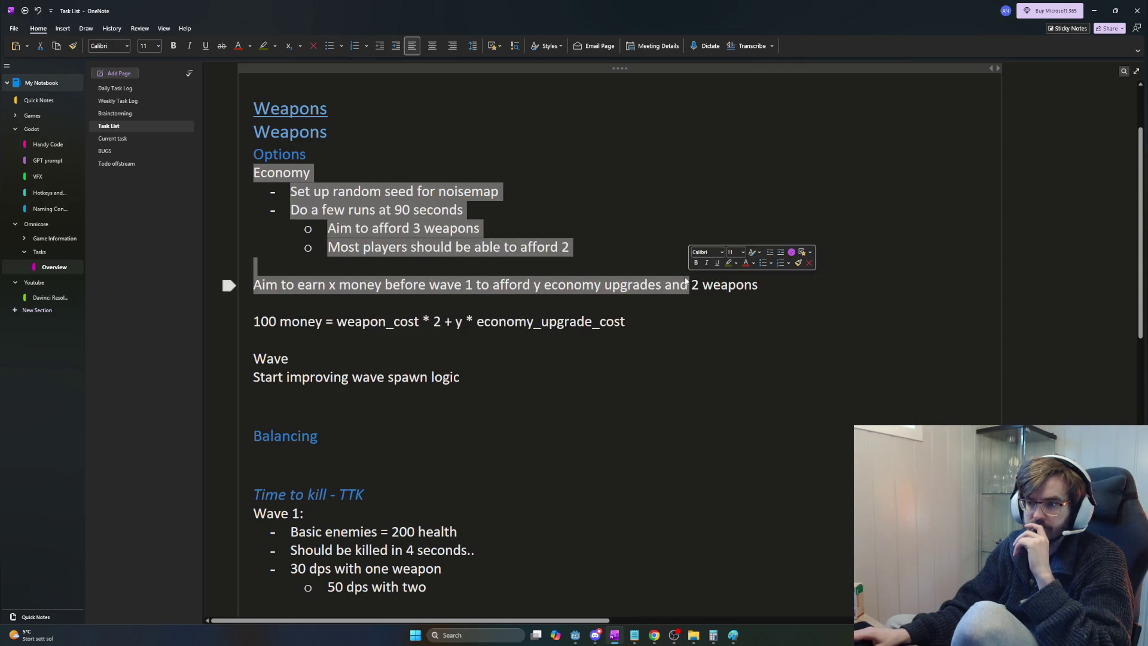
{"action": "left_click", "coordinate": [659, 295]}
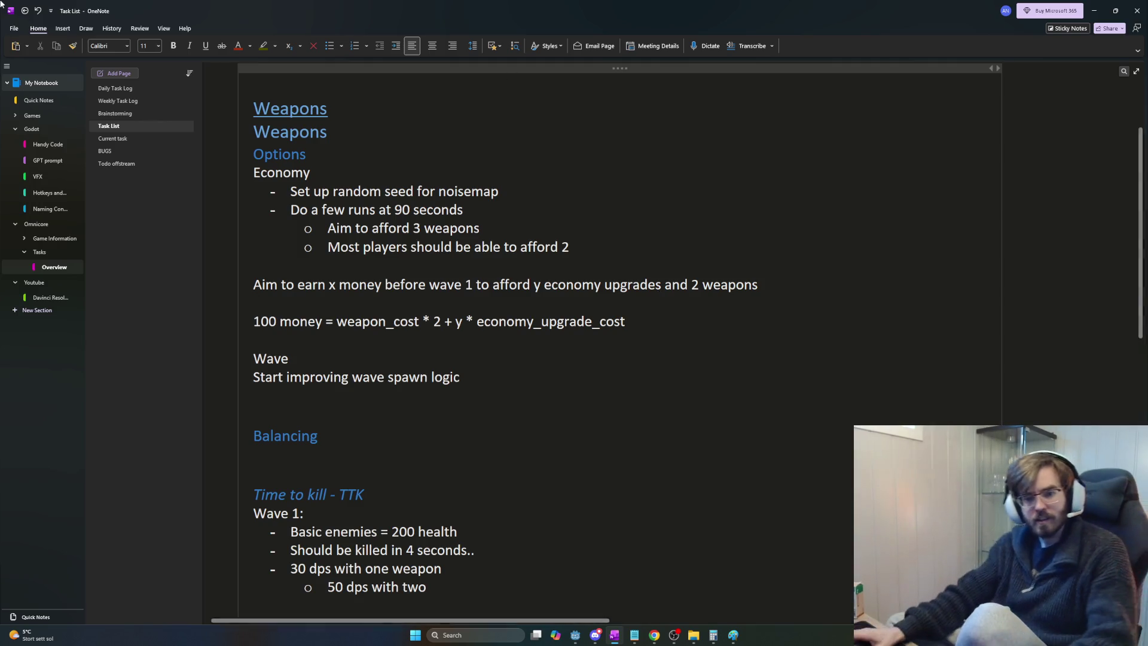
{"action": "key", "text": "alt+Tab"}
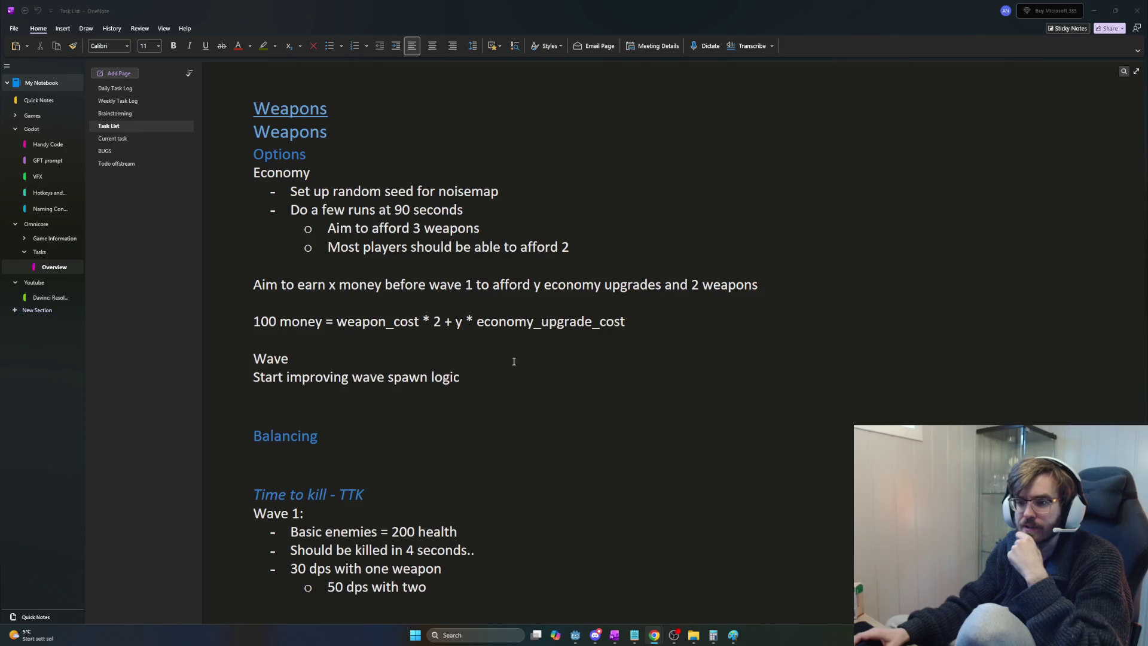
{"action": "mouse_move", "coordinate": [461, 377]}
{"action": "left_mouse_down"}
{"action": "mouse_move", "coordinate": [254, 322]}
{"action": "mouse_move", "coordinate": [250, 171]}
{"action": "left_mouse_up"}
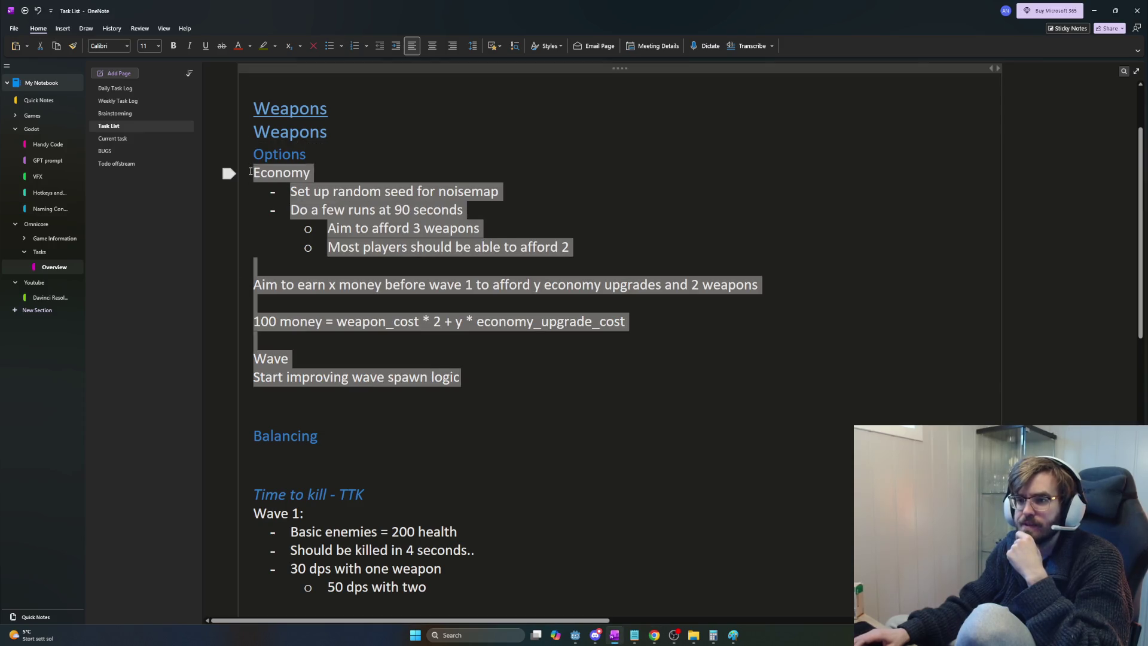
{"action": "left_click", "coordinate": [434, 372]}
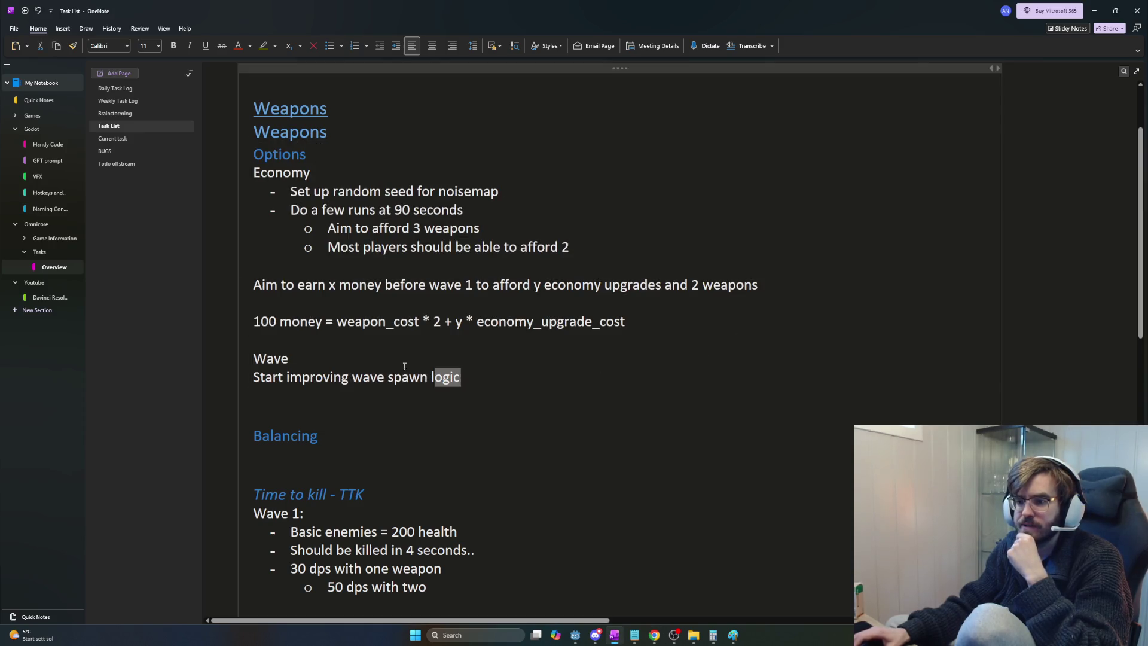
{"action": "left_click_drag", "start_coordinate": [435, 371], "coordinate": [257, 356]}
{"action": "left_click", "coordinate": [490, 376]}
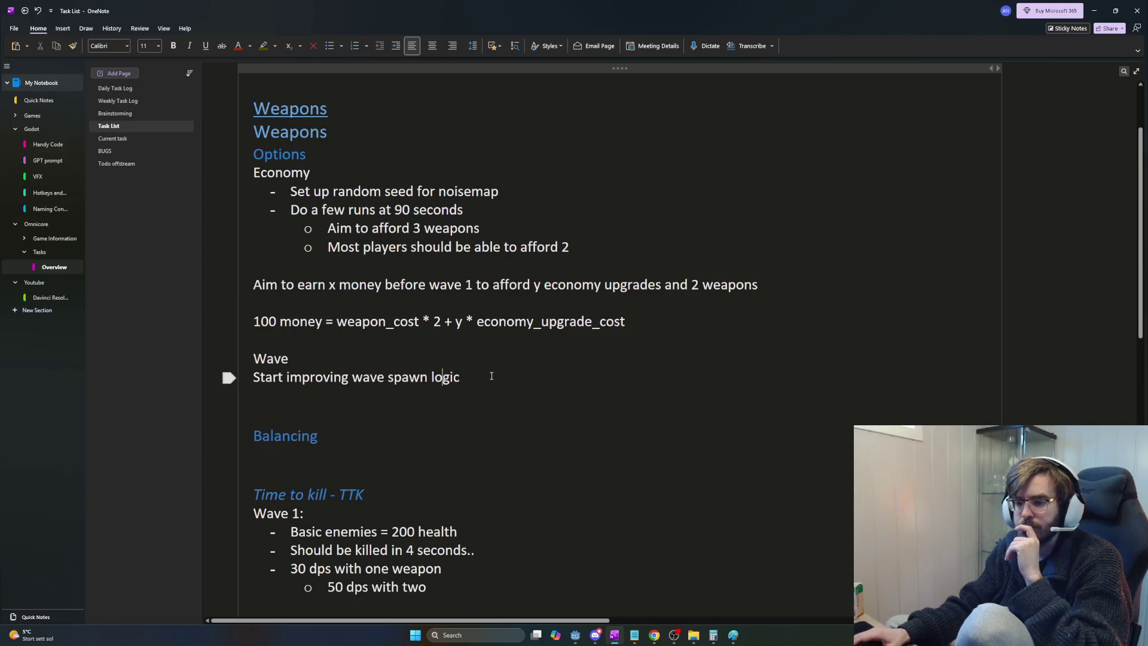
{"action": "left_click_drag", "start_coordinate": [491, 375], "coordinate": [248, 370]}
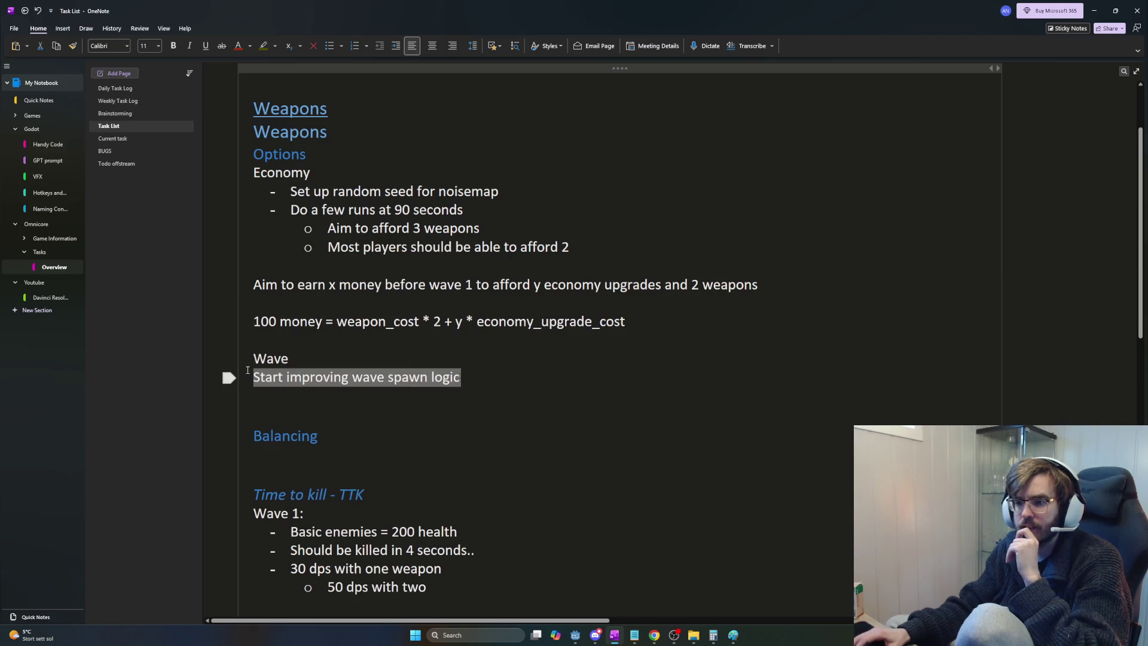
{"action": "left_click", "coordinate": [322, 385]}
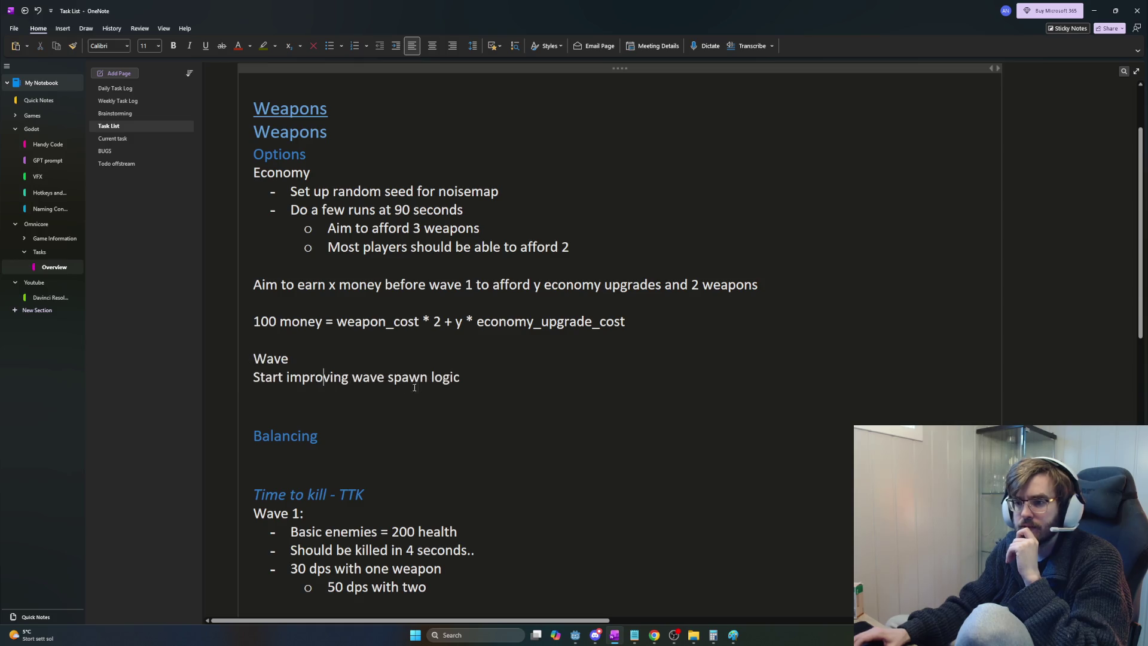
{"action": "left_click_drag", "start_coordinate": [466, 380], "coordinate": [244, 383]}
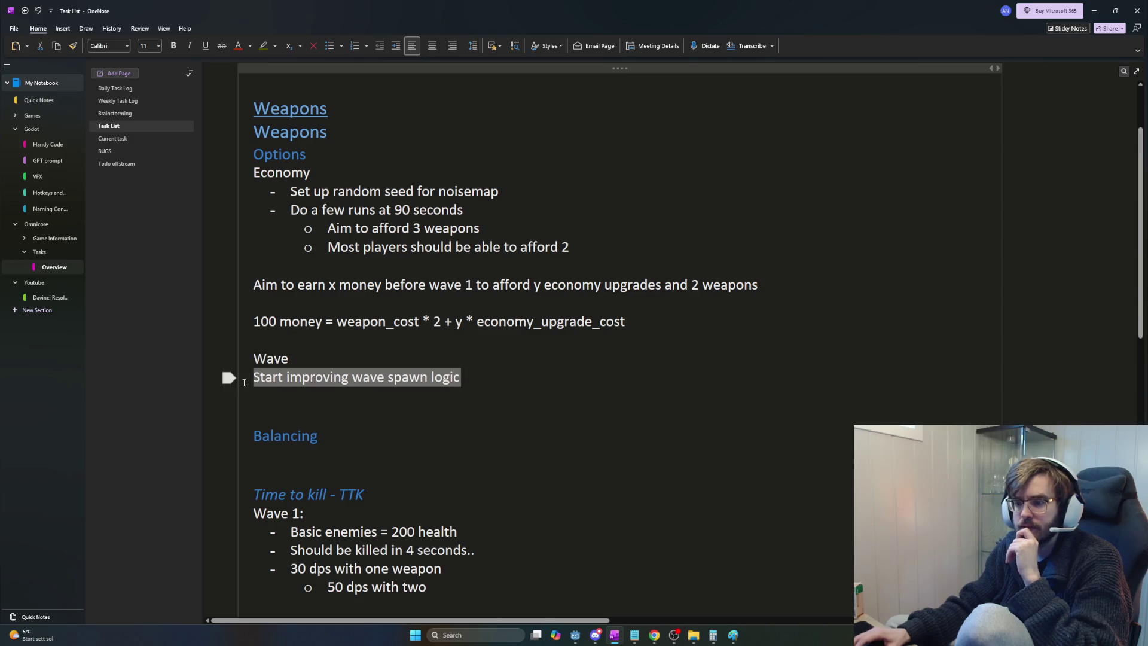
{"action": "left_click", "coordinate": [497, 371]}
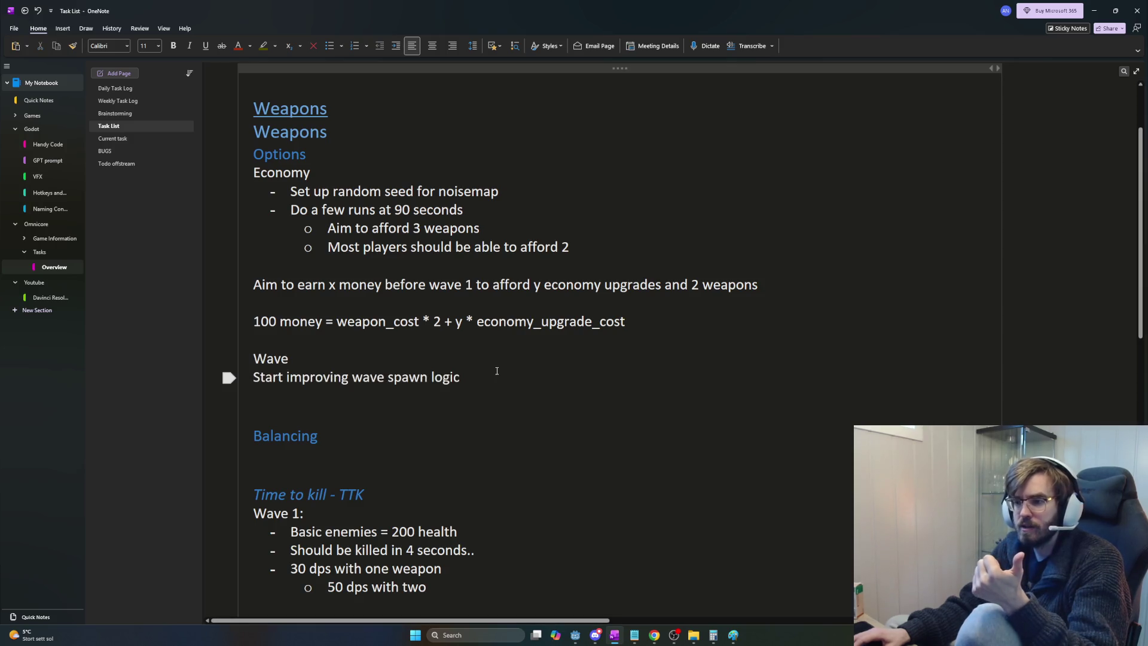
{"action": "mouse_move", "coordinate": [497, 371]}
{"action": "left_mouse_down"}
{"action": "mouse_move", "coordinate": [278, 356]}
{"action": "mouse_move", "coordinate": [251, 383]}
{"action": "left_mouse_up"}
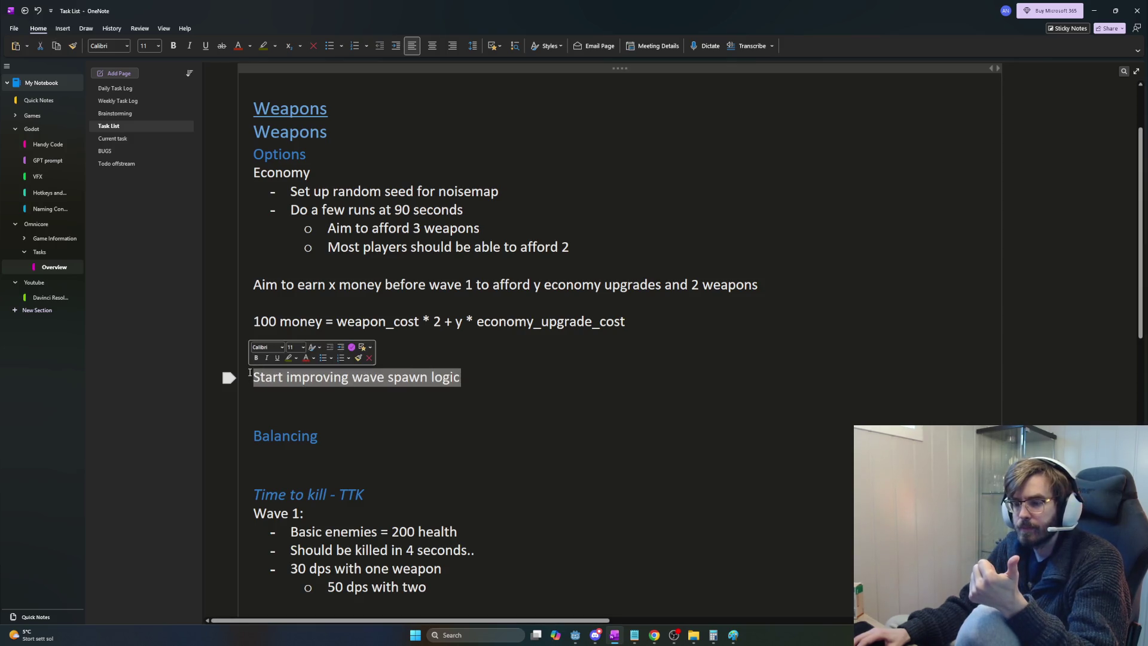
{"action": "left_click", "coordinate": [282, 384]}
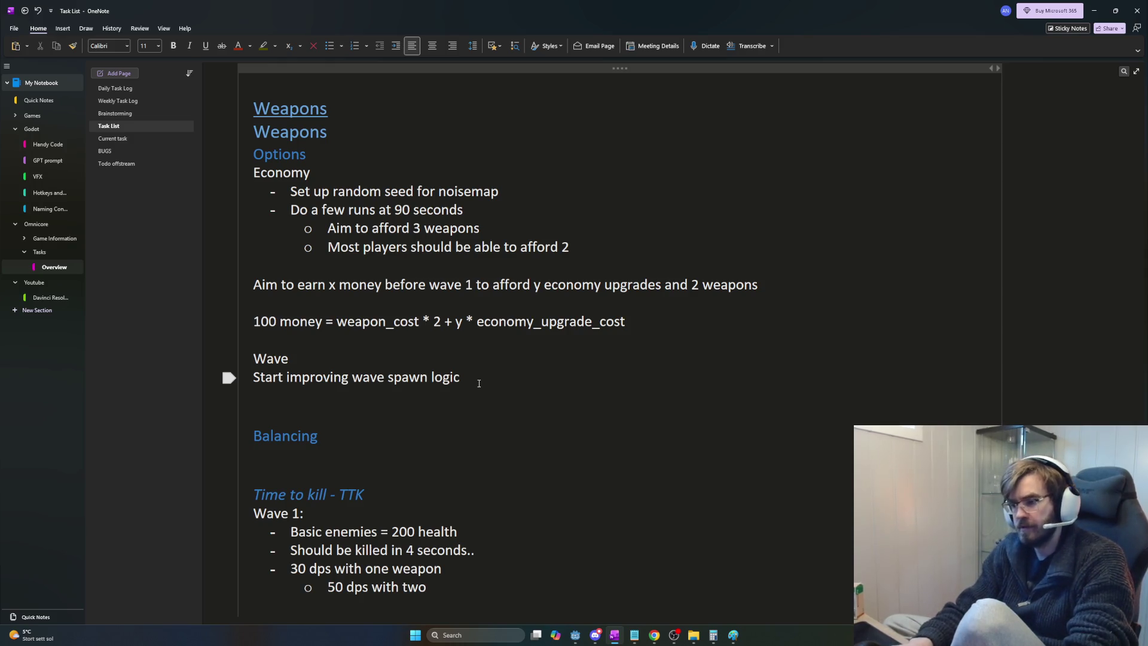
Add an empty line after the wave spawn task, then briefly show the desktop
{"action": "left_click", "coordinate": [479, 383]}
{"action": "key", "text": "Return"}
{"action": "key", "text": "Return"}
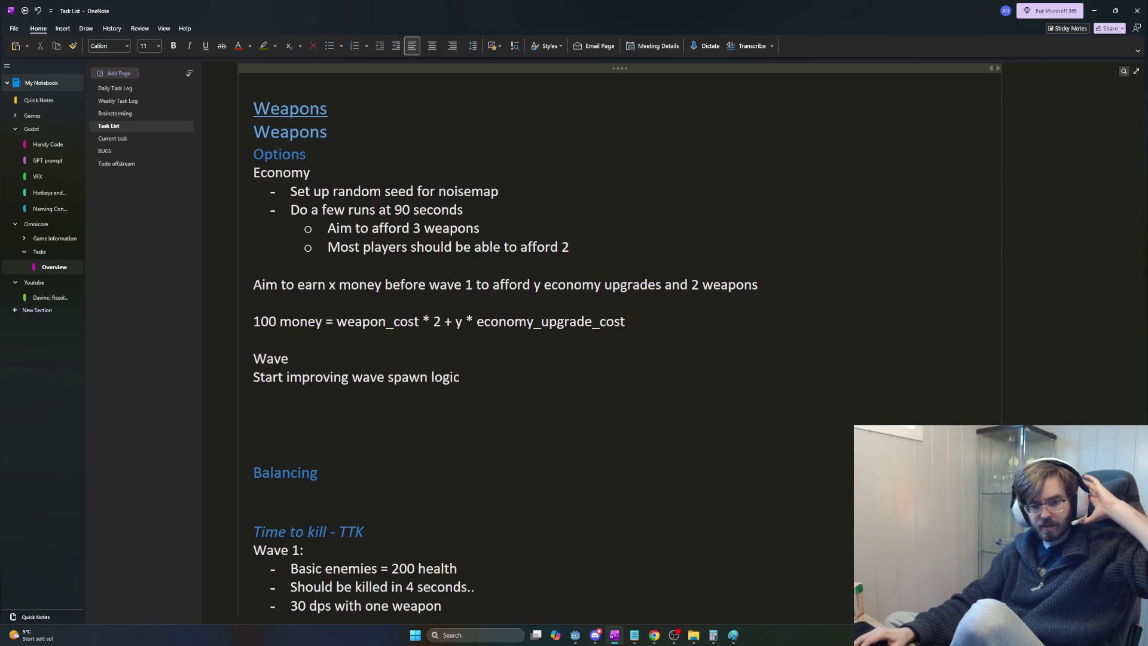
{"action": "key", "text": "super+d"}
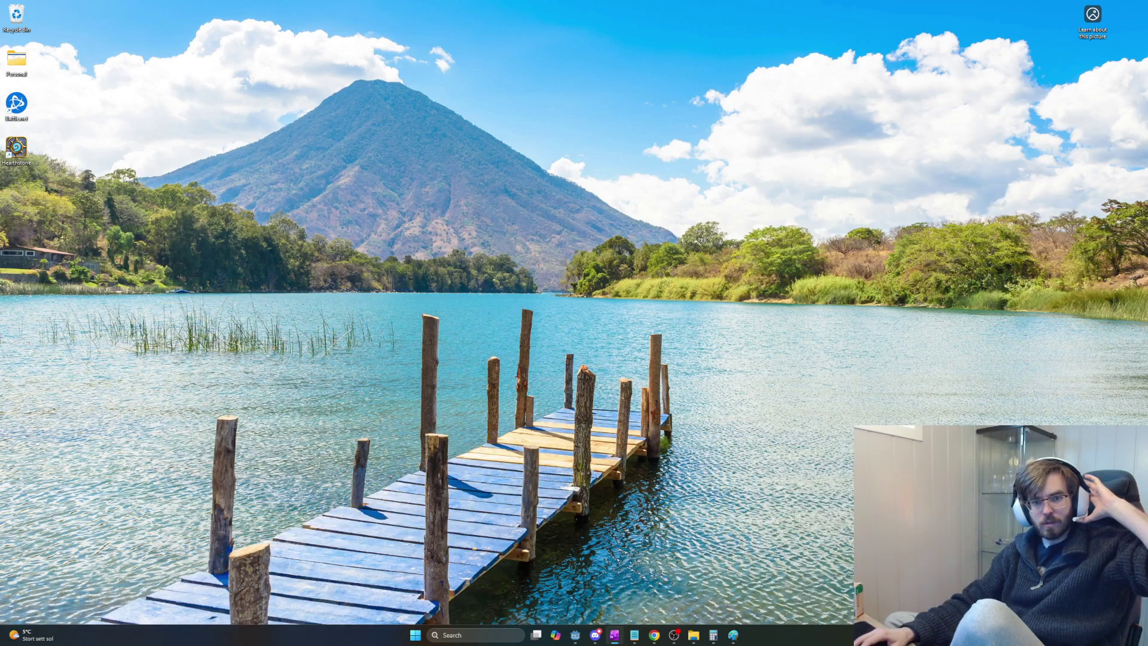
{"action": "key", "text": "super+d"}
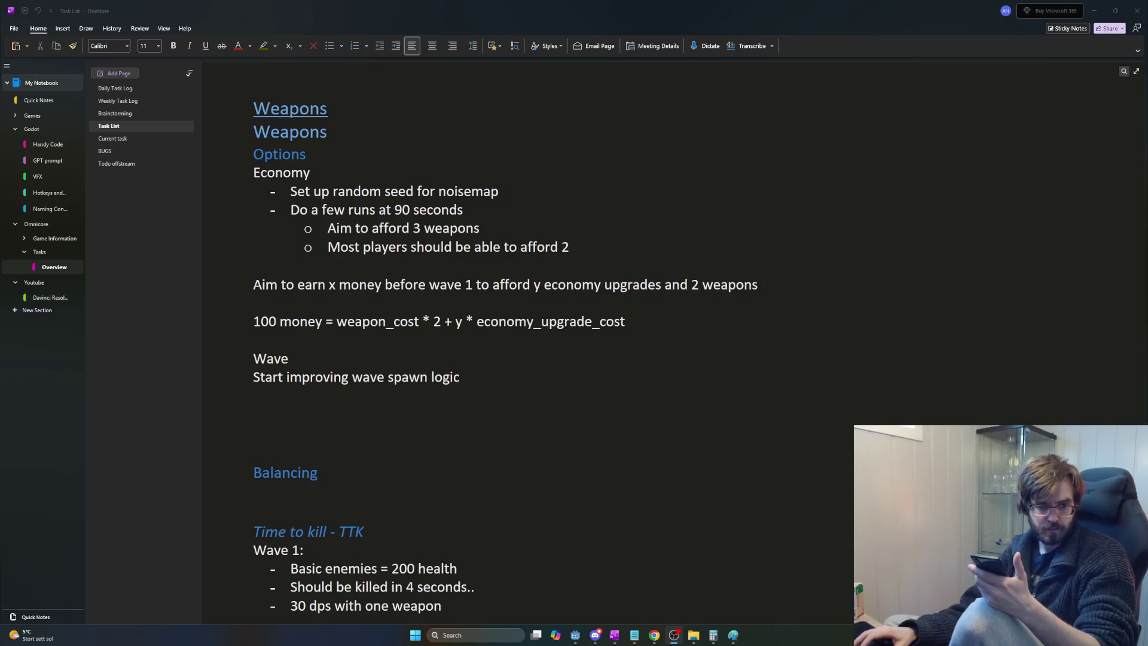
Show the desktop again, then return focus to the OneNote Task List page
{"action": "key", "text": "super+d"}
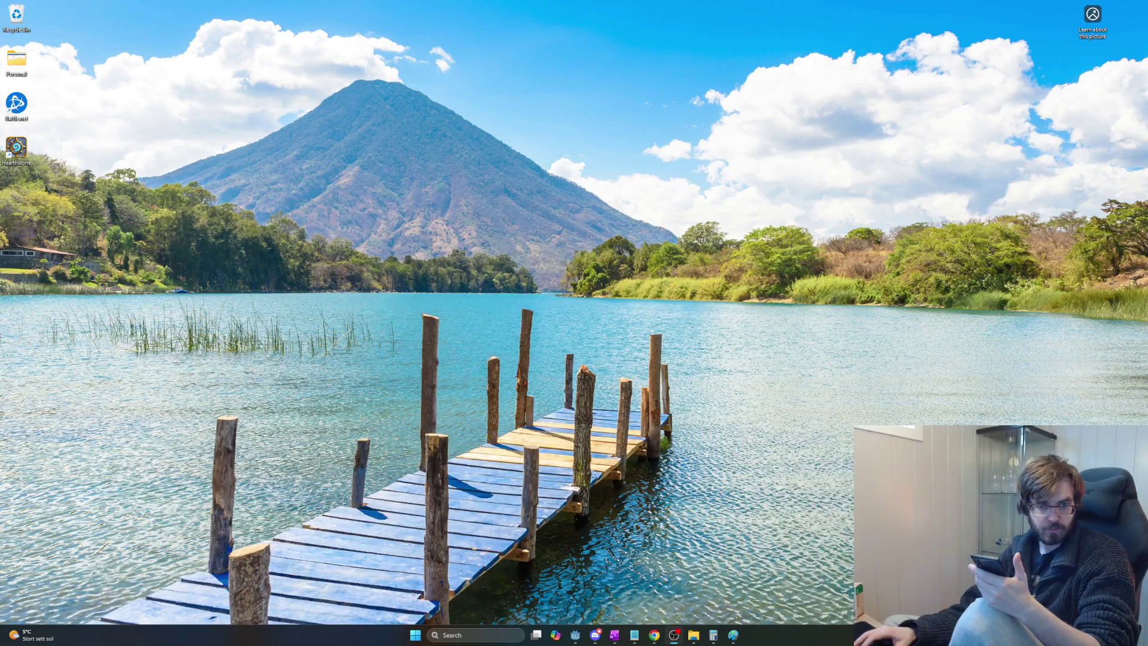
{"action": "key", "text": "super+d"}
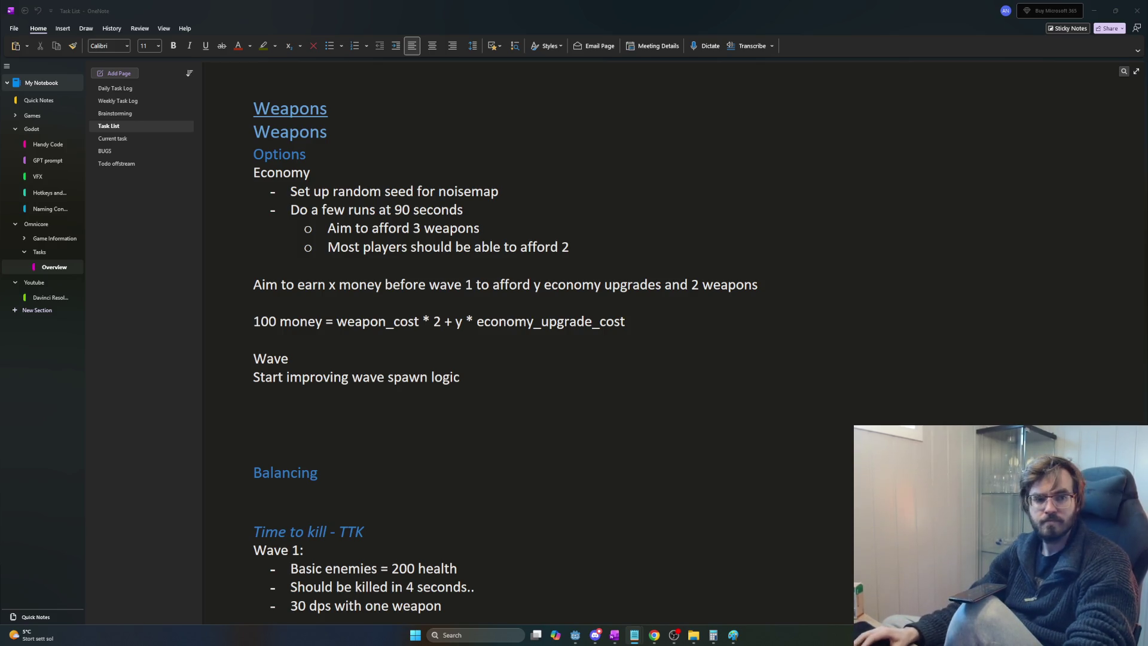
{"action": "left_click", "coordinate": [576, 386]}
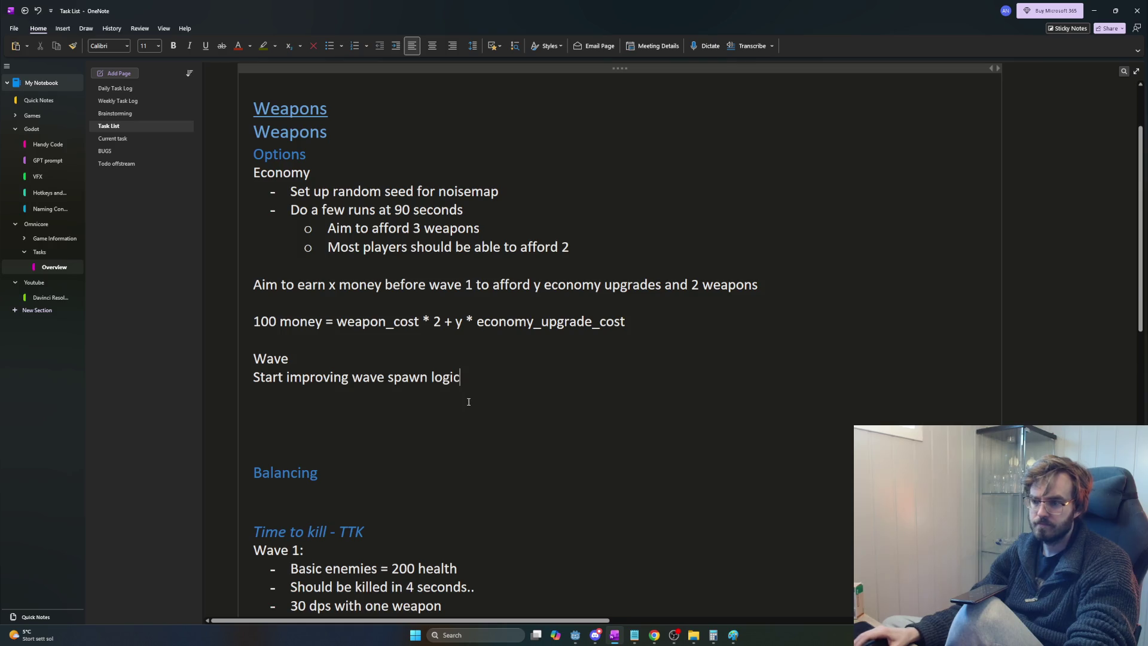
{"action": "scroll", "coordinate": [469, 402], "scroll_direction": "down", "scroll_amount": 15}
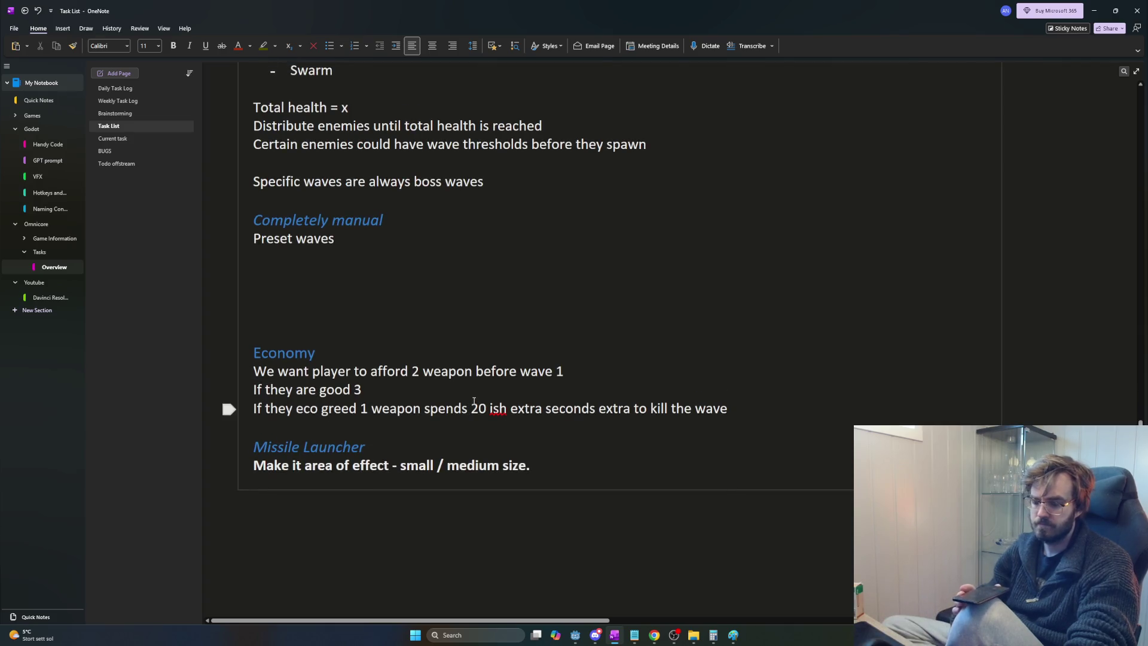
{"action": "scroll", "coordinate": [501, 323], "scroll_direction": "up", "scroll_amount": 5}
{"action": "scroll", "coordinate": [496, 335], "scroll_direction": "down", "scroll_amount": 1}
{"action": "scroll", "coordinate": [490, 353], "scroll_direction": "up", "scroll_amount": 3}
{"action": "scroll", "coordinate": [485, 365], "scroll_direction": "down", "scroll_amount": 3}
{"action": "scroll", "coordinate": [486, 365], "scroll_direction": "down", "scroll_amount": 1}
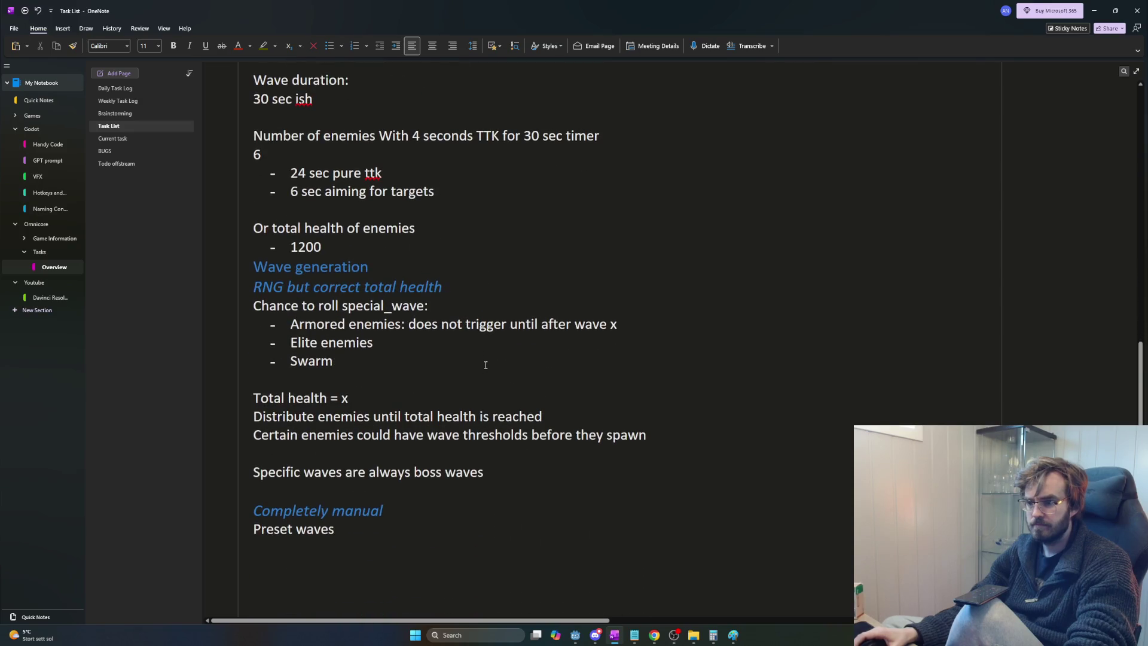
{"action": "scroll", "coordinate": [486, 364], "scroll_direction": "up", "scroll_amount": 3}
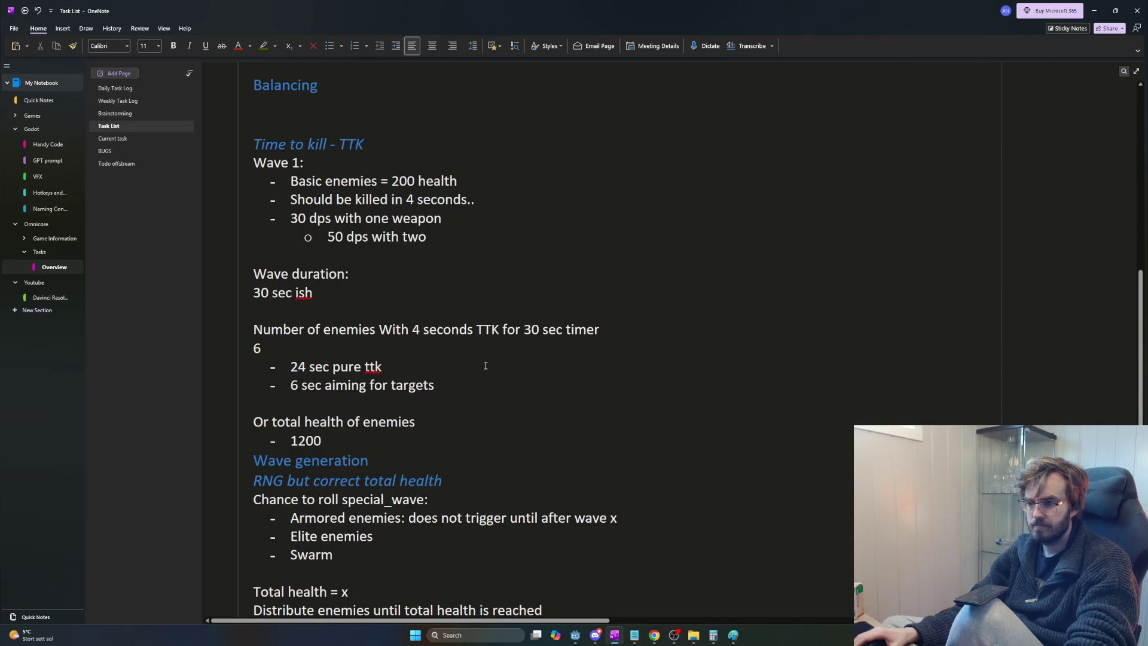
{"action": "scroll", "coordinate": [485, 366], "scroll_direction": "down", "scroll_amount": 2}
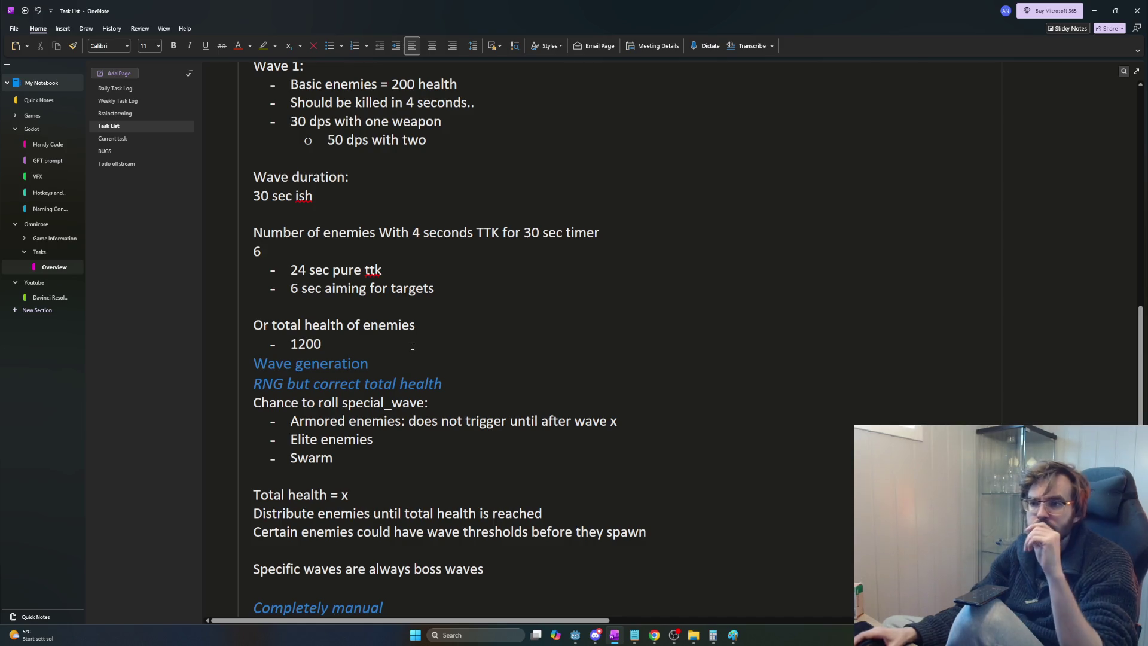
{"action": "left_click_drag", "start_coordinate": [413, 347], "coordinate": [258, 324]}
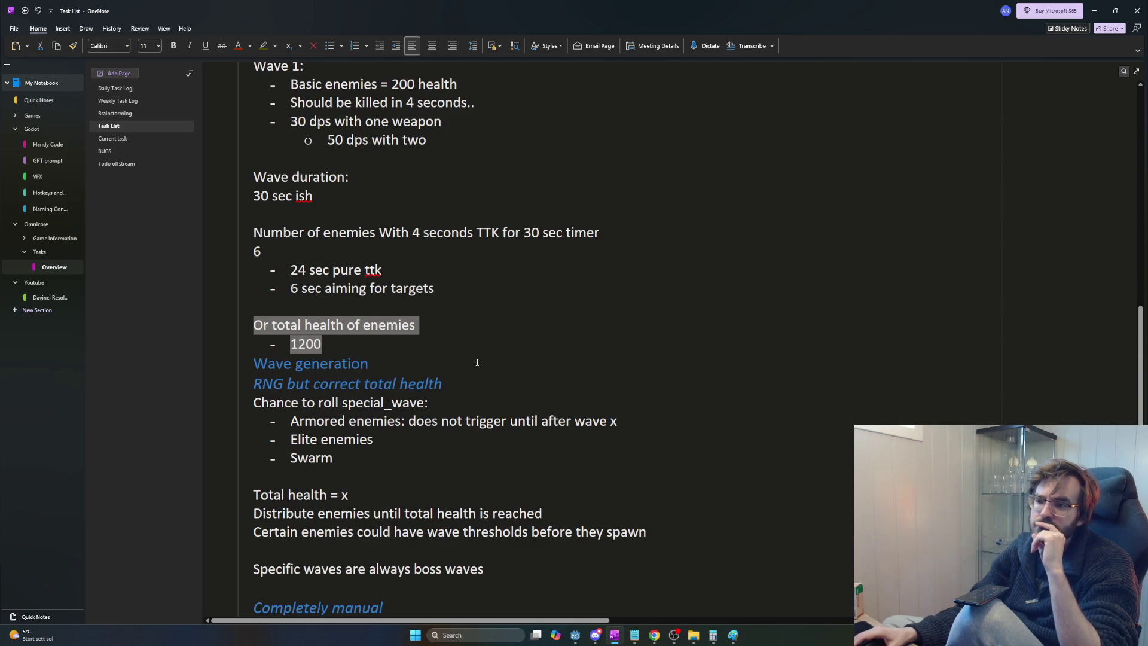
{"action": "scroll", "coordinate": [475, 361], "scroll_direction": "down", "scroll_amount": 3}
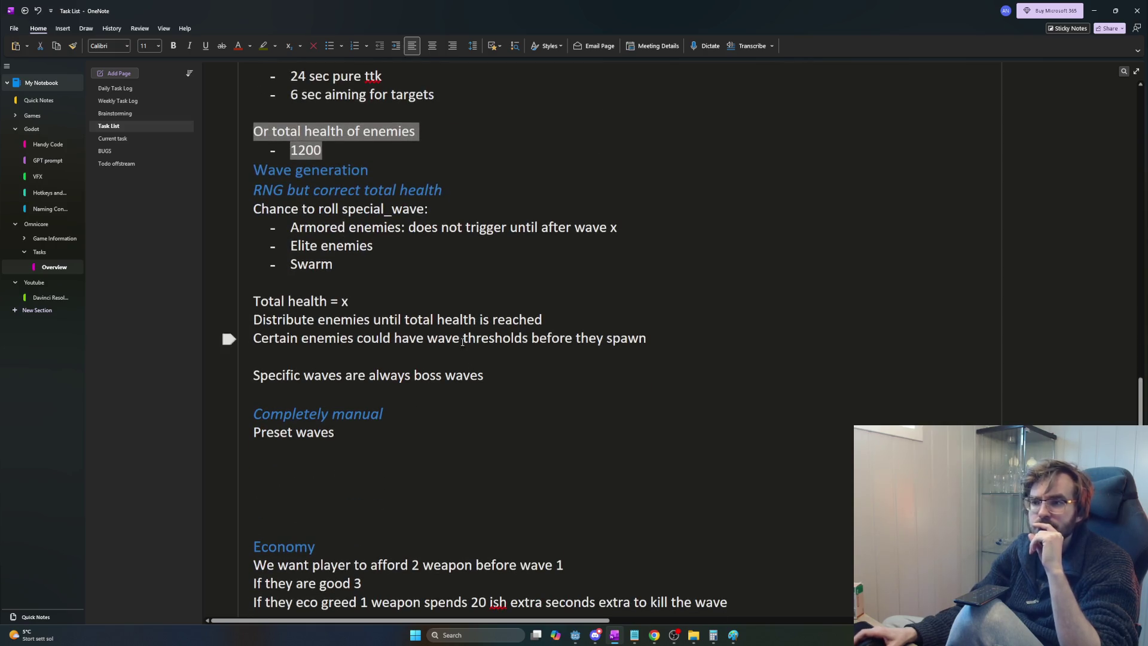
{"action": "scroll", "coordinate": [446, 359], "scroll_direction": "down", "scroll_amount": 3}
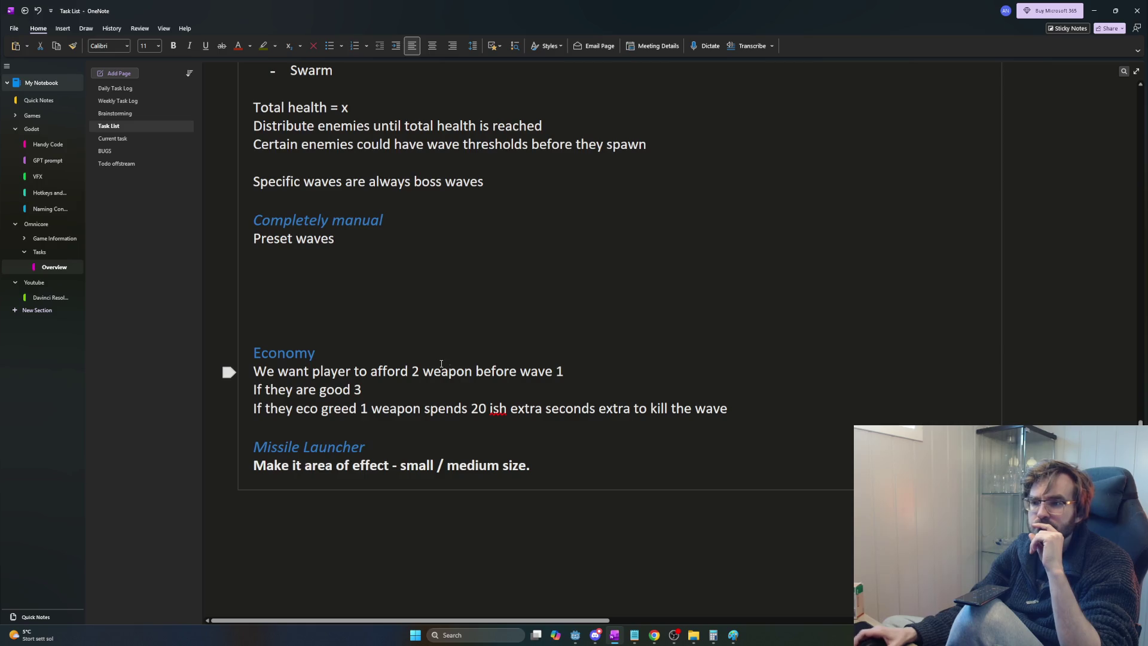
{"action": "scroll", "coordinate": [442, 364], "scroll_direction": "up", "scroll_amount": 3}
{"action": "scroll", "coordinate": [447, 362], "scroll_direction": "up", "scroll_amount": 2}
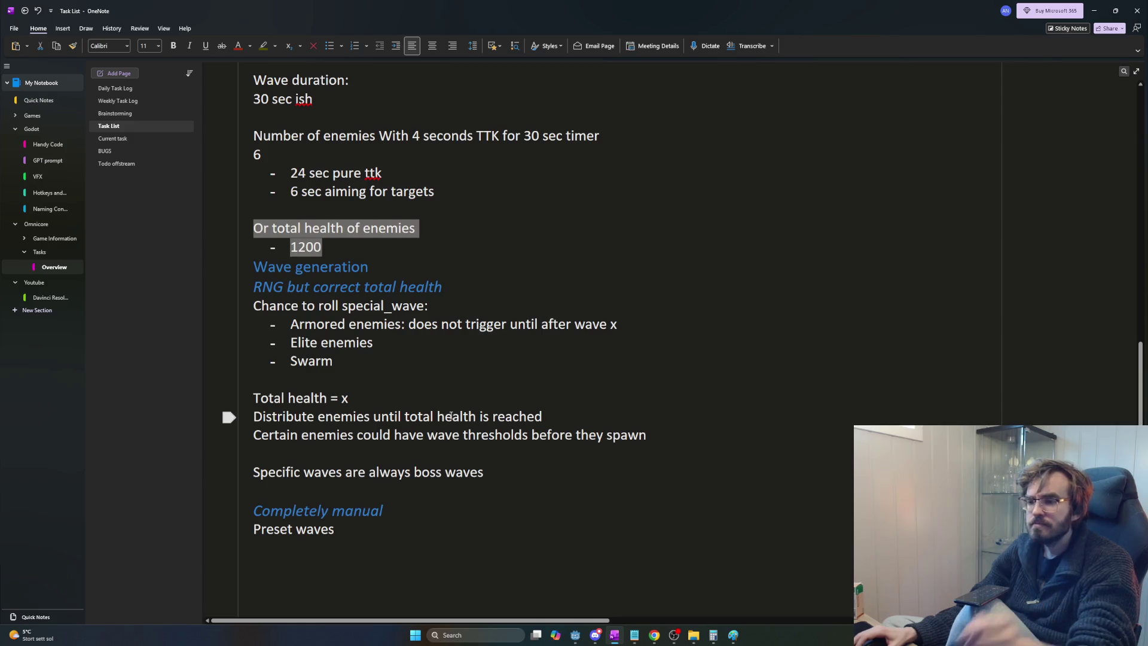
Move the 'Chance to roll special_wave' block below the wave thresholds line and remove the extra blank line
{"action": "left_click_drag", "start_coordinate": [359, 362], "coordinate": [253, 306]}
{"action": "key", "text": "ctrl+c"}
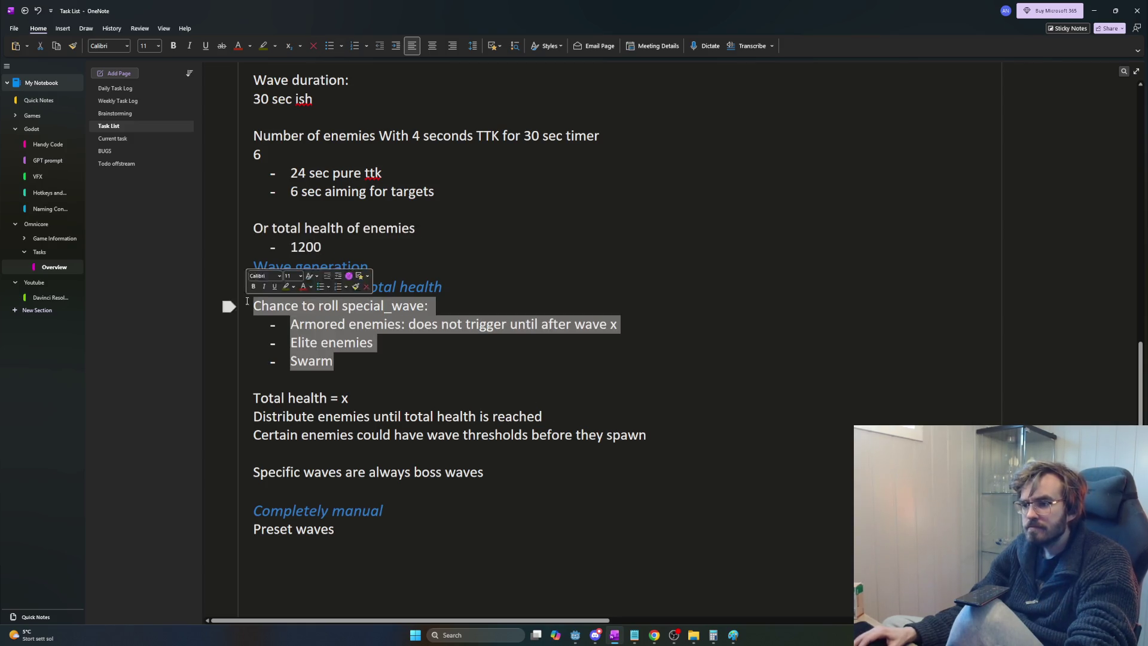
{"action": "key", "text": "Delete"}
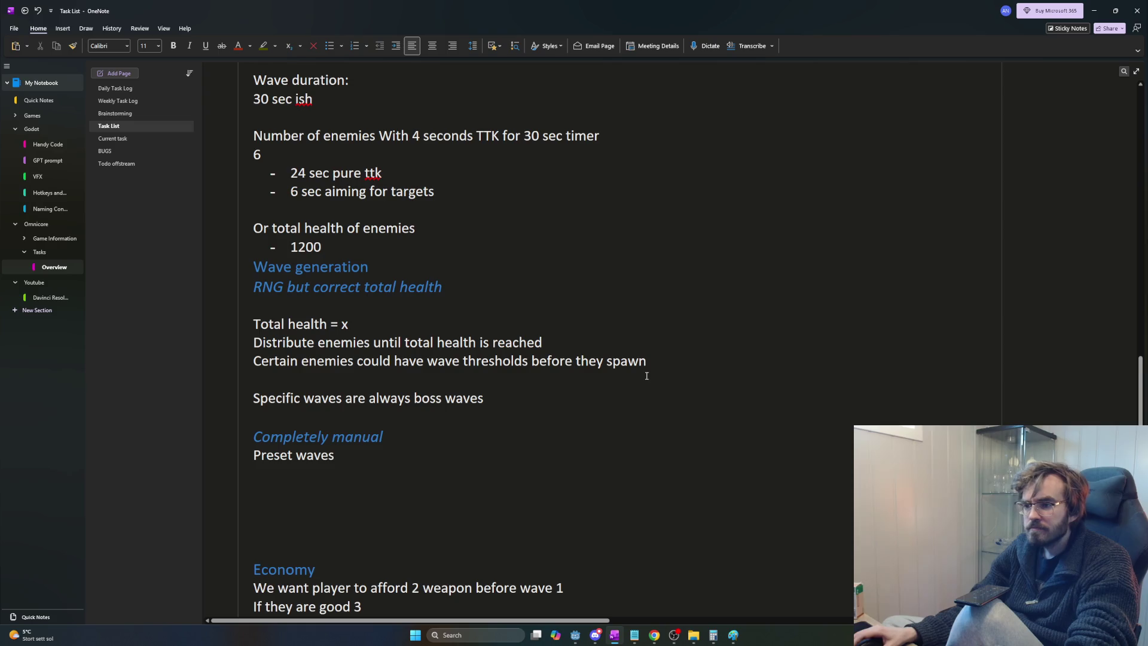
{"action": "key", "text": "ctrl+v"}
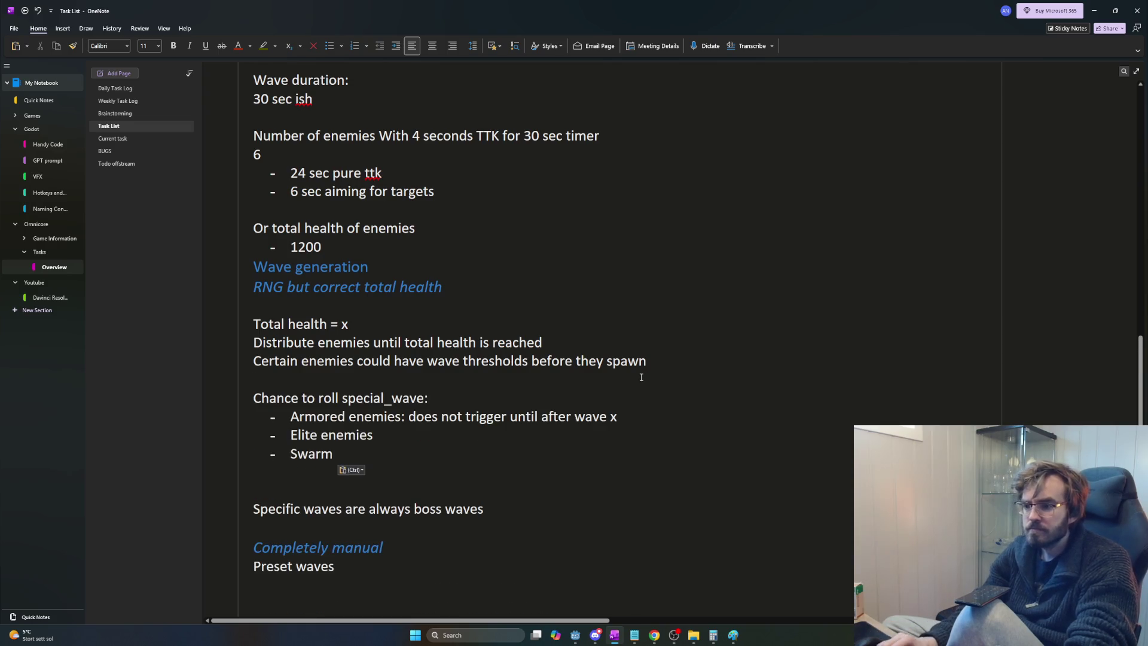
{"action": "key", "text": "Delete"}
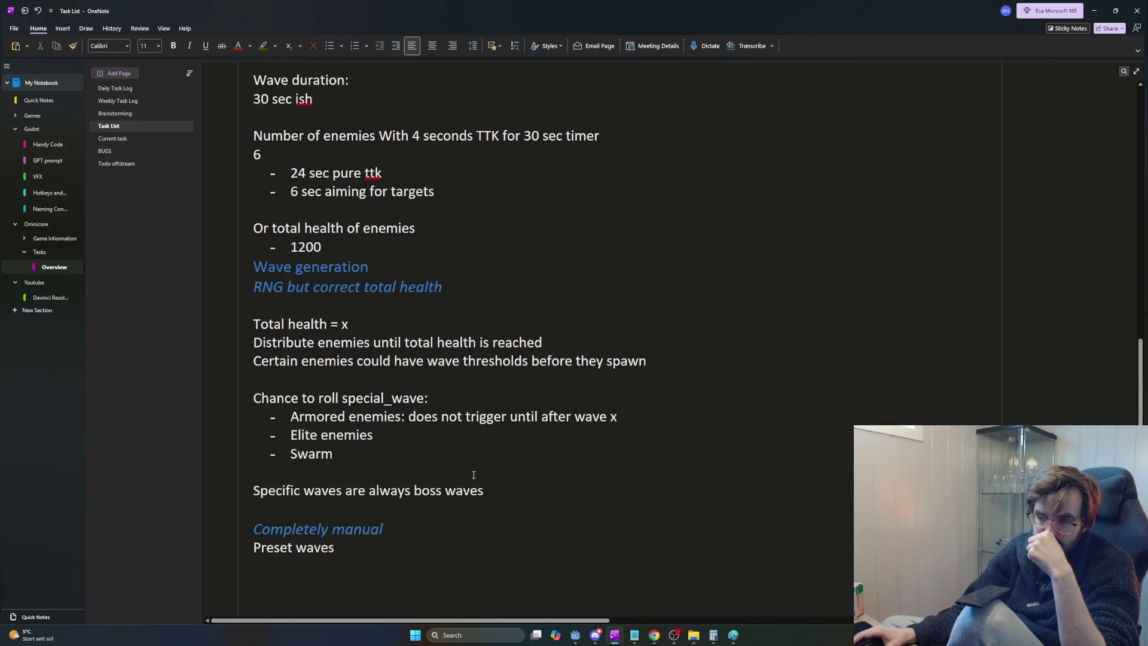
{"action": "key", "text": "Up"}
{"action": "key", "text": "Up"}
{"action": "key", "text": "Up"}
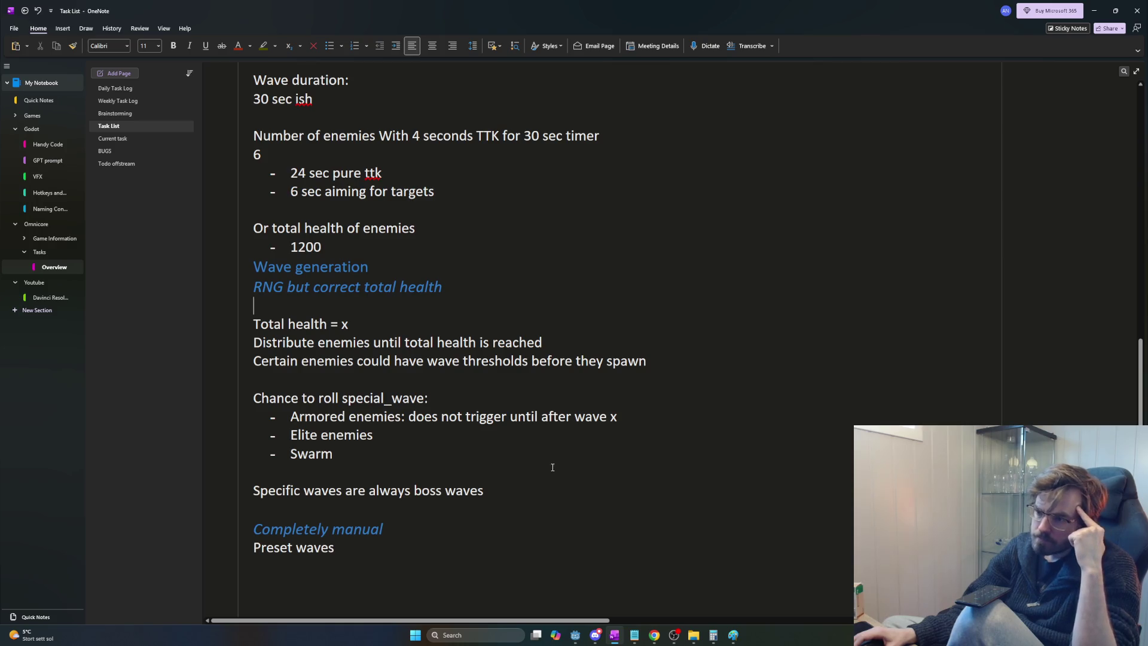
{"action": "mouse_move", "coordinate": [405, 286]}
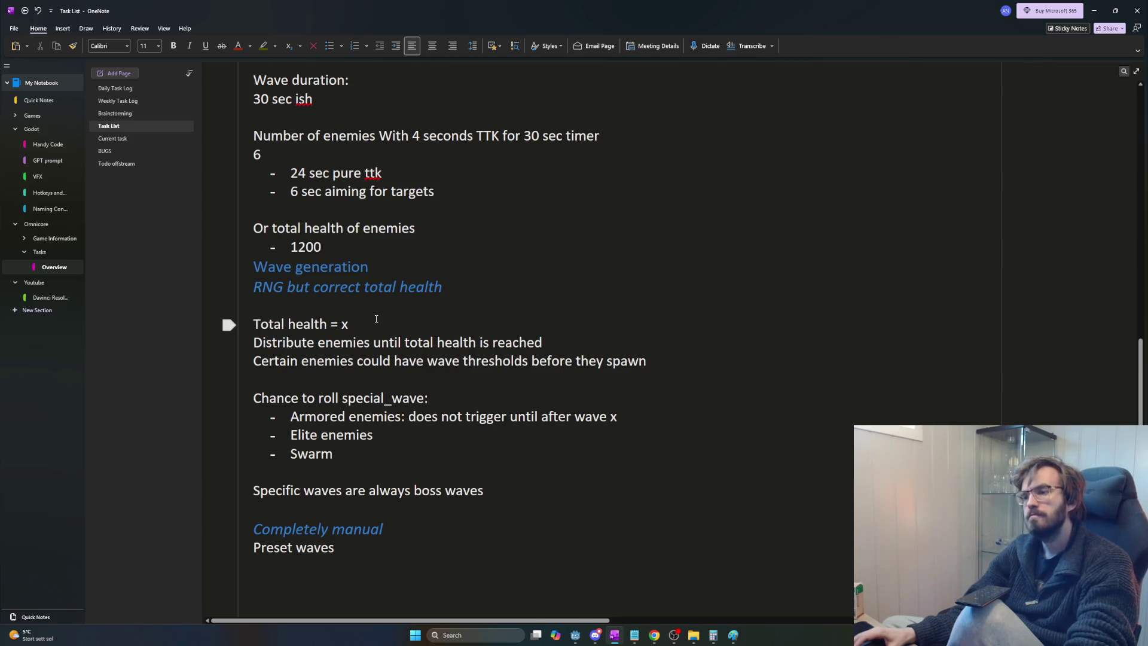
Under 'Total health = x', add bullets 'Wave 1 total health = 1200' and 'Total health scaling = ???', plus blank lines
{"action": "left_click", "coordinate": [376, 319]}
{"action": "key", "text": "Return"}
{"action": "type", "text": "- Wave 1 total health = 1200"}
{"action": "key", "text": "Return"}
{"action": "type", "text": "Wave"}
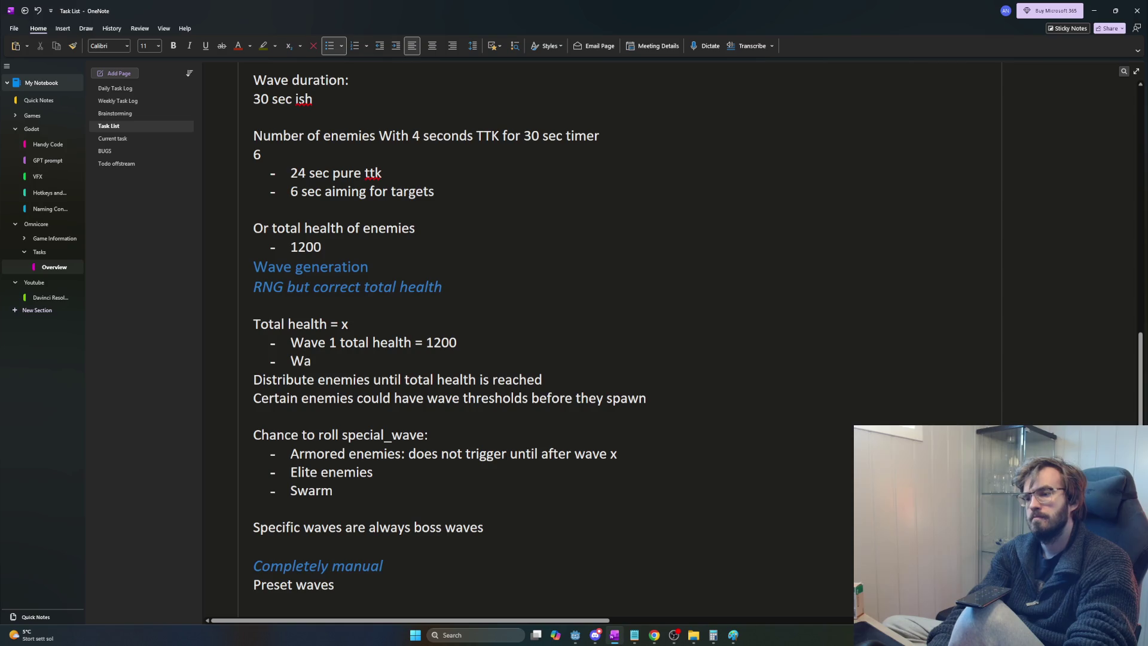
{"action": "key", "text": "BackSpace"}
{"action": "key", "text": "BackSpace"}
{"action": "type", "text": "tal health scaling"}
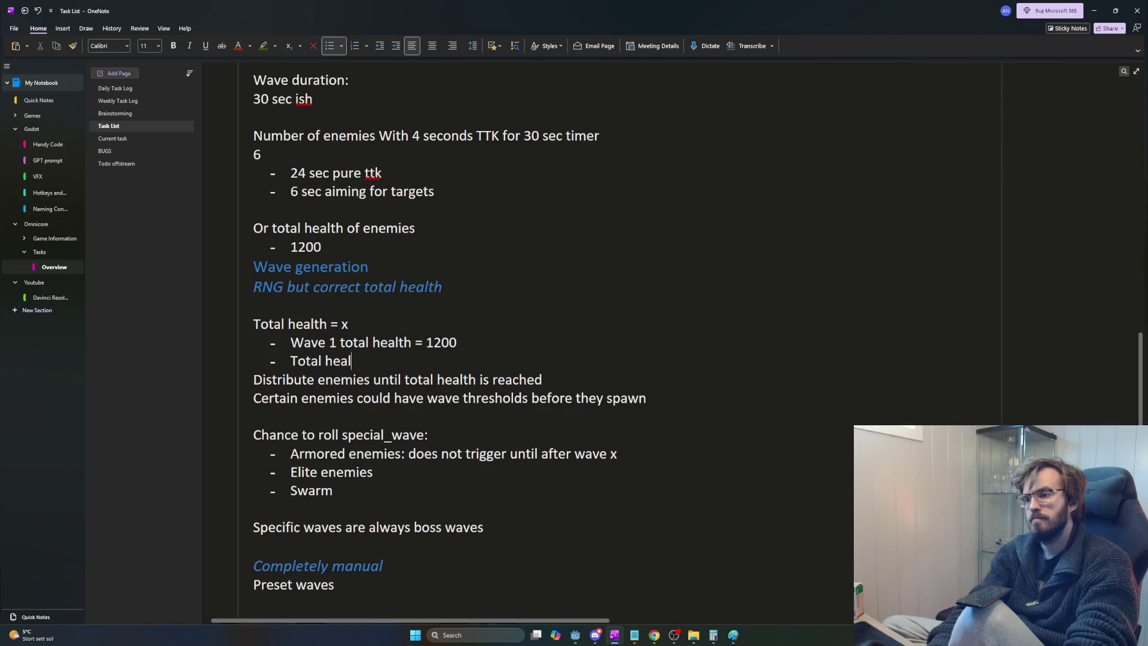
{"action": "type", "text": " = ???"}
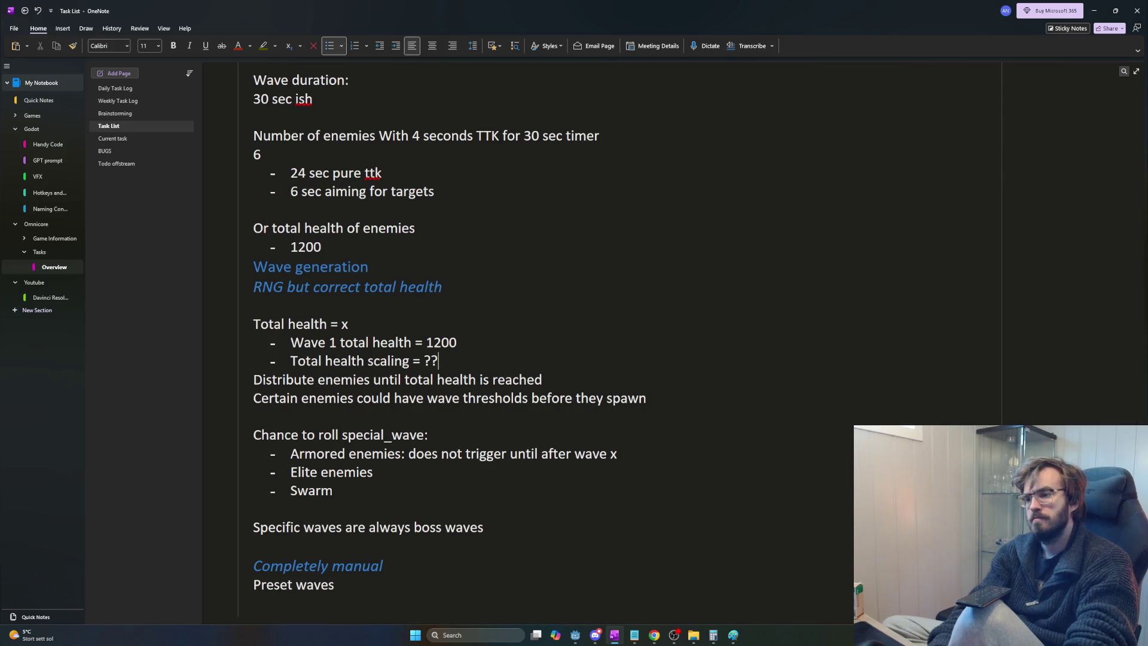
{"action": "key", "text": "Return"}
{"action": "key", "text": "Return"}
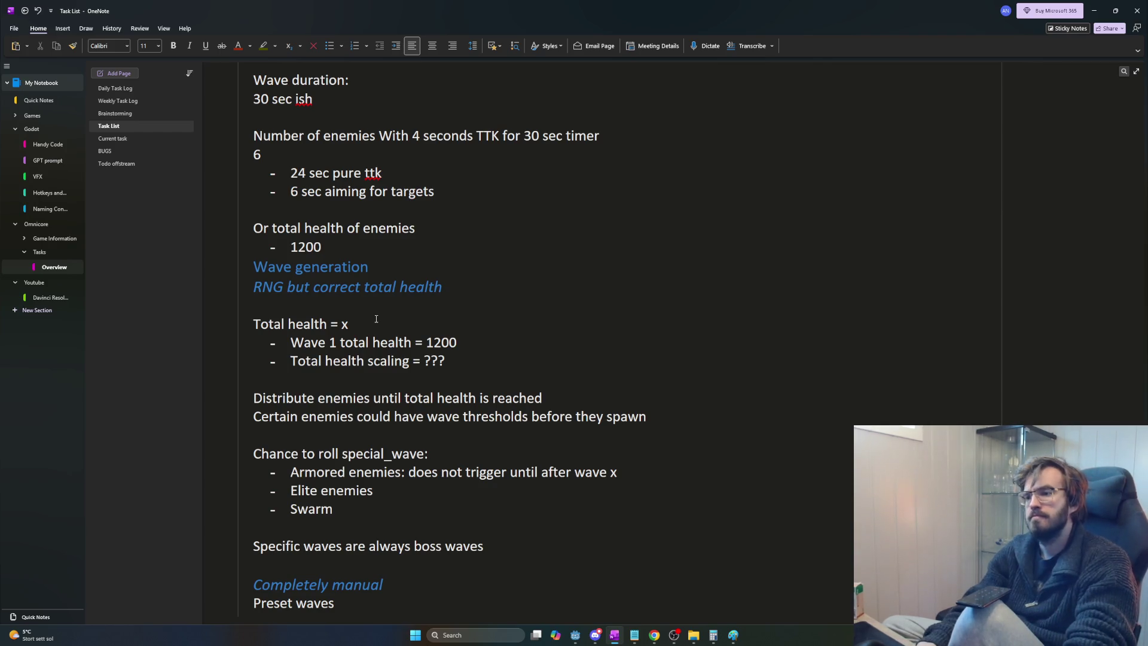
{"action": "key", "text": "BackSpace"}
{"action": "key", "text": "Return"}
{"action": "key", "text": "Return"}
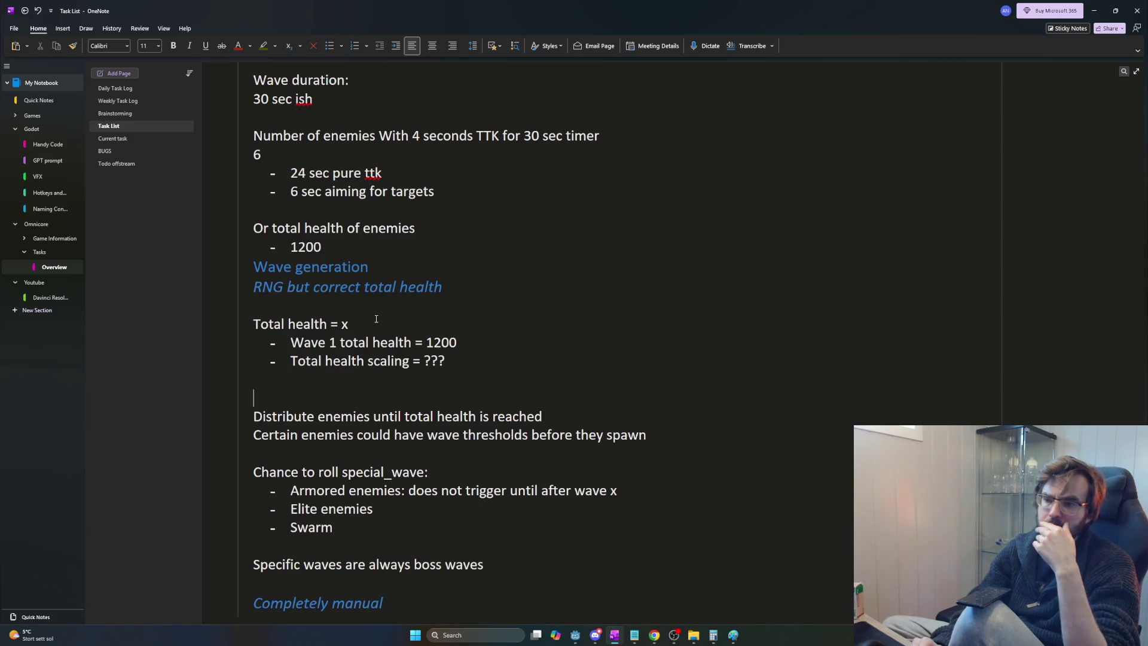
Add the lines 'Make an enemy health manager?', 'Enemy type' and 'Base health'
{"action": "key", "text": "Return"}
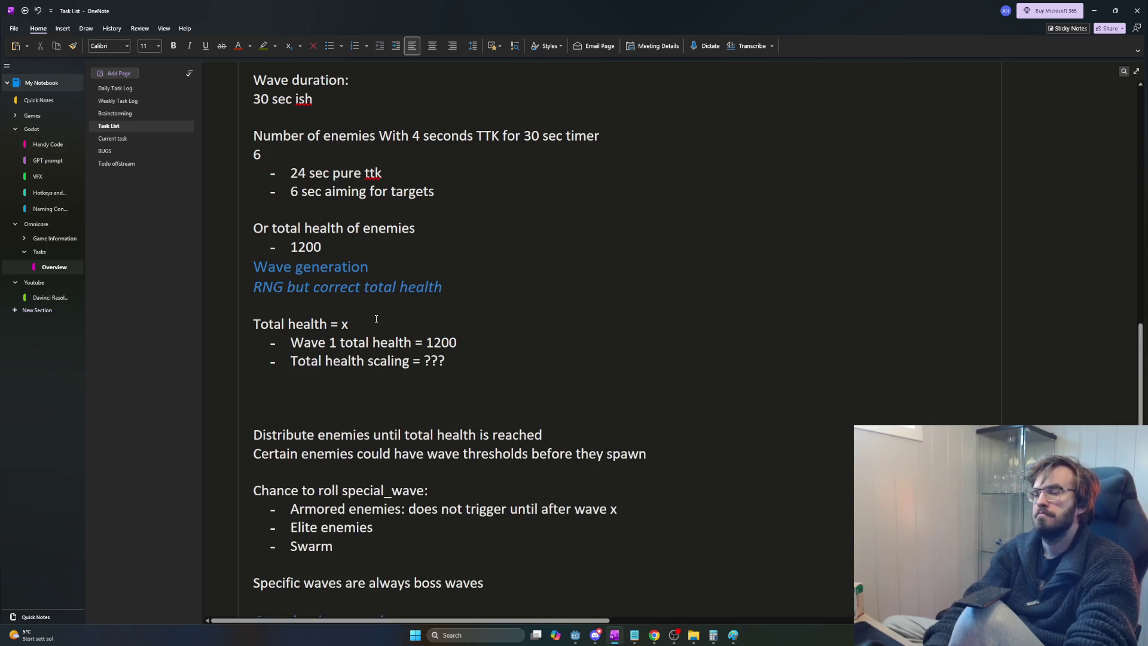
{"action": "type", "text": "Make "}
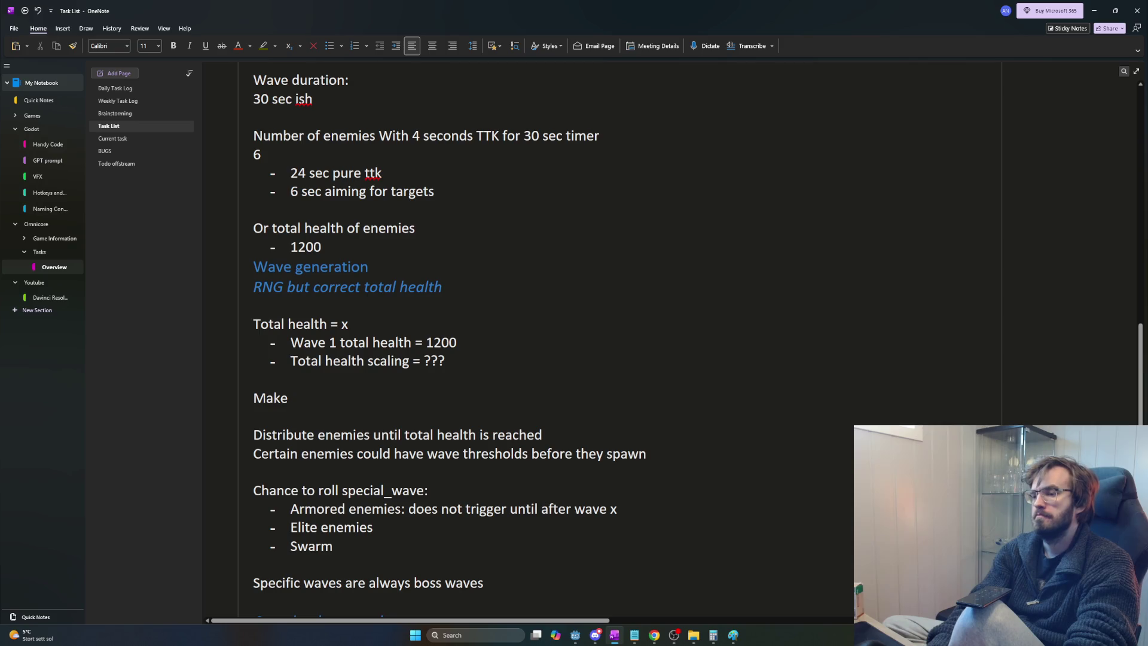
{"action": "type", "text": "an enemy health manager?"}
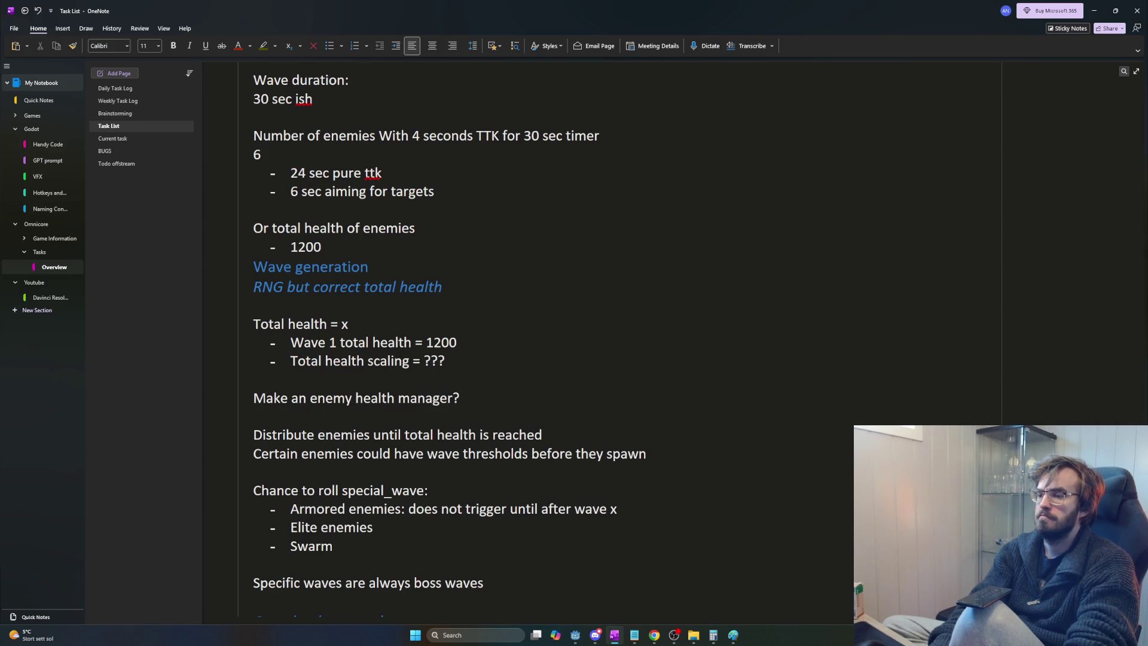
{"action": "key", "text": "Return"}
{"action": "key", "text": "Return"}
{"action": "type", "text": "Enemy type"}
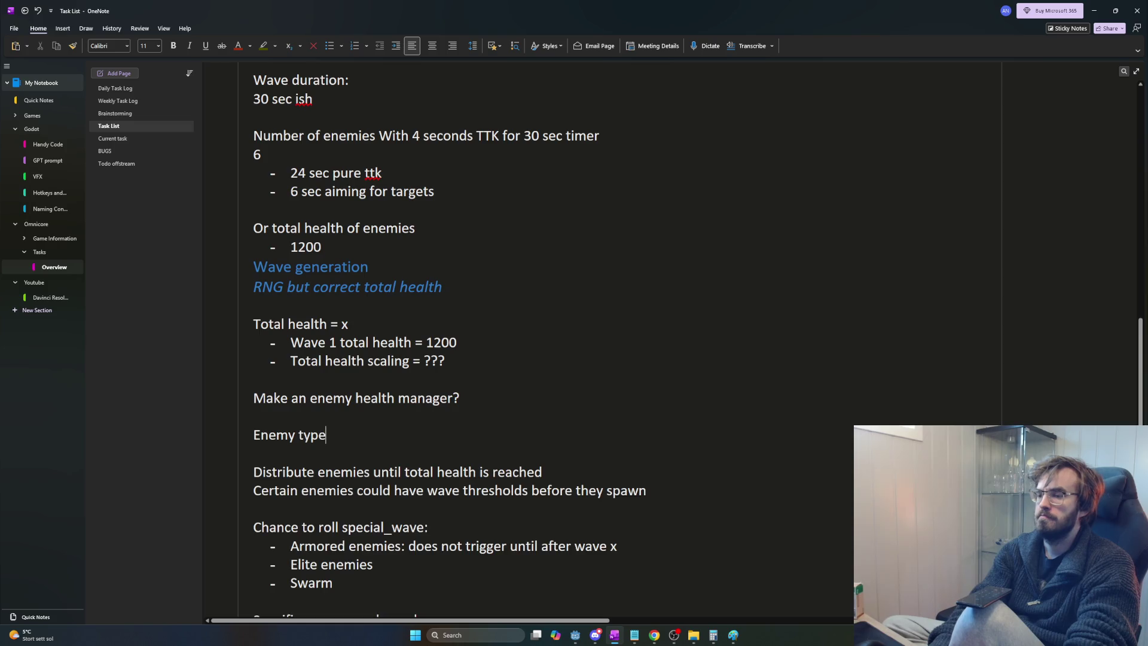
{"action": "key", "text": "Return"}
{"action": "type", "text": "Base health"}
{"action": "key", "text": "Return"}
{"action": "key", "text": "Return"}
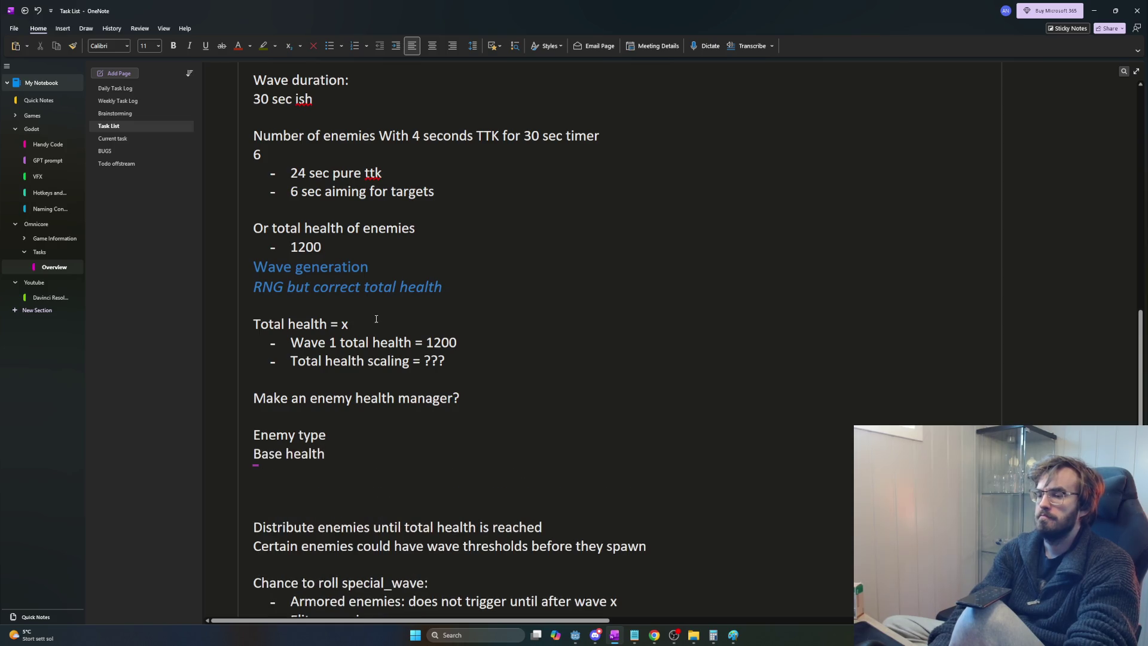
Indent 'Base health' as a bullet under Enemy type and insert 'Dict' above Enemy type
{"action": "key", "text": "Up"}
{"action": "key", "text": "Up"}
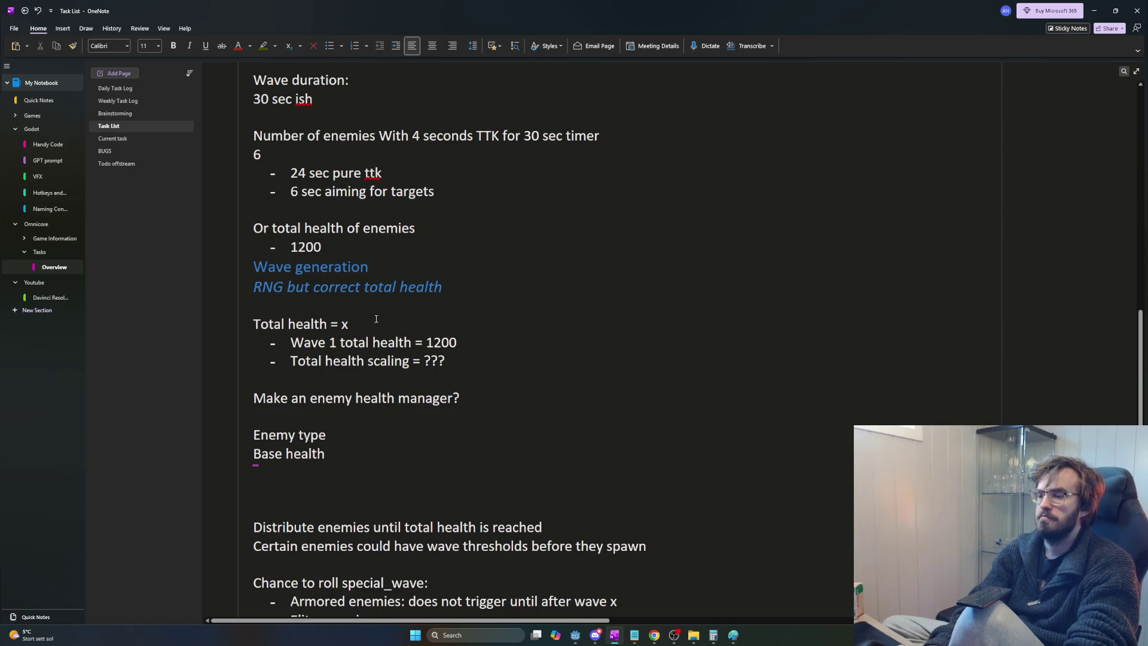
{"action": "key", "text": "Down"}
{"action": "key", "text": "ctrl+period"}
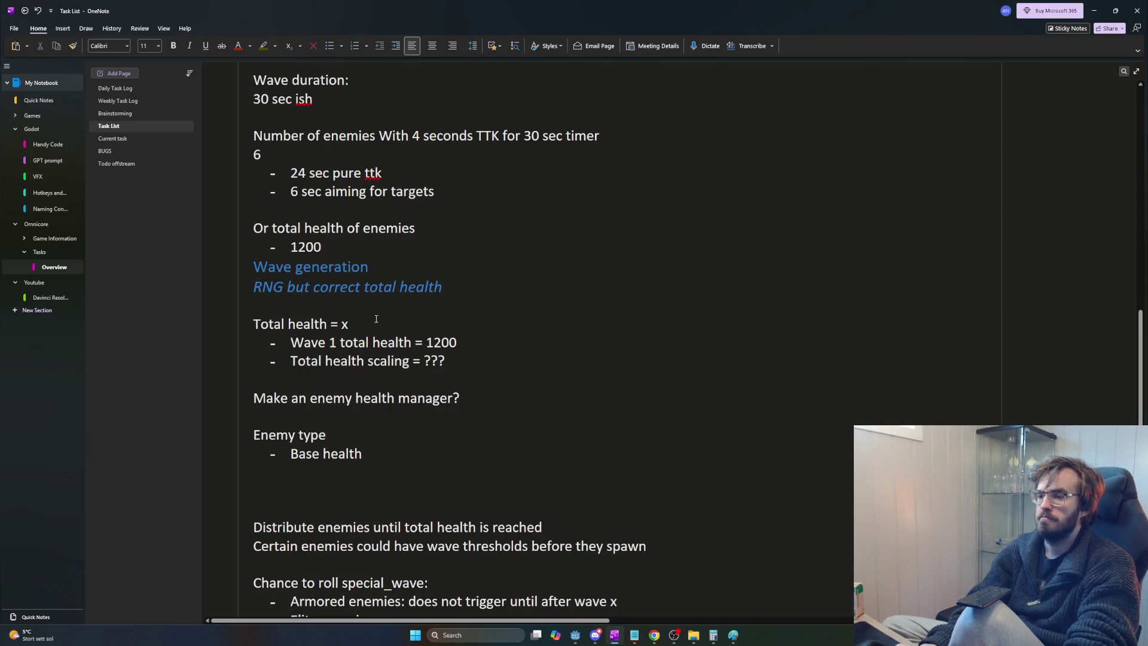
{"action": "key", "text": "Up"}
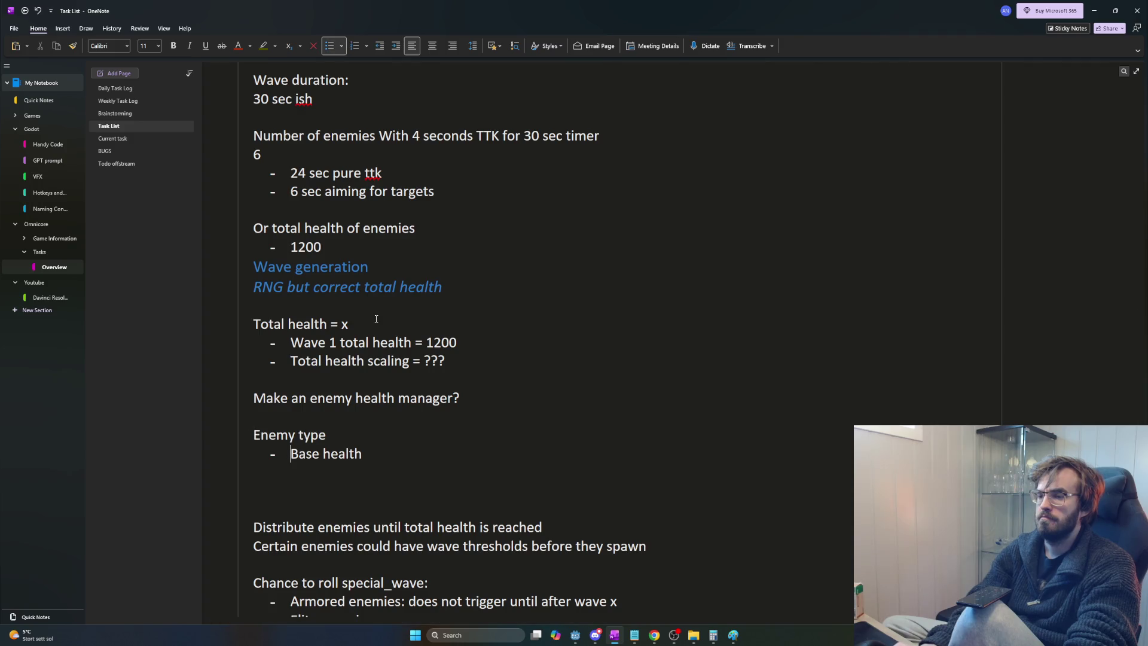
{"action": "key", "text": "Up"}
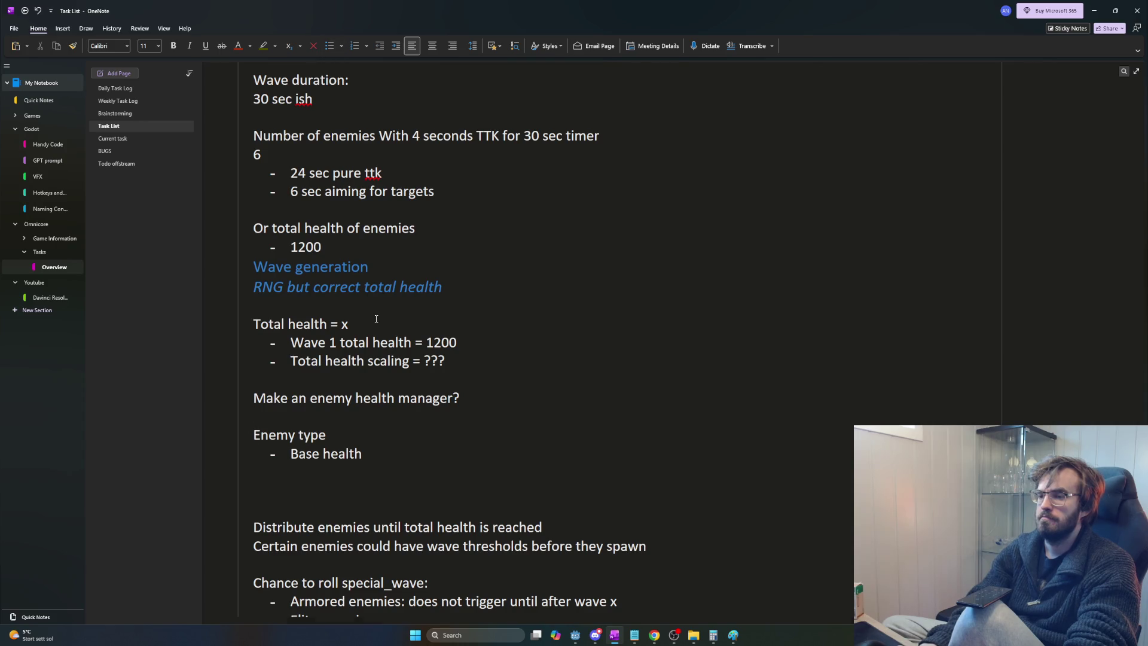
{"action": "key", "text": "Return"}
{"action": "key", "text": "Up"}
{"action": "type", "text": "Dict"}
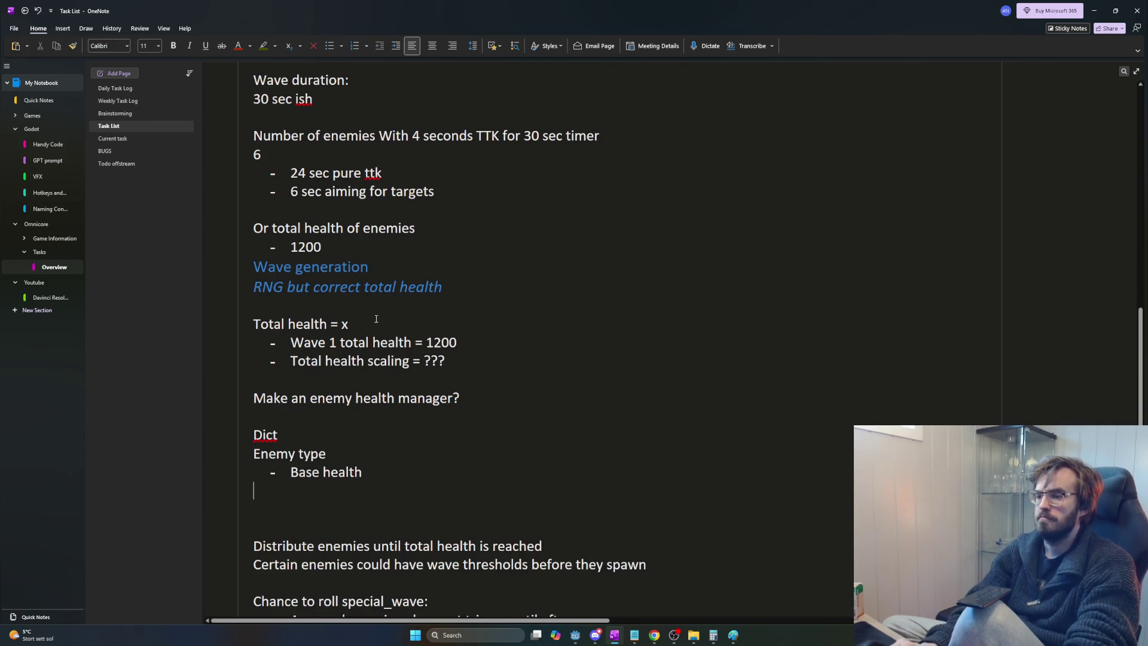
{"action": "key", "text": "Return"}
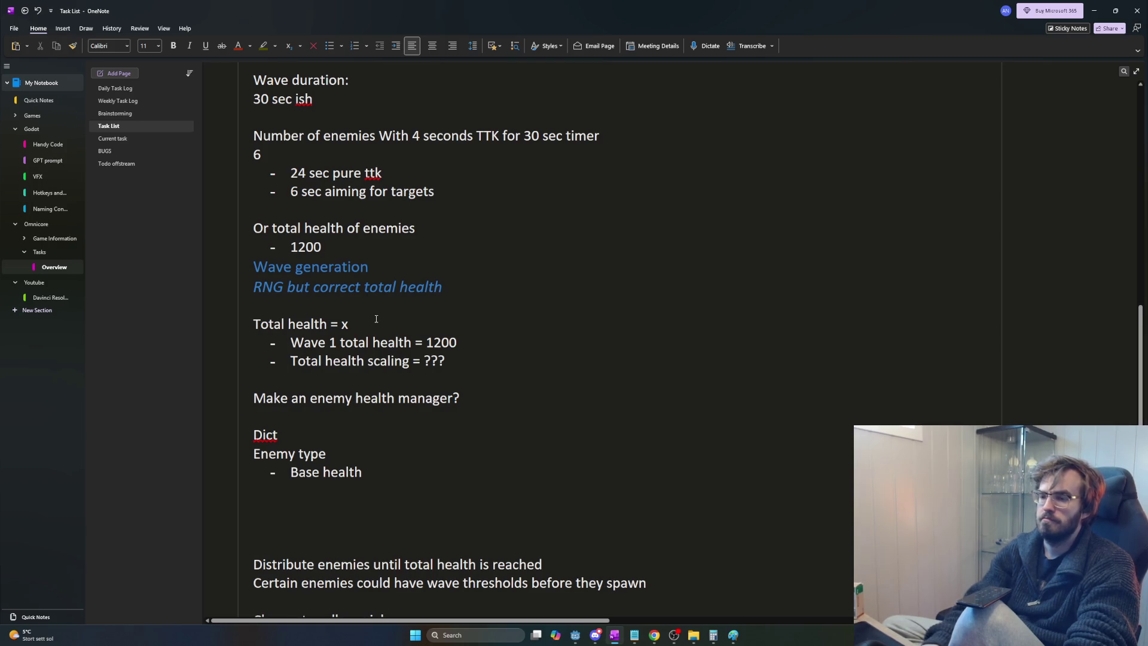
{"action": "key", "text": "Up"}
{"action": "key", "text": "Up"}
{"action": "key", "text": "Up"}
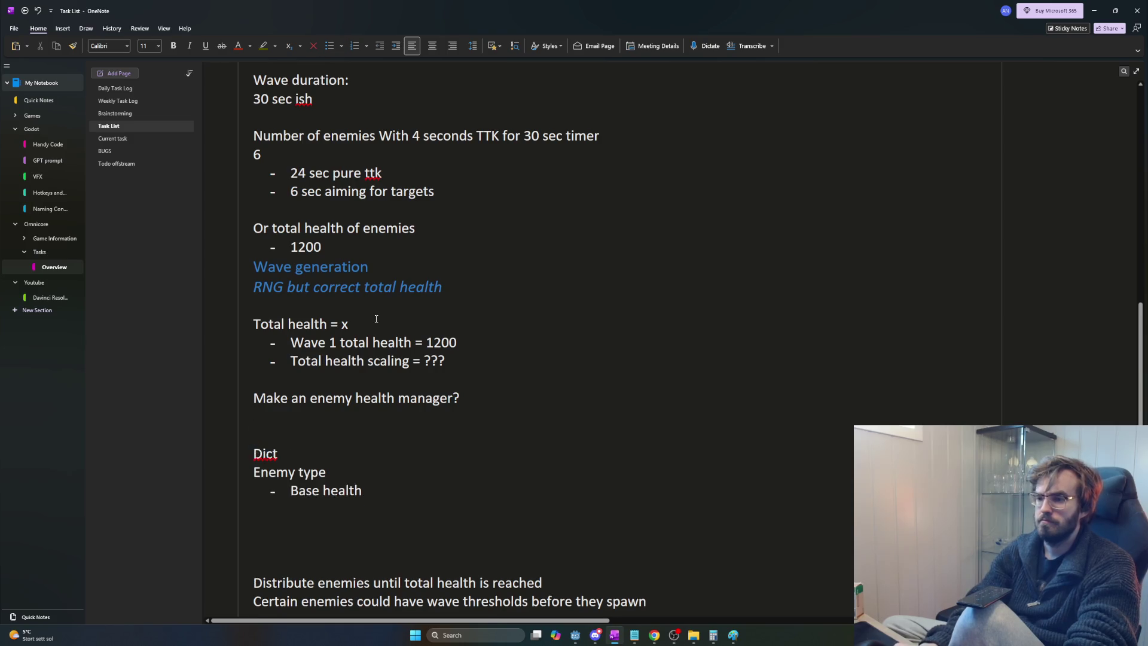
Add a note line 'Health scaling per wave (starting from wave 2)' above Dict
{"action": "key", "text": "Return"}
{"action": "key", "text": "Return"}
{"action": "key", "text": "Up"}
{"action": "key", "text": "Up"}
{"action": "type", "text": "Health scaling per"}
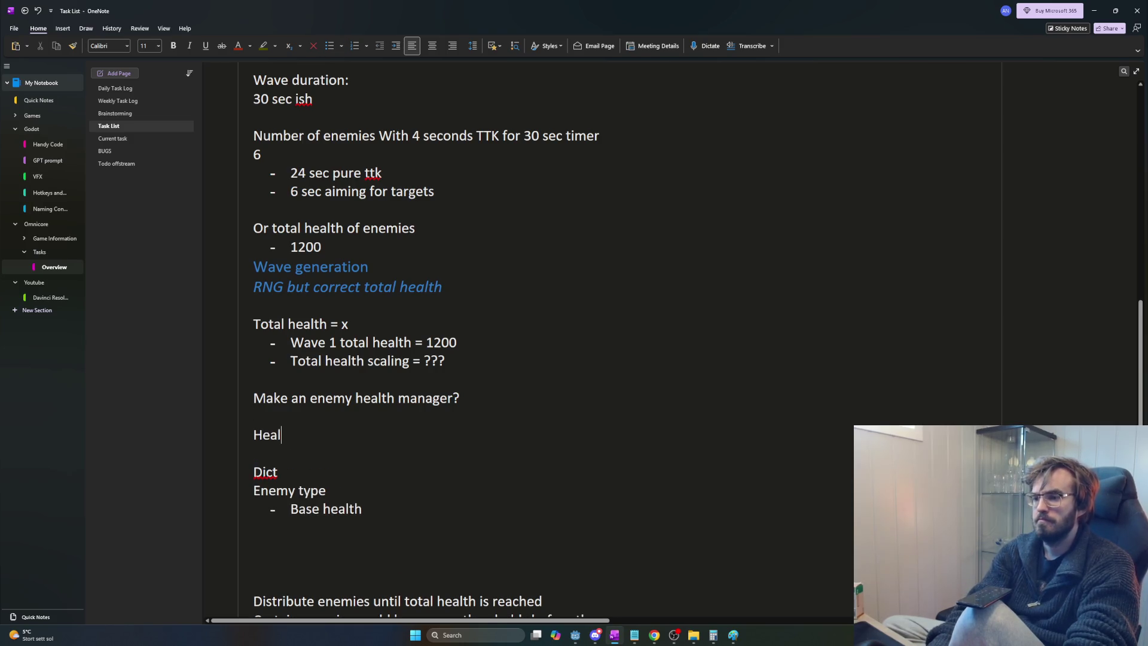
{"action": "type", "text": " wave"}
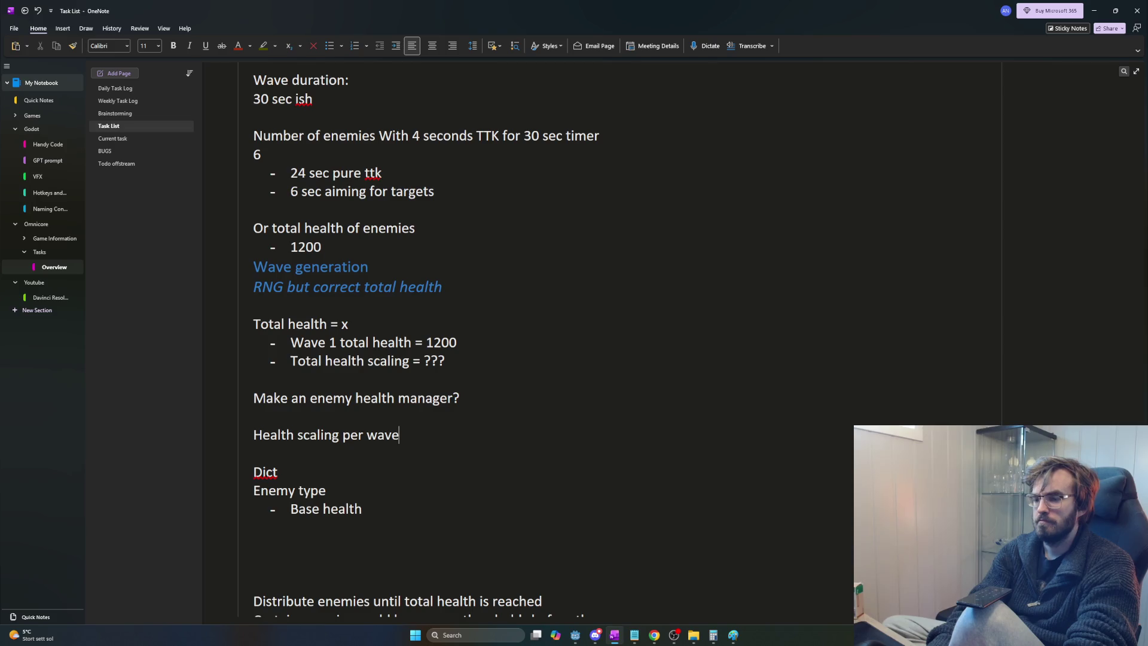
{"action": "type", "text": " (starting from wa"}
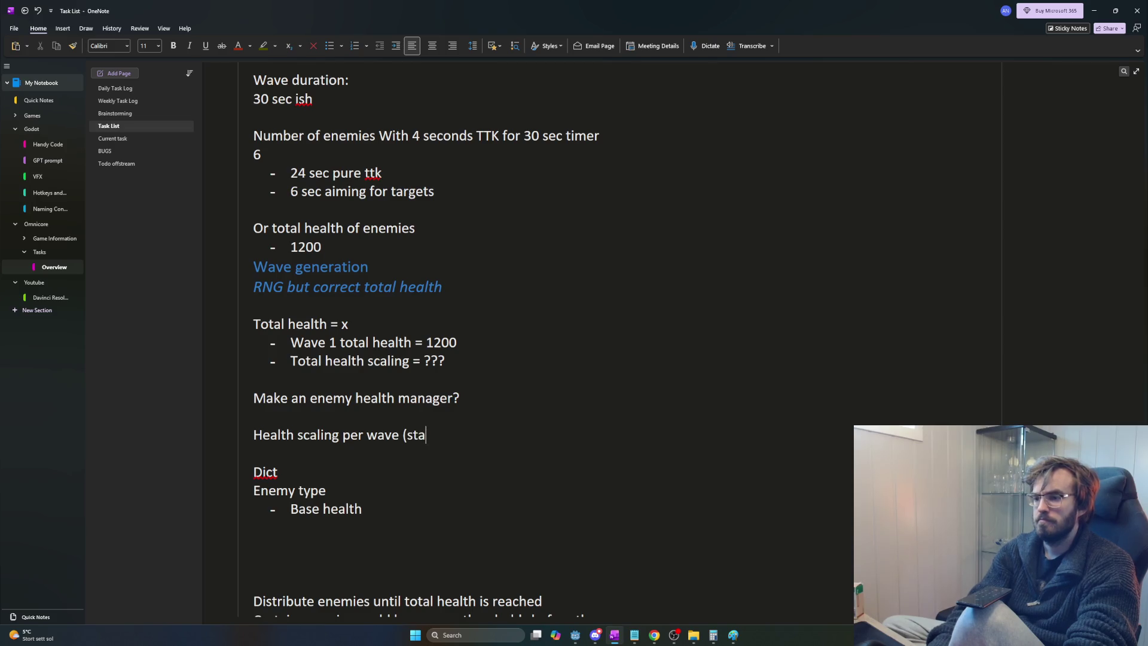
{"action": "type", "text": "ve 2)"}
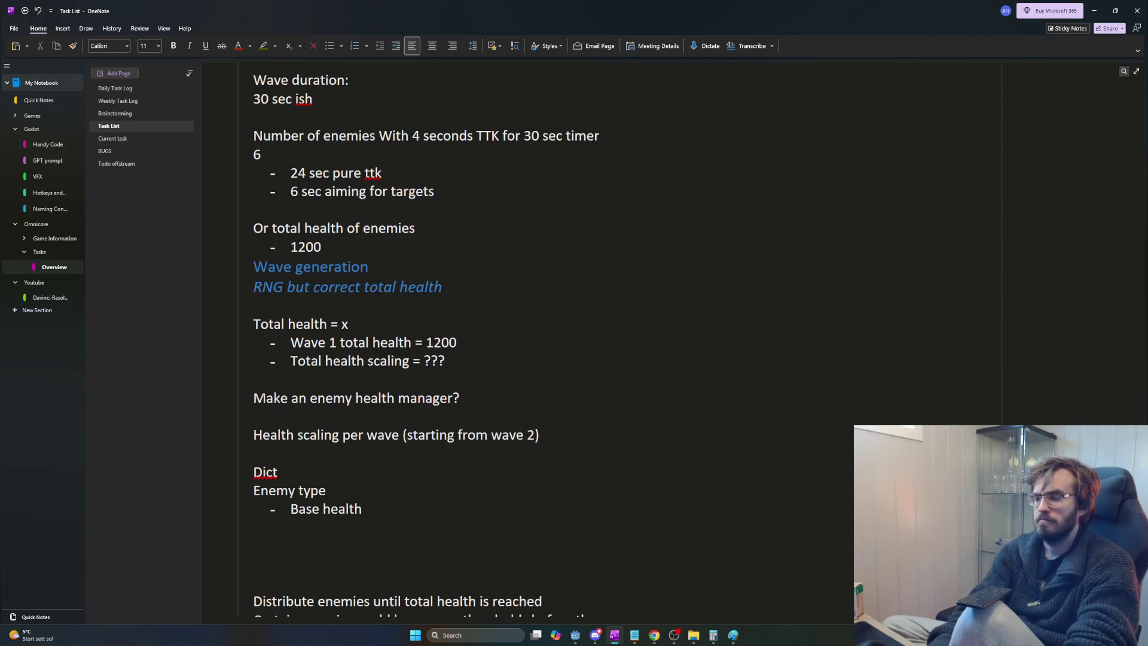
{"action": "key", "text": "Down"}
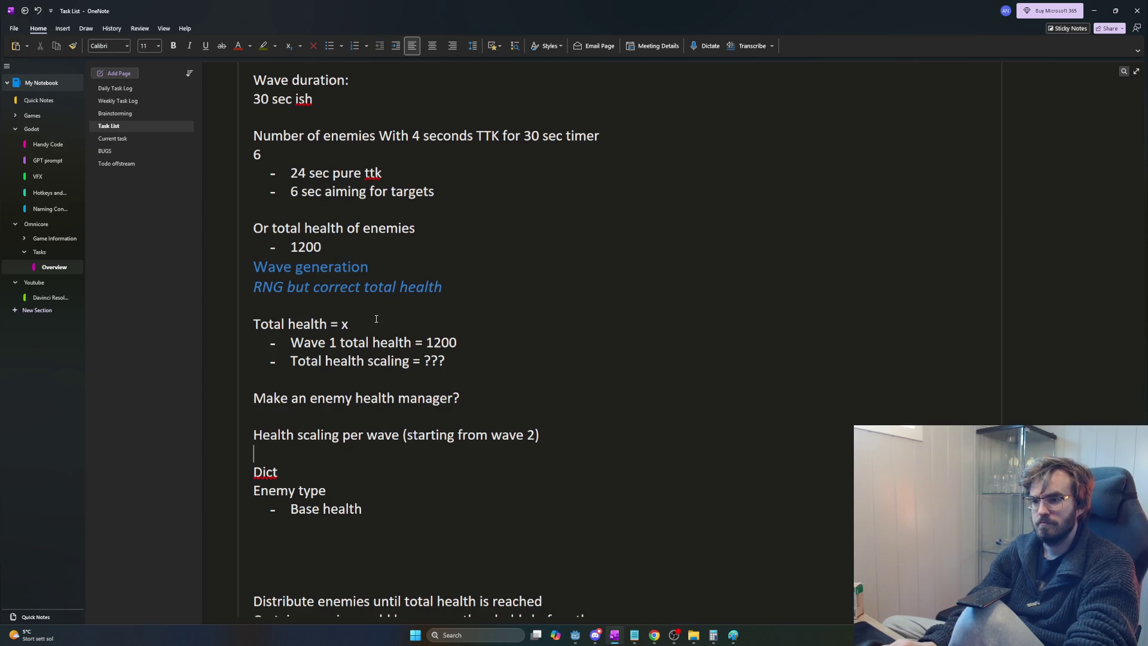
Prefix that line with 'var wave_health_scaling: float = 1.2 #' to make it a variable declaration
{"action": "key", "text": "Home"}
{"action": "type", "text": "var"}
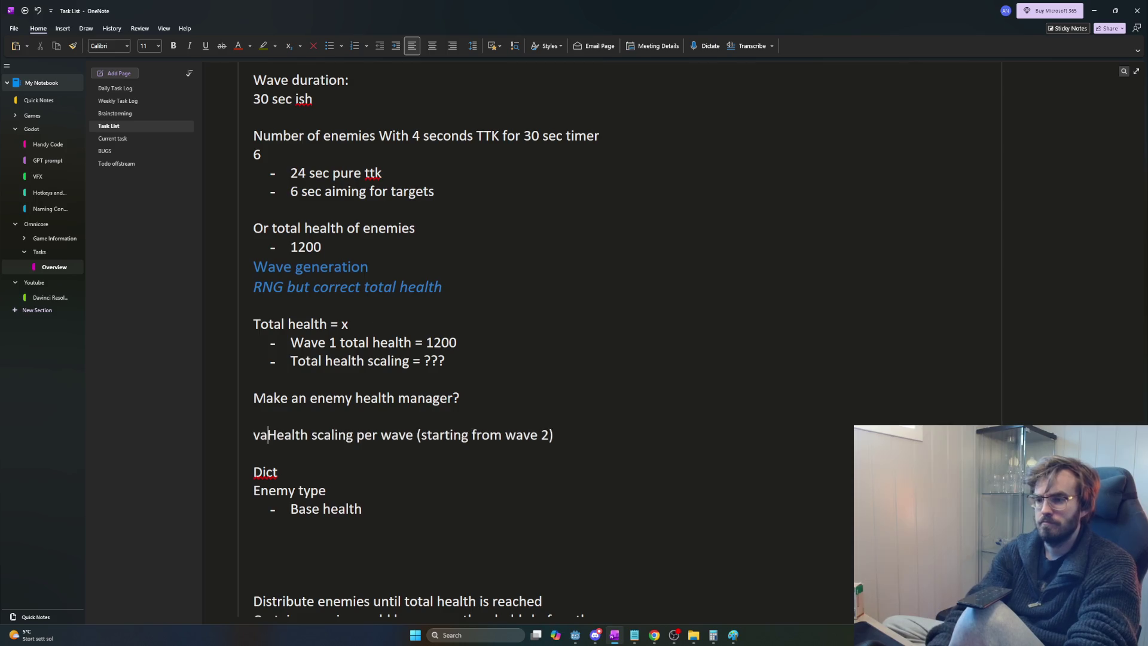
{"action": "key", "text": "ctrl+z"}
{"action": "type", "text": "he"}
{"action": "key", "text": "BackSpace"}
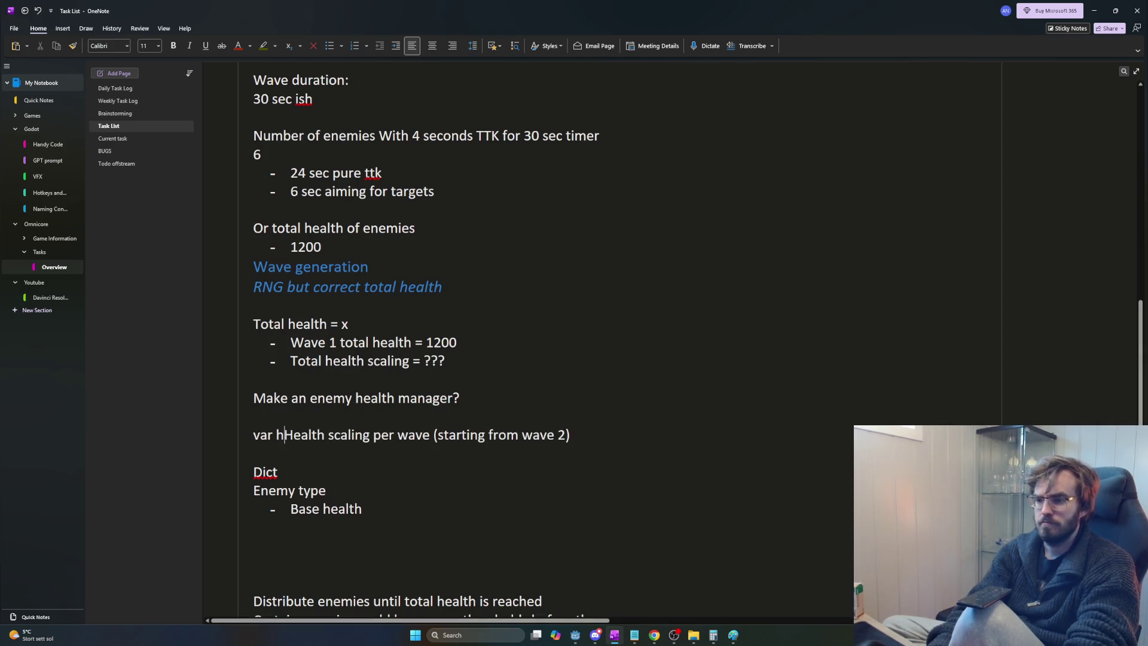
{"action": "type", "text": "ealth_scale"}
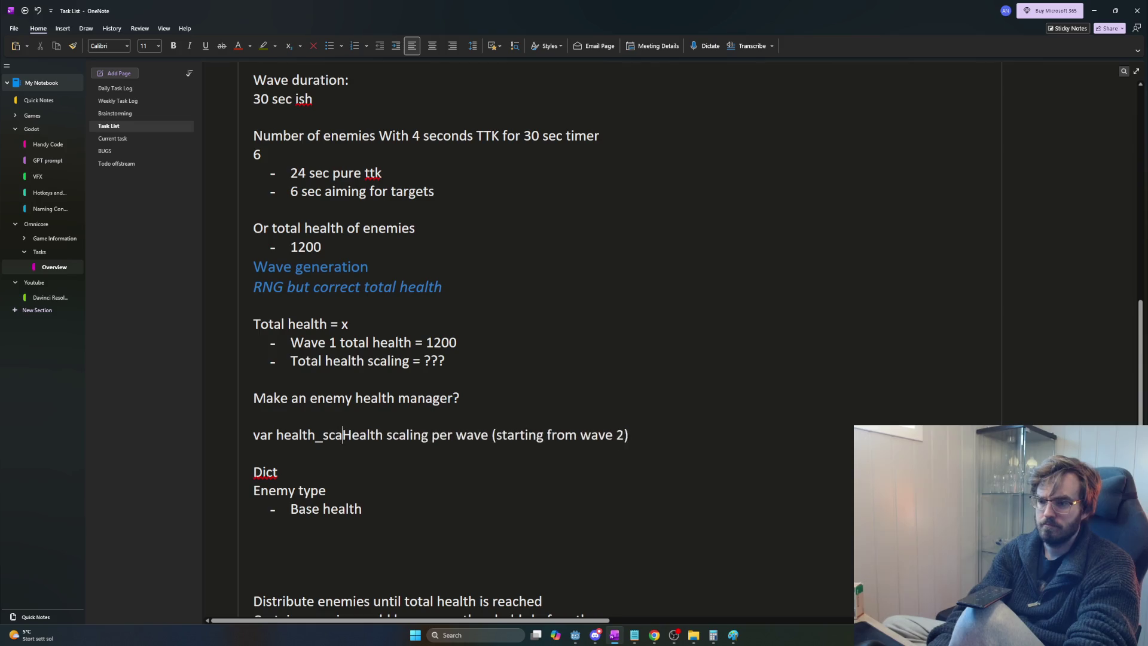
{"action": "key", "text": "BackSpace"}
{"action": "key", "text": "BackSpace"}
{"action": "key", "text": "BackSpace"}
{"action": "type", "text": "wave_health_Scalin"}
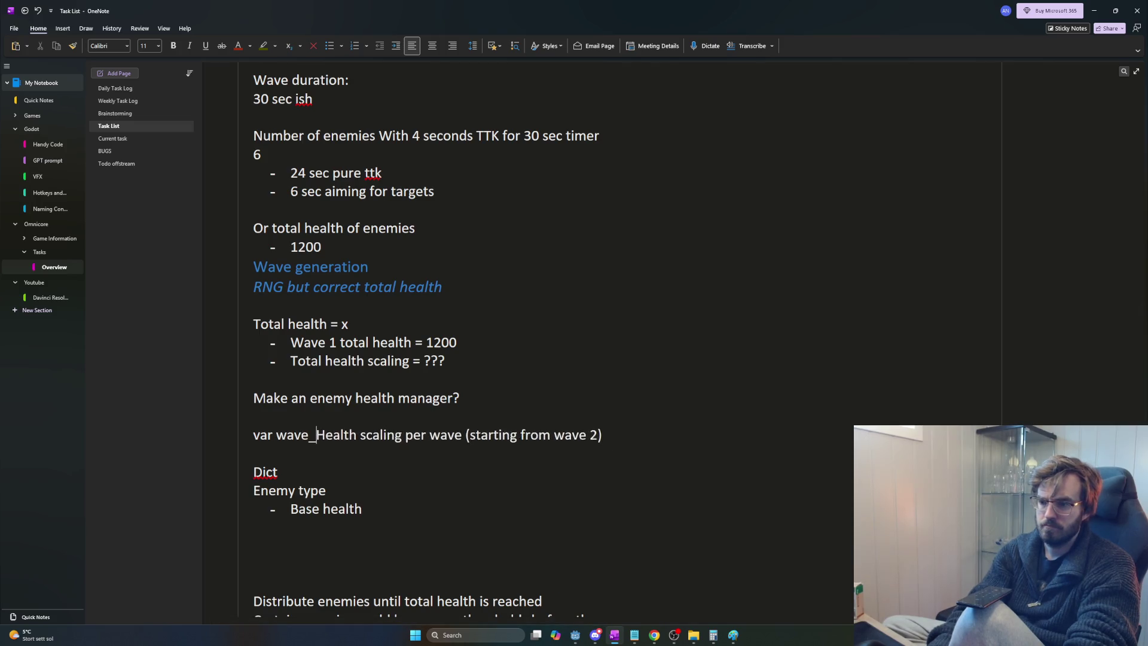
{"action": "key", "text": "BackSpace"}
{"action": "key", "text": "BackSpace"}
{"action": "key", "text": "BackSpace"}
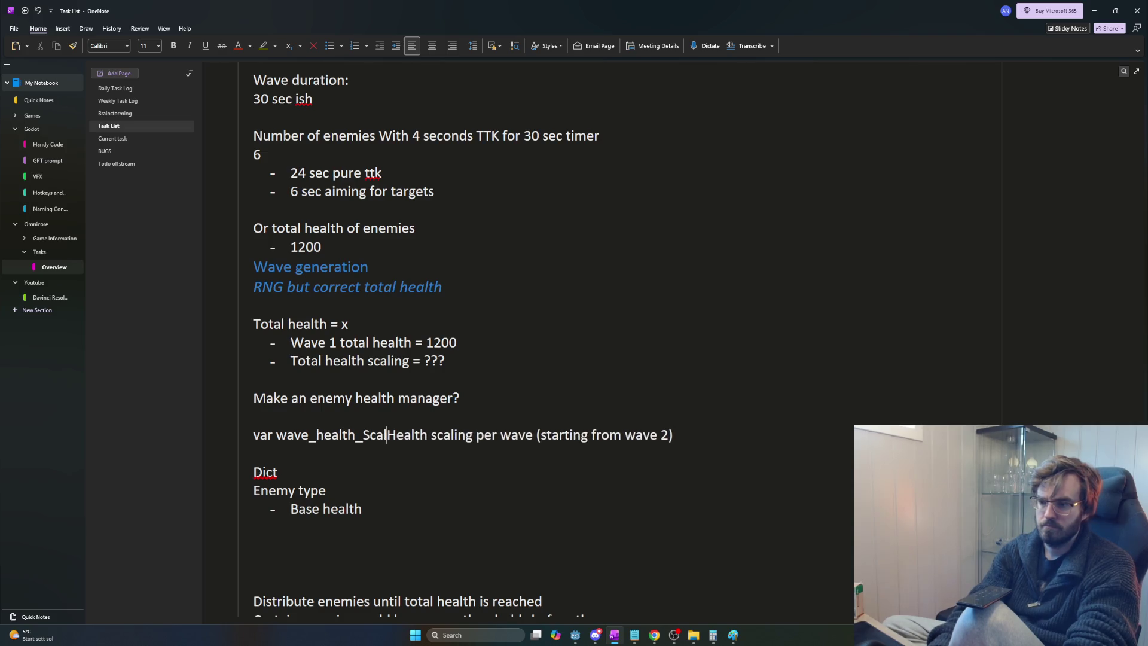
{"action": "type", "text": "scaling: float = "}
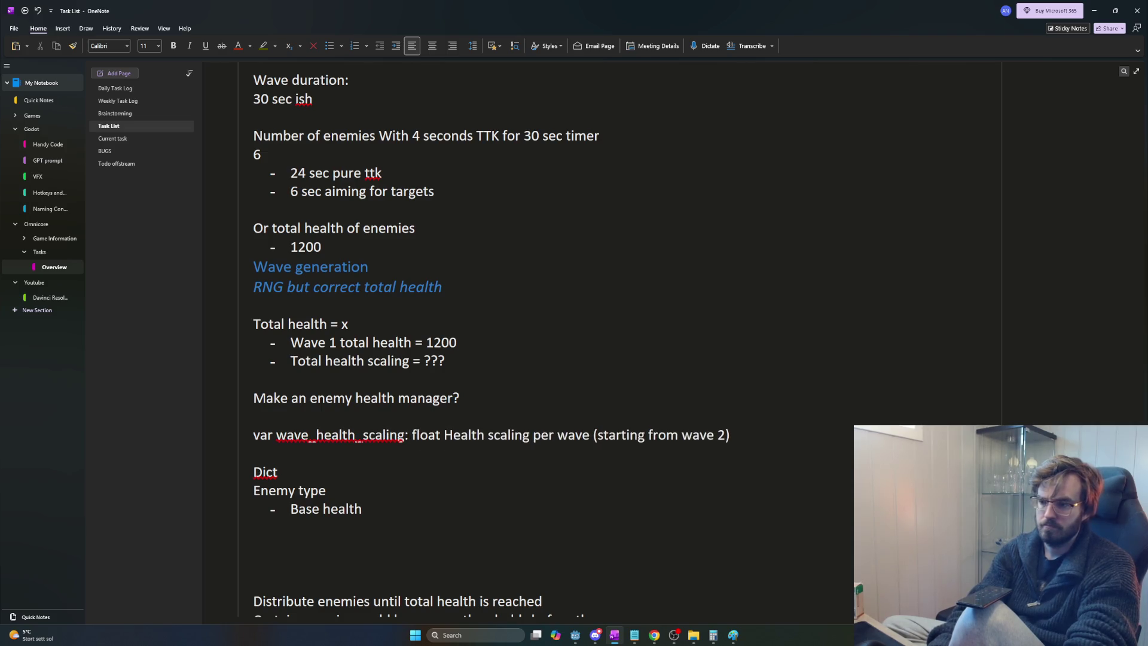
{"action": "type", "text": " 1.2  #"}
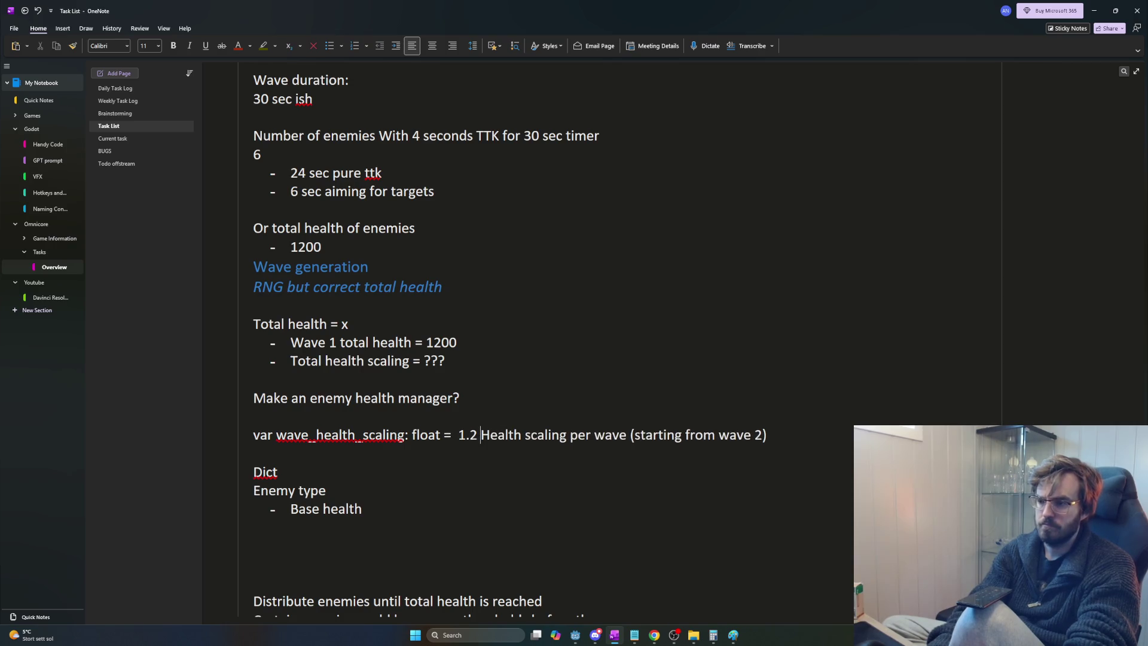
{"action": "key", "text": "Down"}
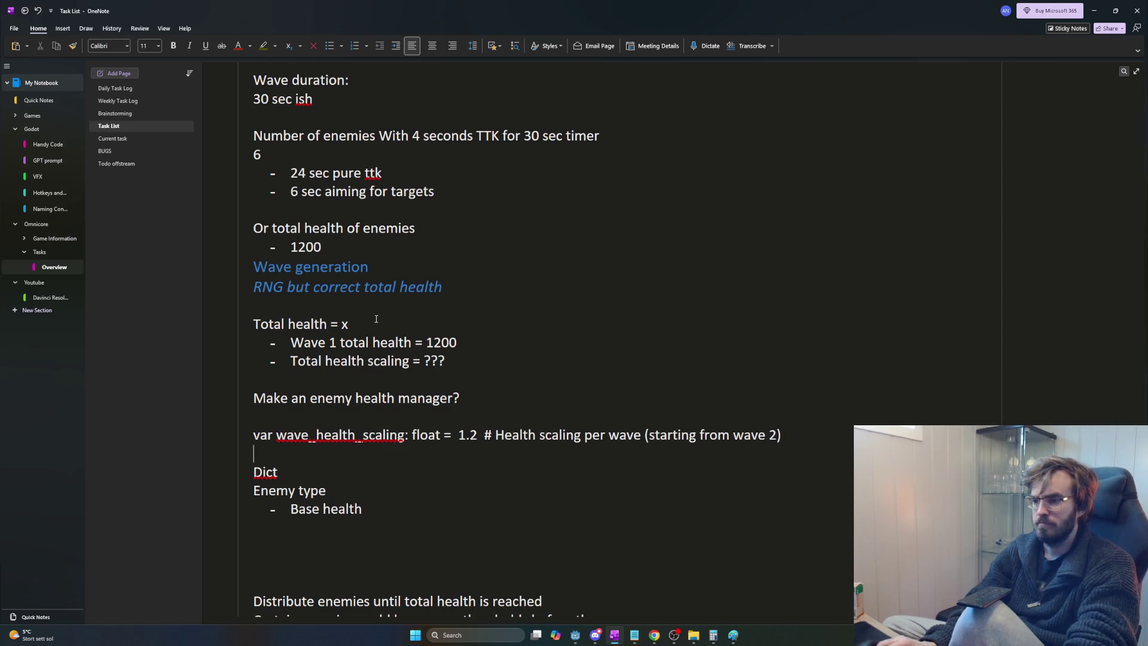
{"action": "key", "text": "Down"}
{"action": "key", "text": "Down"}
{"action": "key", "text": "Down"}
{"action": "key", "text": "End"}
{"action": "key", "text": "Down"}
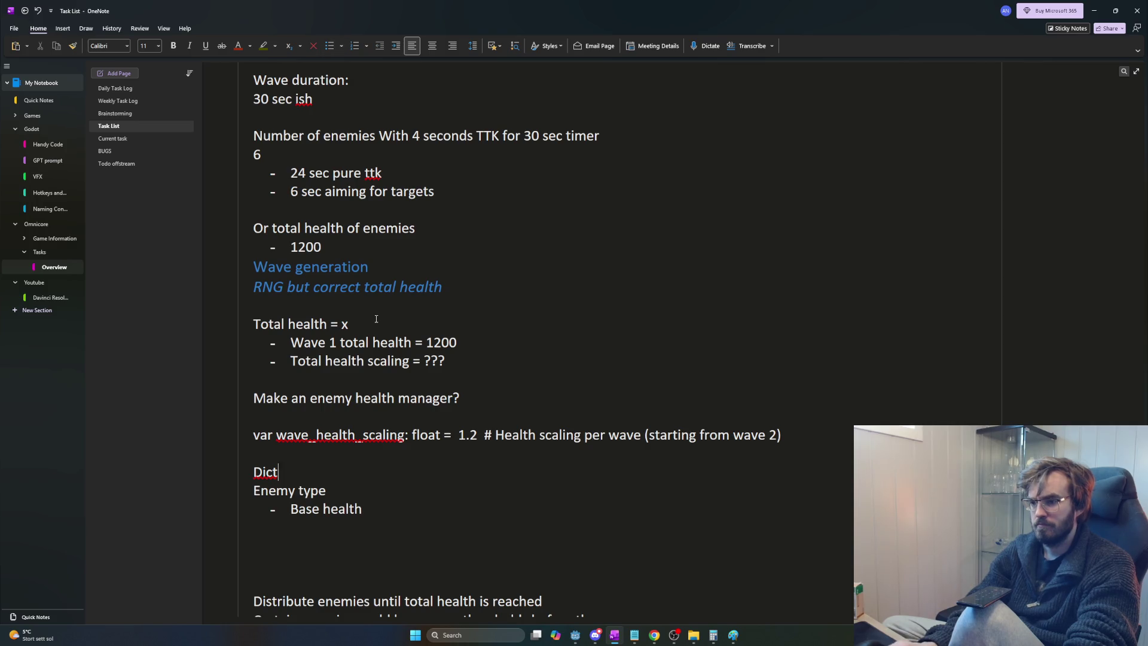
Add a first bullet explaining that enemy_spawner and enemies would share one health source
{"action": "left_click", "coordinate": [293, 417]}
{"action": "type", "text": "- Th"}
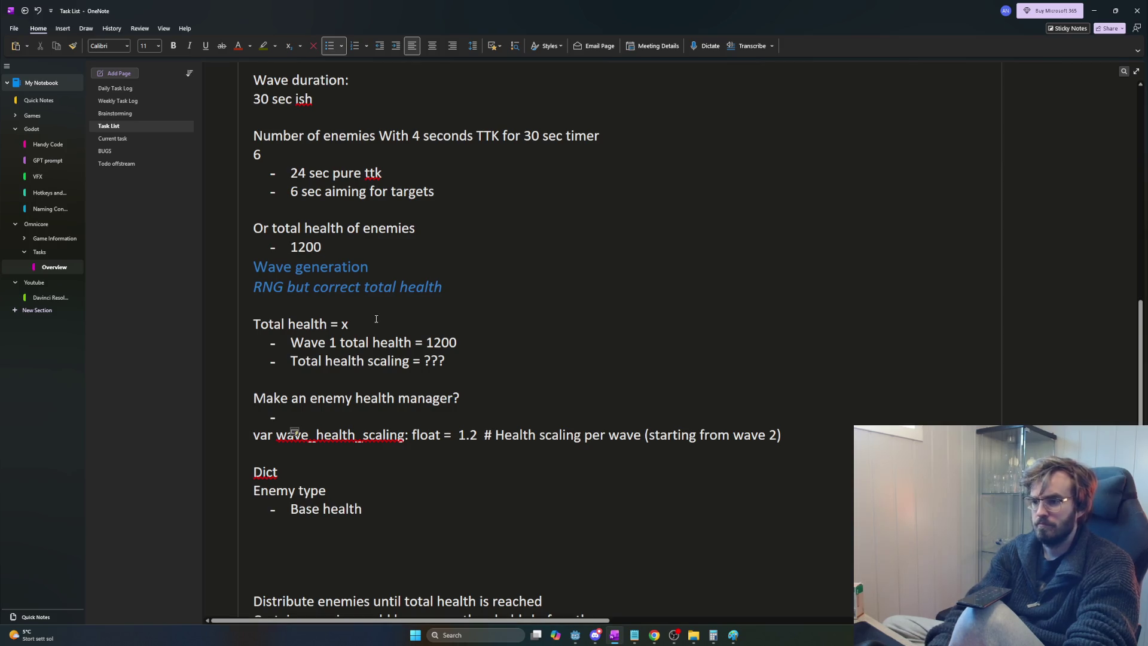
{"action": "type", "text": "y both "}
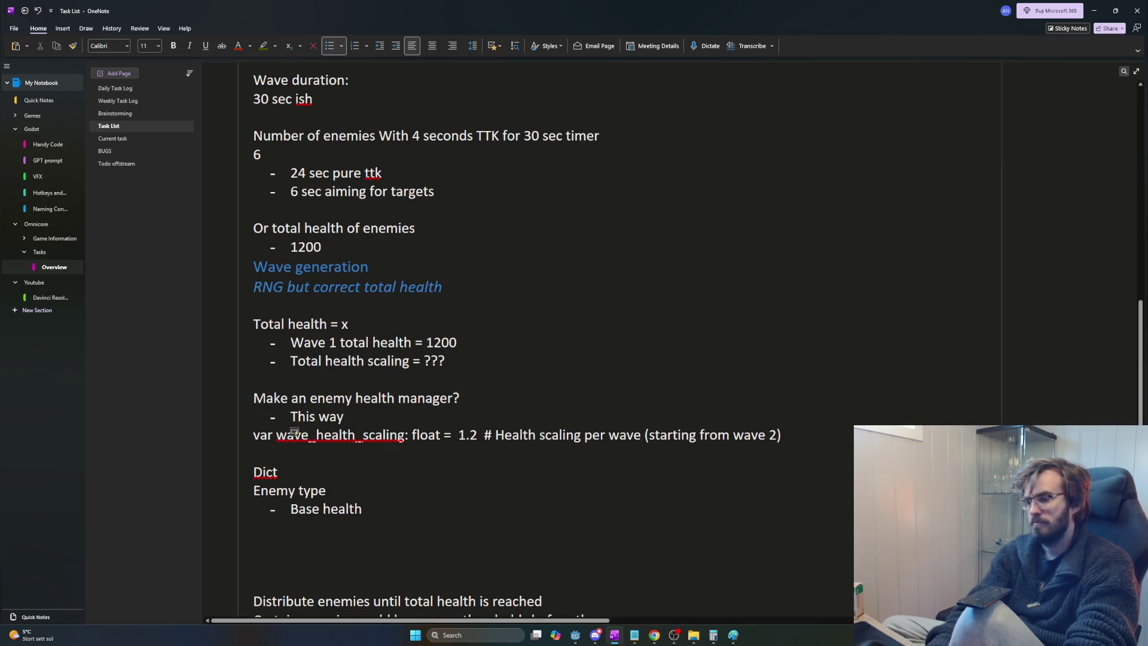
{"action": "type", "text": "enemy_spawner and individual enemies can set h"}
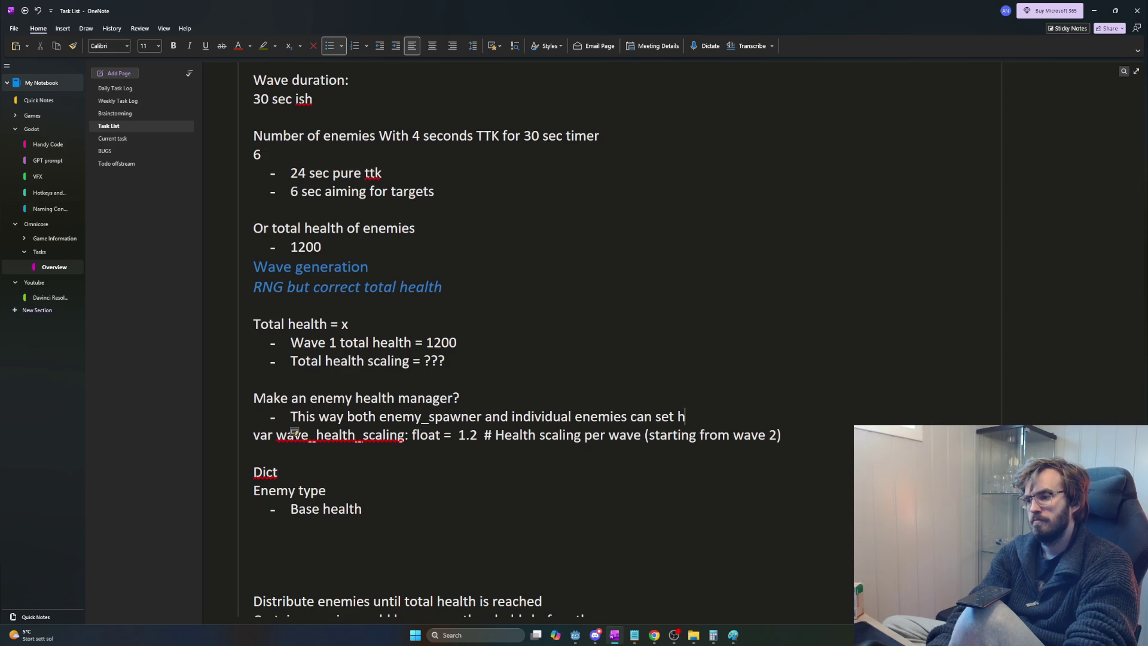
{"action": "key", "text": "BackSpace"}
{"action": "key", "text": "BackSpace"}
{"action": "key", "text": "BackSpace"}
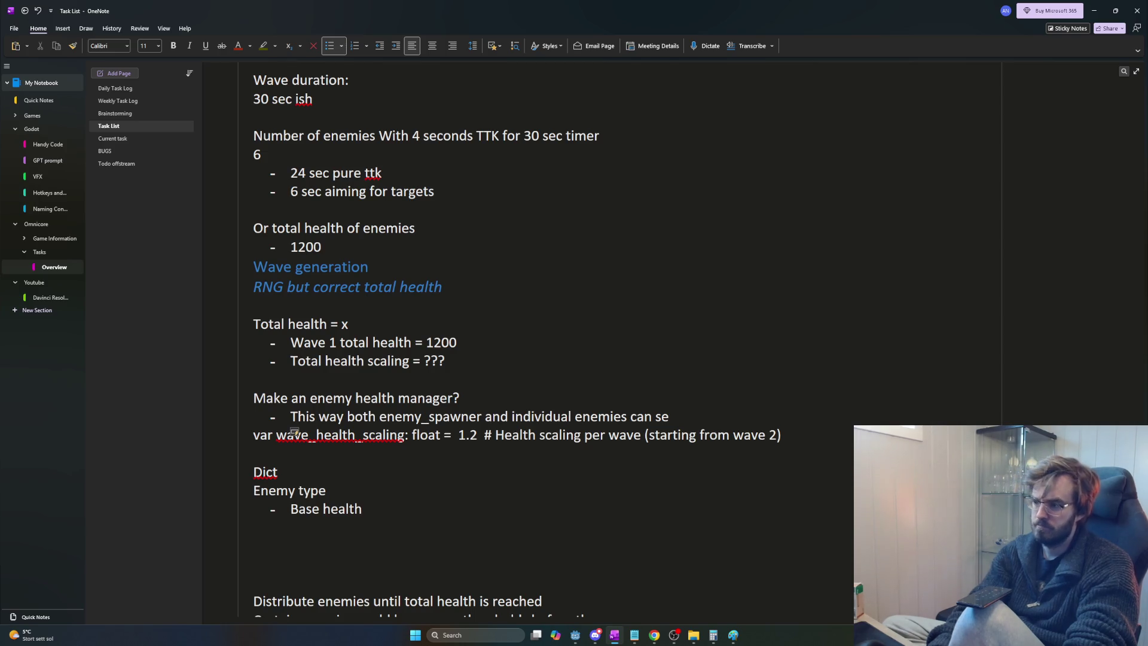
{"action": "type", "text": "use the same source"}
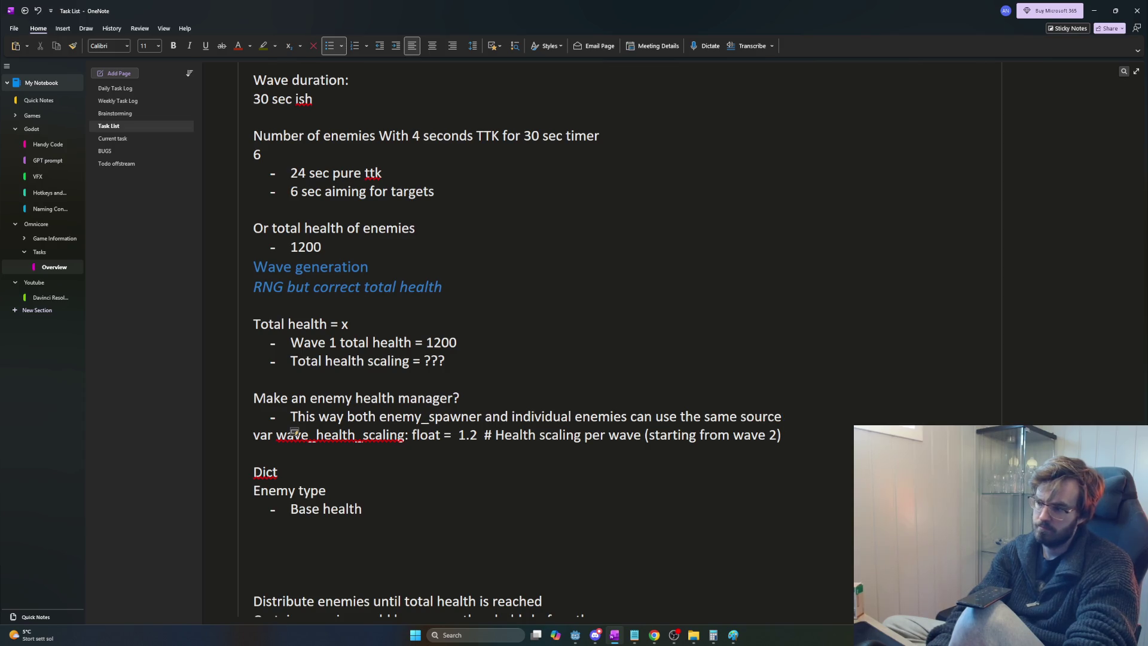
{"action": "type", "text": " health"}
Add a second bullet starting 'This avoids…', then select the 'Make an enemy health manager' line
{"action": "key", "text": "Return"}
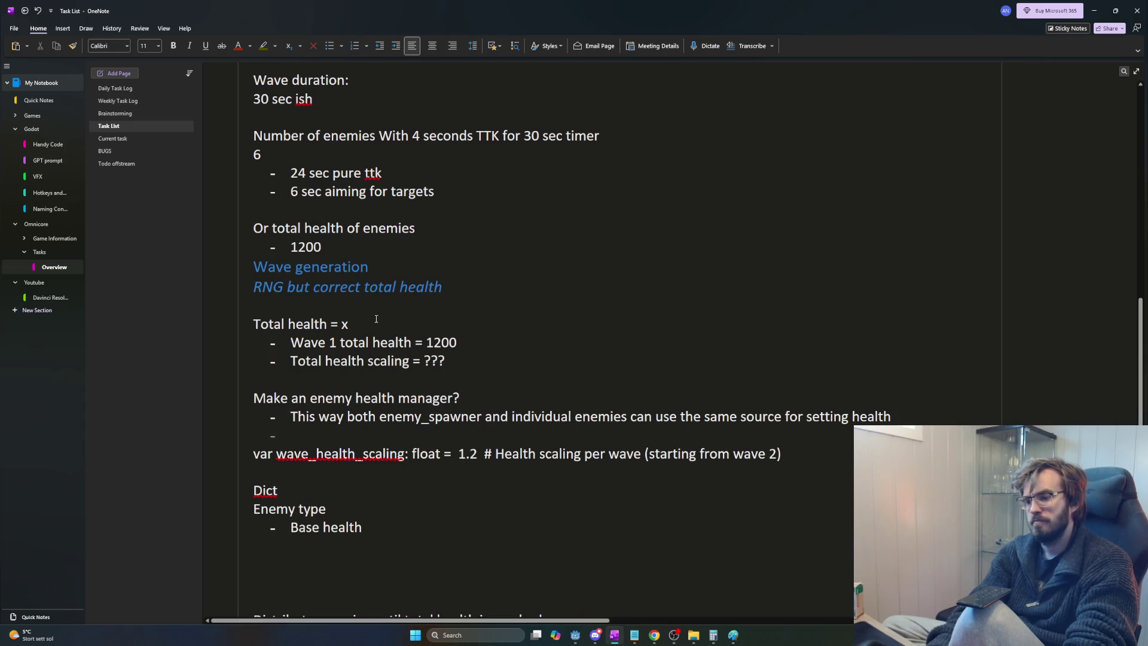
{"action": "type", "text": "As"}
{"action": "key", "text": "BackSpace"}
{"action": "key", "text": "BackSpace"}
{"action": "type", "text": "This avoids forgetting to change health of enemy 1 out of 2 places"}
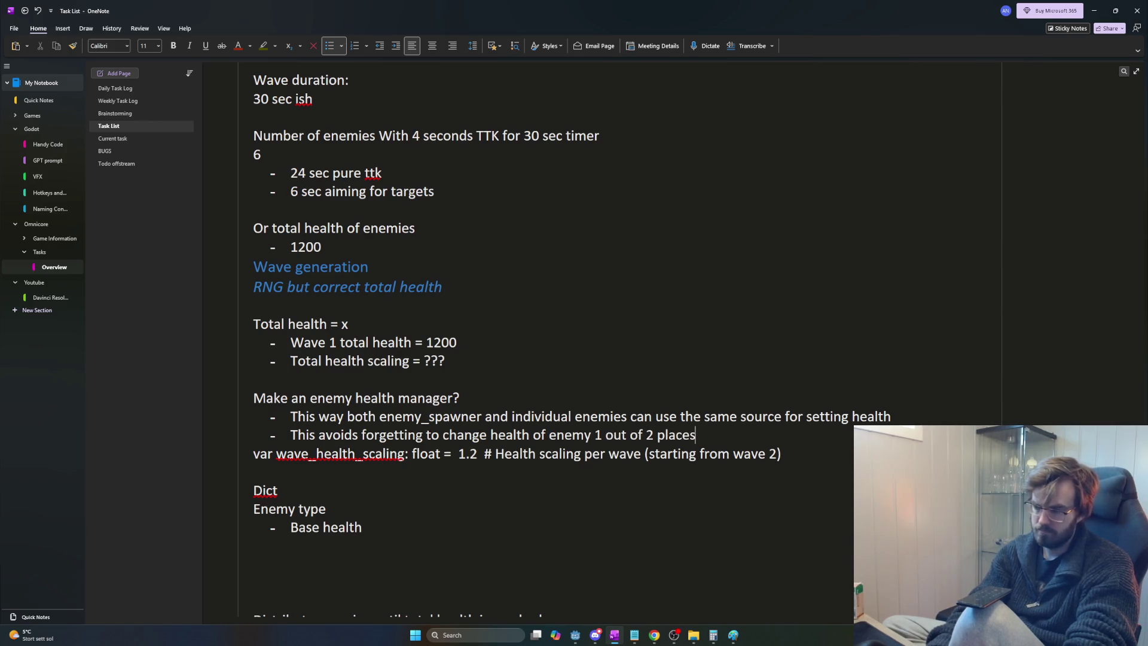
{"action": "key", "text": "Return"}
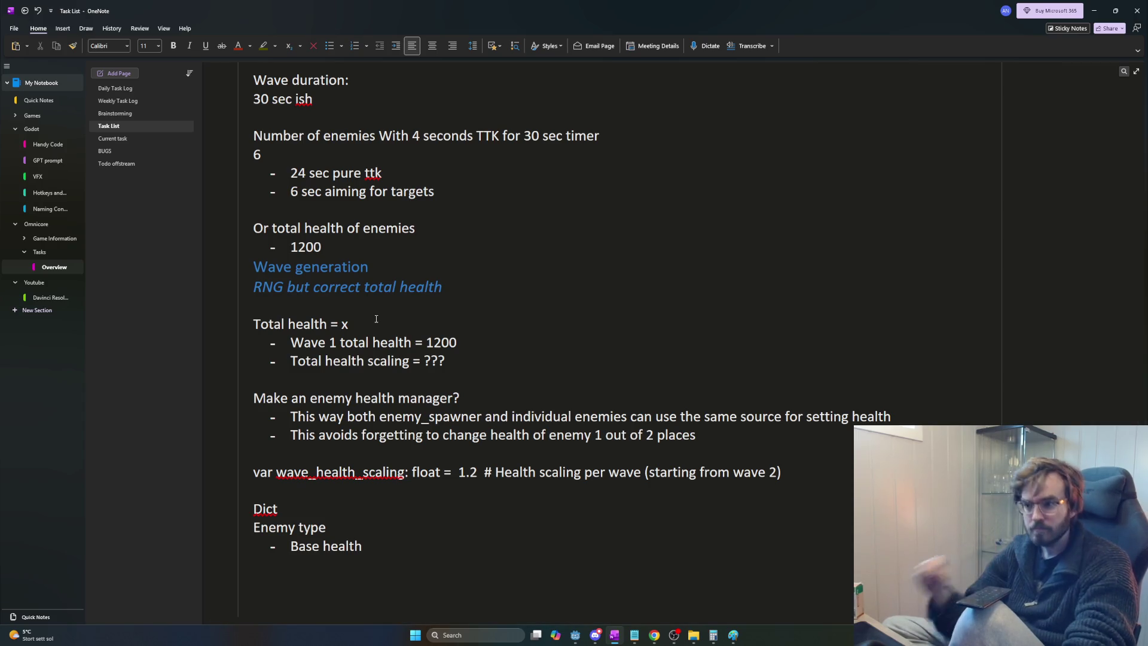
{"action": "mouse_move", "coordinate": [454, 399]}
{"action": "left_mouse_down"}
{"action": "mouse_move", "coordinate": [283, 380]}
{"action": "mouse_move", "coordinate": [299, 398]}
{"action": "left_mouse_up"}
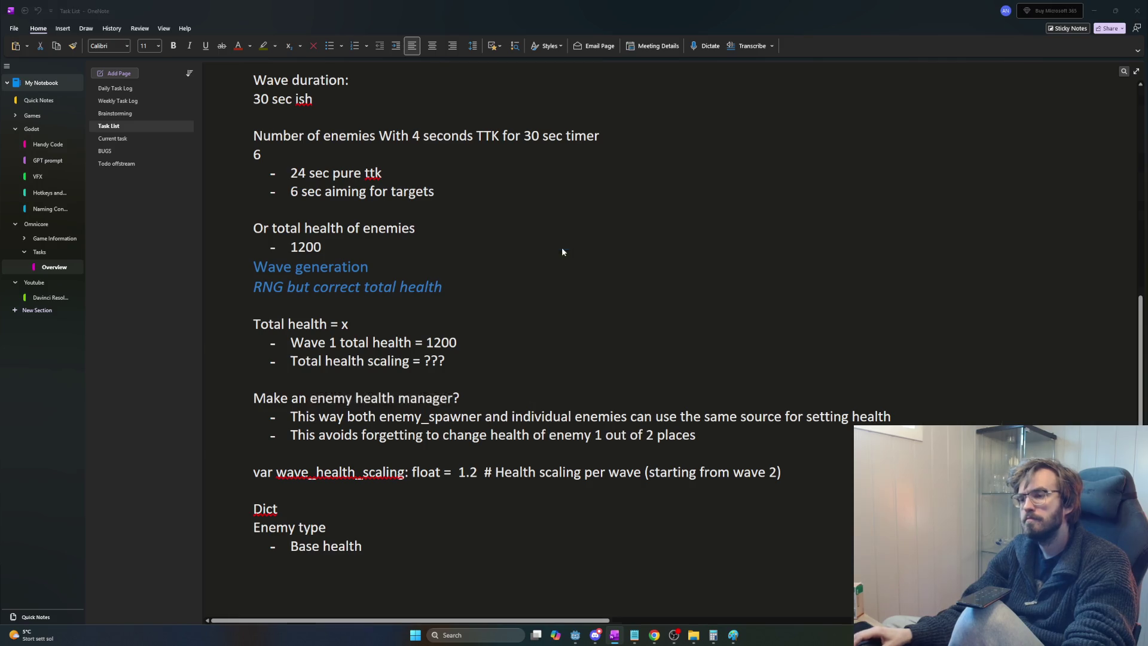
Dismiss the window switcher and bring the Godot editor back to the front via the taskbar
{"action": "key", "text": "alt+Tab"}
{"action": "key", "text": "alt+Tab"}
{"action": "key", "text": "alt+Tab"}
{"action": "key", "text": "alt+Tab"}
{"action": "key", "text": "alt+shift+Tab"}
{"action": "key", "text": "alt+shift+Tab"}
{"action": "key", "text": "alt+Tab"}
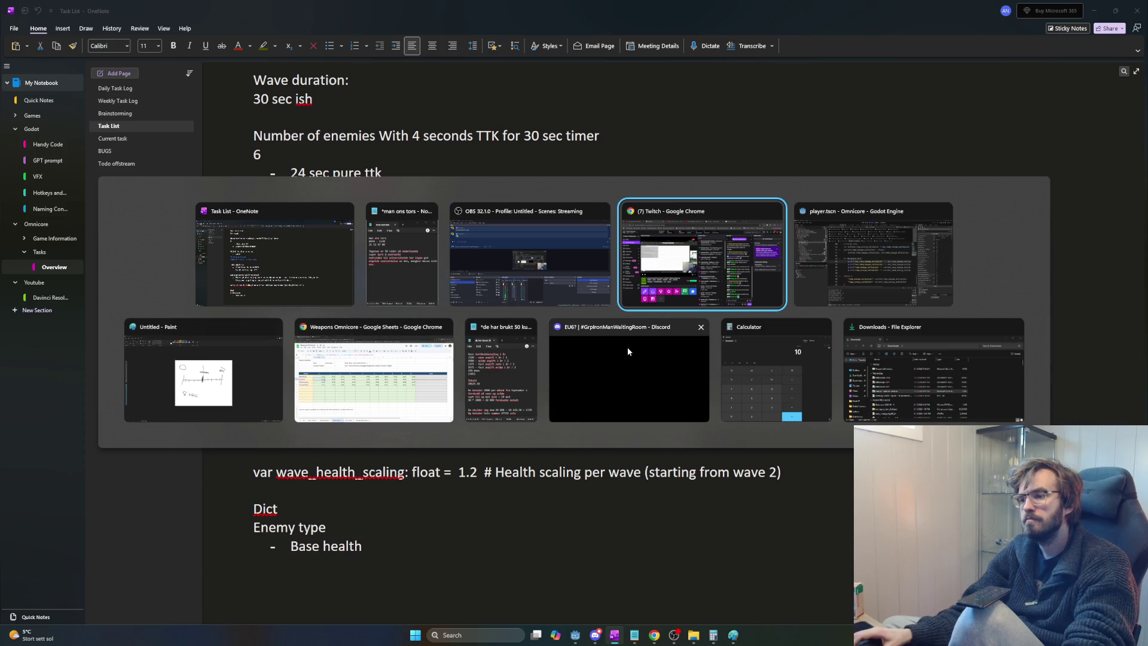
{"action": "key", "text": "alt+shift+Tab"}
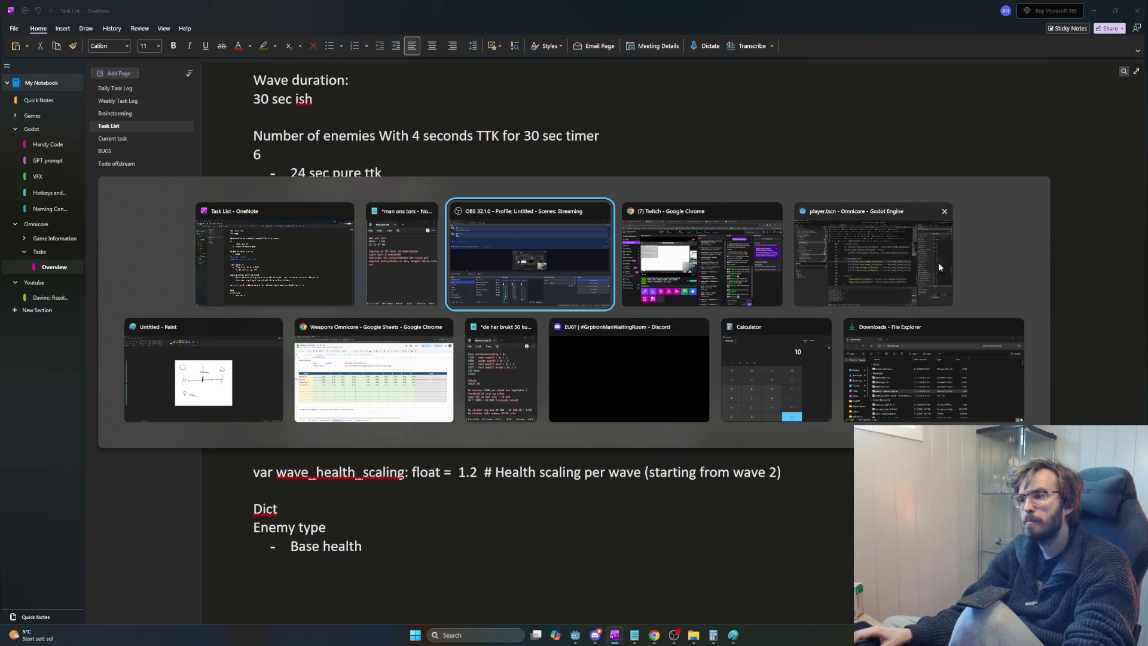
{"action": "key", "text": "Escape"}
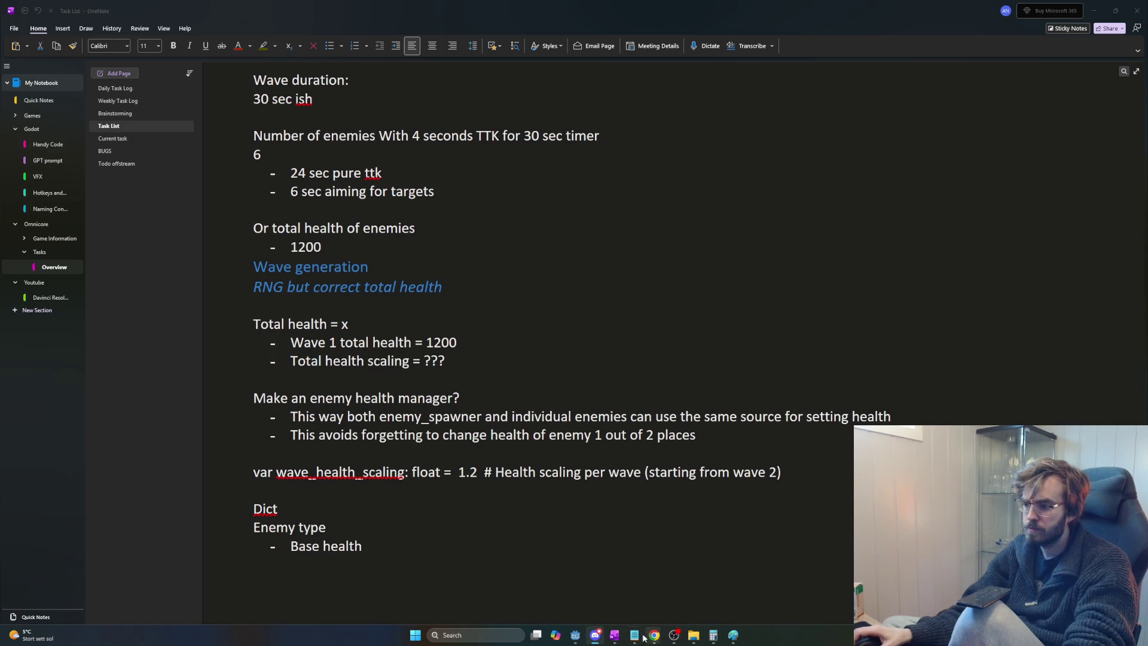
{"action": "left_click", "coordinate": [576, 636]}
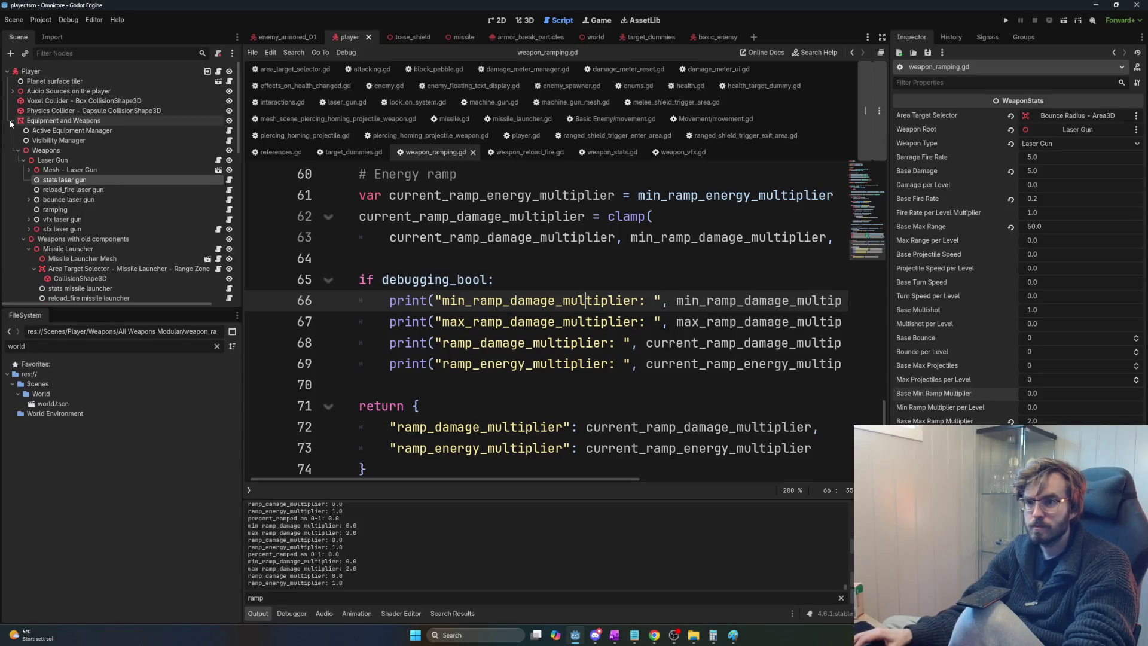
Collapse Equipment and Weapons, switch to the world scene, show all nodes, and start adding a node
{"action": "left_click", "coordinate": [12, 120]}
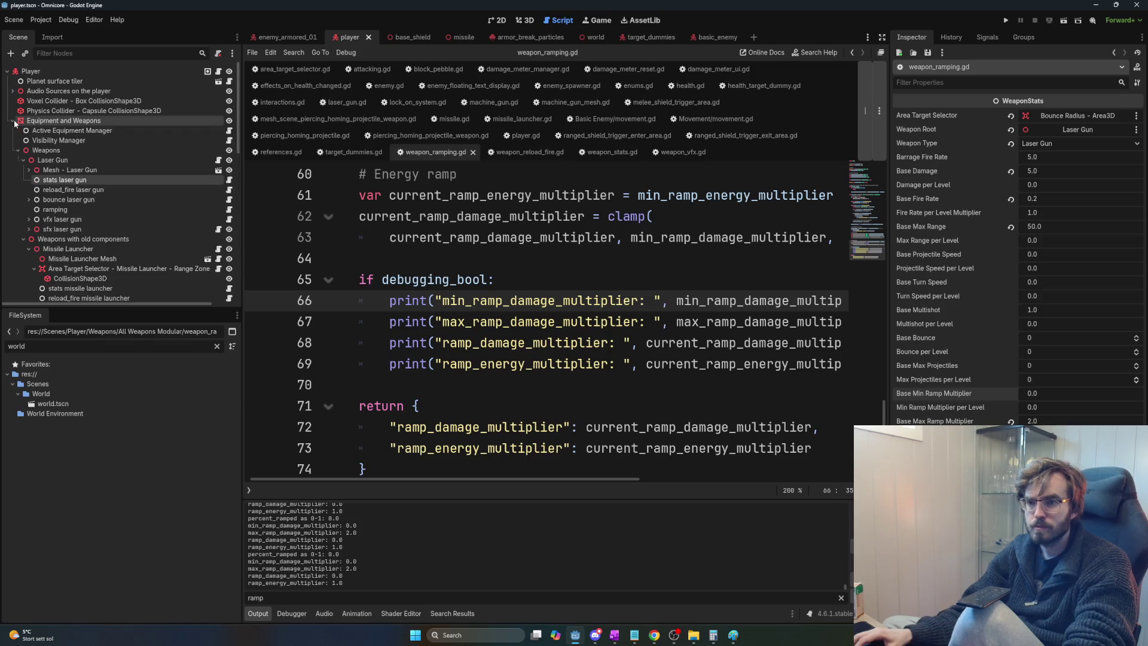
{"action": "left_click", "coordinate": [594, 37]}
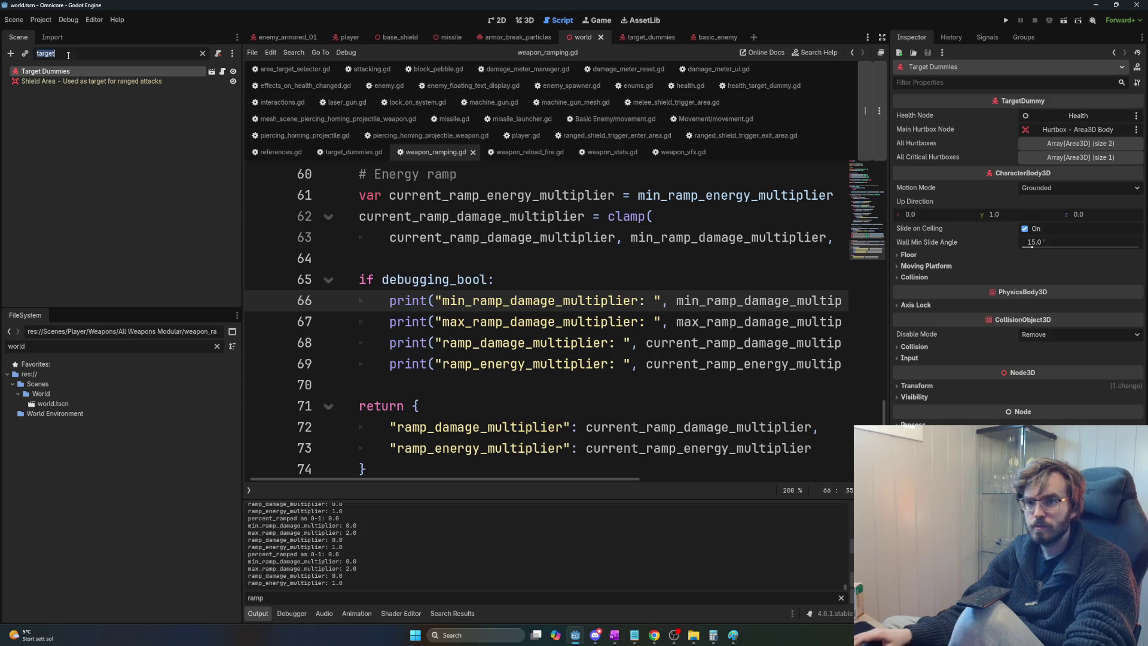
{"action": "key", "text": "BackSpace"}
{"action": "key", "text": "ctrl+a"}
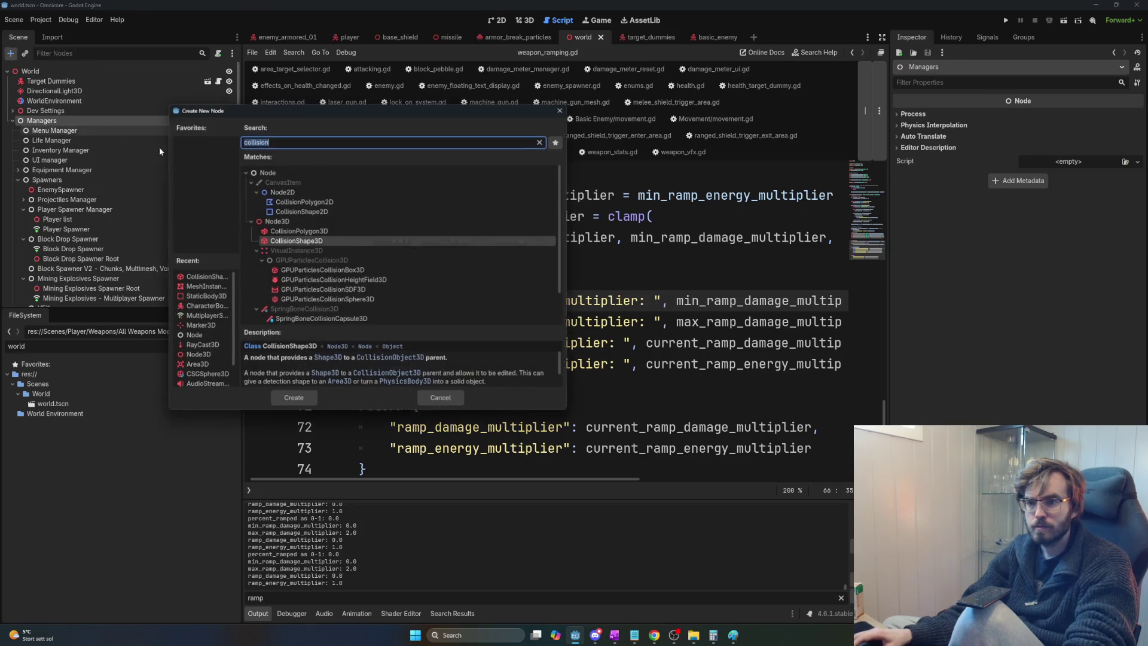
{"action": "double_click", "coordinate": [172, 150]}
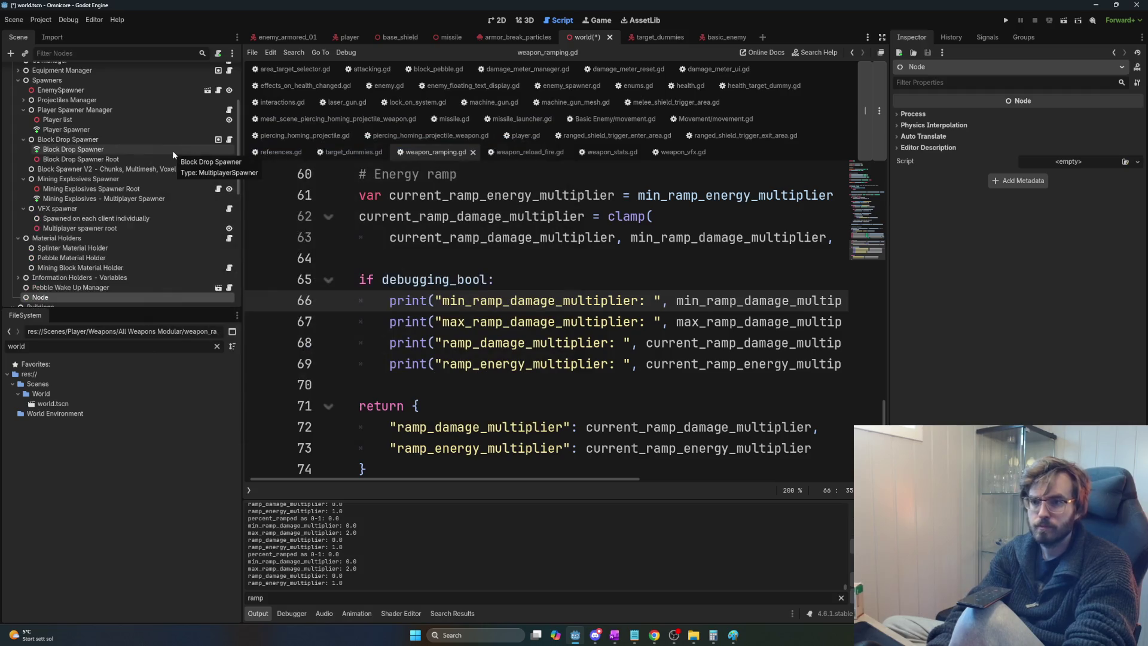
{"action": "key", "text": "F2"}
{"action": "type", "text": "Enemy Healht"}
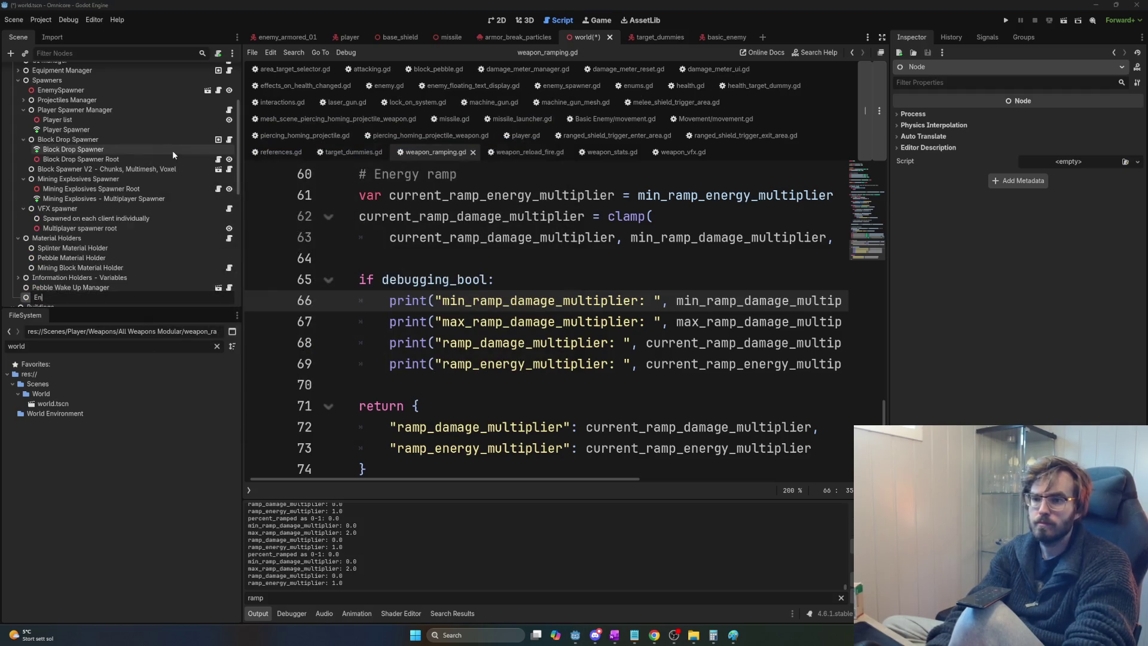
{"action": "type", "text": "lth Manager"}
{"action": "key", "text": "Return"}
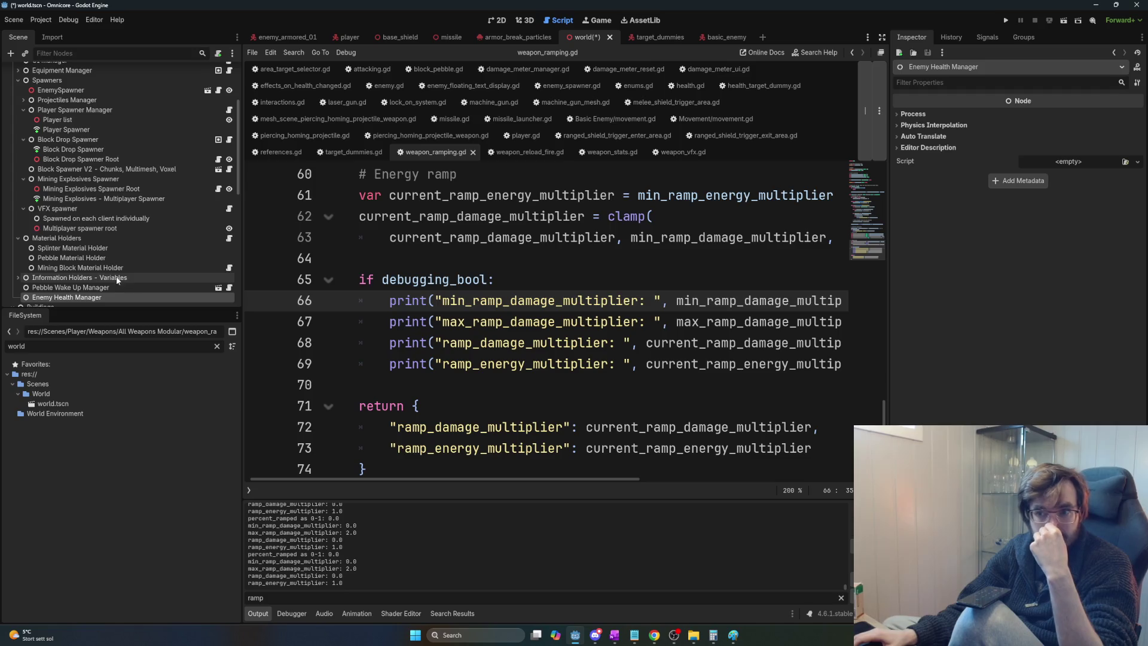
{"action": "left_click", "coordinate": [18, 238]}
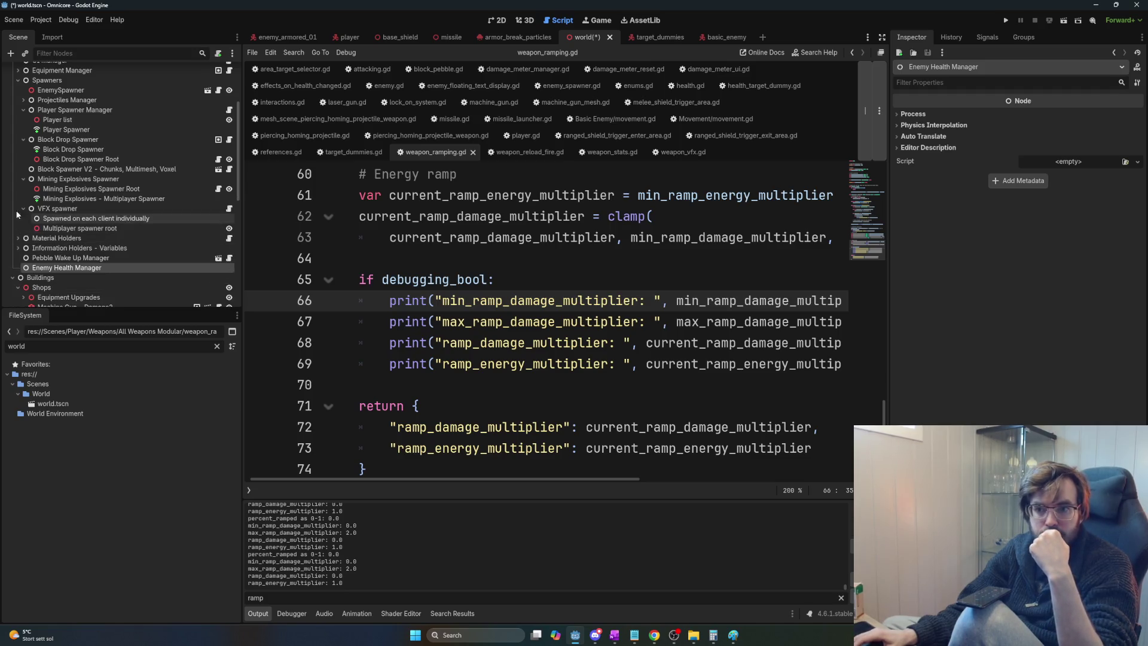
{"action": "left_click", "coordinate": [23, 109]}
{"action": "scroll", "coordinate": [51, 140], "scroll_direction": "up", "scroll_amount": 2}
{"action": "scroll", "coordinate": [51, 140], "scroll_direction": "up", "scroll_amount": 1}
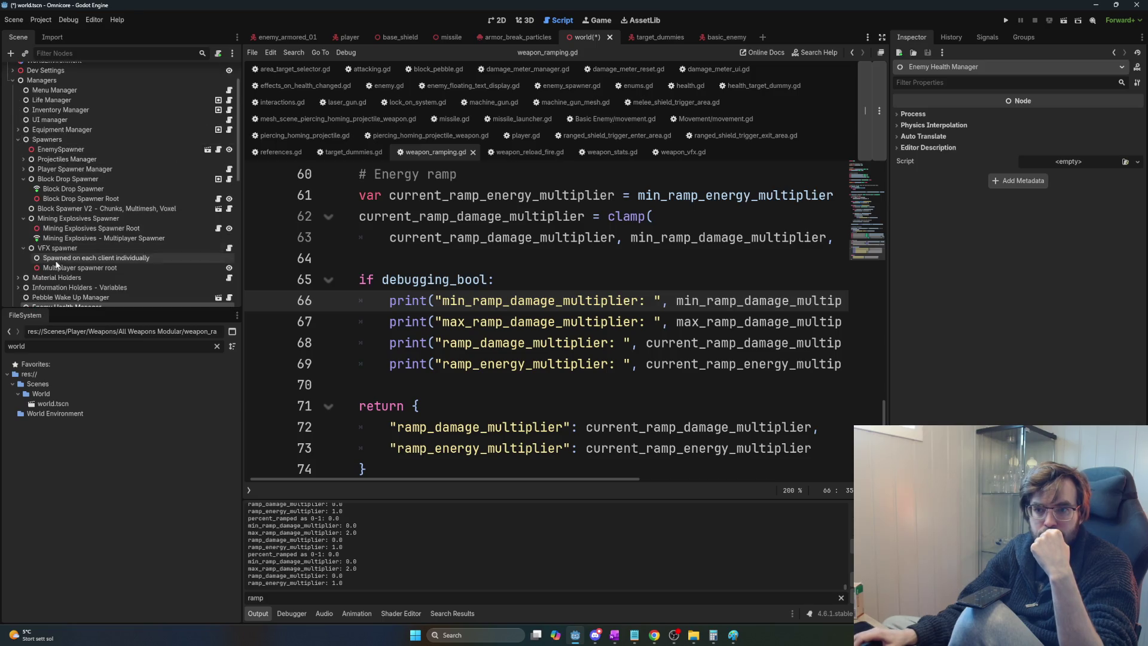
{"action": "left_click", "coordinate": [18, 140]}
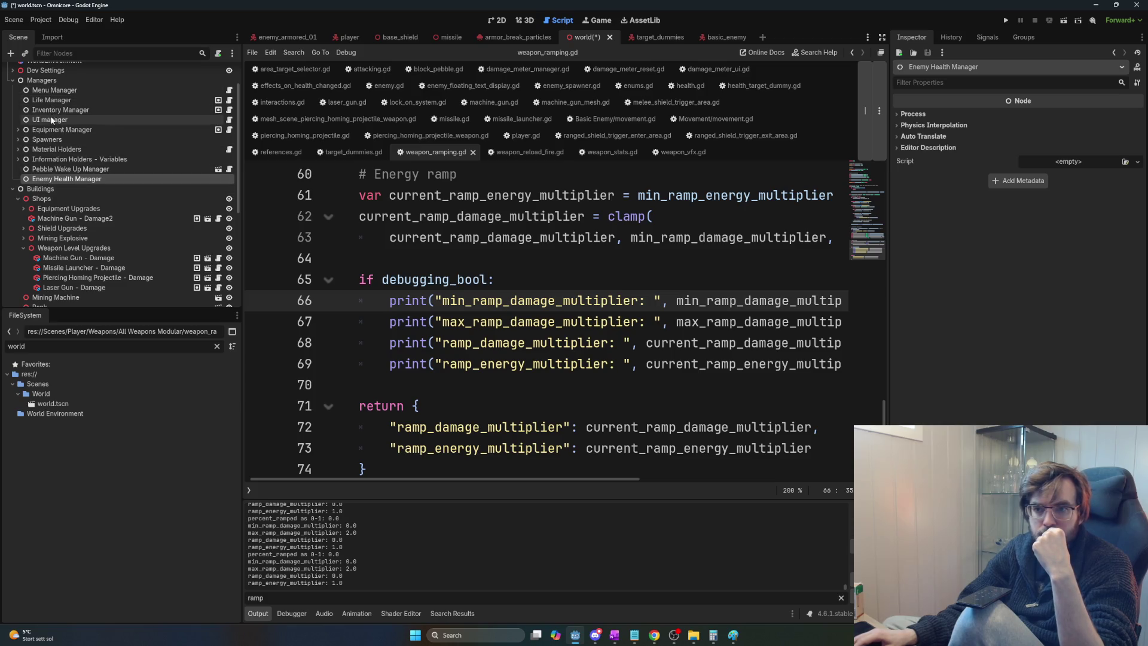
{"action": "left_click_drag", "start_coordinate": [60, 179], "coordinate": [49, 110]}
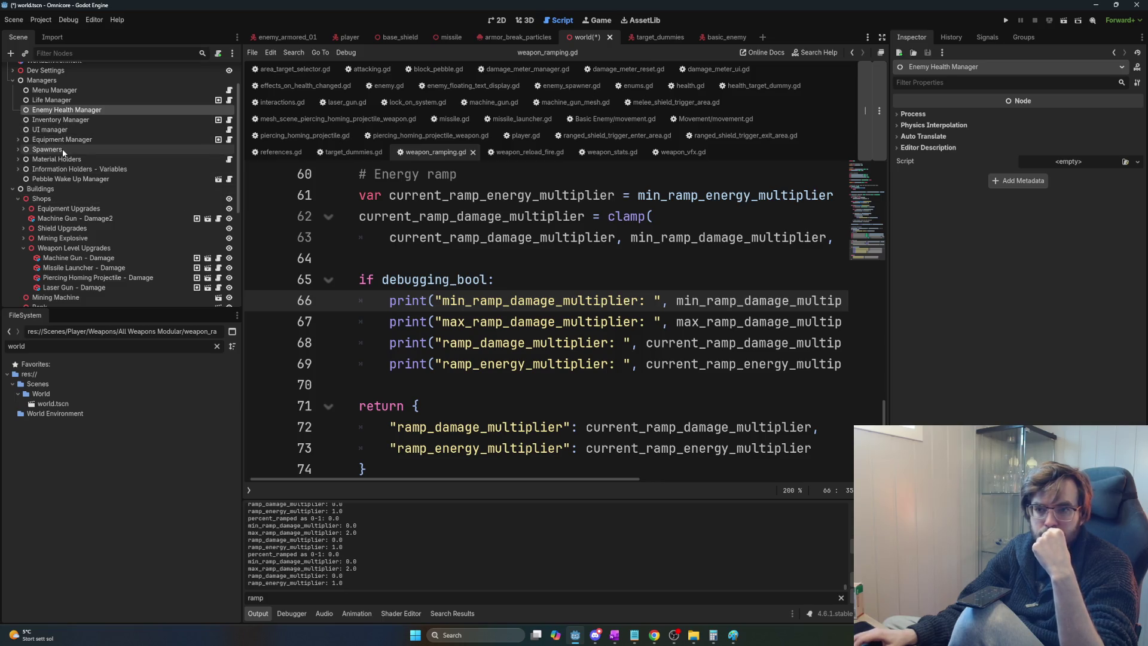
{"action": "left_click_drag", "start_coordinate": [53, 111], "coordinate": [53, 140]}
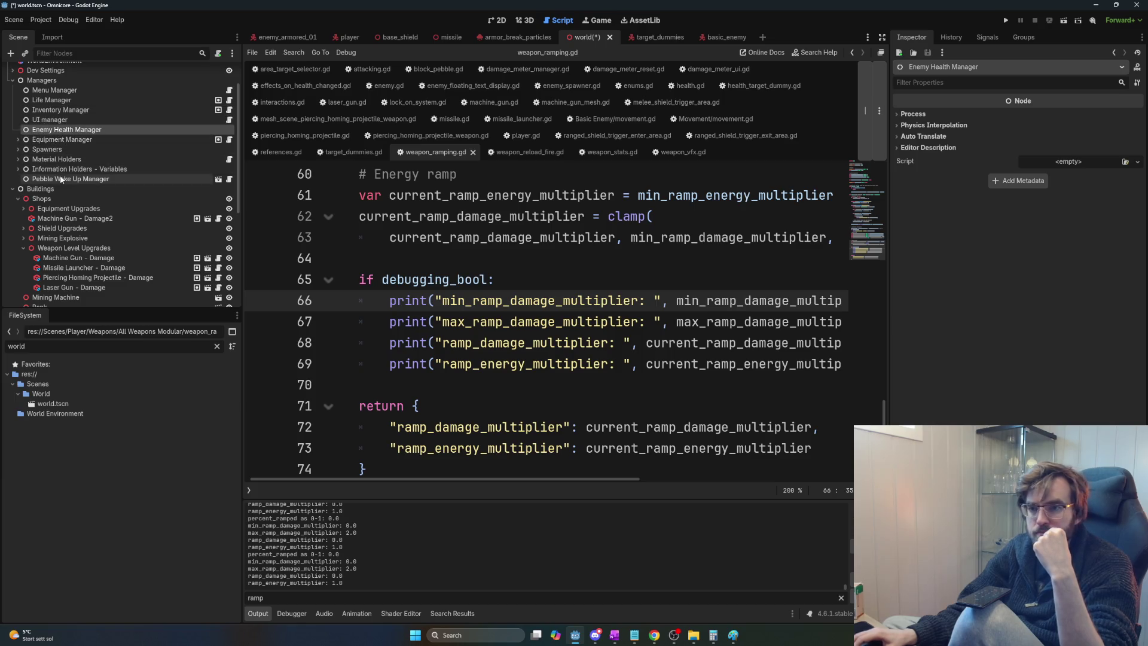
{"action": "left_click", "coordinate": [16, 152]}
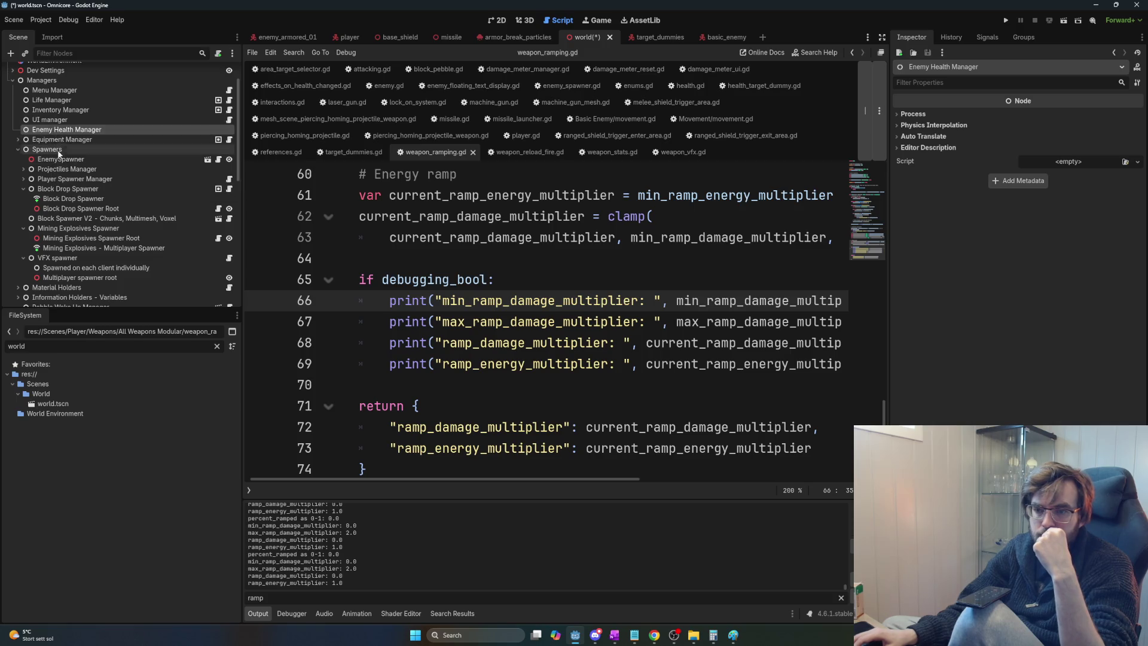
{"action": "left_click", "coordinate": [17, 149]}
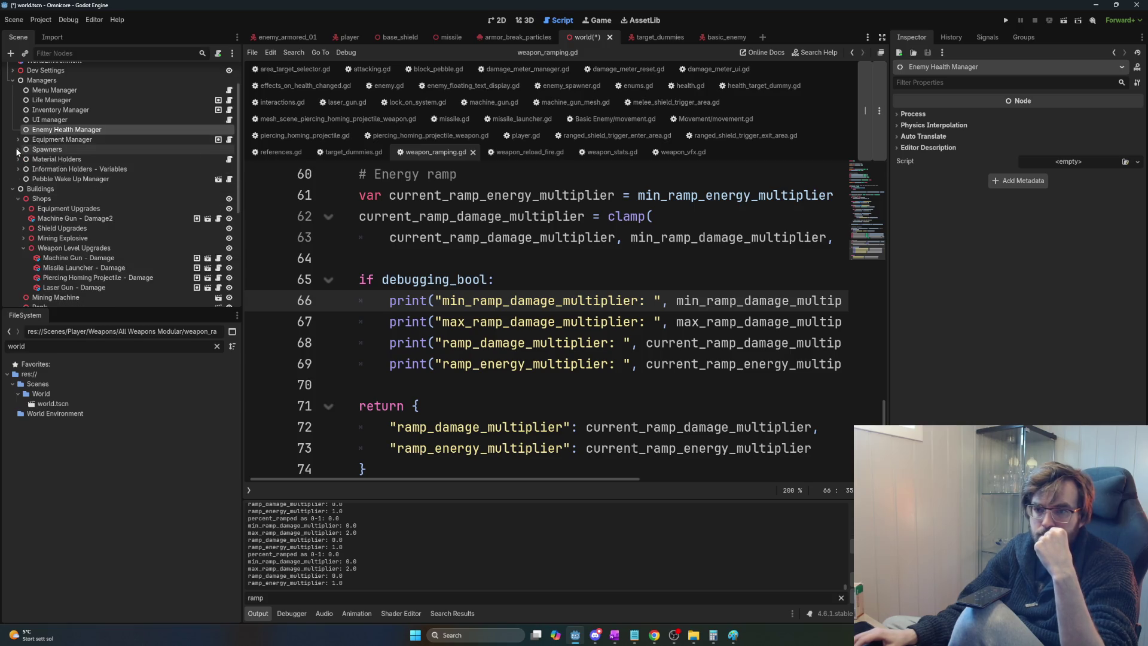
{"action": "left_click", "coordinate": [17, 150]}
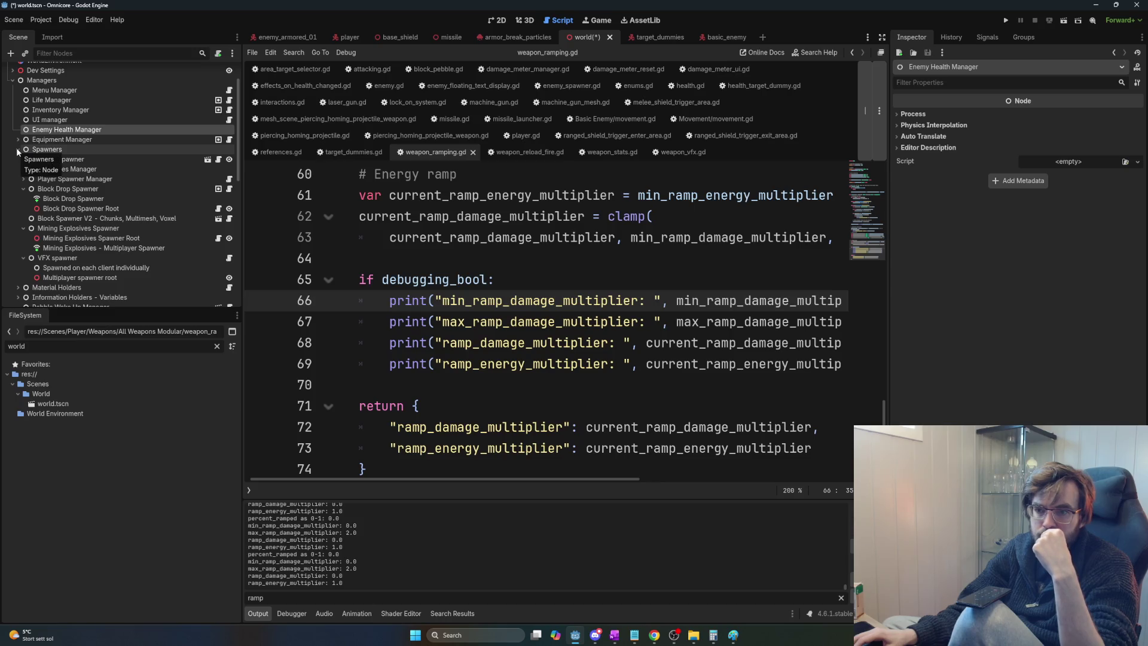
{"action": "left_click", "coordinate": [23, 189]}
{"action": "left_click", "coordinate": [24, 208]}
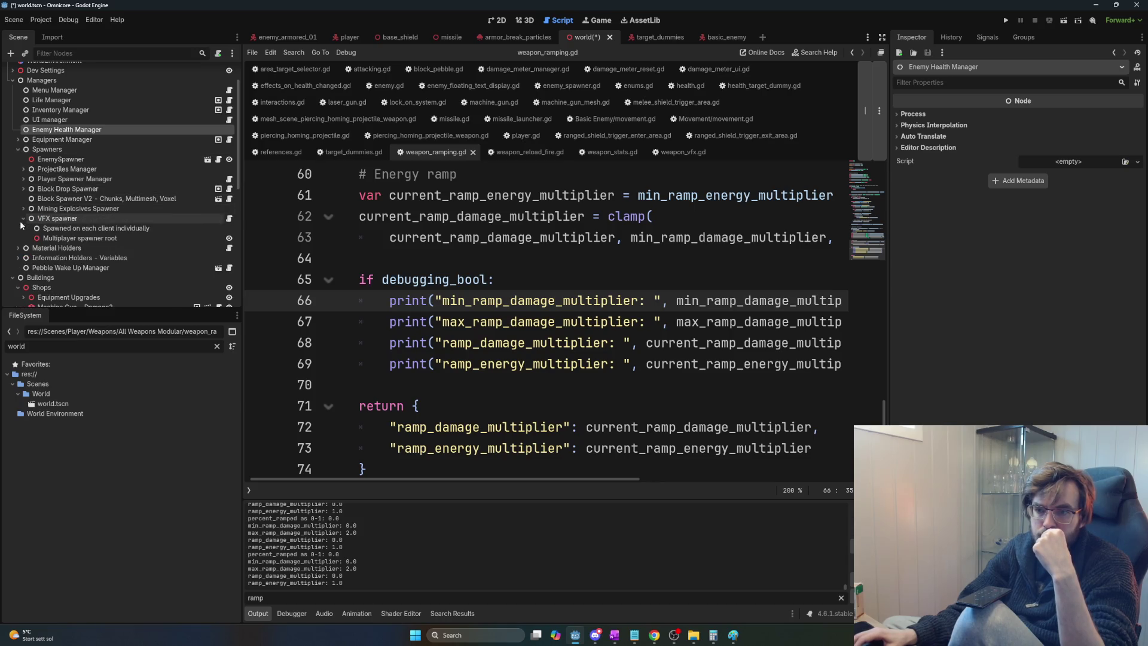
{"action": "left_click", "coordinate": [22, 218]}
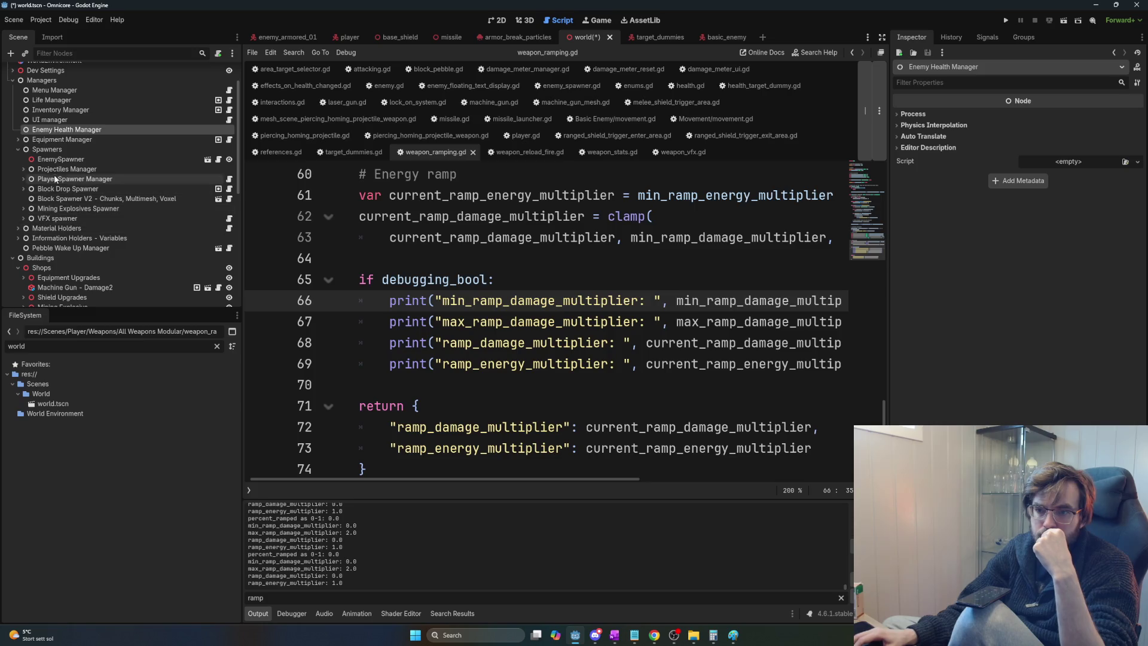
{"action": "left_click", "coordinate": [18, 150]}
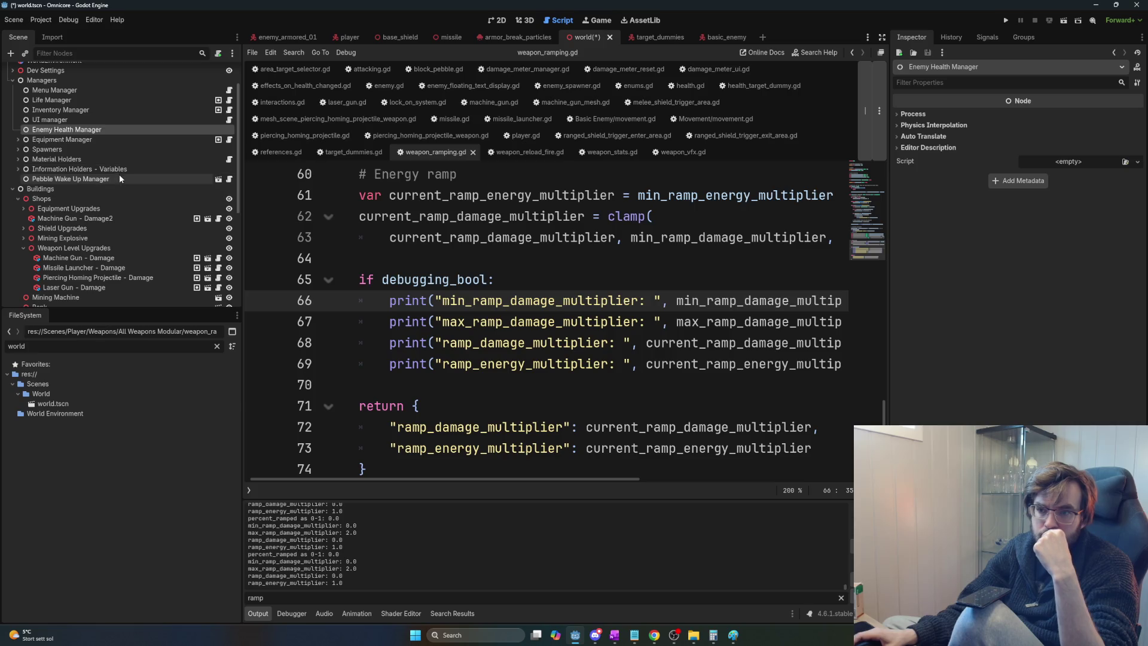
Move the Enemy Health Manager node under 'Information Holders - Variables'
{"action": "left_click_drag", "start_coordinate": [64, 139], "coordinate": [82, 170]}
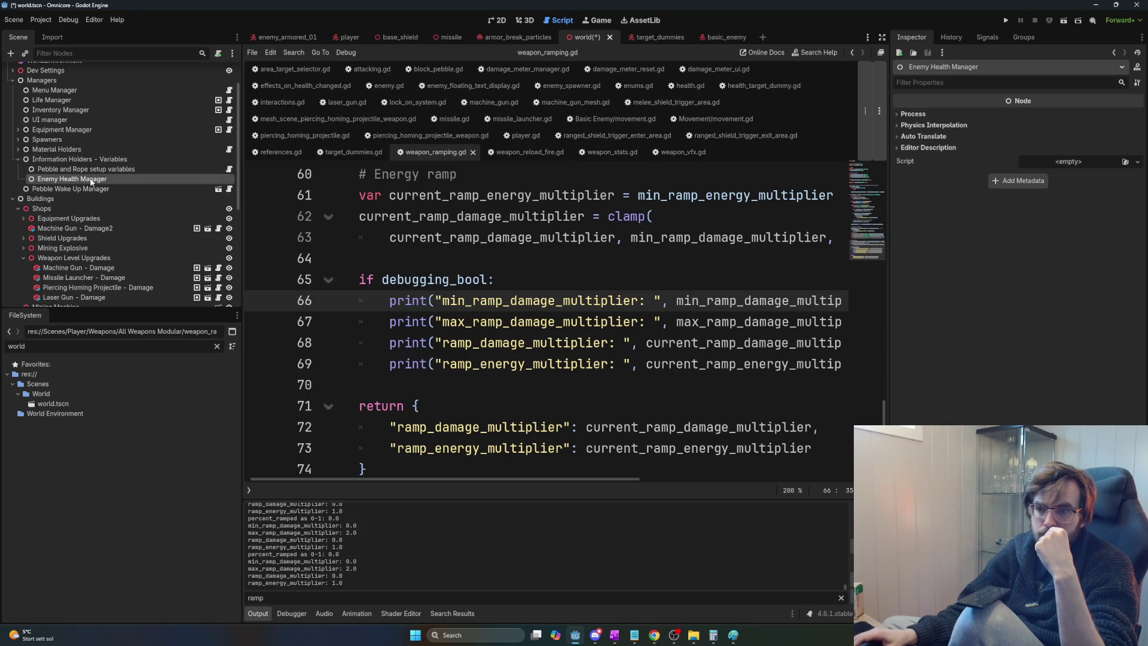
{"action": "left_click", "coordinate": [220, 55]}
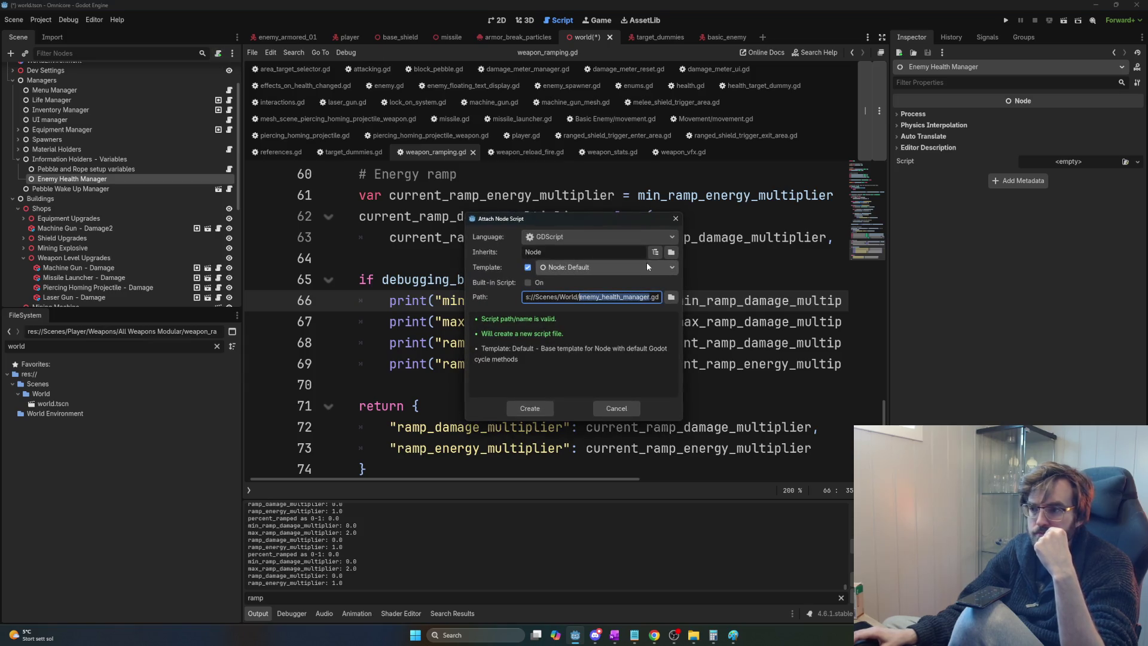
{"action": "key", "text": "Escape"}
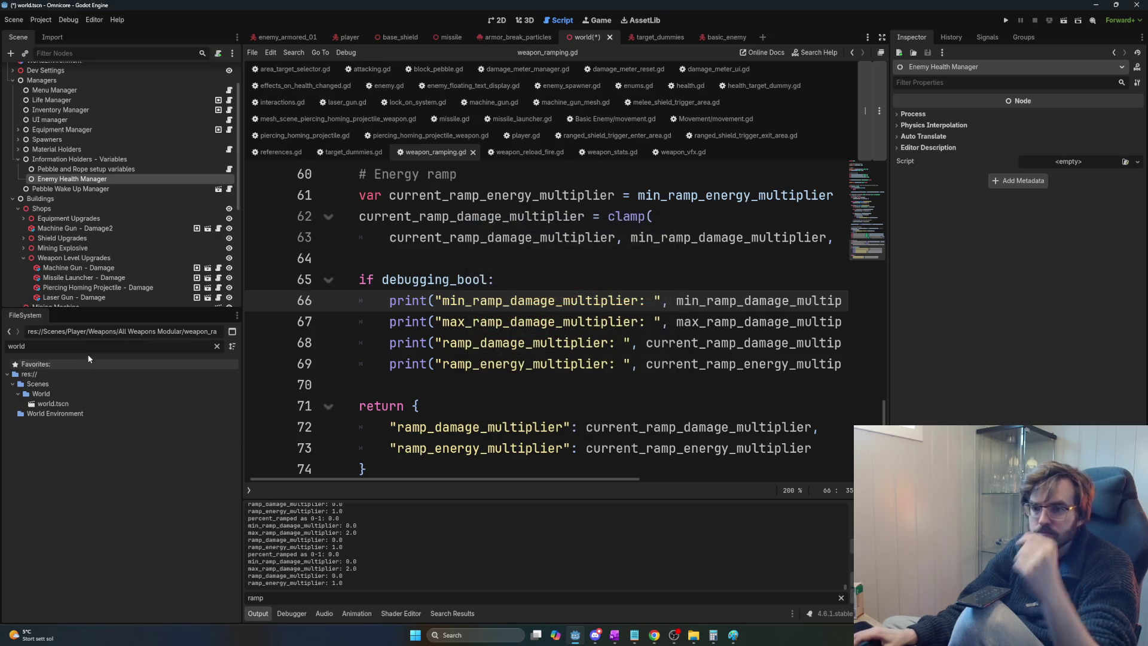
{"action": "key", "text": "ctrl+a"}
{"action": "type", "text": "pebble"}
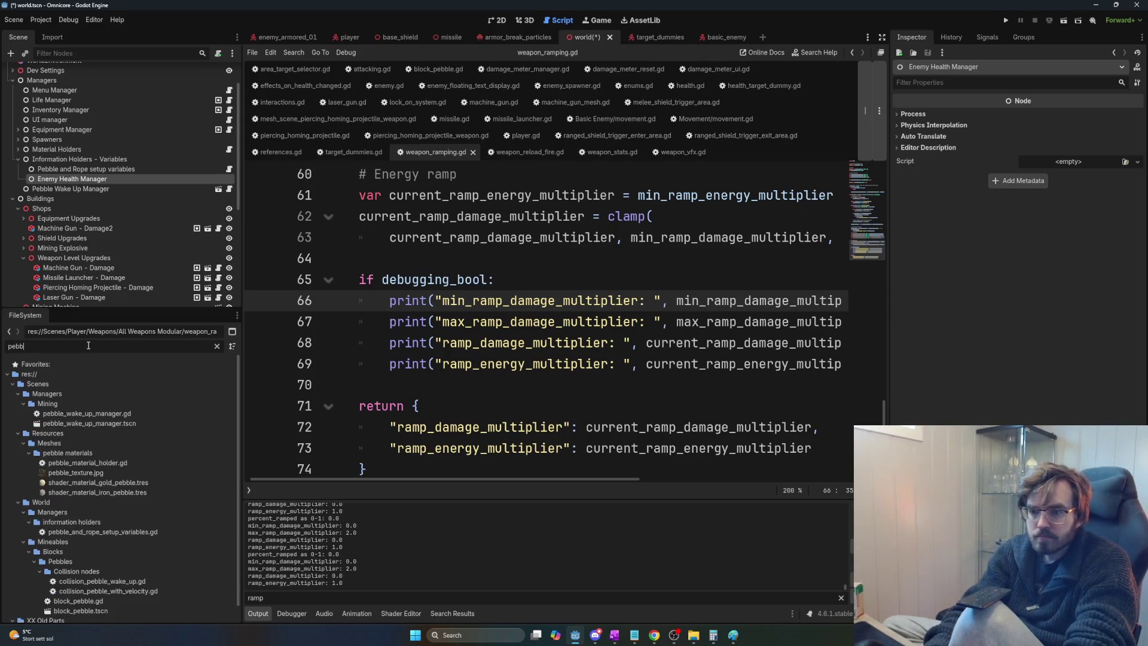
{"action": "type", "text": "_and"}
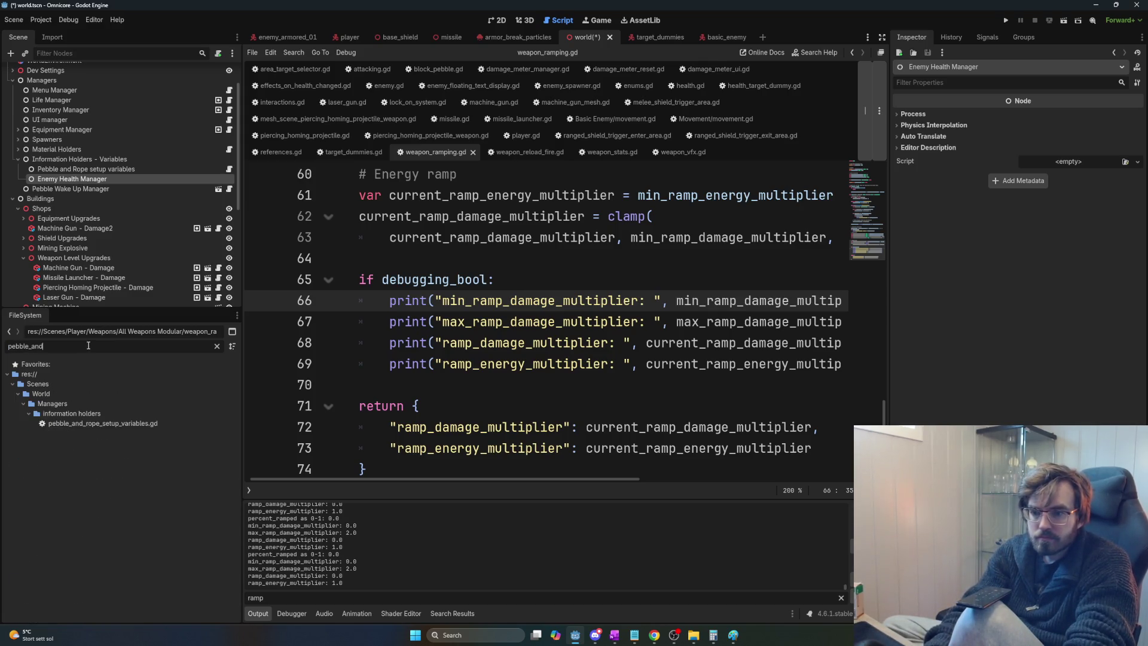
Create enemy_health_manager.gd in the information holders folder and attach it to Enemy Health Manager
{"action": "right_click", "coordinate": [85, 413]}
{"action": "mouse_move", "coordinate": [197, 420]}
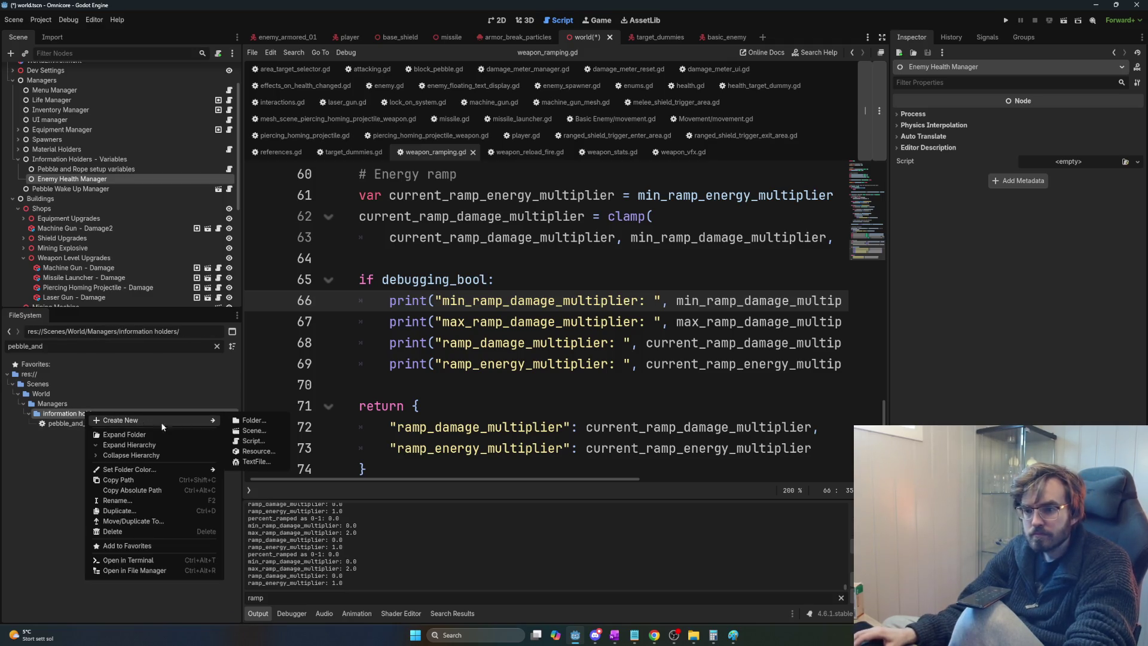
{"action": "left_click", "coordinate": [252, 443]}
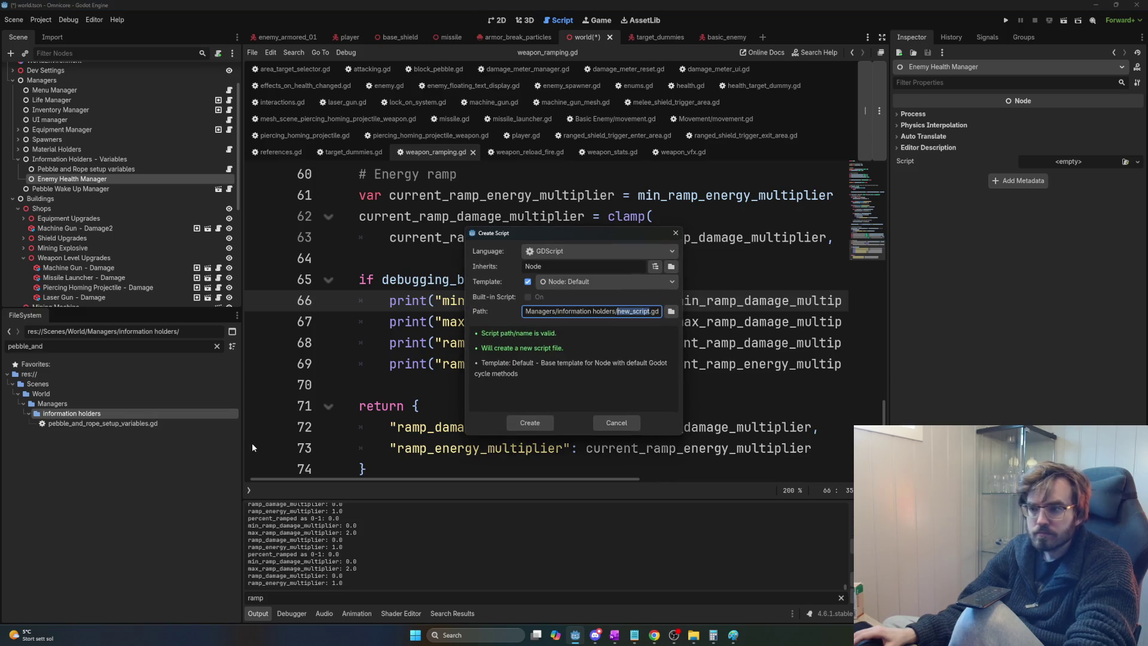
{"action": "type", "text": "nemy_health_ma"}
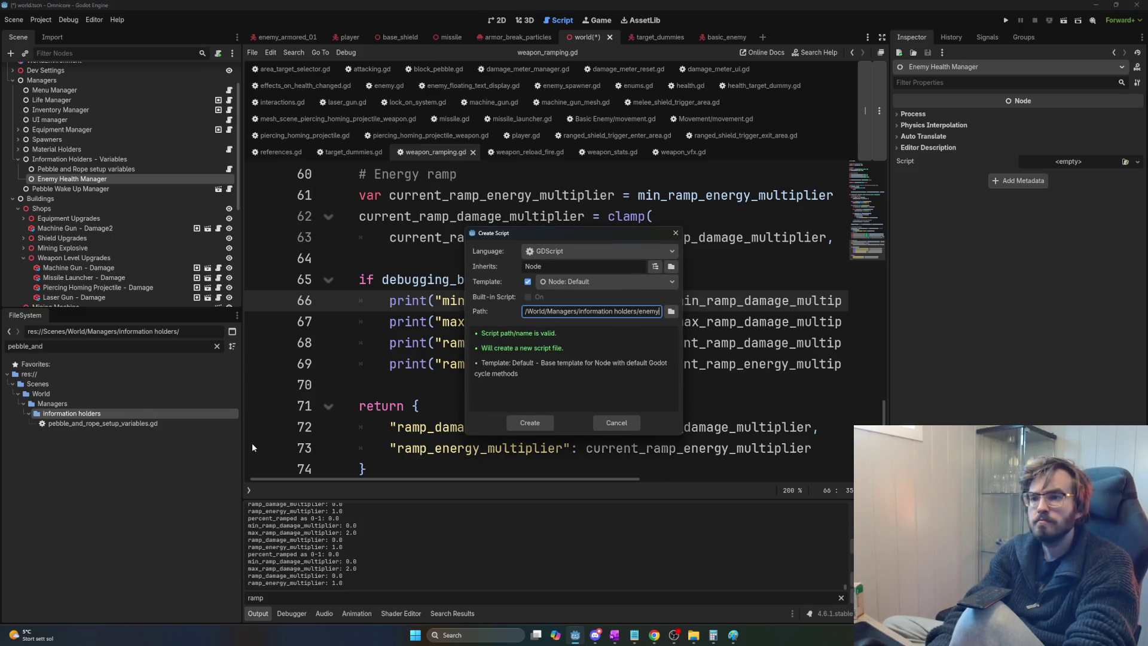
{"action": "type", "text": "nager"}
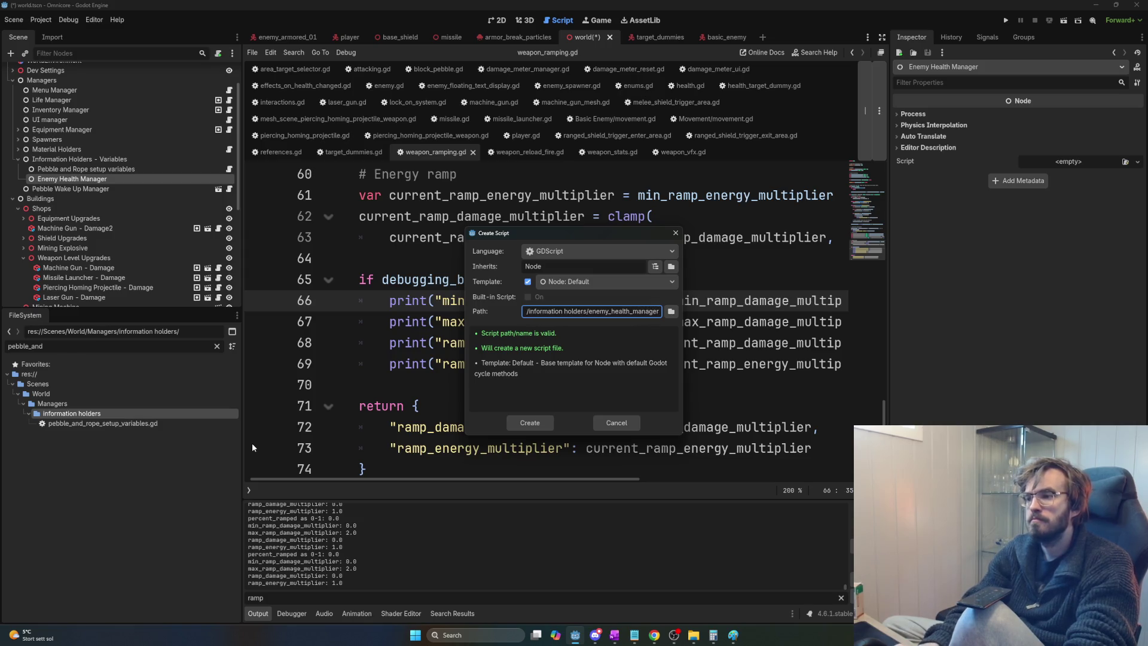
{"action": "key", "text": "Return"}
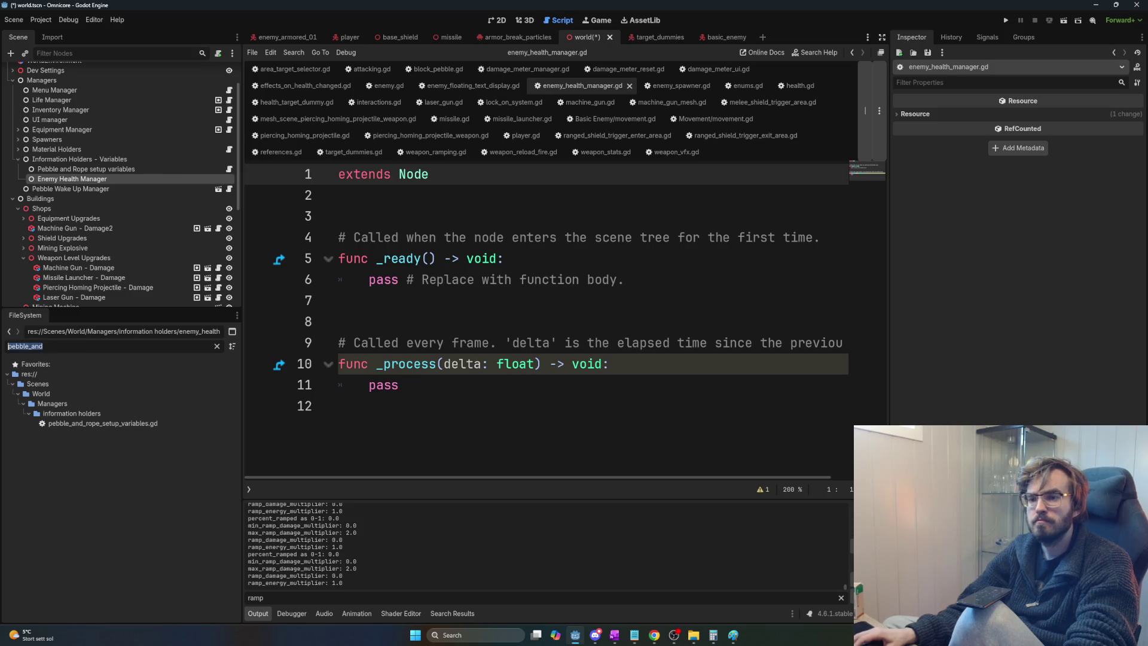
{"action": "type", "text": "enemy_heal"}
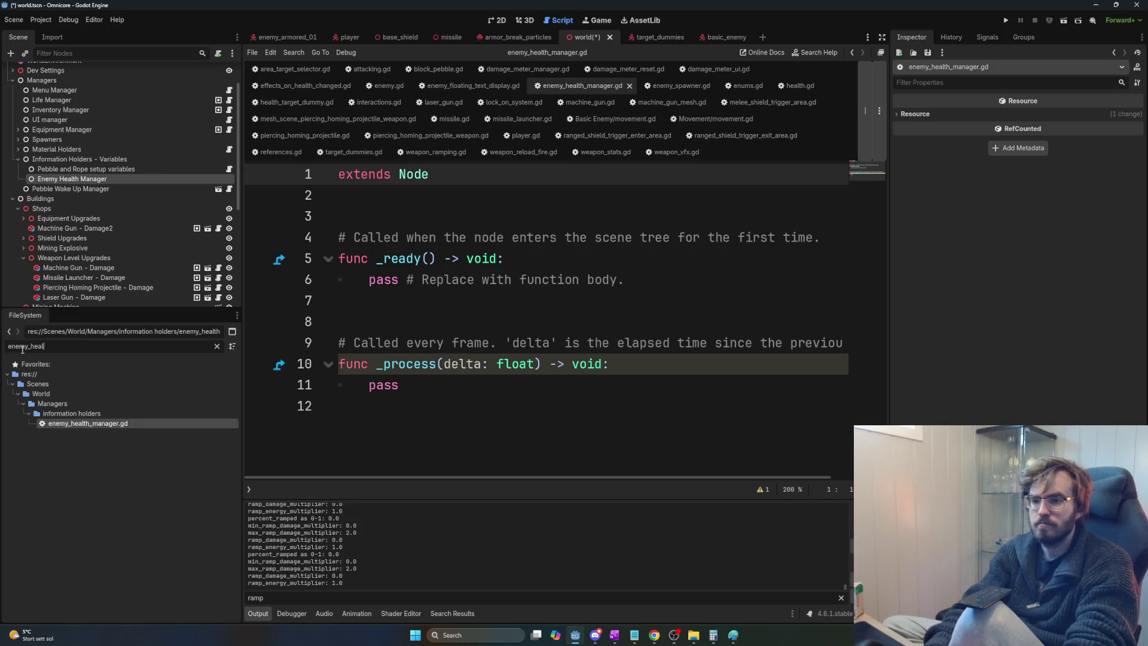
{"action": "type", "text": "t"}
{"action": "left_click_drag", "start_coordinate": [88, 424], "coordinate": [96, 172]}
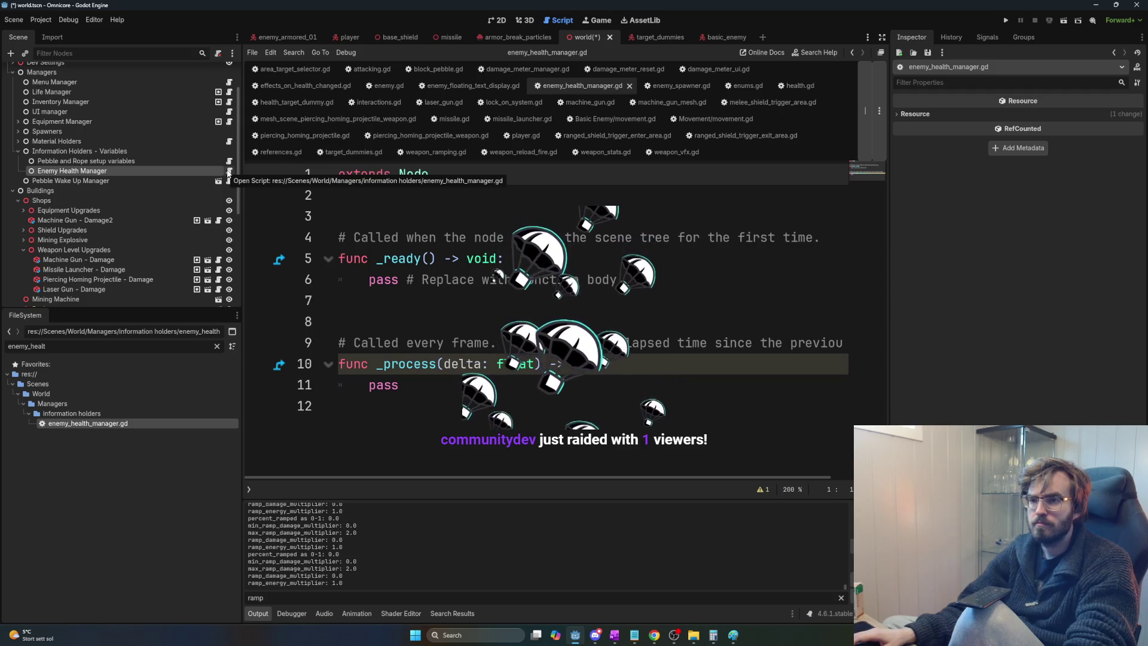
{"action": "key", "text": "ctrl+a"}
{"action": "type", "text": "refe"}
{"action": "left_click", "coordinate": [504, 342]}
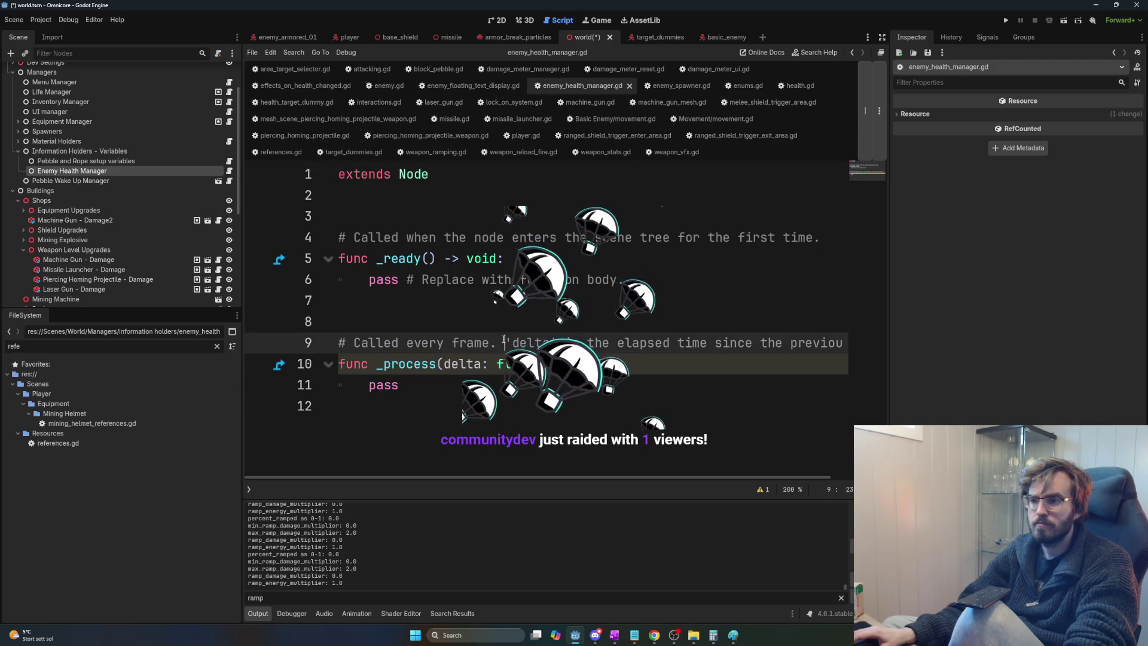
Open references.gd with the quick file search using 'refe'
{"action": "key", "text": "ctrl+shift+o"}
{"action": "type", "text": "refere"}
{"action": "key", "text": "Return"}
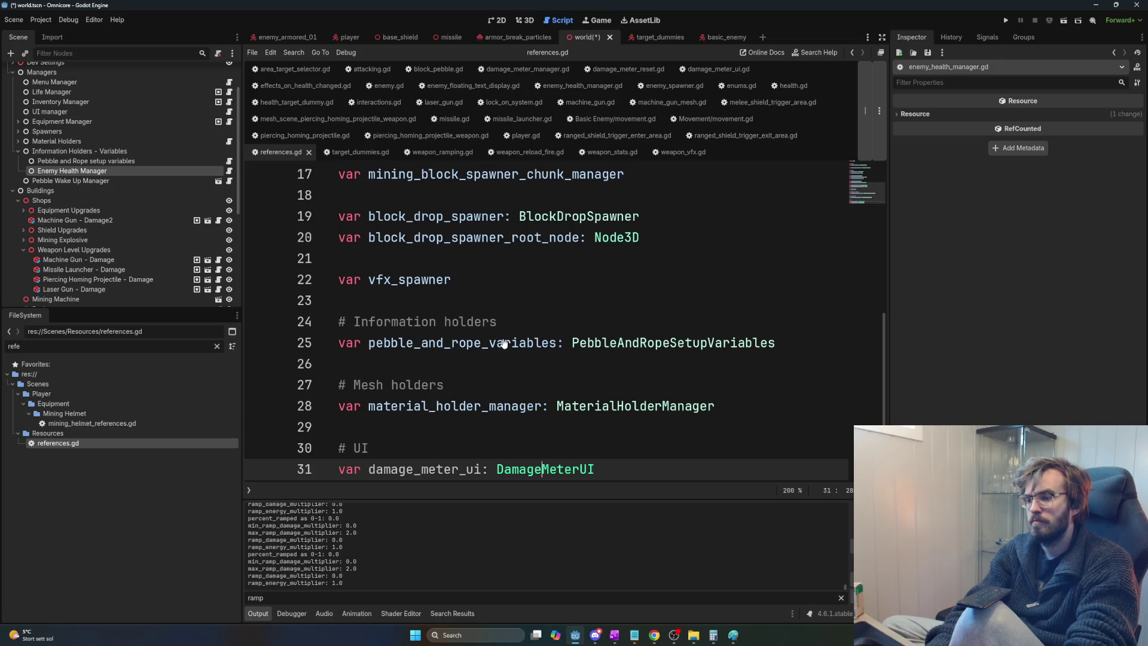
Declare var enemy_health_manager: EnemyHealthManager under # Information holders and save
{"action": "key", "text": "Up"}
{"action": "key", "text": "Up"}
{"action": "key", "text": "Up"}
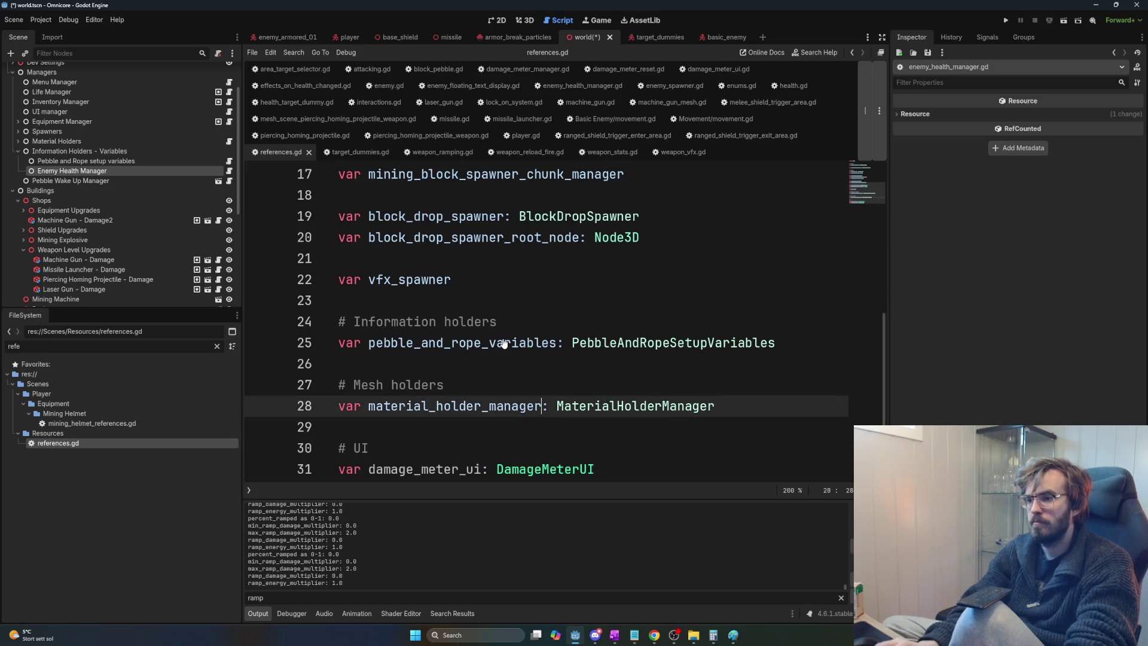
{"action": "key", "text": "Return"}
{"action": "key", "text": "BackSpace"}
{"action": "key", "text": "Up"}
{"action": "key", "text": "Up"}
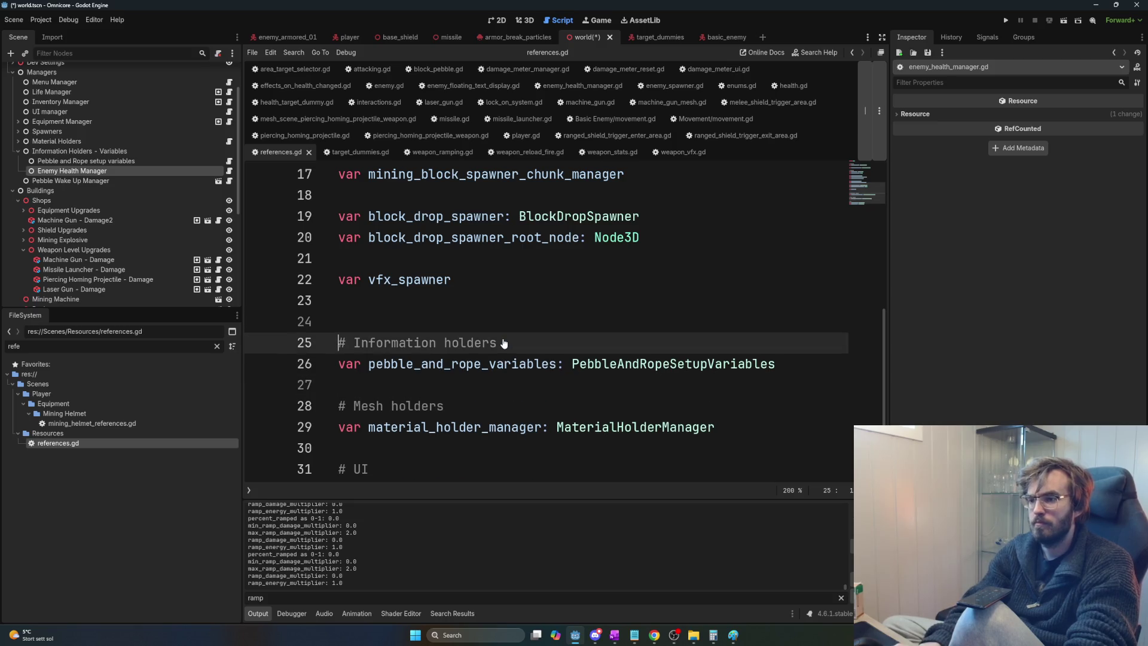
{"action": "key", "text": "Down"}
{"action": "key", "text": "Return"}
{"action": "key", "text": "Up"}
{"action": "type", "text": "var enemy_"}
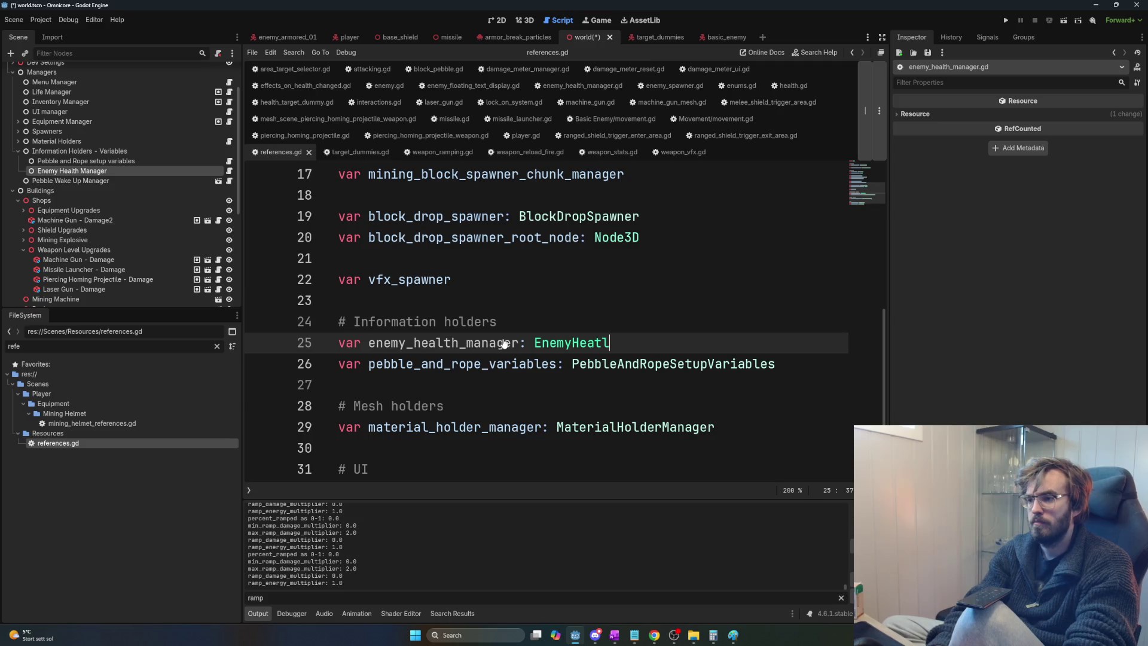
{"action": "type", "text": "nager"}
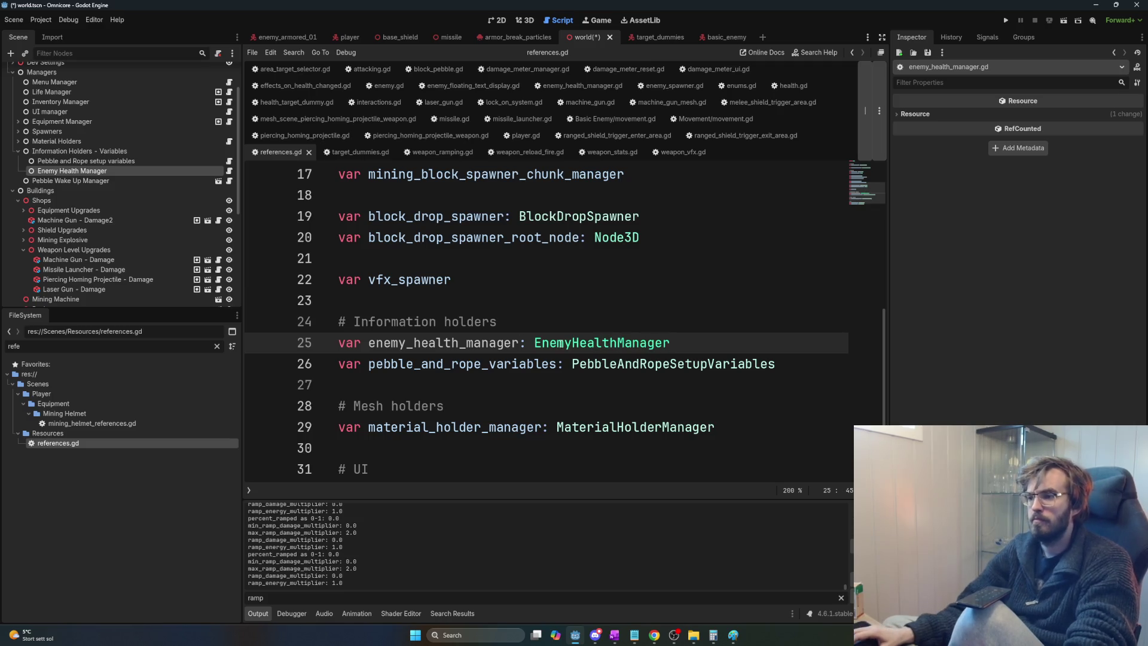
{"action": "key", "text": "ctrl+s"}
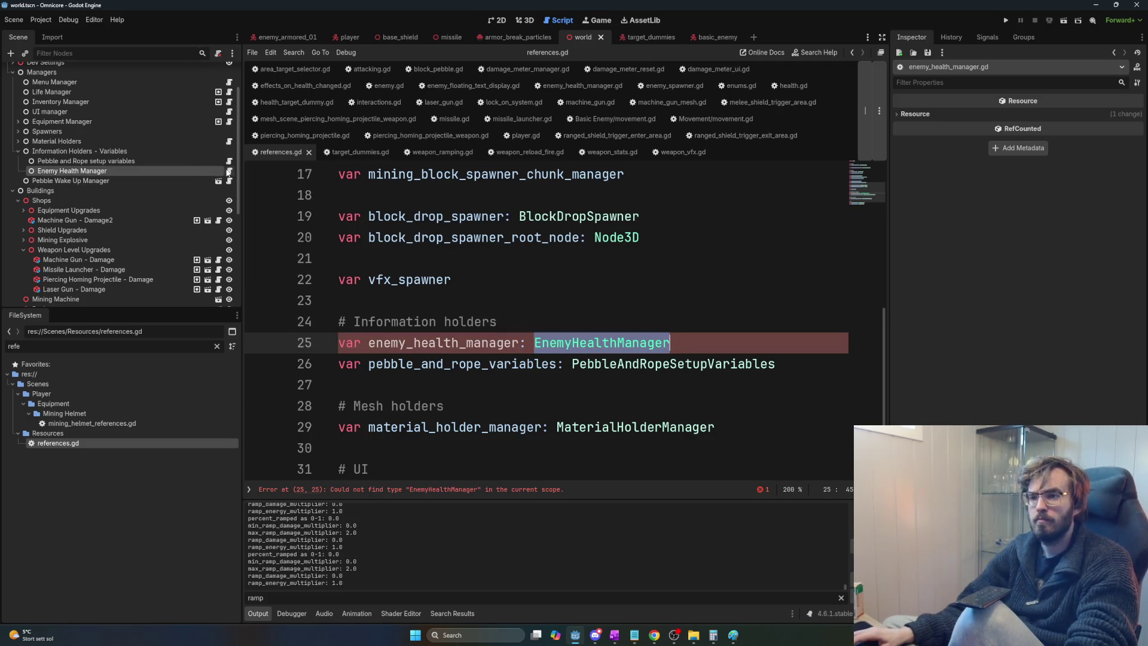
{"action": "left_click", "coordinate": [229, 171]}
Paste EnemyHealthManager over Node on line 1, then add a new first line 'extends node'
{"action": "double_click", "coordinate": [413, 174]}
{"action": "type", "text": "EnemyHealthManager"}
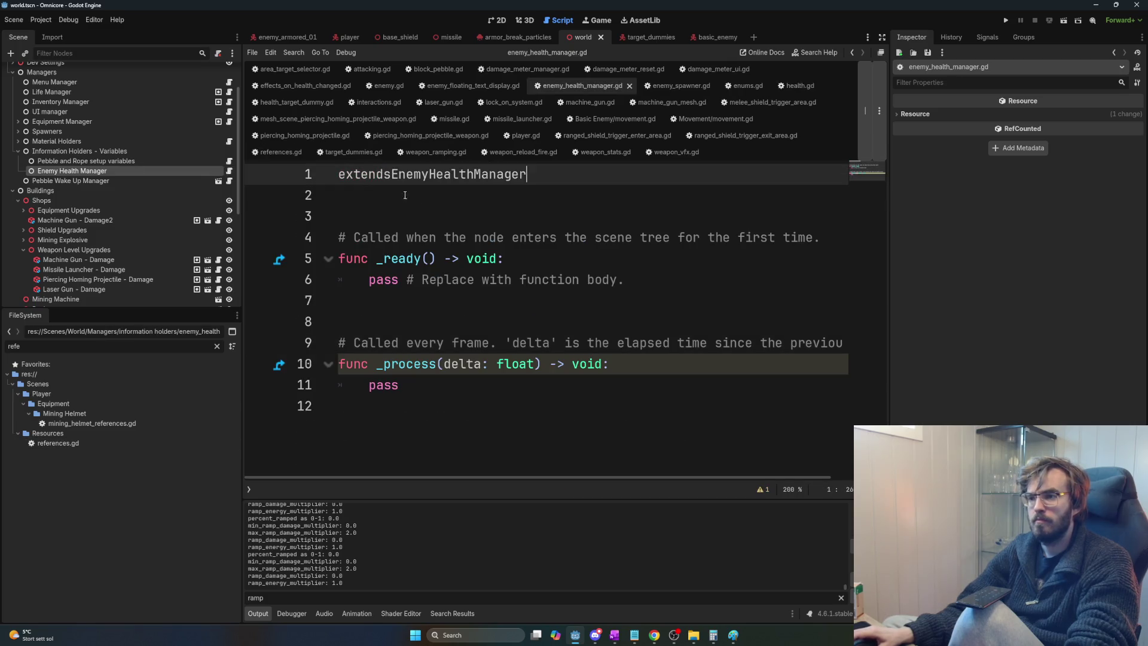
{"action": "key", "text": "Down"}
{"action": "key", "text": "Down"}
{"action": "mouse_move", "coordinate": [511, 388]}
{"action": "left_mouse_down"}
{"action": "mouse_move", "coordinate": [341, 239]}
{"action": "mouse_move", "coordinate": [407, 259]}
{"action": "mouse_move", "coordinate": [348, 216]}
{"action": "left_mouse_up"}
{"action": "left_click", "coordinate": [361, 194]}
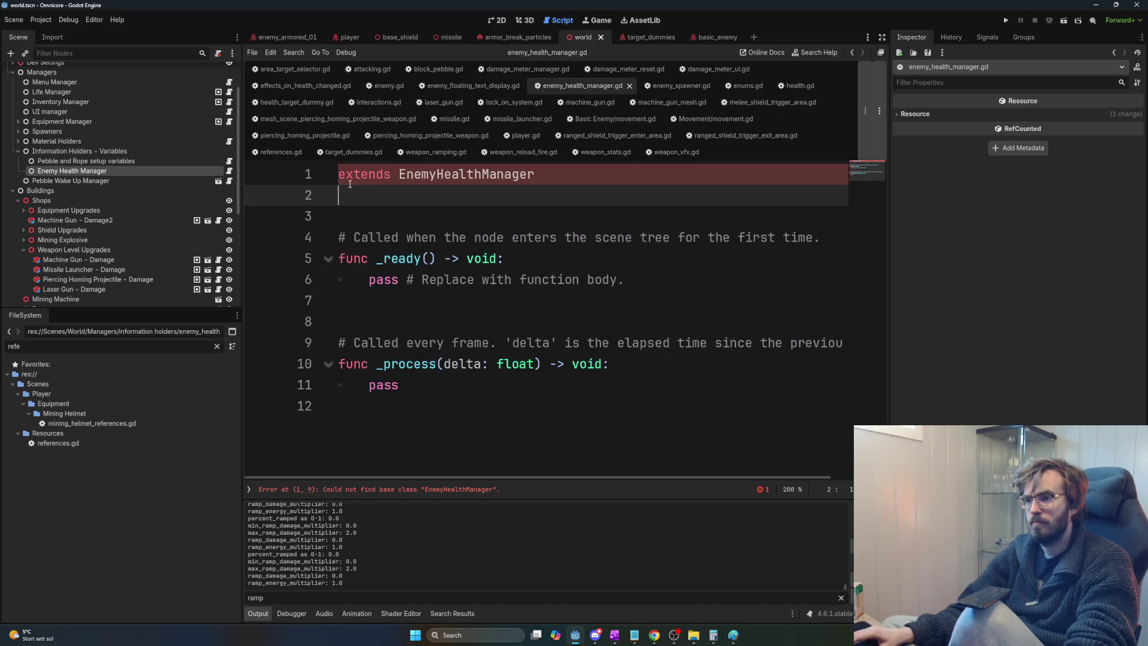
{"action": "key", "text": "Up"}
{"action": "key", "text": "Return"}
{"action": "key", "text": "Up"}
{"action": "type", "text": "extends ndoe"}
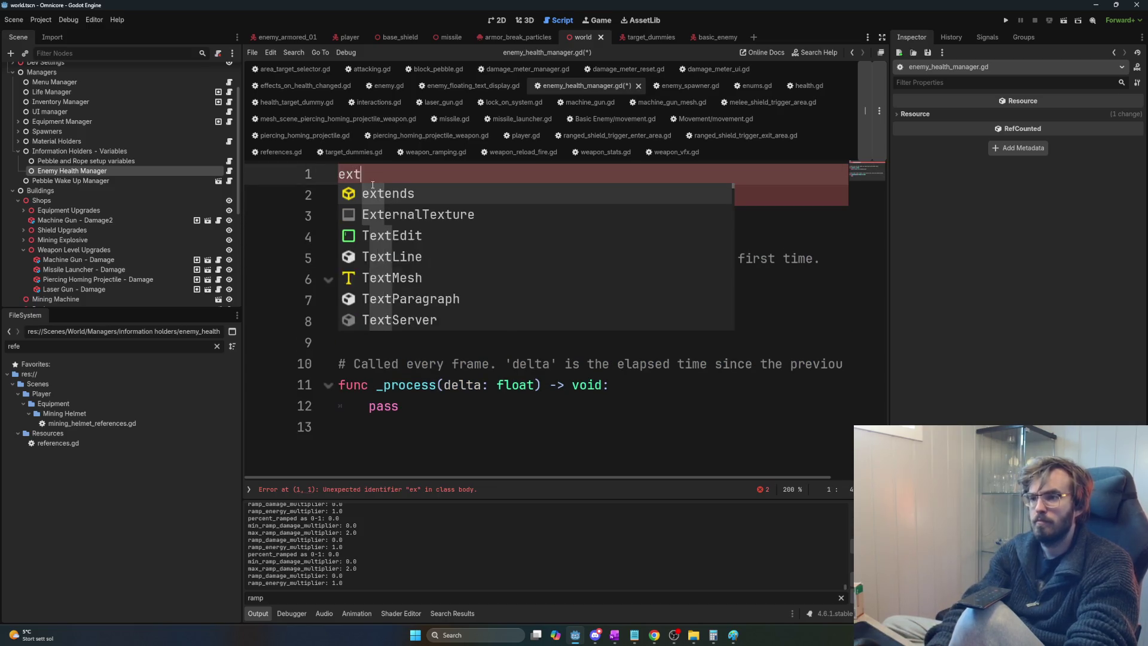
{"action": "key", "text": "BackSpace"}
{"action": "key", "text": "BackSpace"}
{"action": "key", "text": "BackSpace"}
{"action": "type", "text": "ode"}
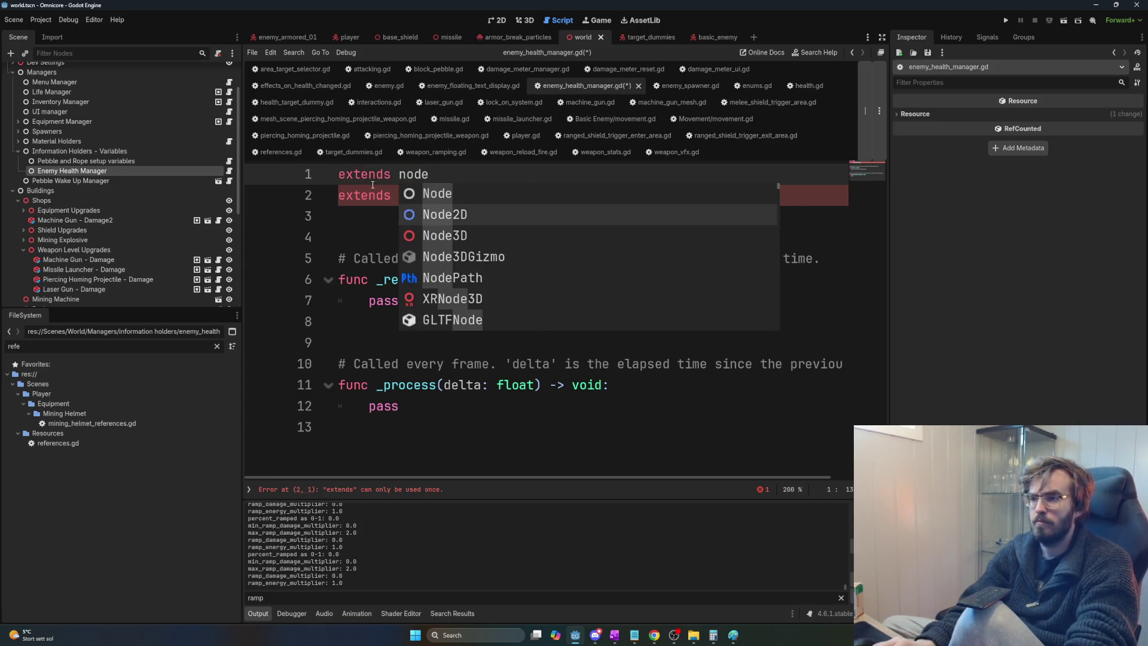
{"action": "left_click", "coordinate": [384, 195]}
Change line 2's 'extends' into class_name, declaring class_name EnemyHealthManager
{"action": "double_click", "coordinate": [386, 195]}
{"action": "type", "text": "cv"}
{"action": "key", "text": "BackSpace"}
{"action": "type", "text": "lass_"}
{"action": "key", "text": "Return"}
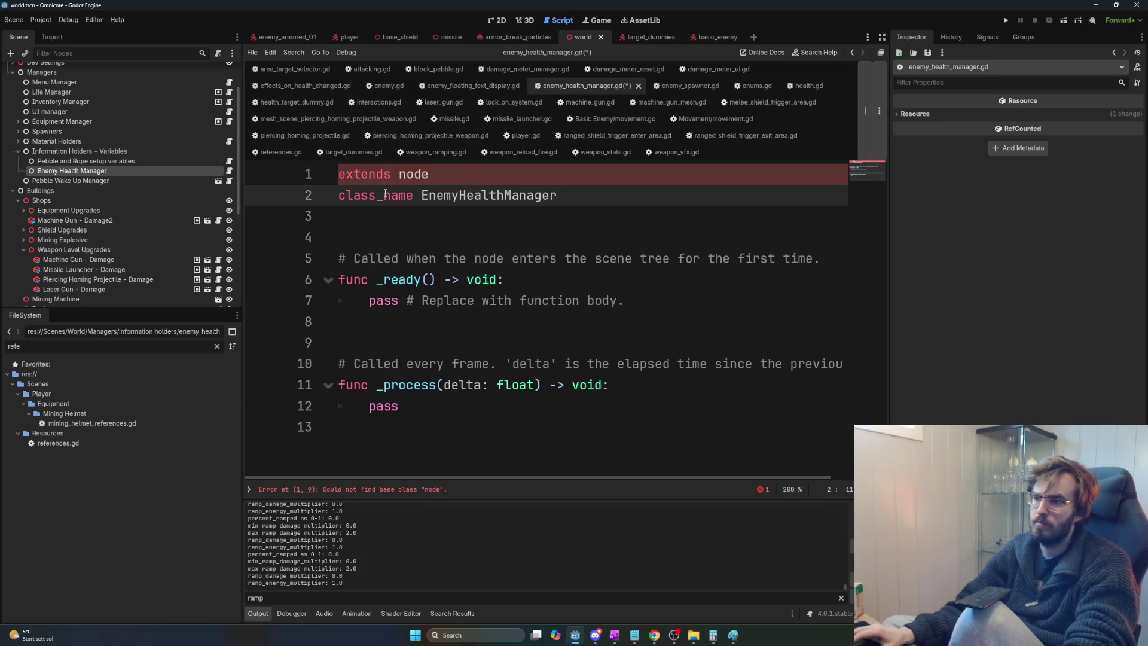
Correct the base class on line 1 to 'Node' and save the script
{"action": "left_click", "coordinate": [390, 219]}
{"action": "double_click", "coordinate": [413, 174]}
{"action": "type", "text": "Node"}
{"action": "left_click", "coordinate": [419, 217]}
{"action": "key", "text": "ctrl+s"}
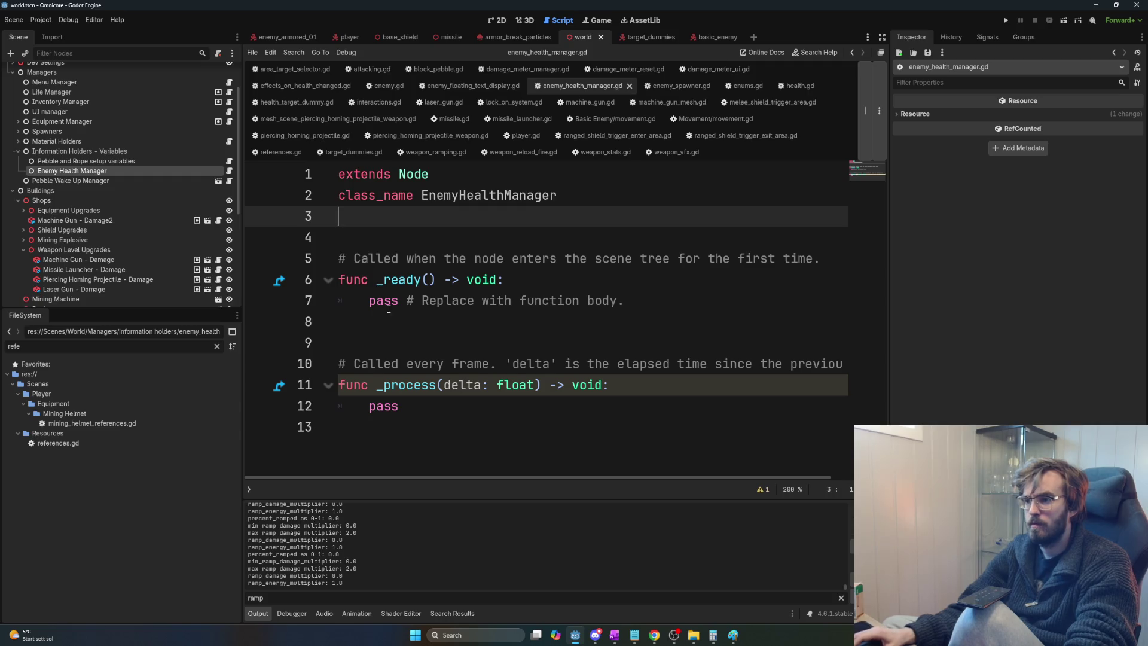
{"action": "key", "text": "Return"}
Add func _init() whose body is References.enemy_health_manager = self
{"action": "type", "text": "func init"}
{"action": "key", "text": "Return"}
{"action": "key", "text": "Return"}
{"action": "type", "text": "references."}
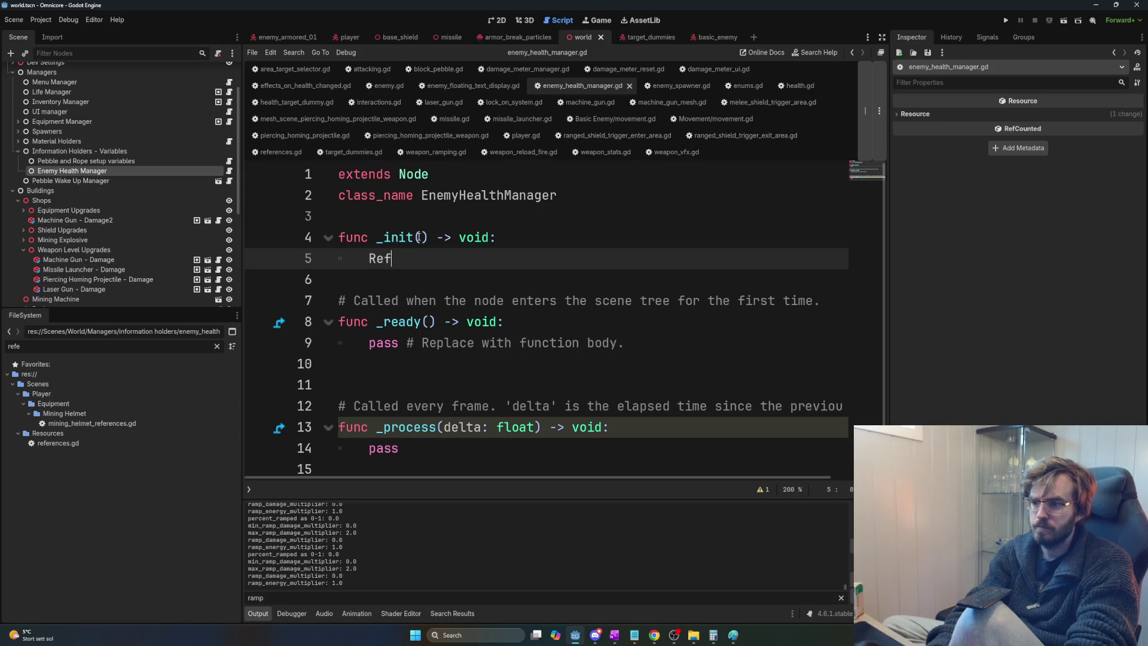
{"action": "key", "text": "BackSpace"}
{"action": "key", "text": "BackSpace"}
{"action": "key", "text": "BackSpace"}
{"action": "type", "text": "rences."}
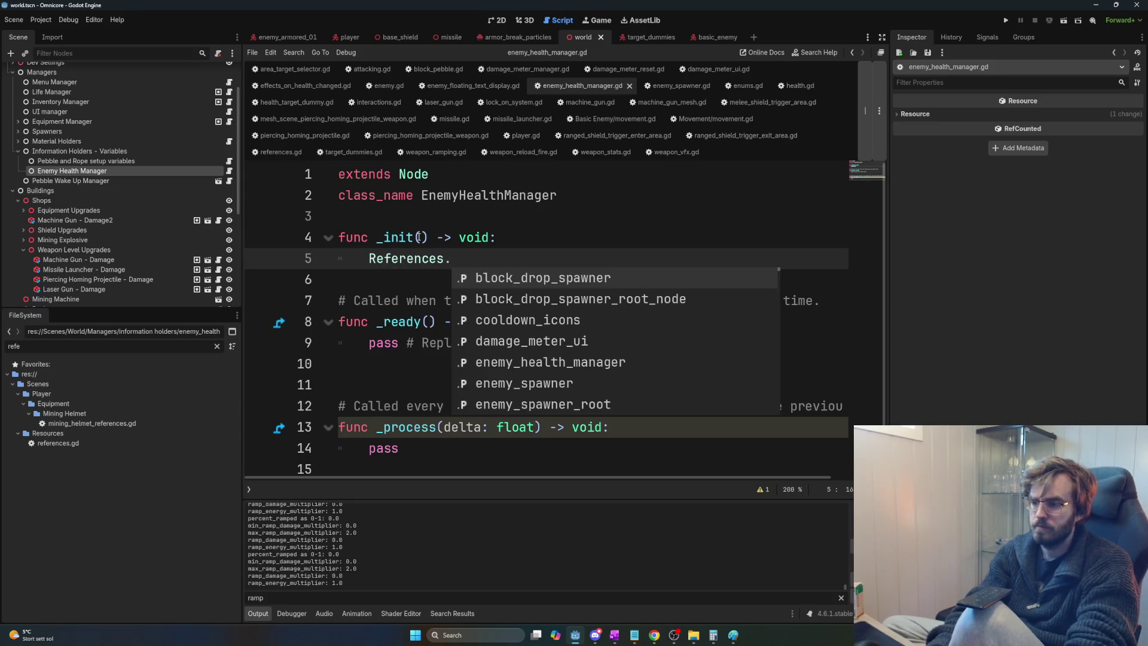
{"action": "type", "text": "enemy"}
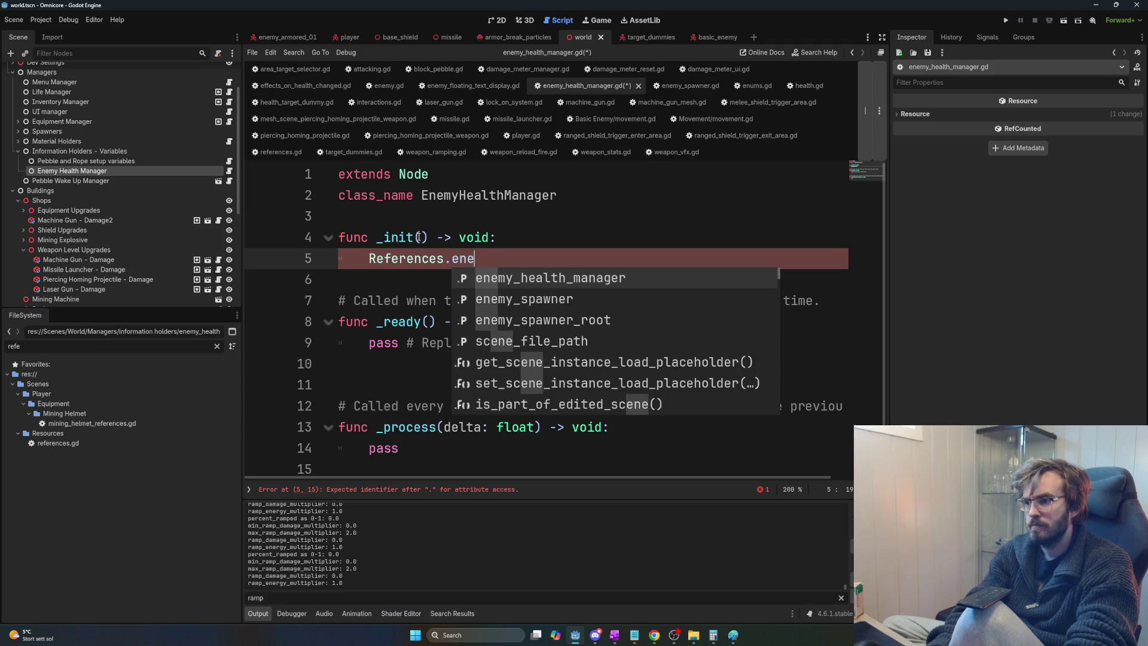
{"action": "key", "text": "Return"}
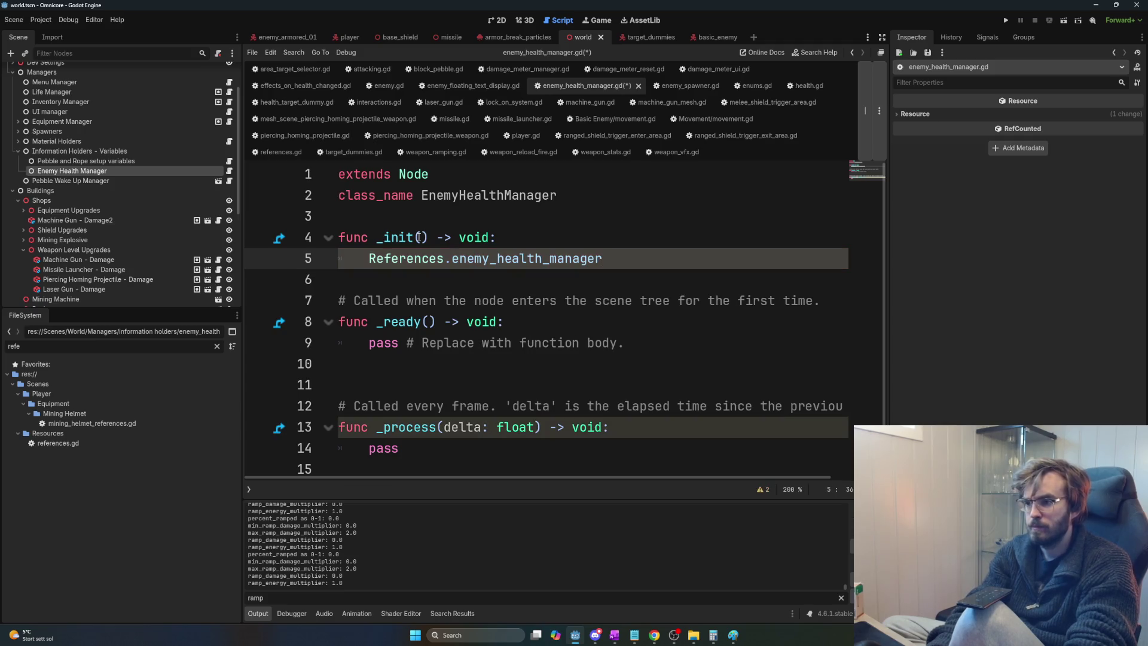
{"action": "type", "text": "= self"}
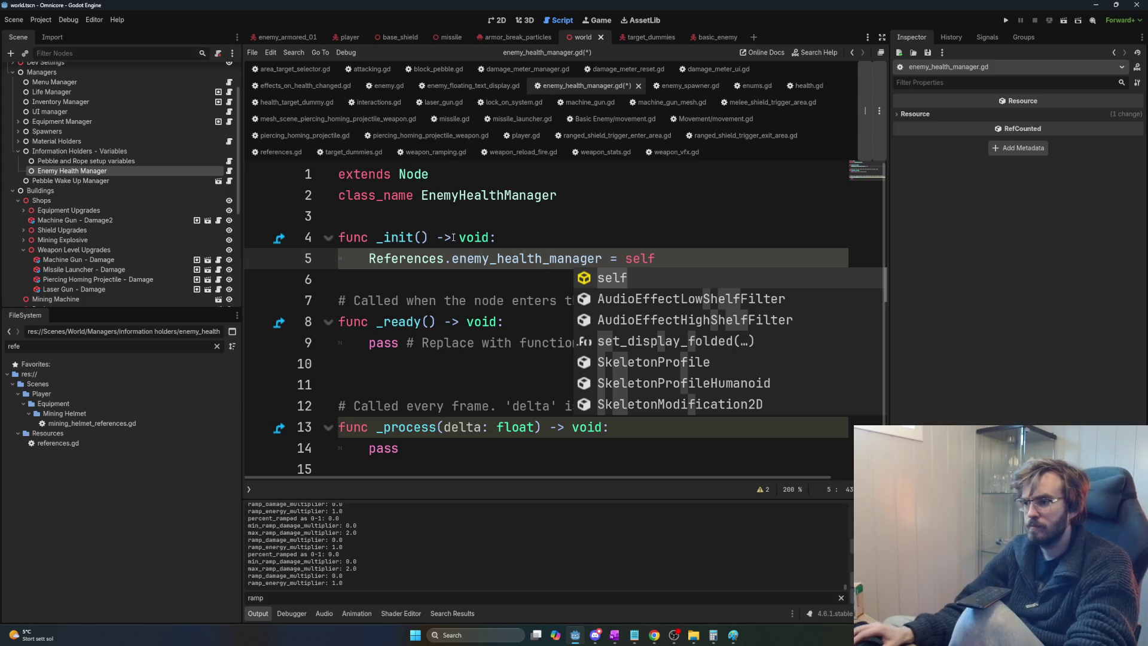
{"action": "left_click", "coordinate": [399, 300]}
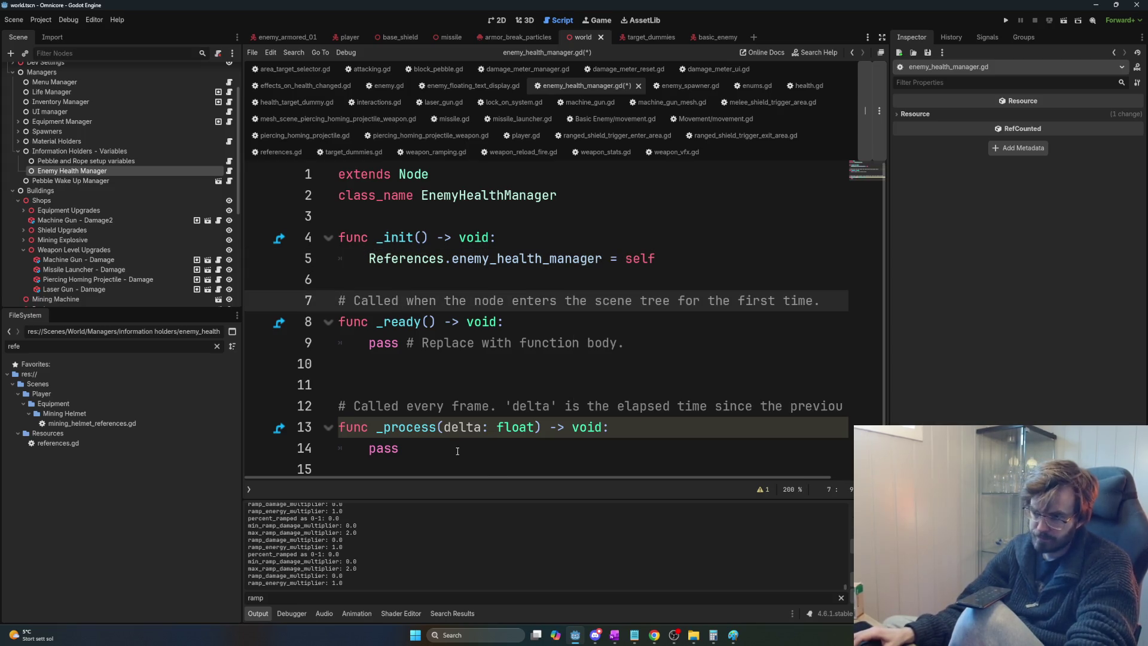
{"action": "left_click_drag", "start_coordinate": [479, 448], "coordinate": [339, 279]}
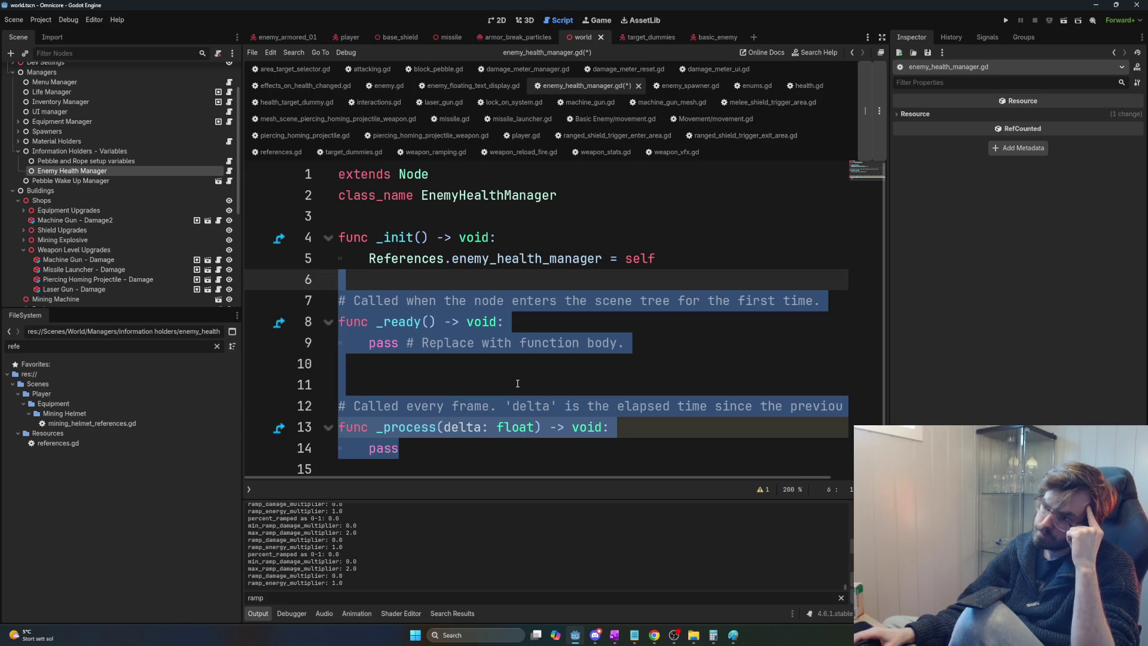
Delete the template _ready and _process functions and enter a Dictionary type on the new line
{"action": "key", "text": "BackSpace"}
{"action": "key", "text": "Return"}
{"action": "type", "text": "dict"}
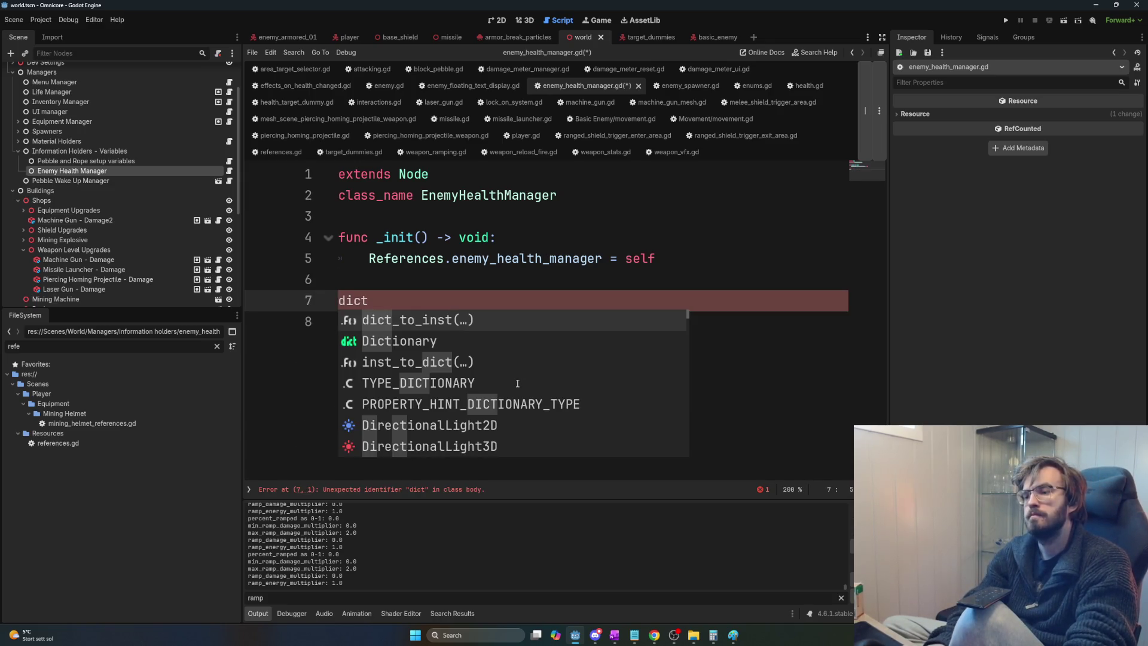
{"action": "key", "text": "Down"}
{"action": "key", "text": "Return"}
{"action": "key", "text": "Home"}
Complete the declaration var enemy_health_from_type: Dictionary = { with an open body
{"action": "type", "text": "var"}
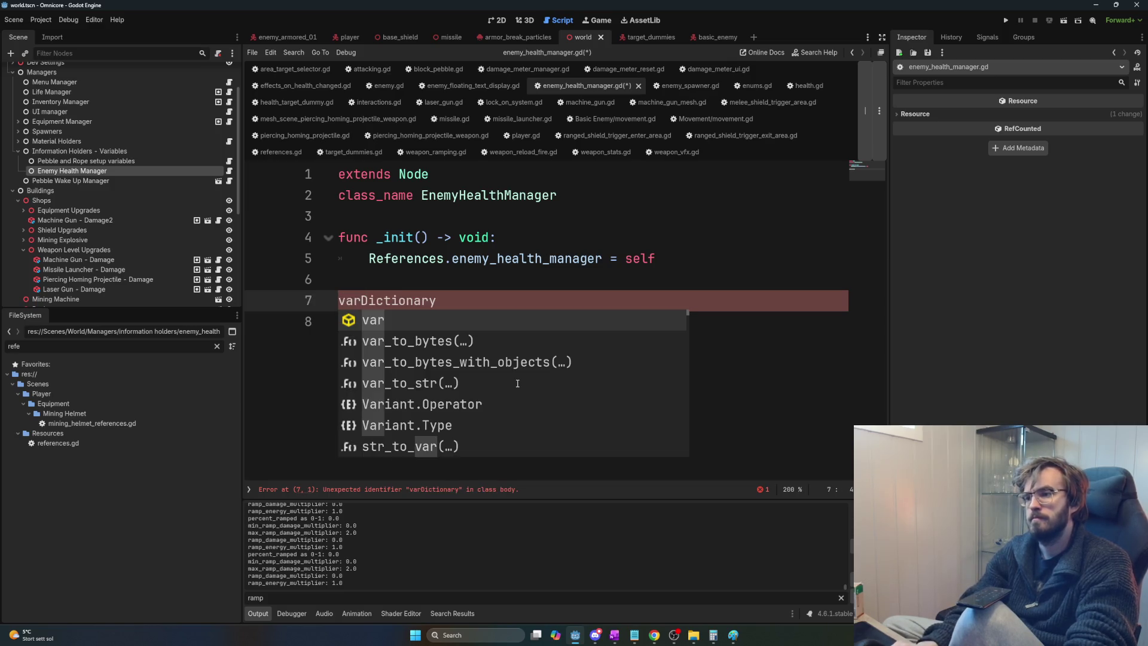
{"action": "type", "text": " enemy_health"}
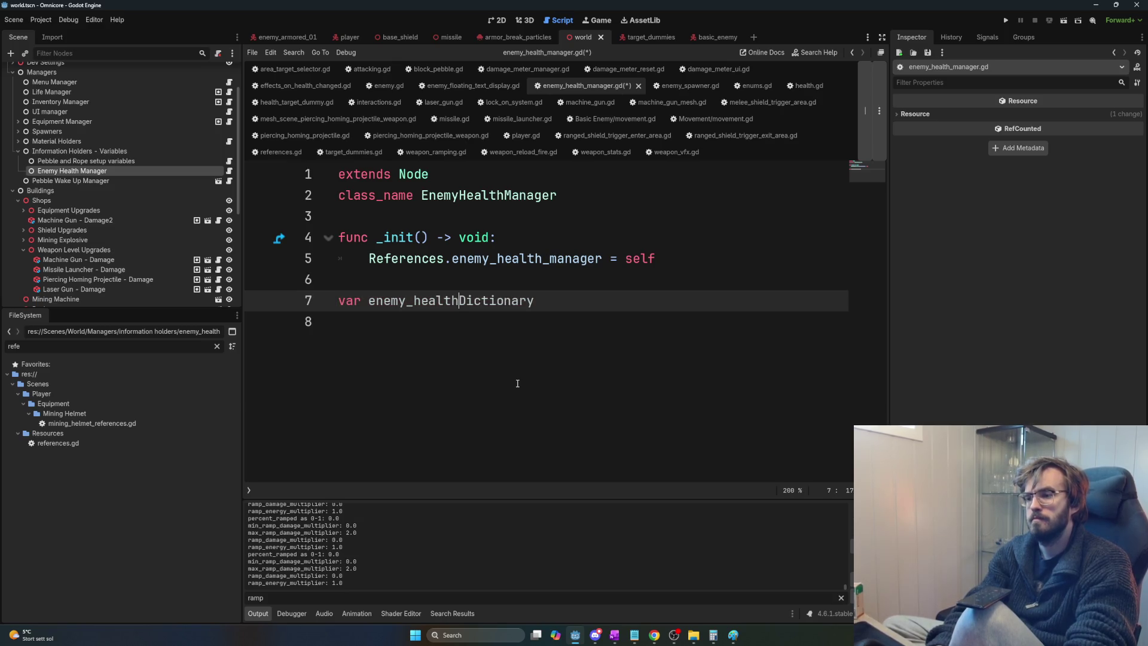
{"action": "type", "text": "_"}
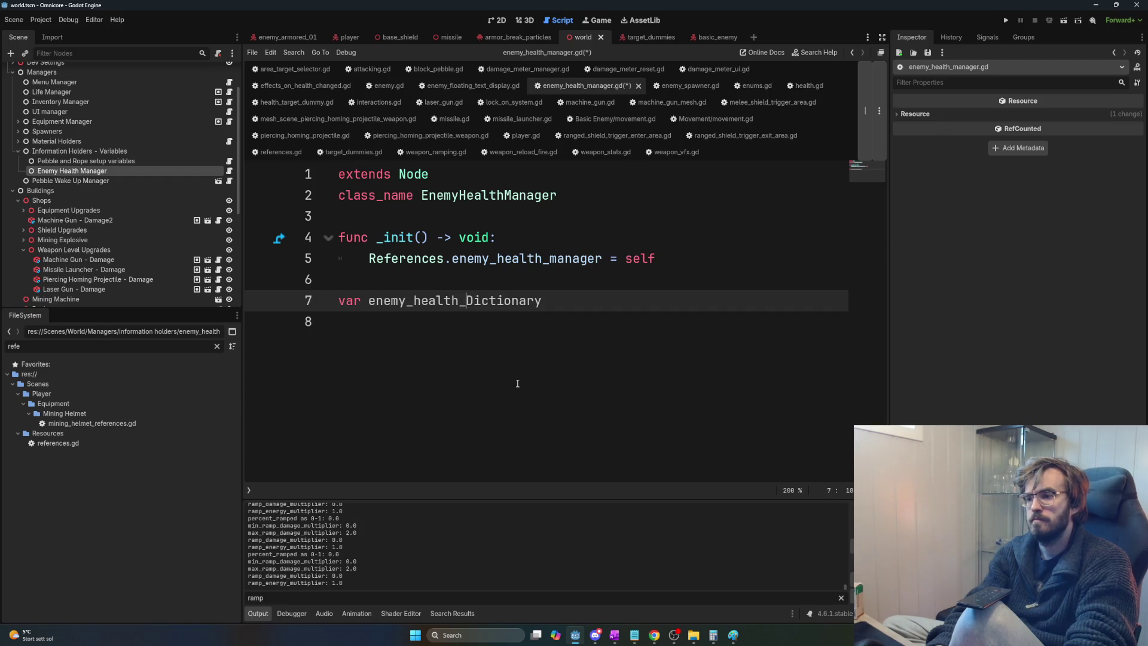
{"action": "type", "text": "from_Typ"}
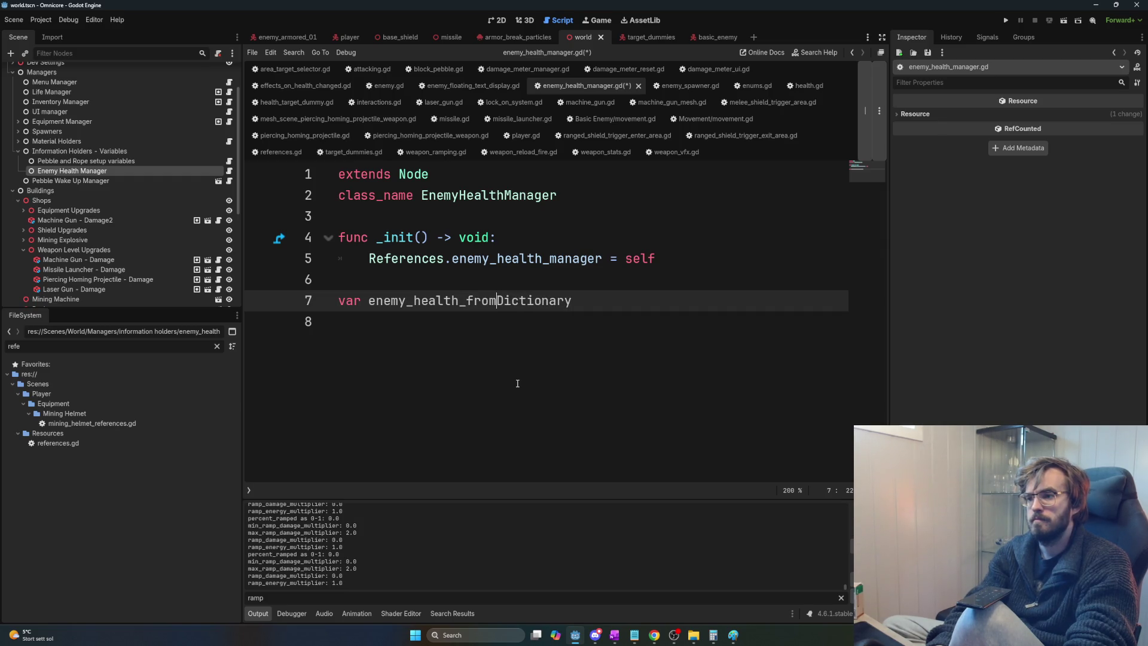
{"action": "key", "text": "BackSpace"}
{"action": "key", "text": "BackSpace"}
{"action": "type", "text": "t"}
{"action": "key", "text": "BackSpace"}
{"action": "key", "text": "BackSpace"}
{"action": "type", "text": "type:"}
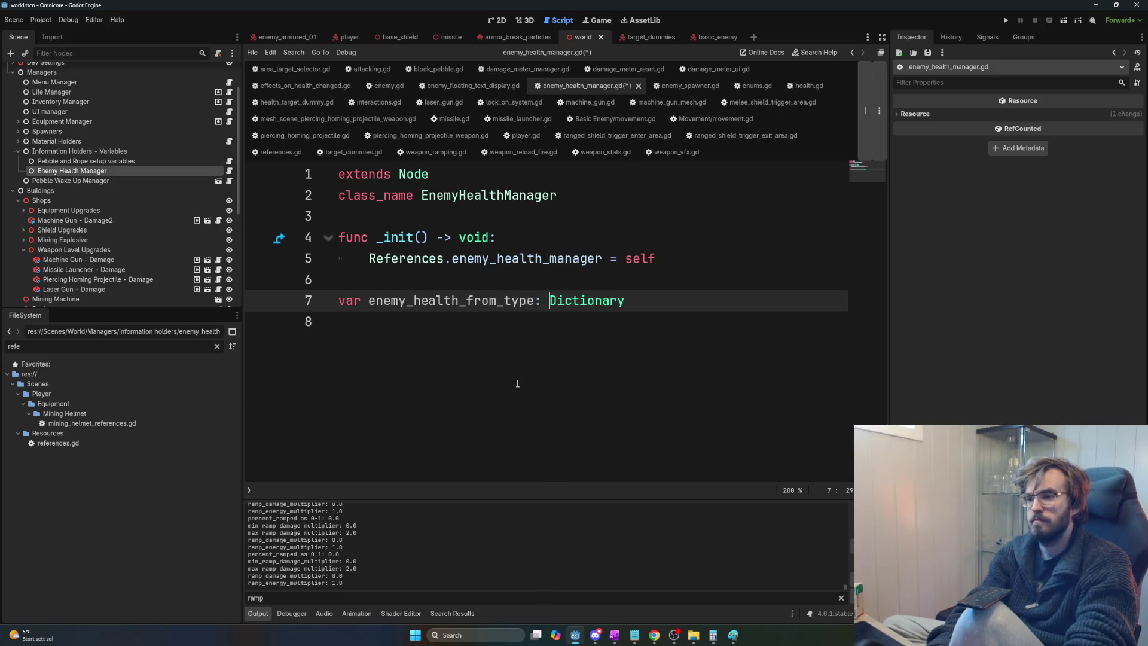
{"action": "key", "text": "End"}
{"action": "type", "text": "= {"}
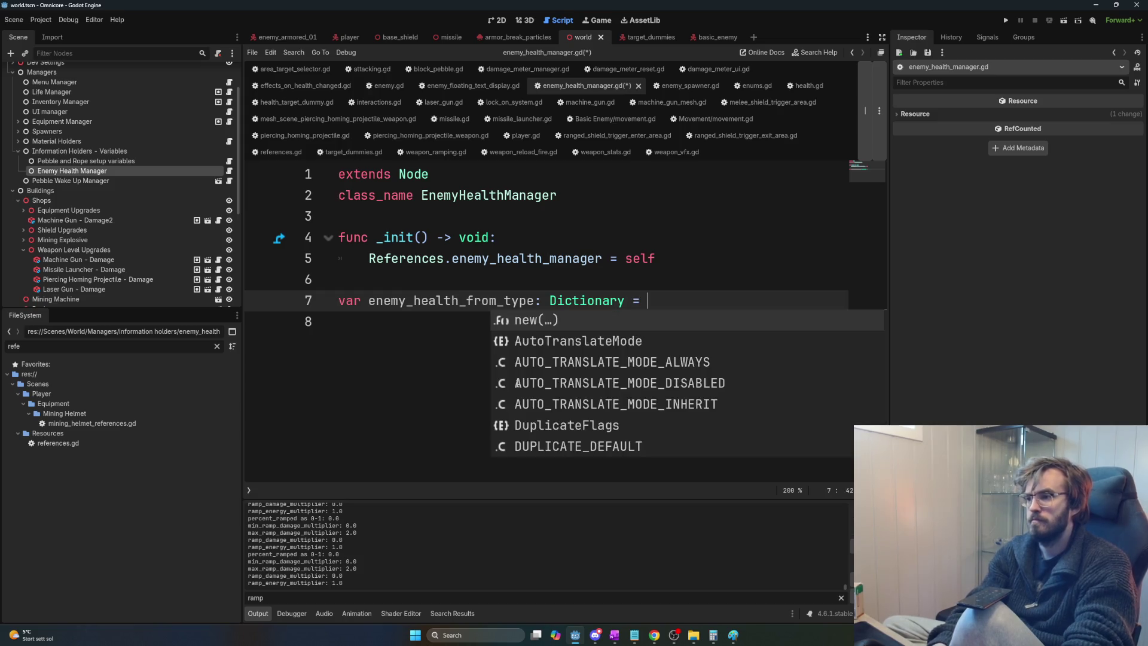
{"action": "key", "text": "Return"}
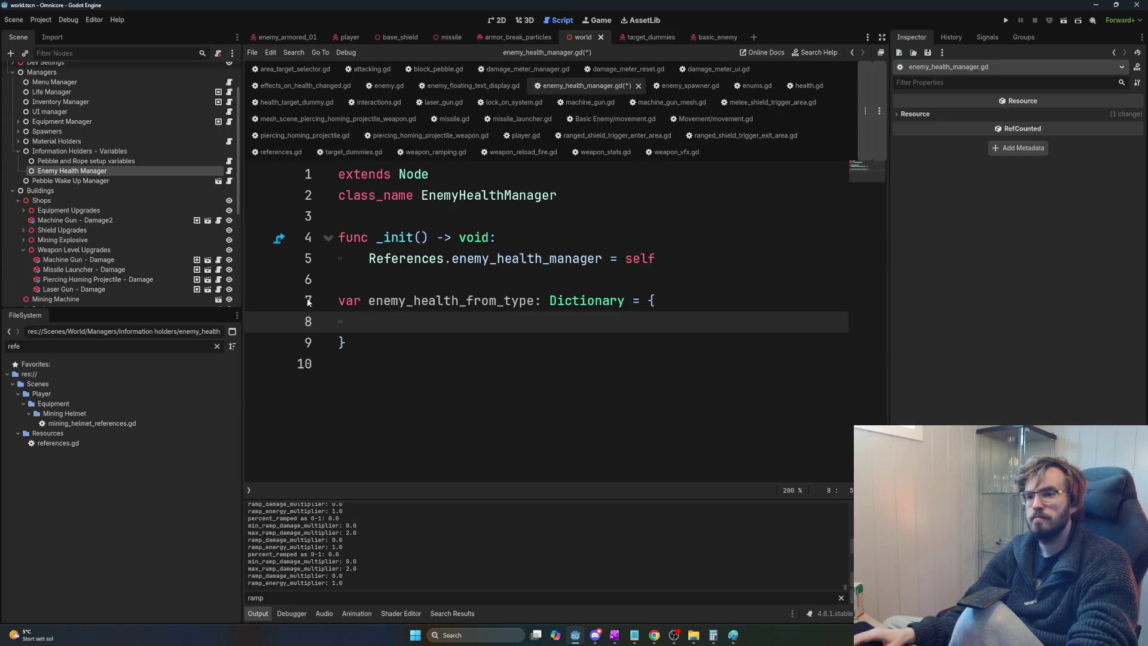
{"action": "scroll", "coordinate": [191, 262], "scroll_direction": "down", "scroll_amount": 5}
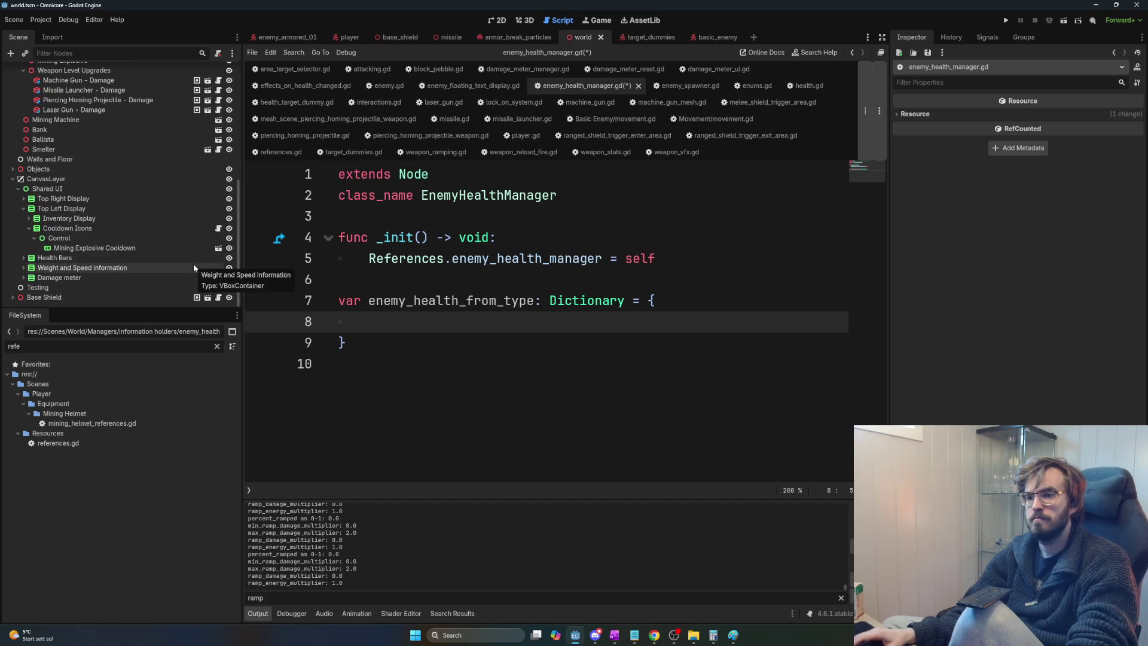
{"action": "double_click", "coordinate": [115, 348]}
Filter FileSystem for 'enums' and open enums.gd in the script editor
{"action": "type", "text": "enums"}
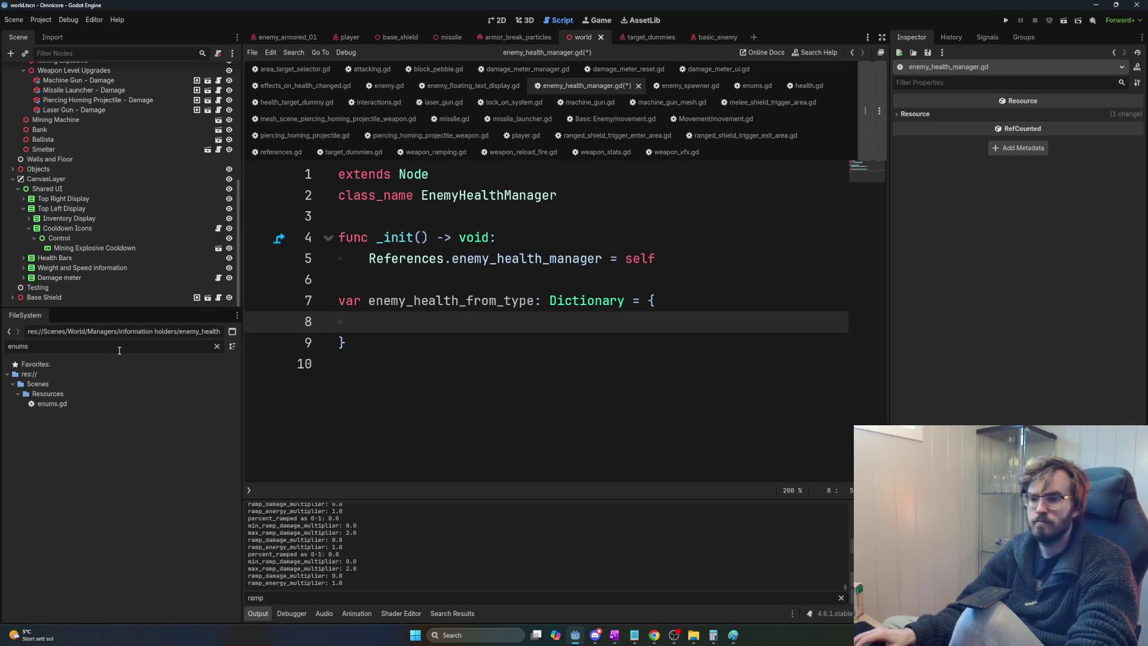
{"action": "double_click", "coordinate": [70, 401]}
{"action": "left_click", "coordinate": [614, 346]}
Collapse the TargetingMethod, WeaponUpgradeType and ResourceType enums
{"action": "scroll", "coordinate": [614, 411], "scroll_direction": "down", "scroll_amount": 6}
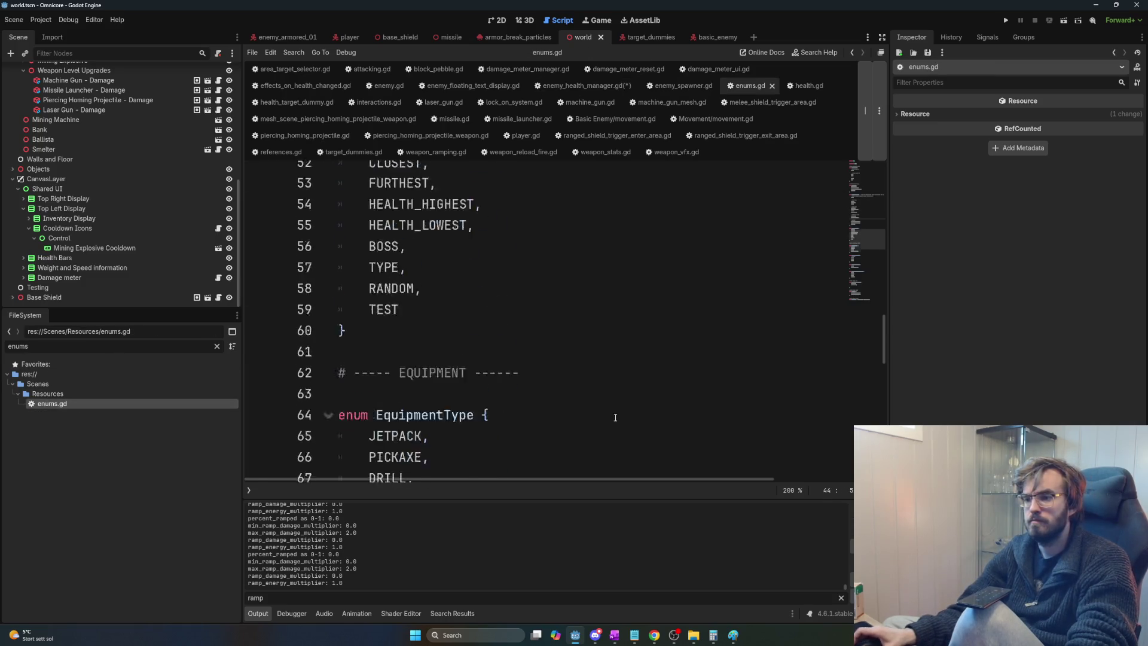
{"action": "scroll", "coordinate": [646, 396], "scroll_direction": "up", "scroll_amount": 2}
{"action": "left_click", "coordinate": [327, 226]}
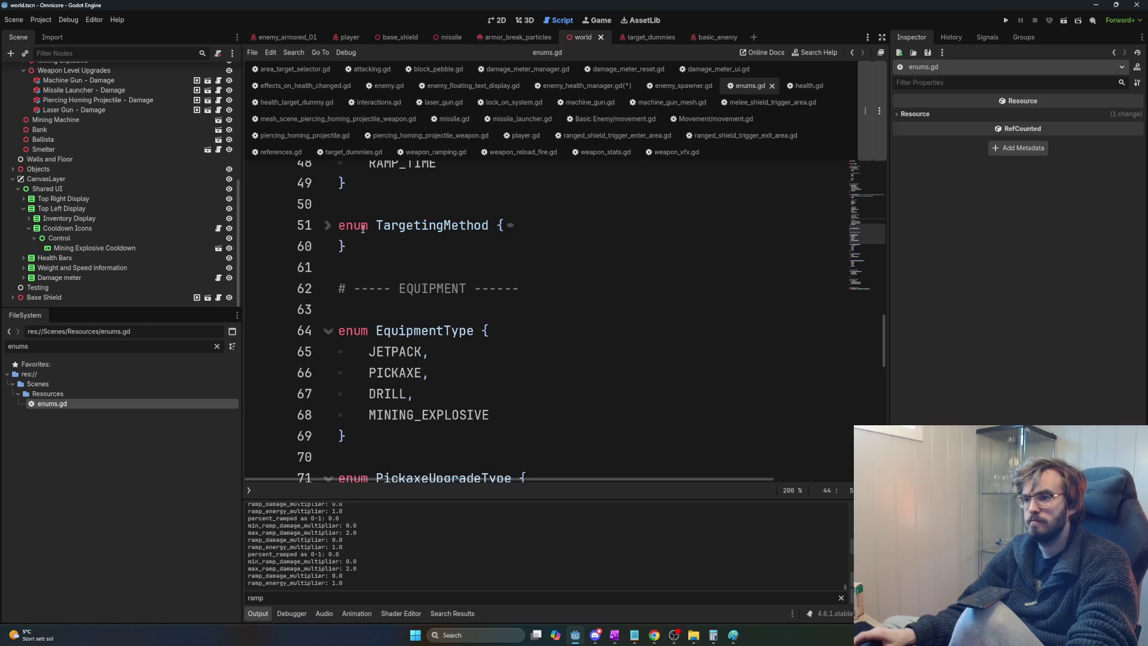
{"action": "scroll", "coordinate": [475, 281], "scroll_direction": "up", "scroll_amount": 5}
{"action": "scroll", "coordinate": [351, 357], "scroll_direction": "up", "scroll_amount": 4}
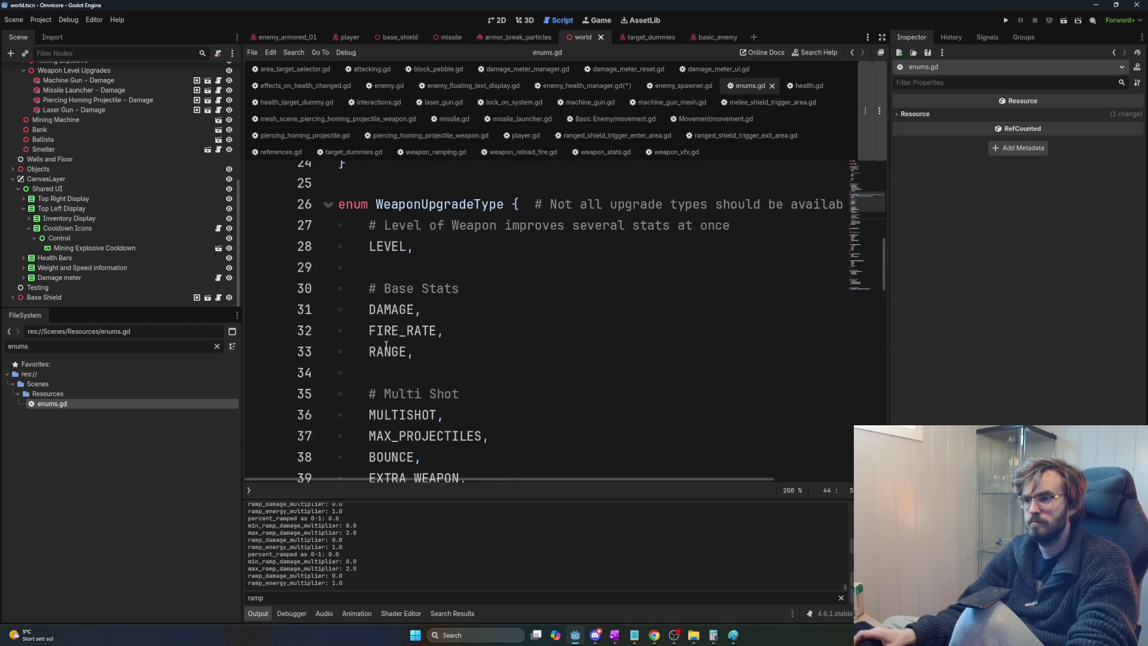
{"action": "left_click", "coordinate": [328, 267]}
{"action": "scroll", "coordinate": [414, 279], "scroll_direction": "up", "scroll_amount": 7}
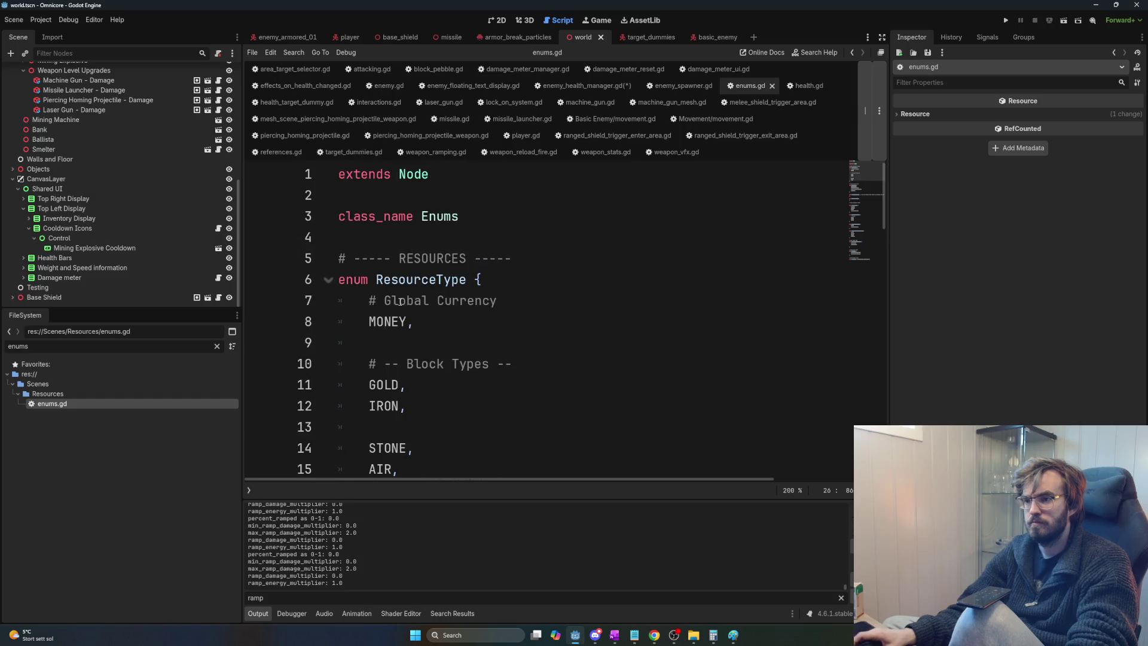
{"action": "left_click", "coordinate": [328, 280]}
Collapse the EquipmentType, PickaxeUpgradeType, MiningExplosiveUpgradeType, BaseShieldUpgradeType and MusicName enums
{"action": "scroll", "coordinate": [359, 365], "scroll_direction": "down", "scroll_amount": 5}
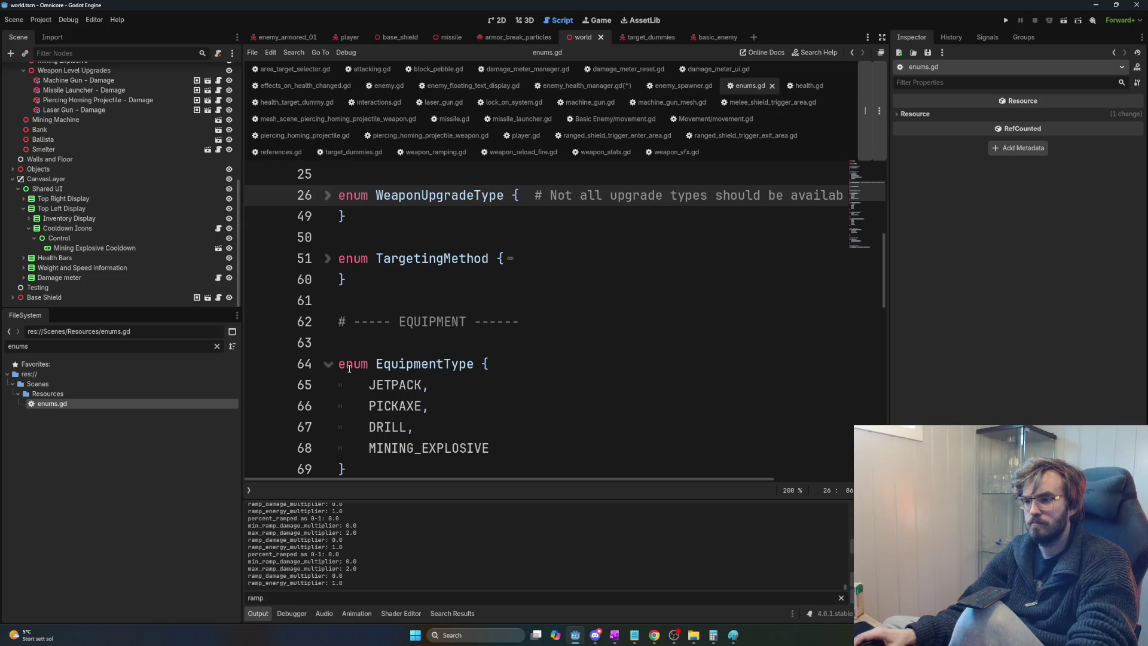
{"action": "left_click", "coordinate": [328, 364]}
{"action": "scroll", "coordinate": [328, 425], "scroll_direction": "down", "scroll_amount": 1}
{"action": "left_click", "coordinate": [329, 365]}
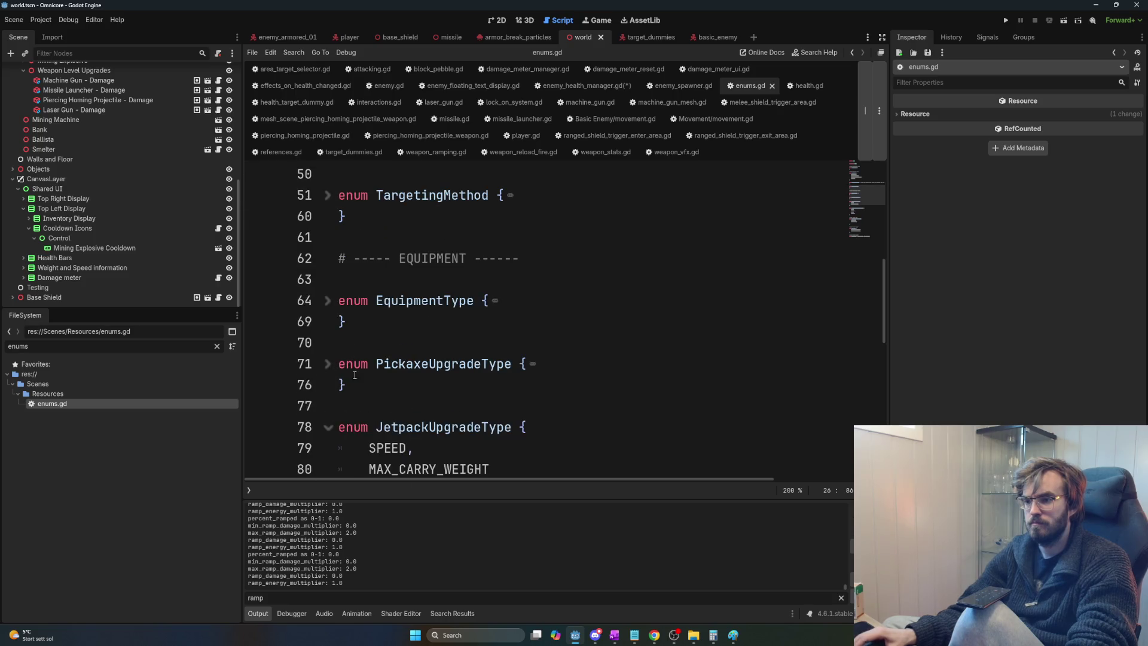
{"action": "scroll", "coordinate": [329, 364], "scroll_direction": "down", "scroll_amount": 1}
{"action": "left_click", "coordinate": [328, 427]}
{"action": "scroll", "coordinate": [368, 416], "scroll_direction": "down", "scroll_amount": 3}
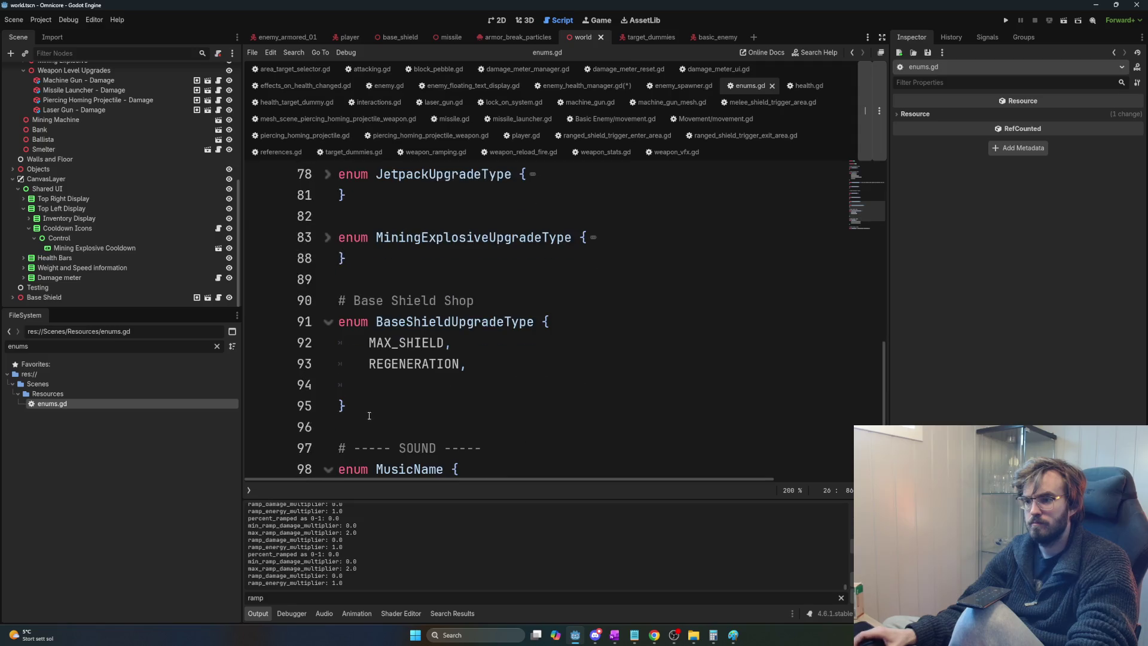
{"action": "left_click", "coordinate": [329, 324]}
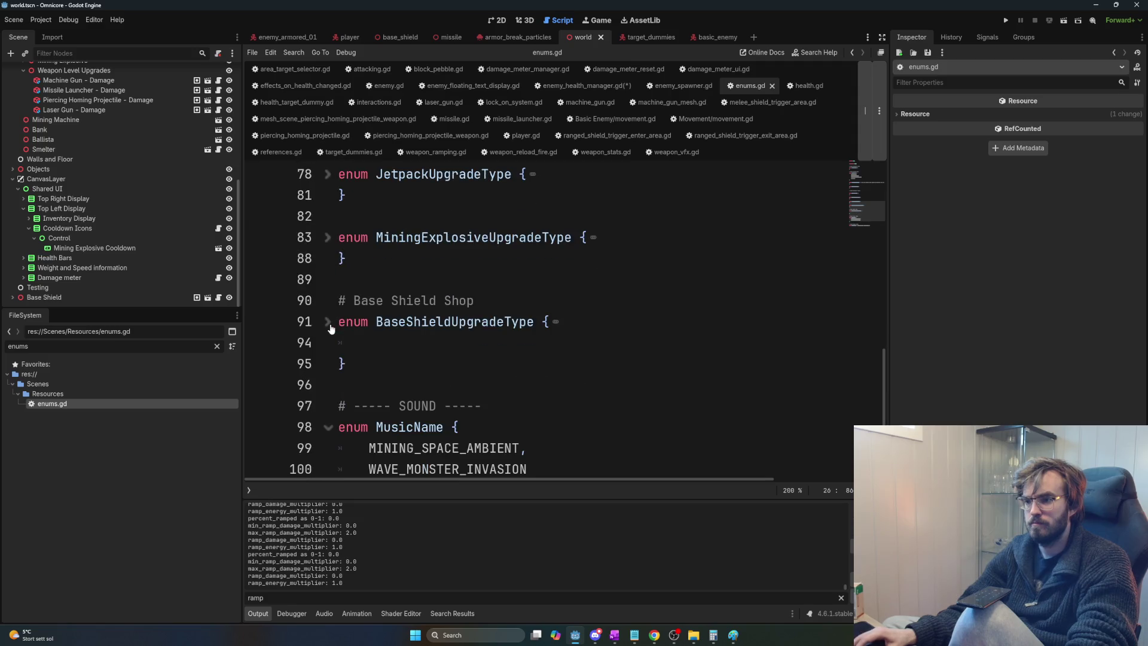
{"action": "left_click", "coordinate": [329, 427]}
{"action": "scroll", "coordinate": [345, 417], "scroll_direction": "down", "scroll_amount": 1}
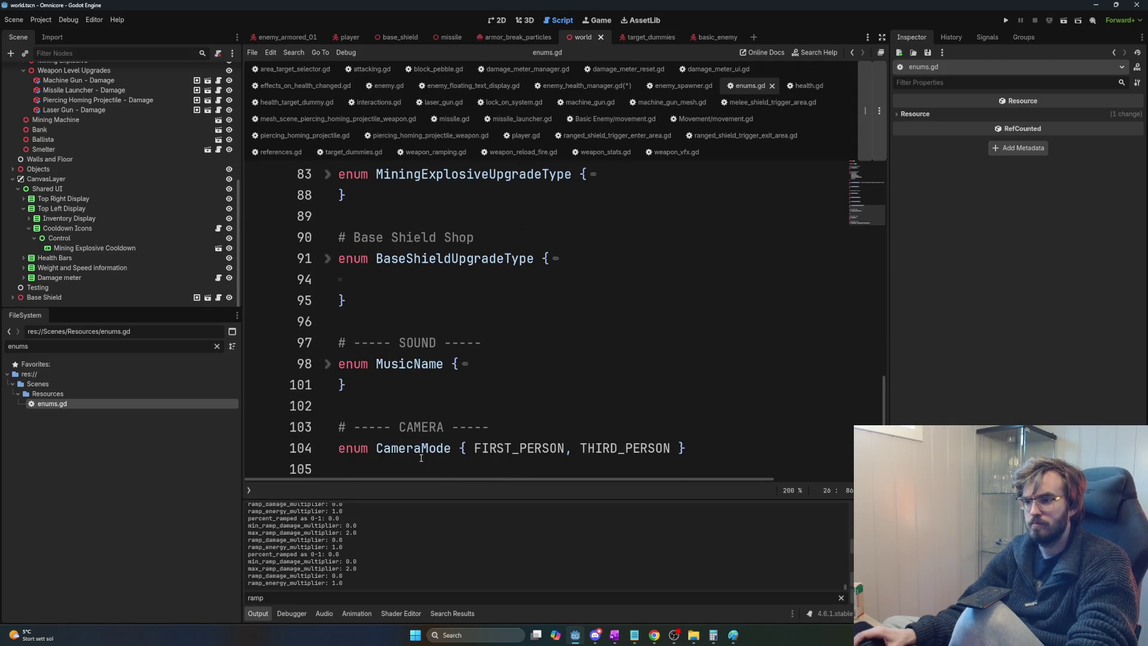
Begin an ENEMIES section header comment below the CameraMode enum
{"action": "left_click", "coordinate": [738, 453]}
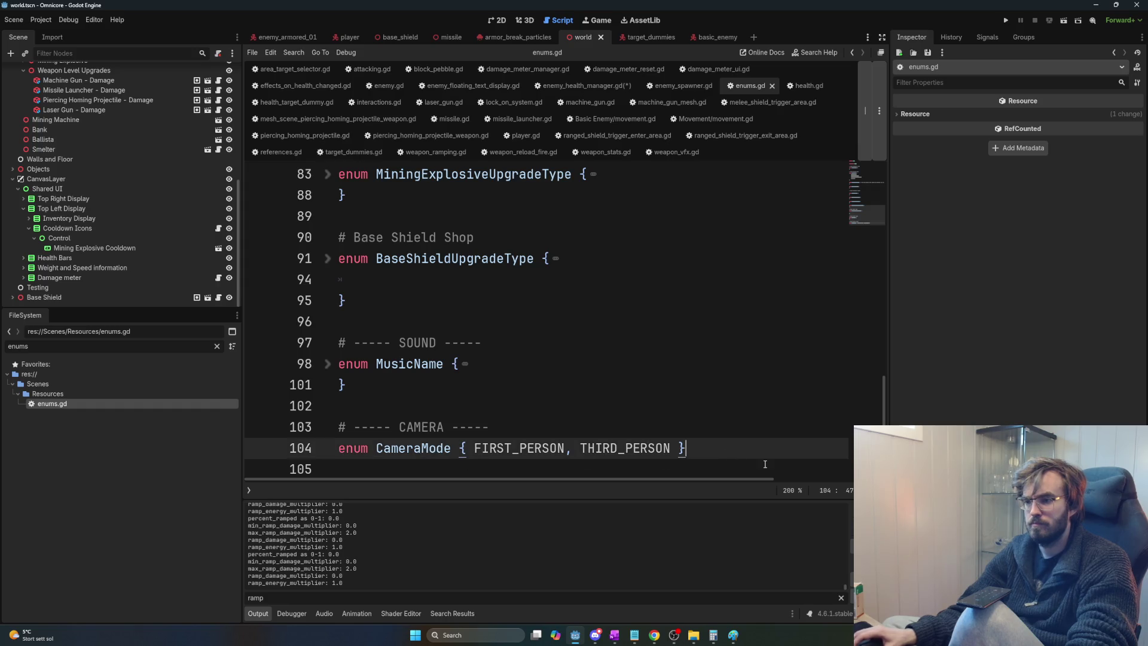
{"action": "key", "text": "Return"}
{"action": "key", "text": "Return"}
{"action": "type", "text": "# ----- "}
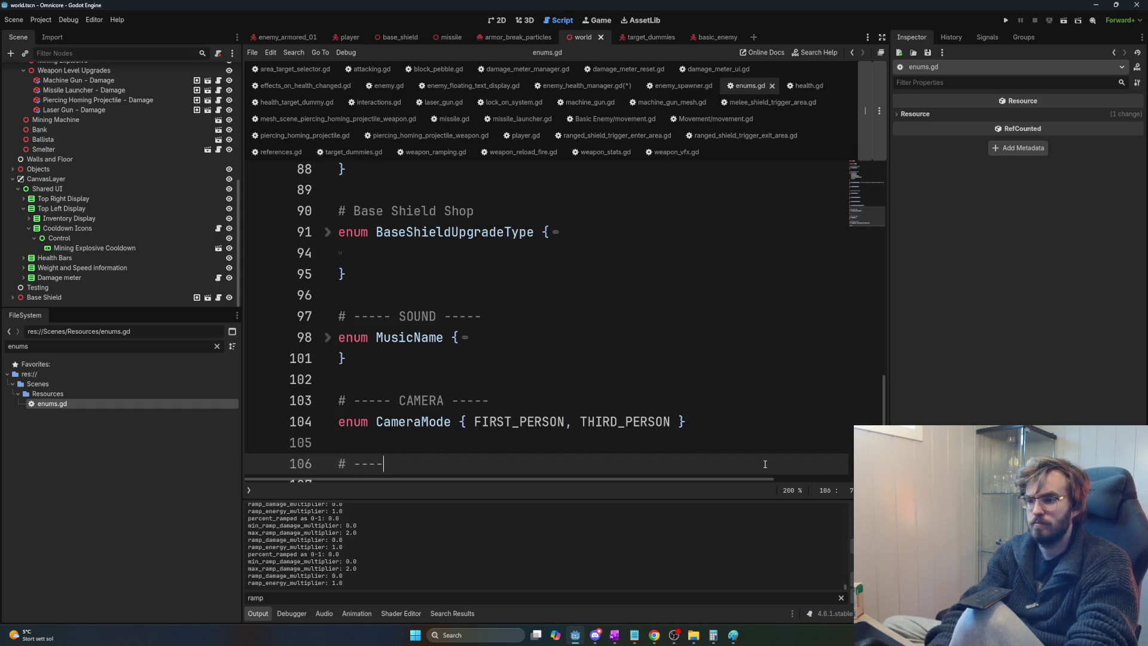
{"action": "type", "text": "eEMIES -----"}
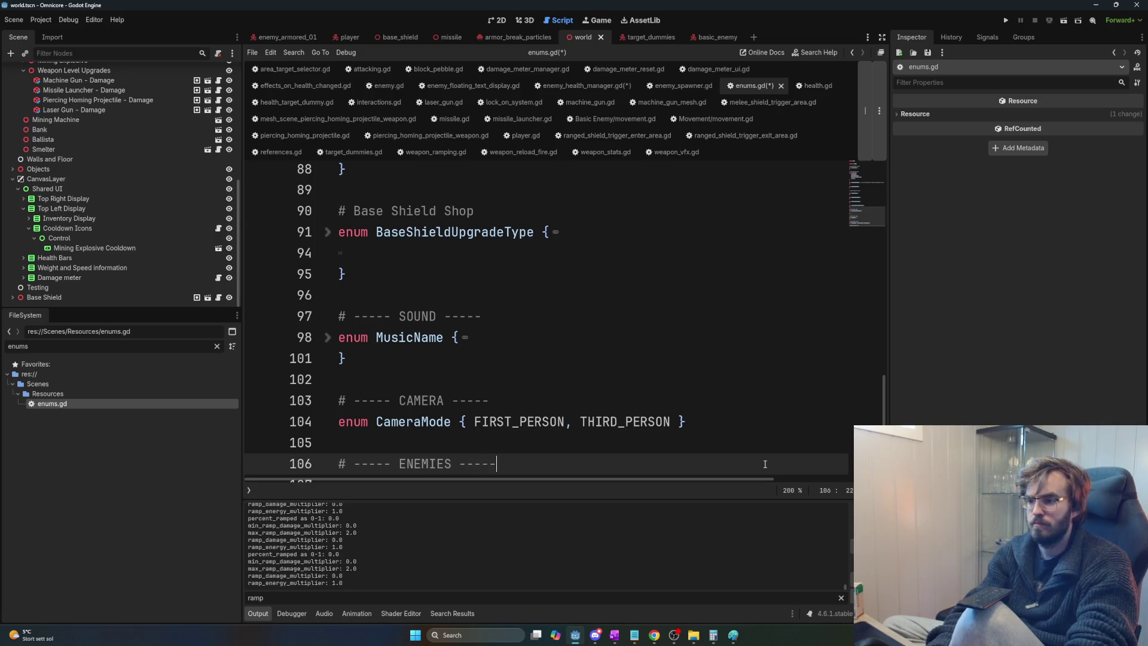
Under the ENEMIES header, add enum EnemyType { with BASIC as its first entry
{"action": "key", "text": "Return"}
{"action": "type", "text": "enum Ene"}
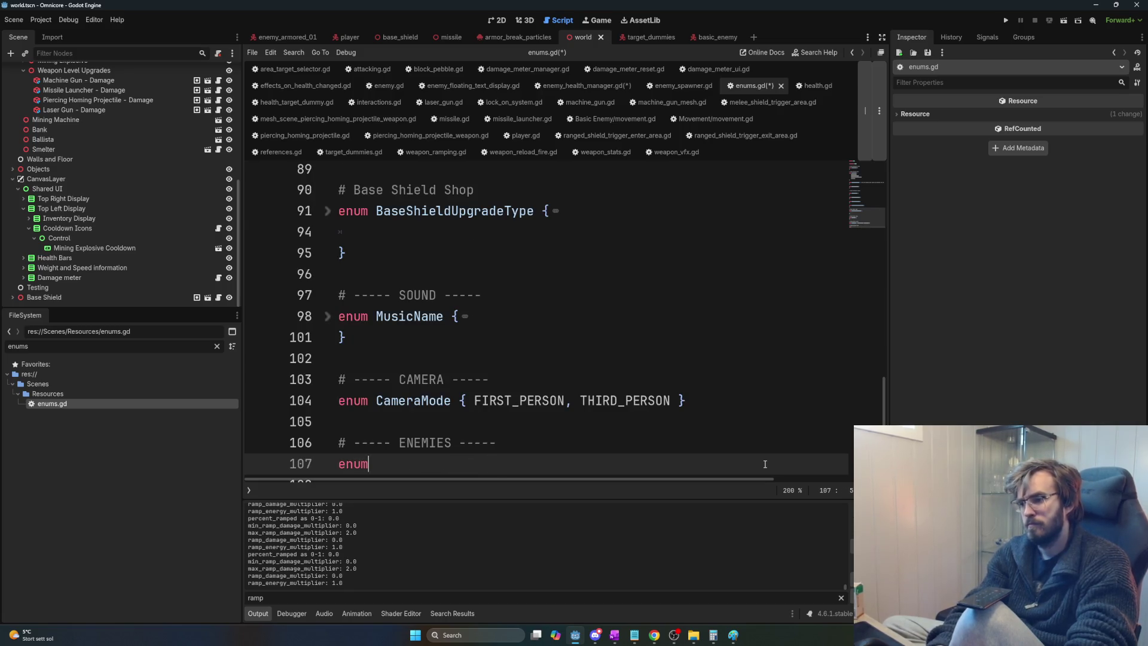
{"action": "type", "text": "myType"}
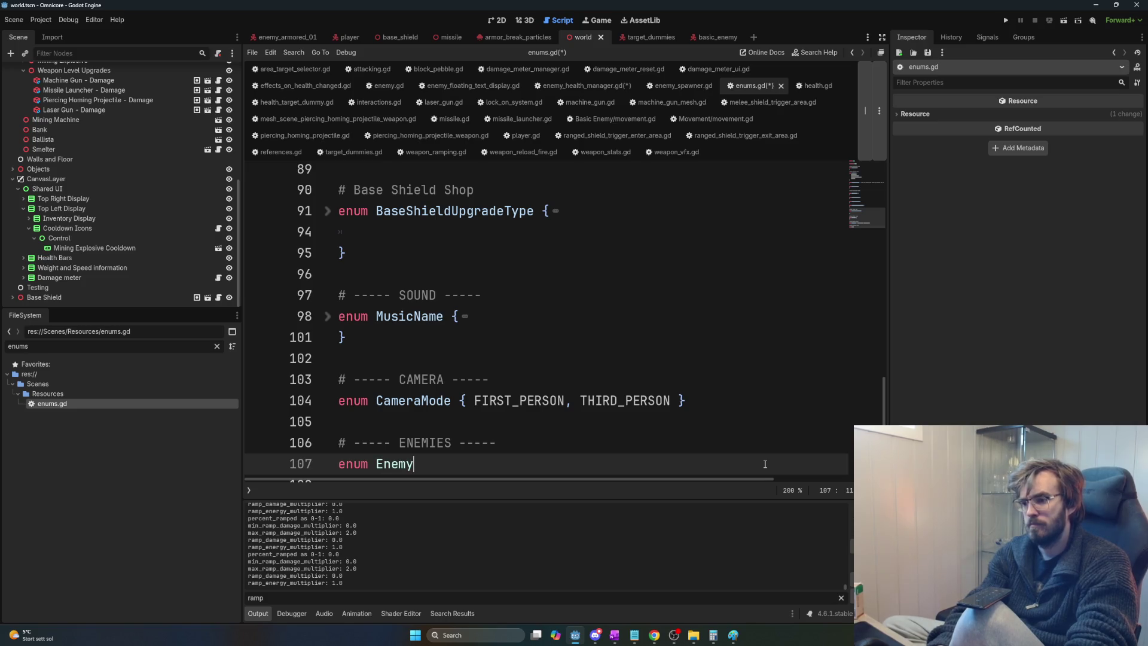
{"action": "type", "text": " {"}
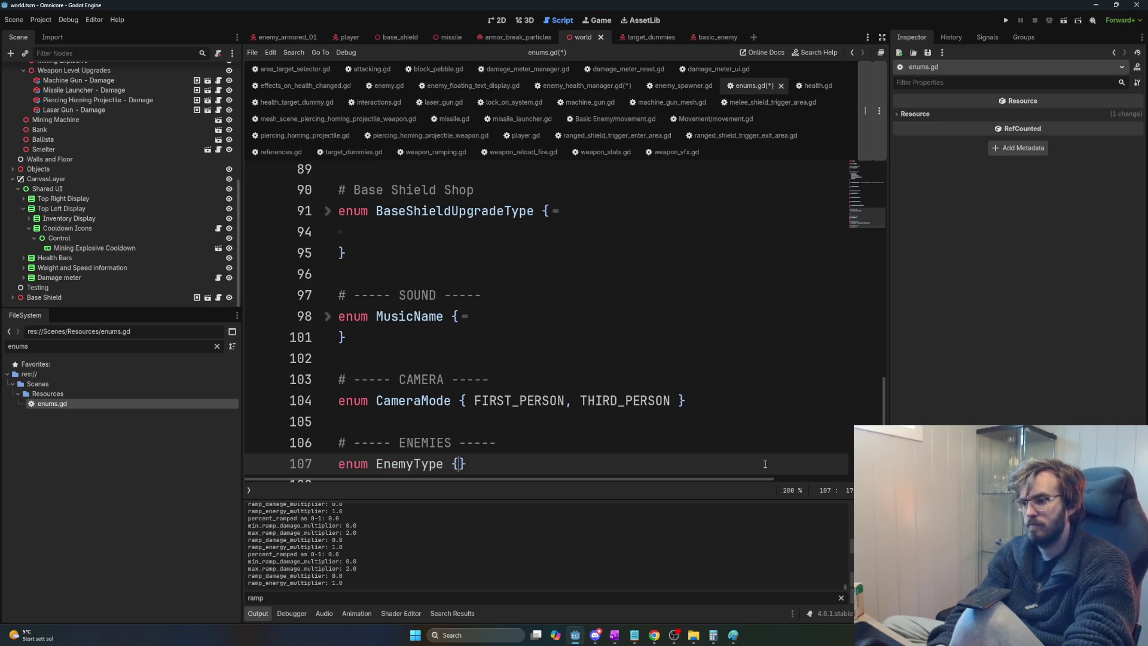
{"action": "key", "text": "Return"}
{"action": "type", "text": "ASIC"}
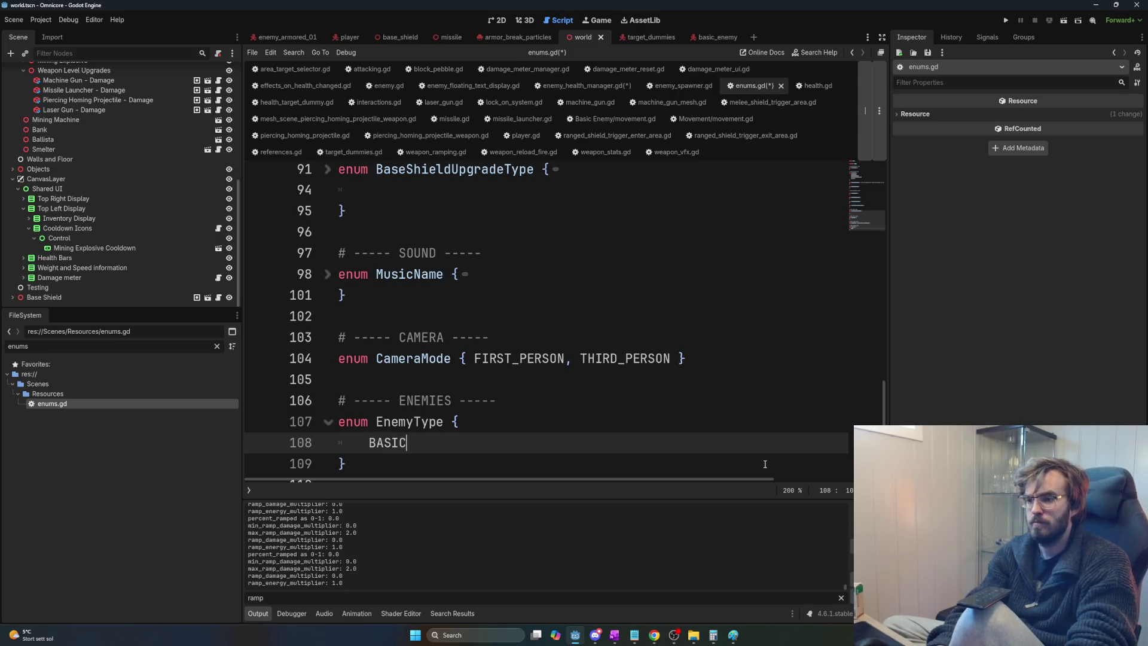
{"action": "type", "text": ","}
{"action": "key", "text": "Return"}
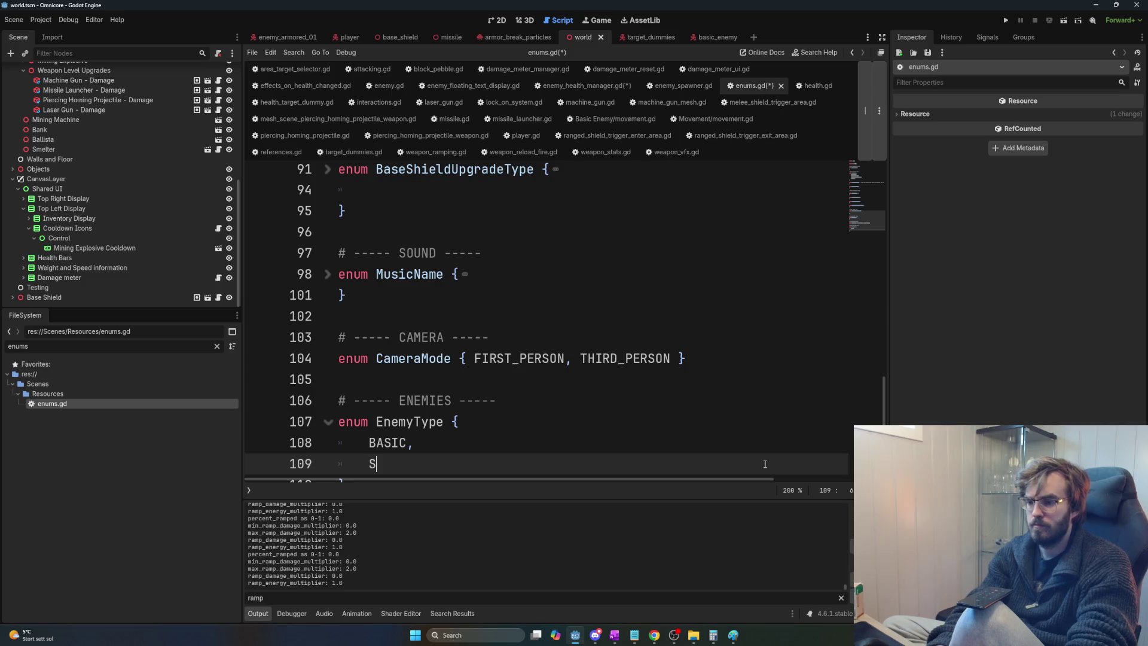
{"action": "type", "text": "TURDY"}
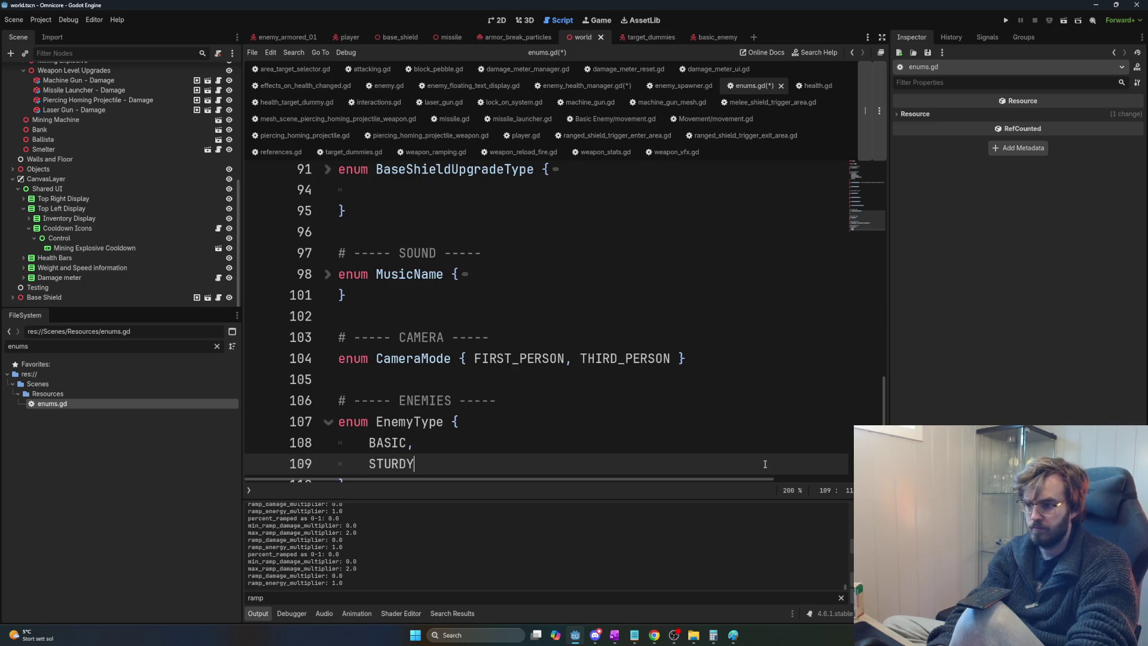
{"action": "key", "text": "BackSpace"}
{"action": "key", "text": "BackSpace"}
{"action": "key", "text": "BackSpace"}
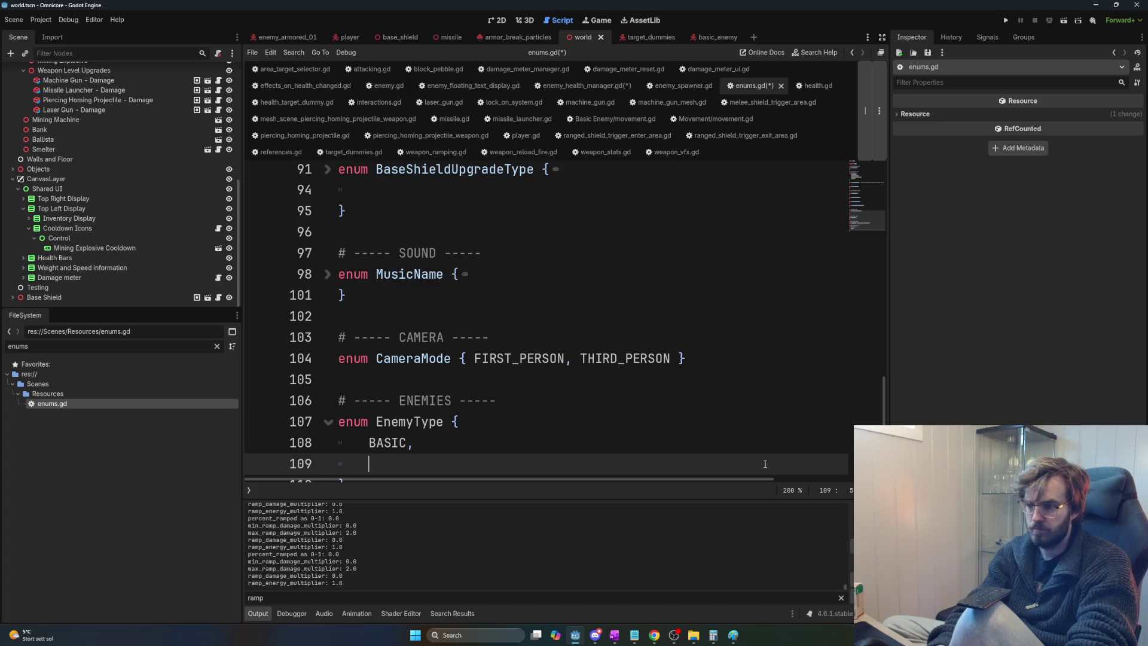
{"action": "key", "text": "BackSpace"}
{"action": "key", "text": "BackSpace"}
{"action": "key", "text": "BackSpace"}
After checking the sturdy enemy's file name, add STURDY_01 to the enum
{"action": "double_click", "coordinate": [132, 346]}
{"action": "type", "text": "STURDY"}
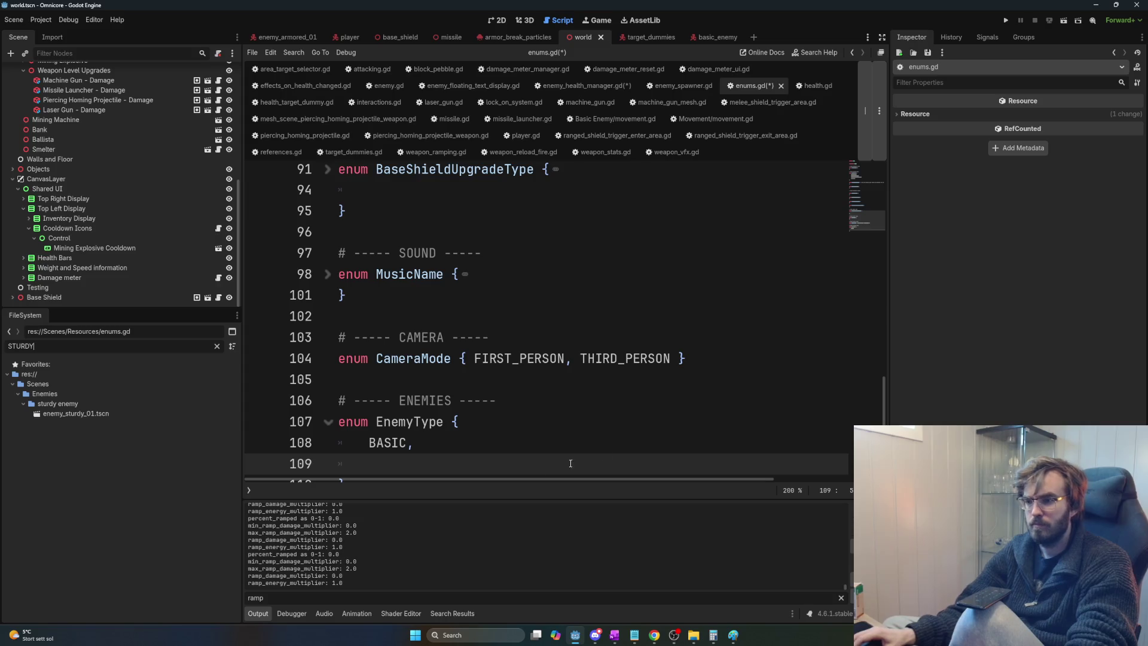
{"action": "left_click", "coordinate": [428, 458]}
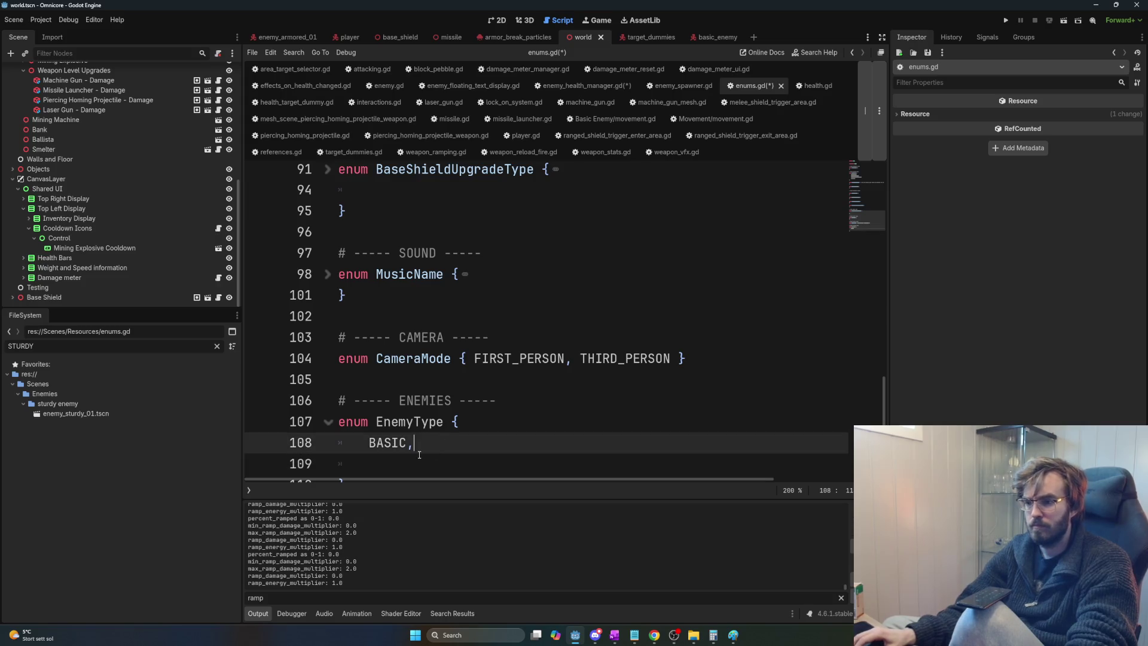
{"action": "type", "text": "STURDY_01,"}
{"action": "key", "text": "Return"}
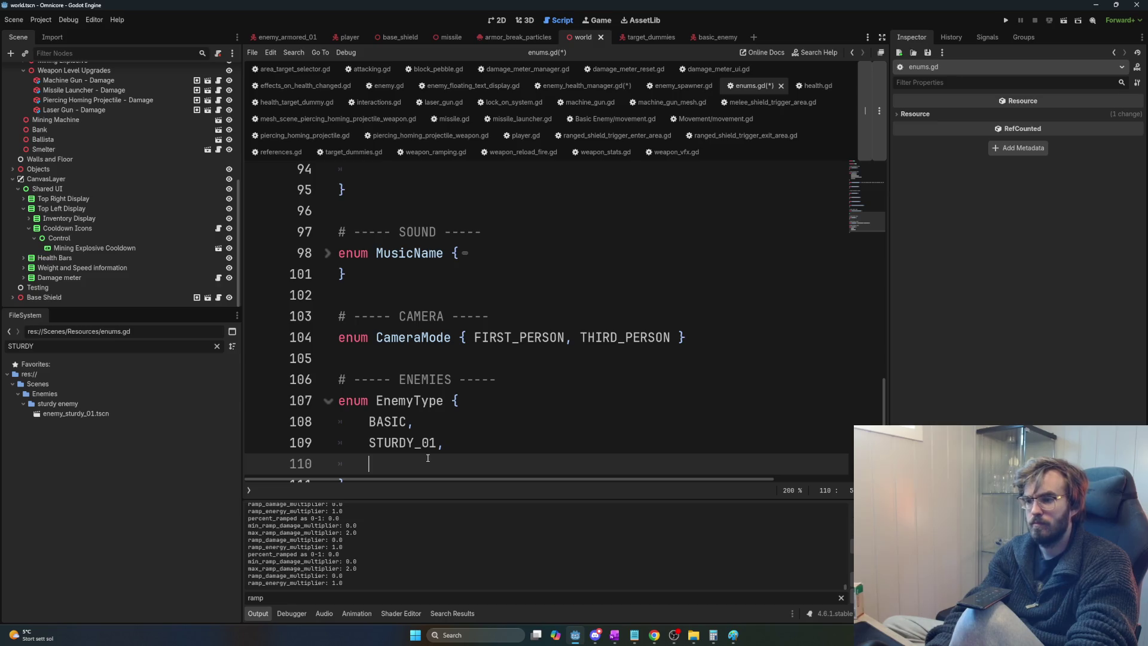
Rename the first entry BASIC to BASIC_01
{"action": "key", "text": "Up"}
{"action": "key", "text": "Up"}
{"action": "key", "text": "Right"}
{"action": "key", "text": "Right"}
{"action": "type", "text": "_01"}
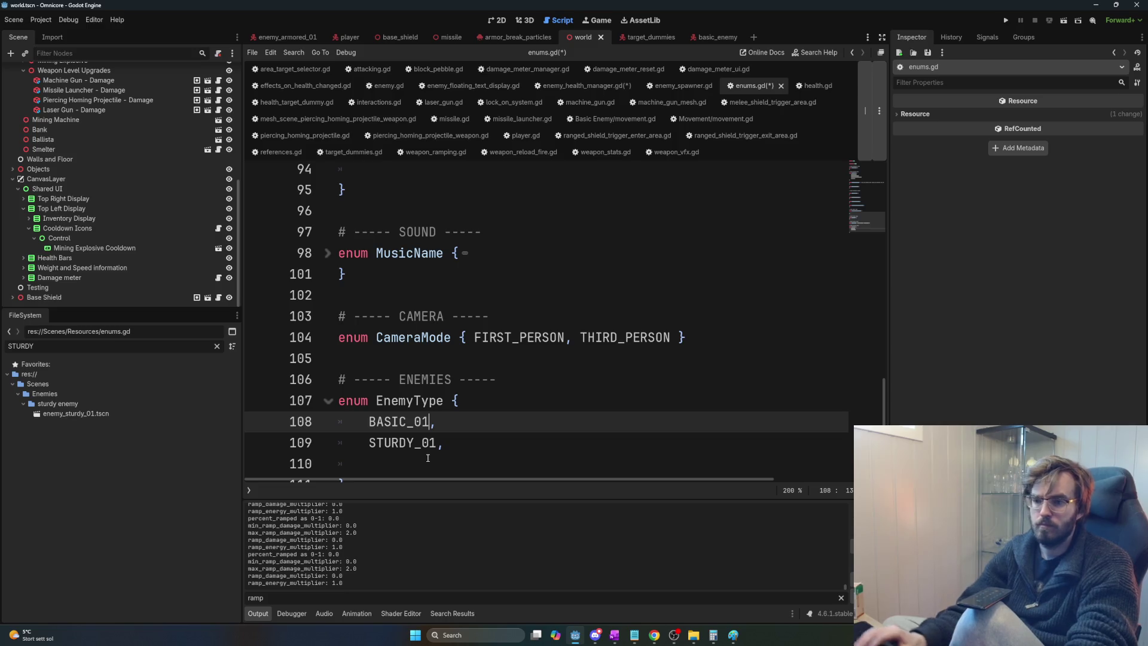
Search FileSystem for 'basic' to confirm the basic enemy scene's file name
{"action": "key", "text": "ctrl+shift+o"}
{"action": "key", "text": "Escape"}
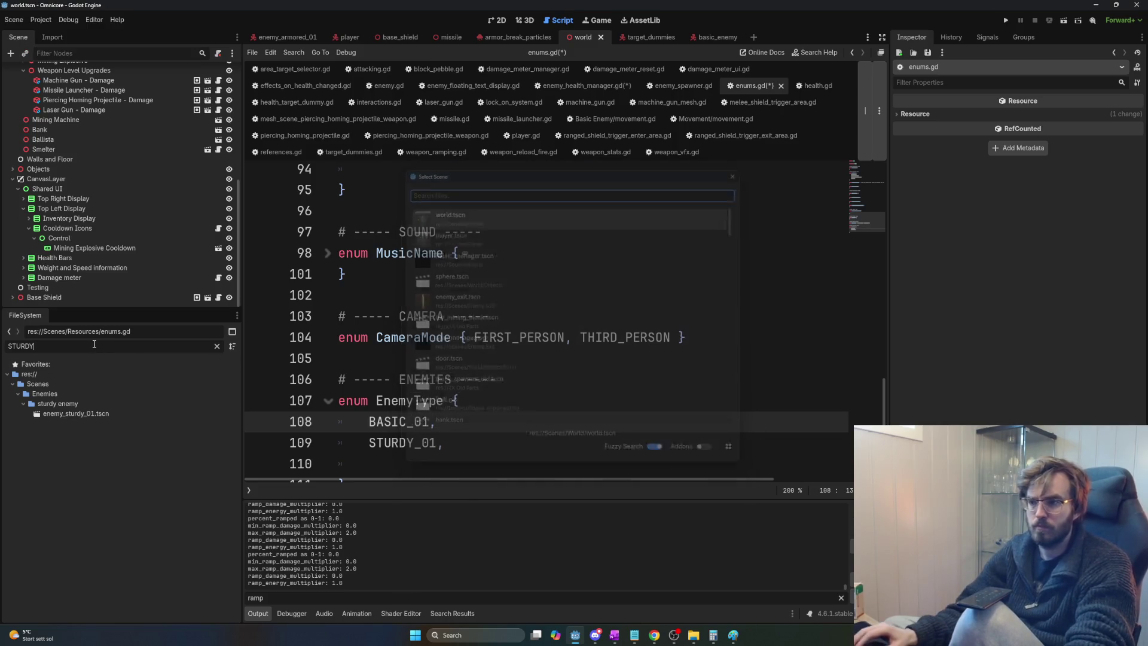
{"action": "left_click", "coordinate": [90, 348]}
{"action": "type", "text": "ENEMY_BA"}
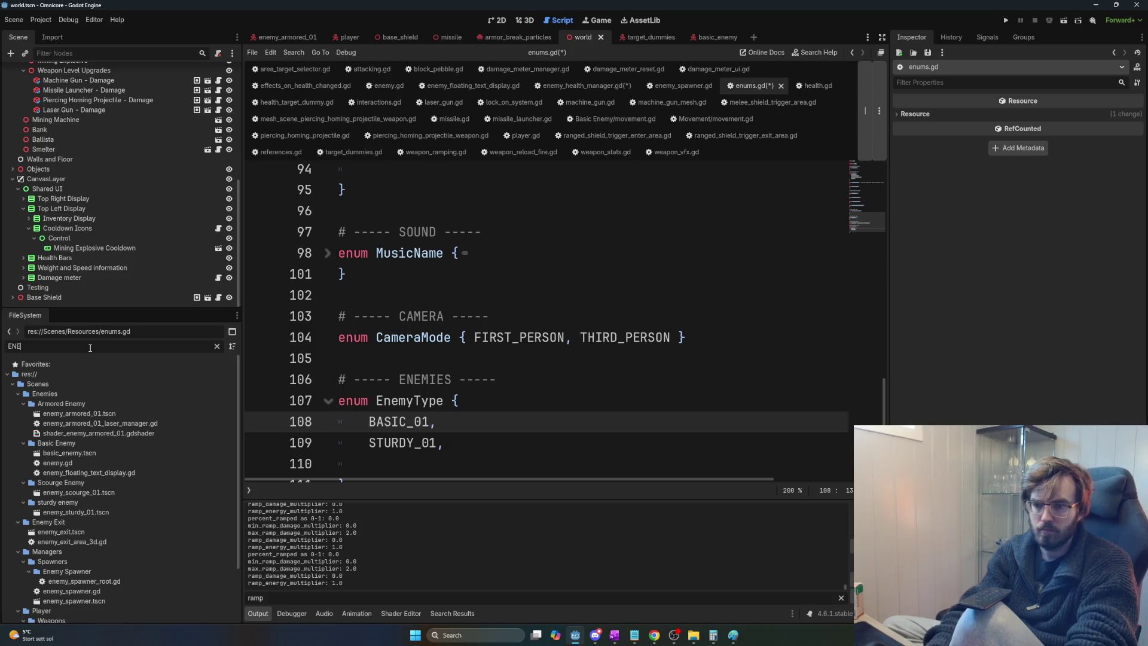
{"action": "key", "text": "BackSpace"}
{"action": "key", "text": "BackSpace"}
{"action": "key", "text": "BackSpace"}
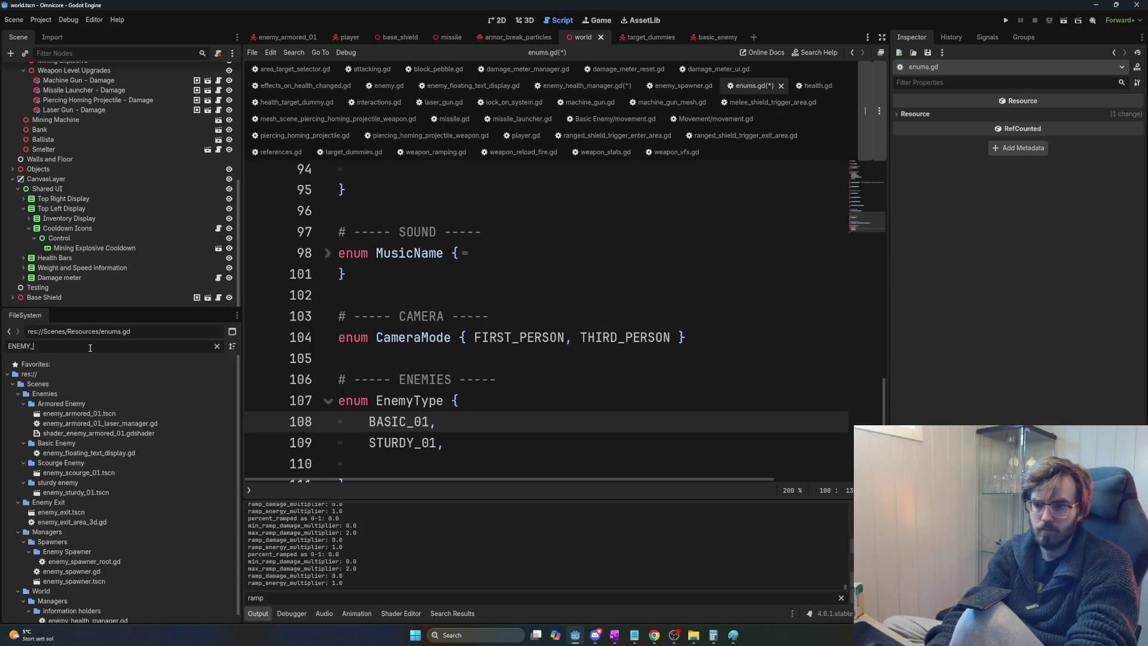
{"action": "type", "text": "basic"}
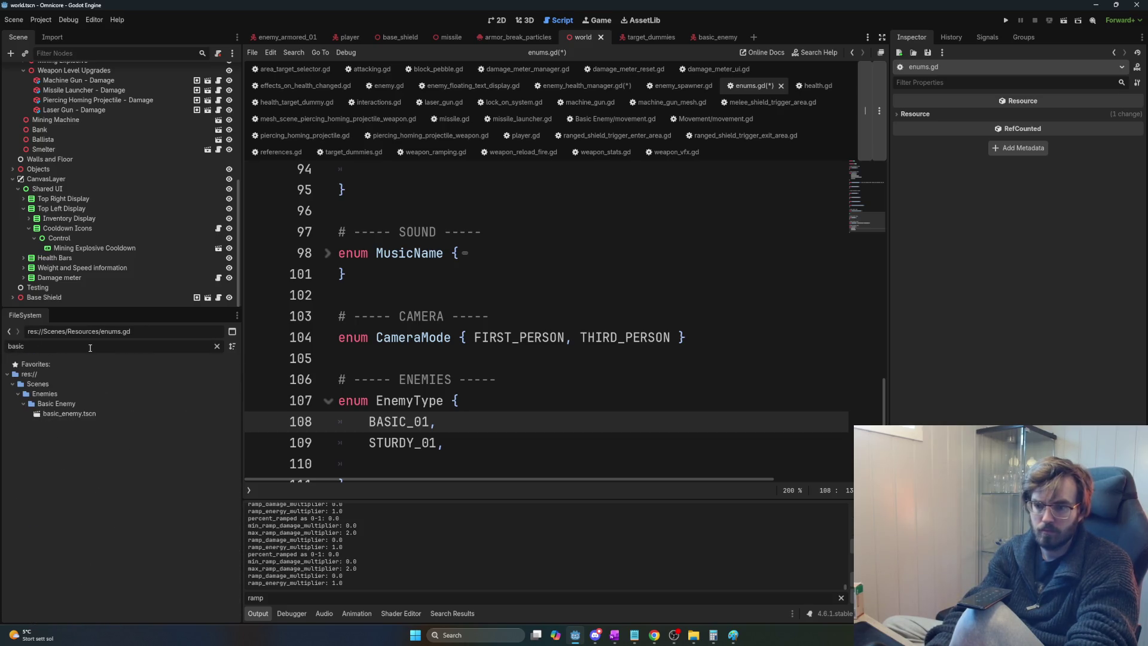
{"action": "left_click", "coordinate": [91, 413]}
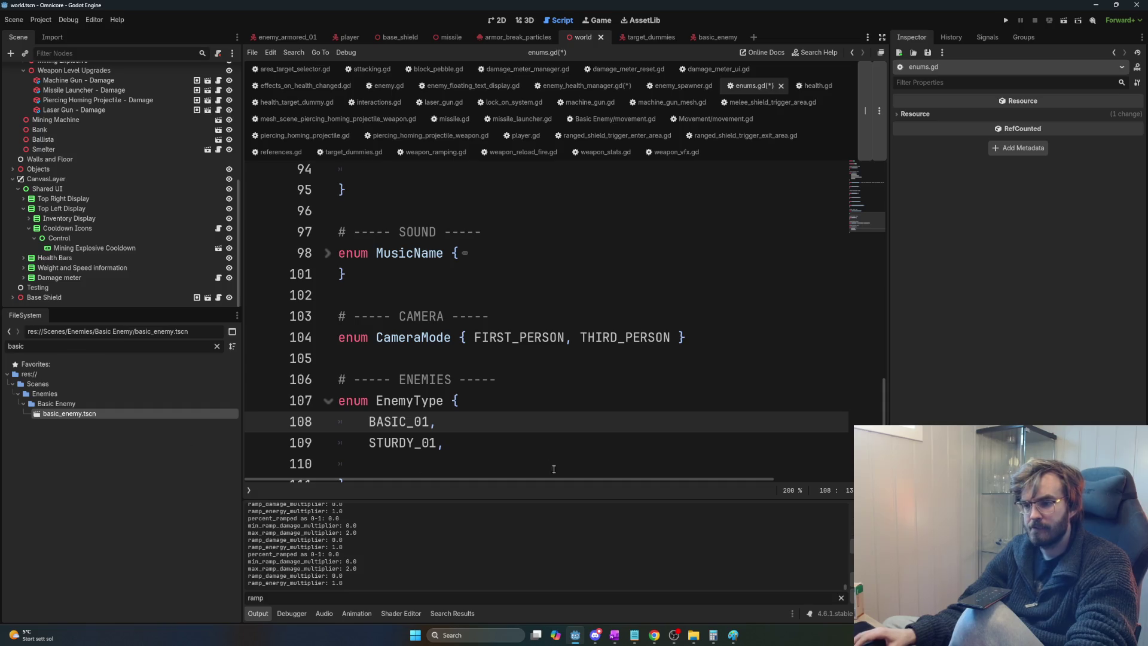
Add SCOURGE_01 and ARMORED_01 entries below STURDY_01
{"action": "left_click", "coordinate": [476, 449]}
{"action": "left_click_drag", "start_coordinate": [429, 422], "coordinate": [407, 422]}
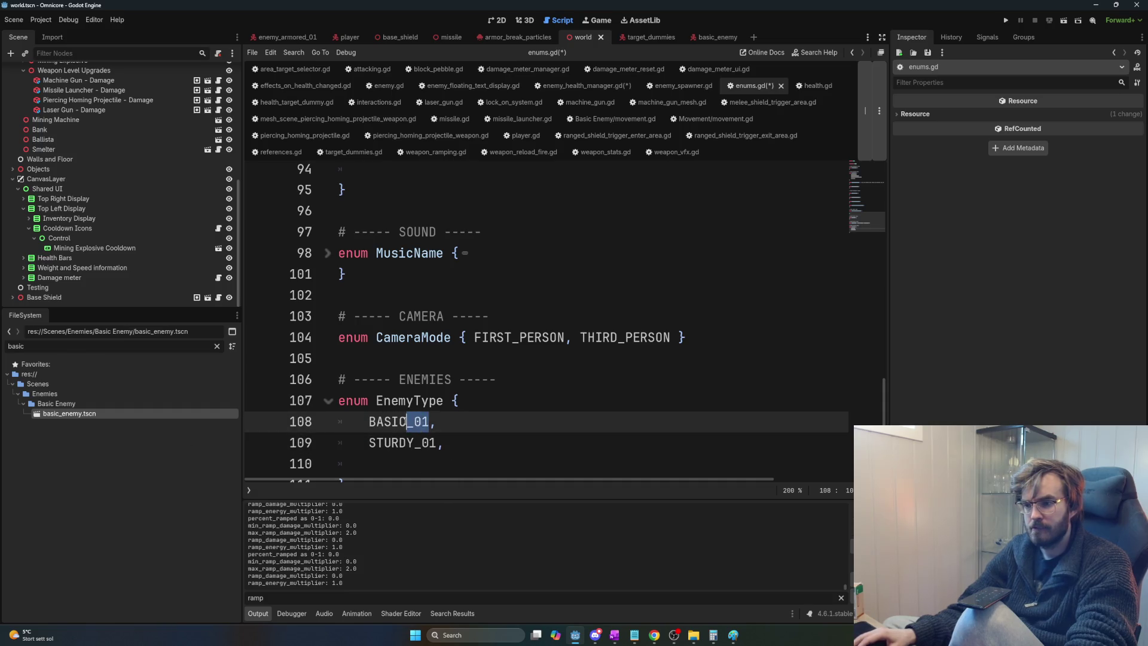
{"action": "left_click", "coordinate": [488, 446]}
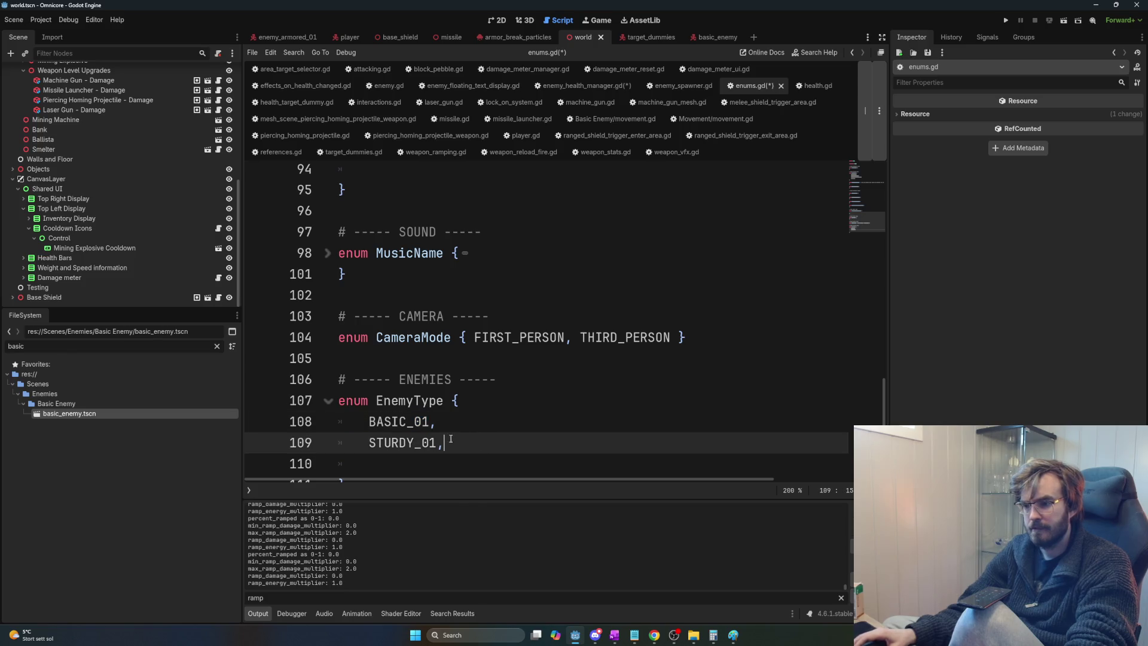
{"action": "key", "text": "Return"}
{"action": "type", "text": "SCOURGE_01"}
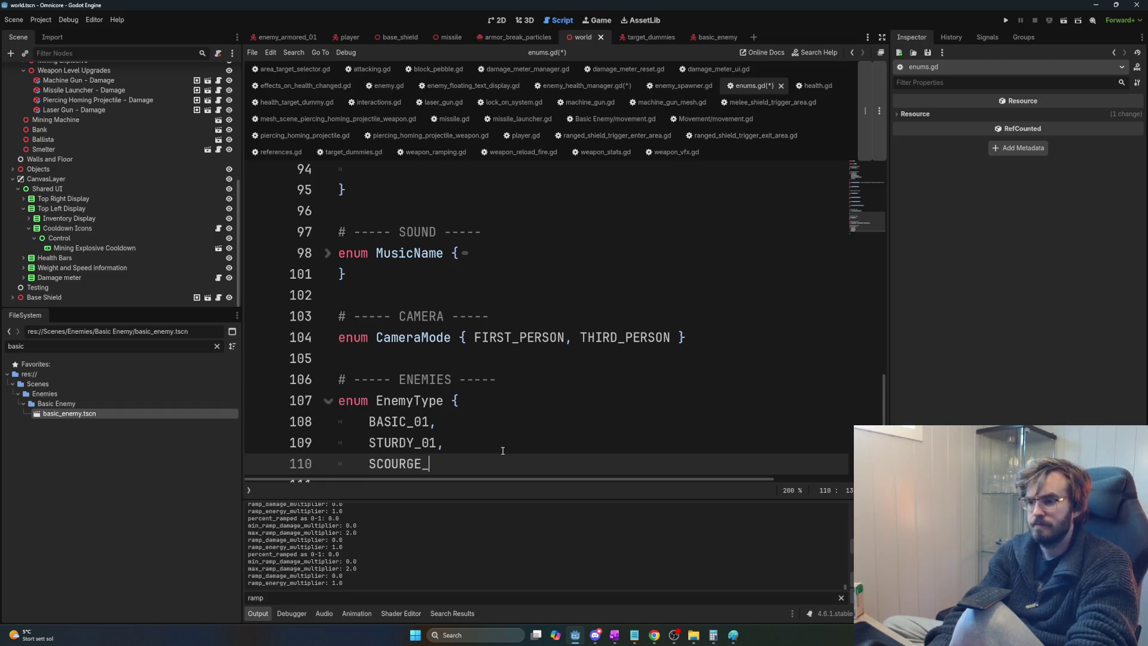
{"action": "key", "text": "Return"}
{"action": "type", "text": "ARMORED_"}
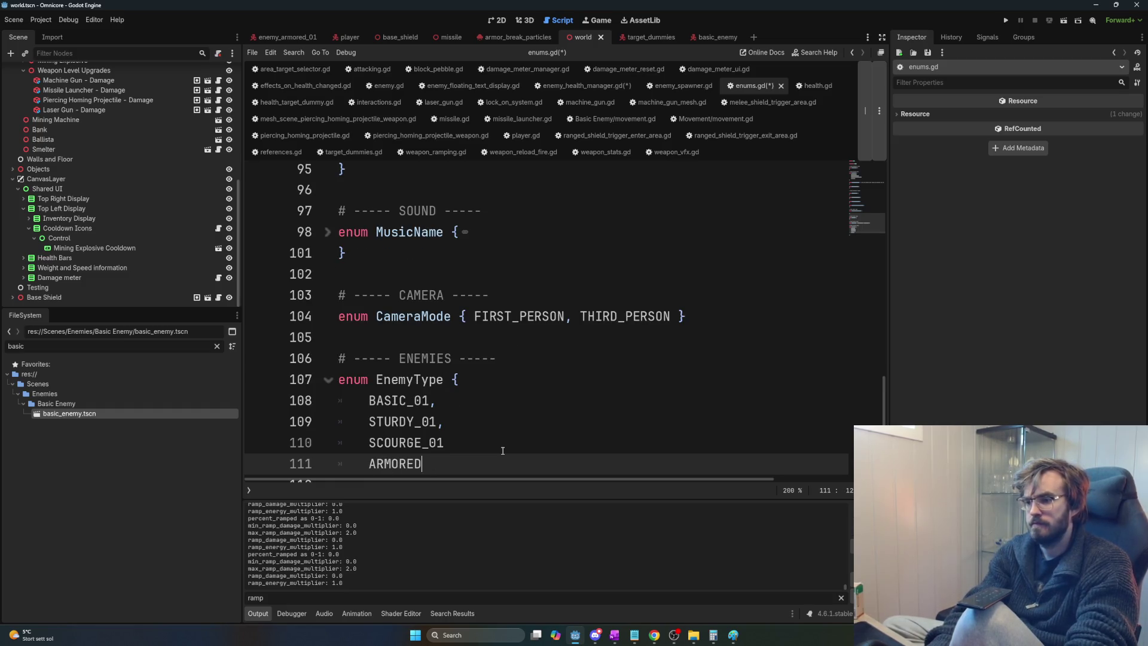
{"action": "type", "text": "01,"}
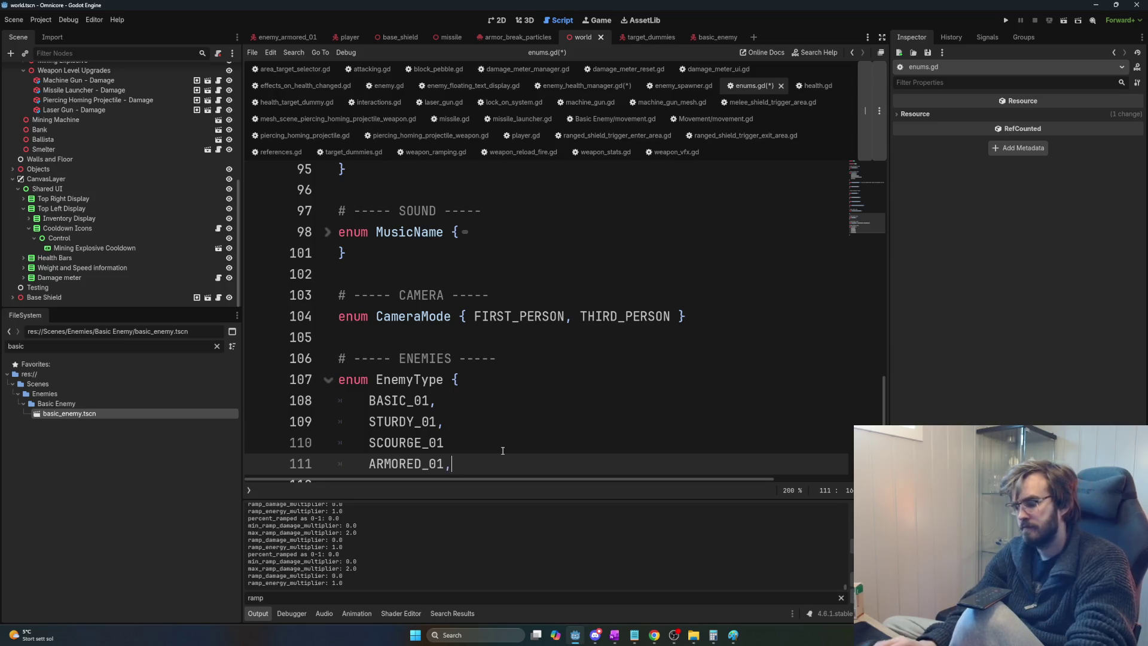
Give SCOURGE_01 a comma, leave ARMORED_01 without one, and remove the blank line
{"action": "key", "text": "Up"}
{"action": "type", "text": ","}
{"action": "key", "text": "Down"}
{"action": "key", "text": "End"}
{"action": "key", "text": "Return"}
{"action": "key", "text": "Up"}
{"action": "key", "text": "Down"}
{"action": "key", "text": "BackSpace"}
{"action": "key", "text": "BackSpace"}
{"action": "key", "text": "BackSpace"}
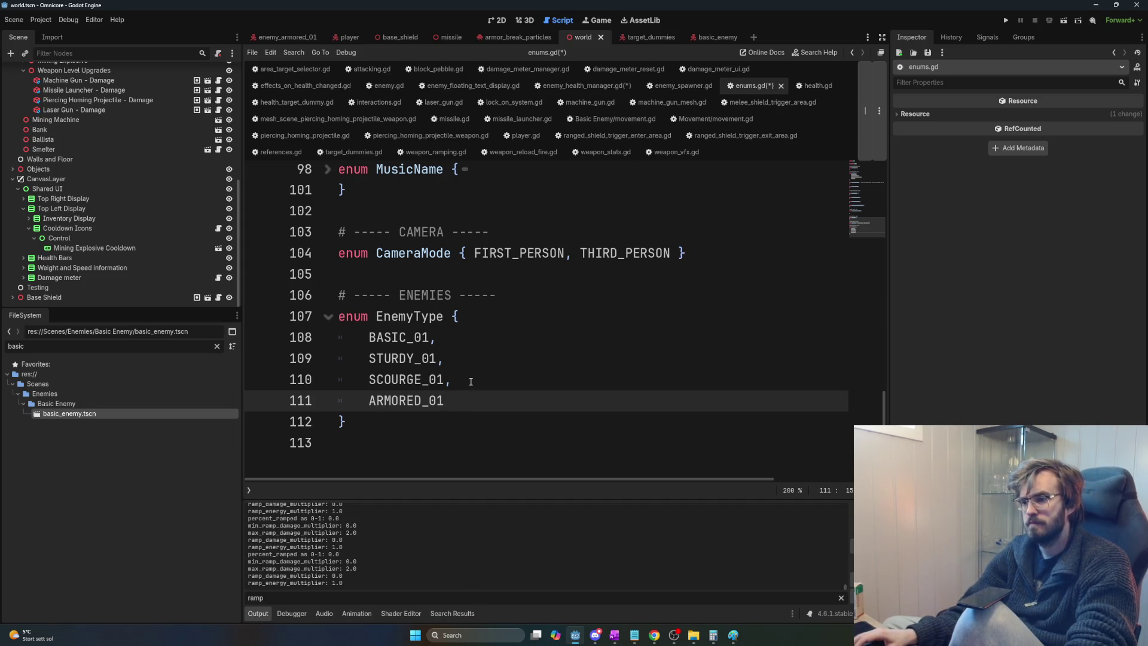
Look over the finished BASIC_01, STURDY_01, SCOURGE_01 and ARMORED_01 entries
{"action": "double_click", "coordinate": [413, 359]}
{"action": "double_click", "coordinate": [412, 379]}
{"action": "left_click", "coordinate": [459, 400]}
{"action": "left_click_drag", "start_coordinate": [459, 400], "coordinate": [368, 387]}
{"action": "left_click", "coordinate": [391, 400]}
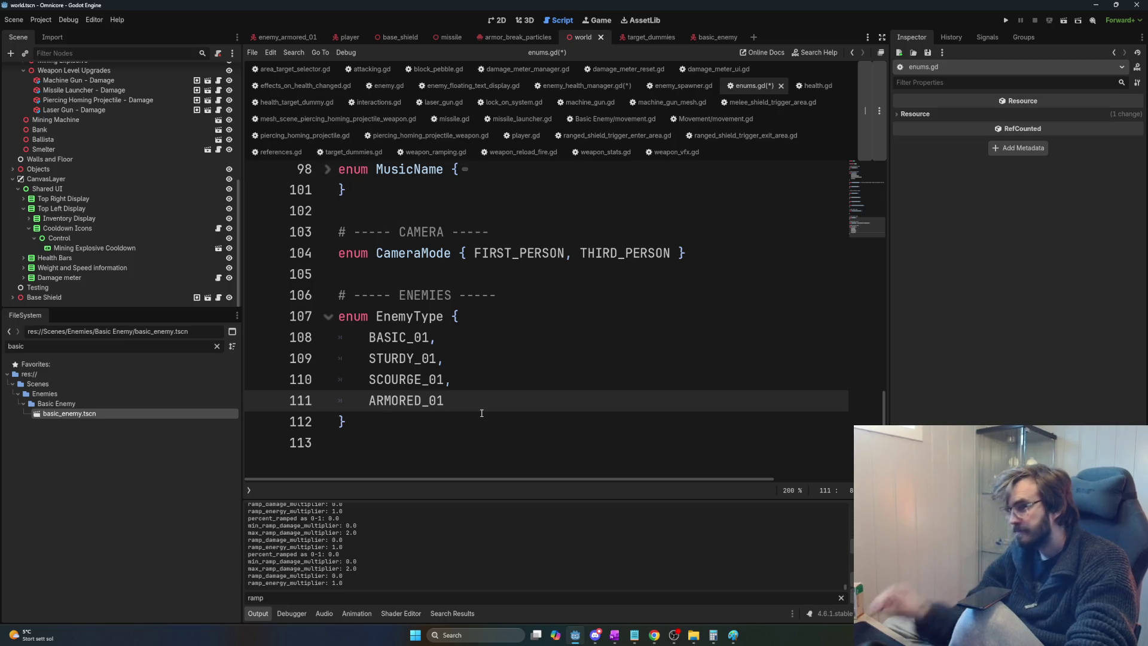
{"action": "mouse_move", "coordinate": [472, 402]}
{"action": "left_mouse_down"}
{"action": "mouse_move", "coordinate": [335, 317]}
{"action": "mouse_move", "coordinate": [337, 337]}
{"action": "left_mouse_up"}
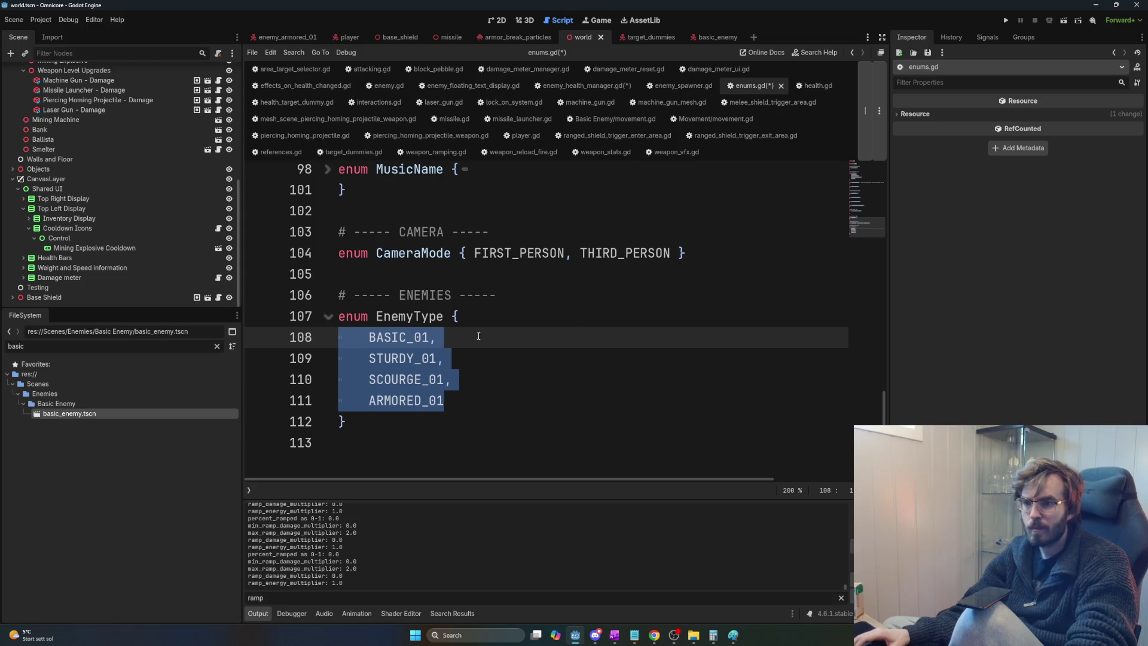
{"action": "left_click", "coordinate": [528, 346]}
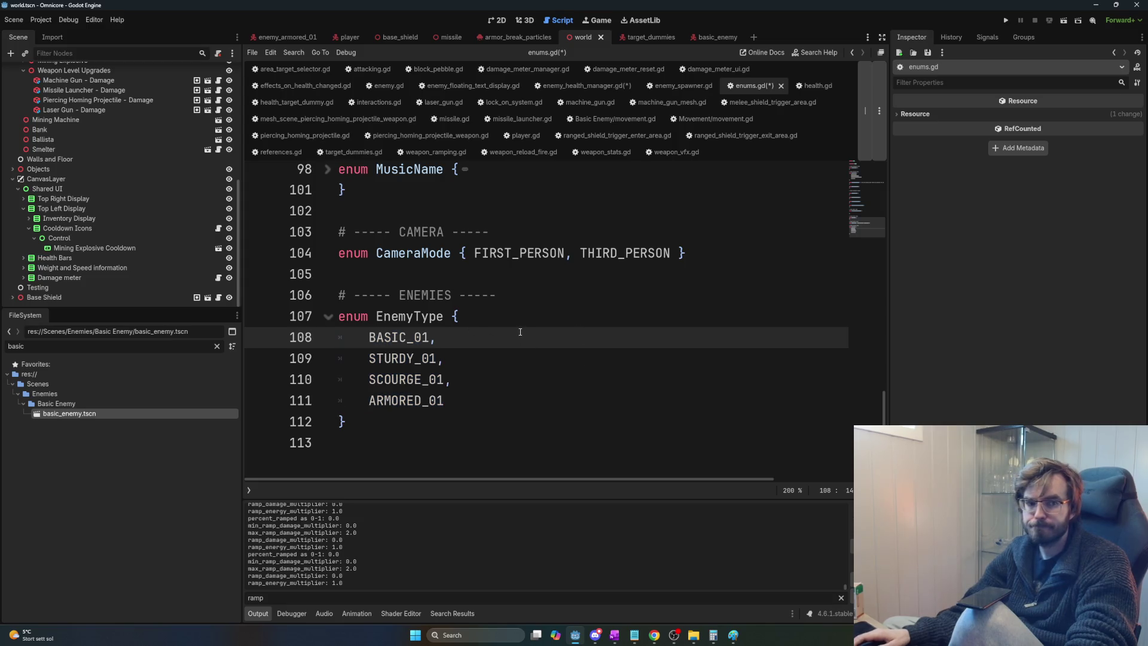
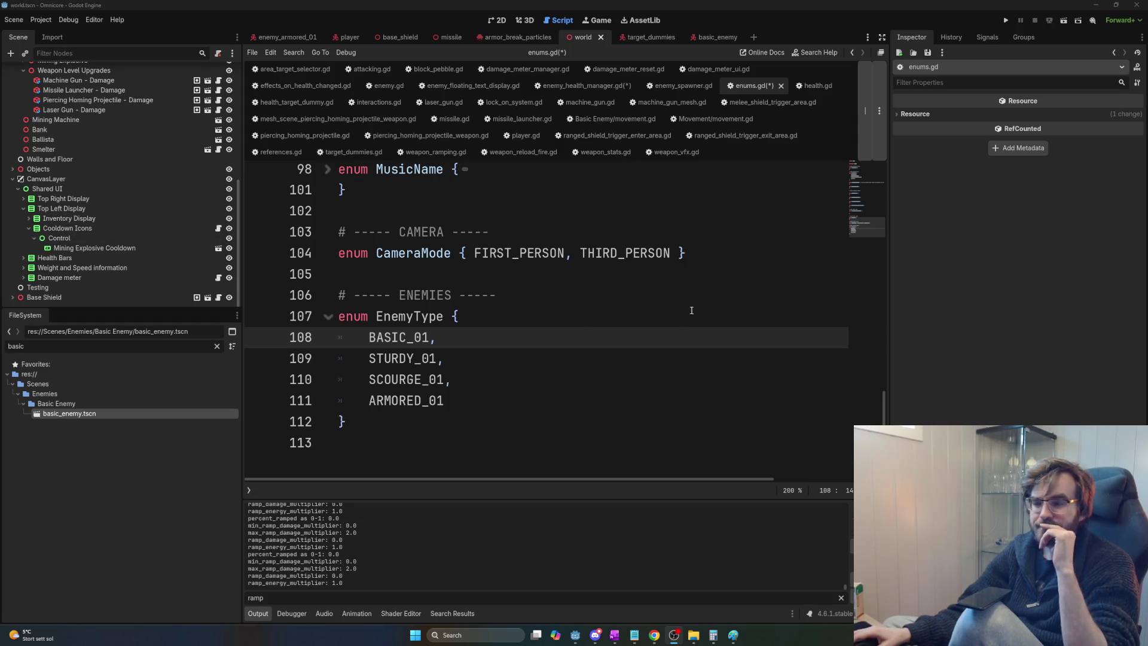
Save enums.gd and select the whole EnemyType enum, header through its four types
{"action": "double_click", "coordinate": [415, 337]}
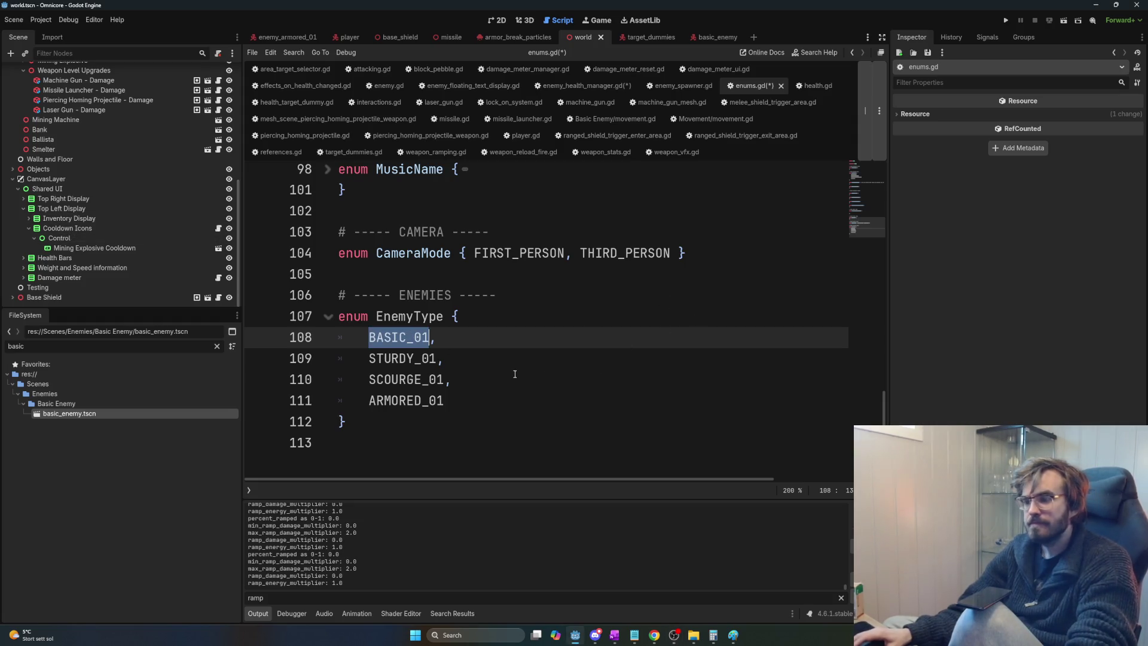
{"action": "key", "text": "ctrl+s"}
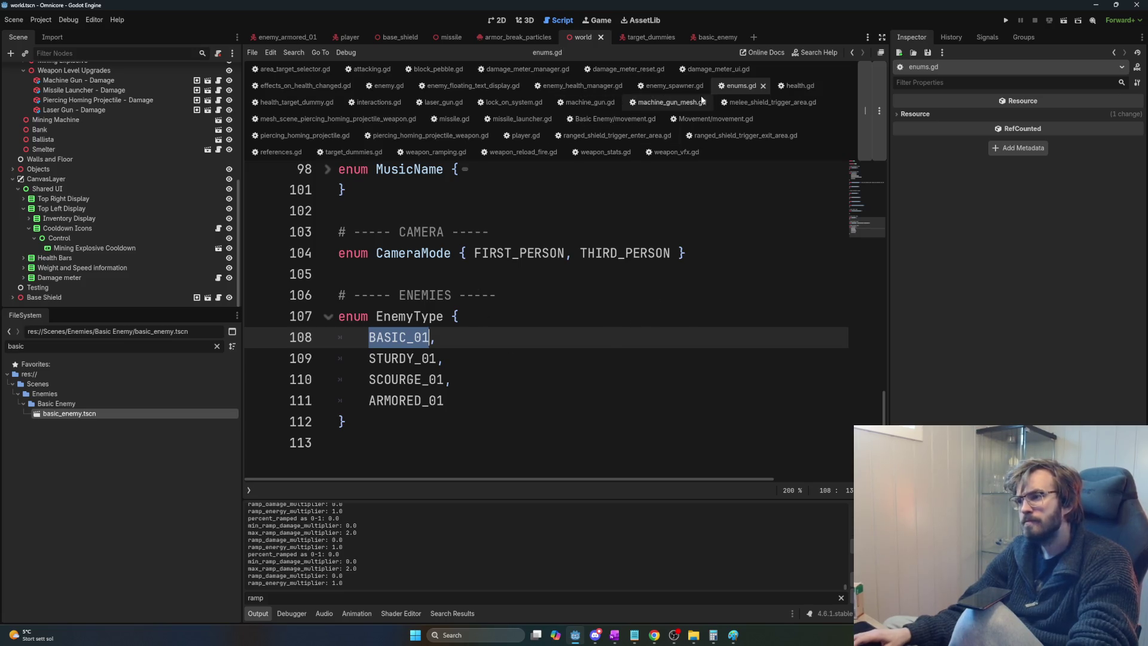
{"action": "left_click_drag", "start_coordinate": [446, 400], "coordinate": [430, 379]}
{"action": "left_click", "coordinate": [369, 337], "text": "shift"}
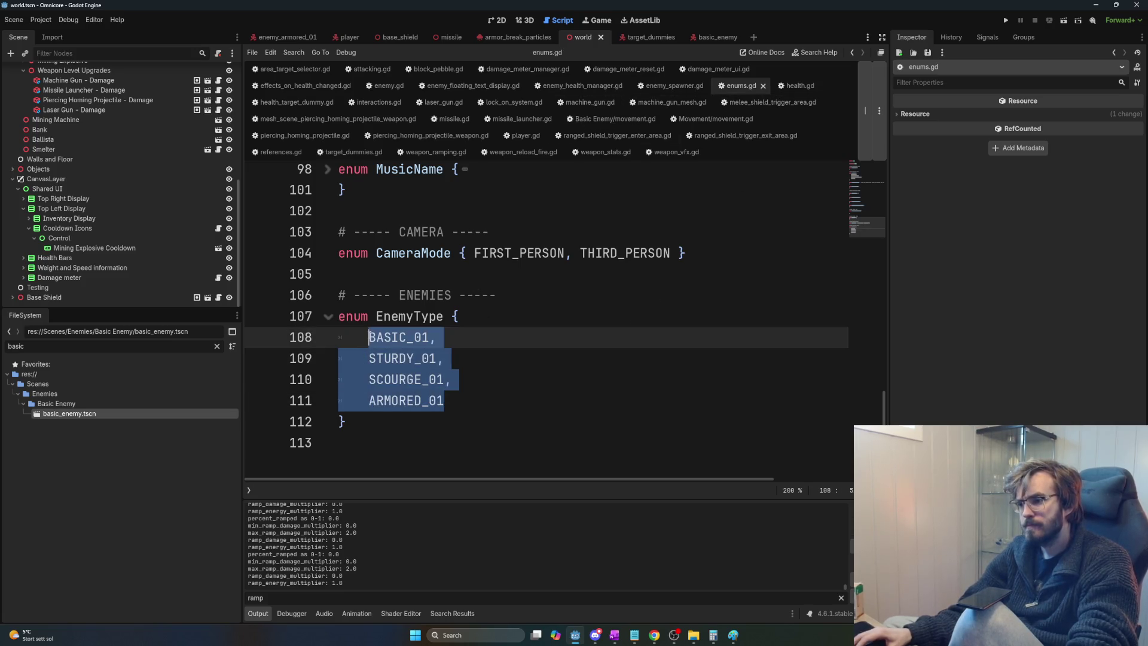
{"action": "left_click", "coordinate": [412, 316]}
{"action": "double_click", "coordinate": [409, 316]}
{"action": "left_click_drag", "start_coordinate": [347, 421], "coordinate": [331, 327]}
{"action": "key", "text": "shift+Up"}
{"action": "key", "text": "ctrl+c"}
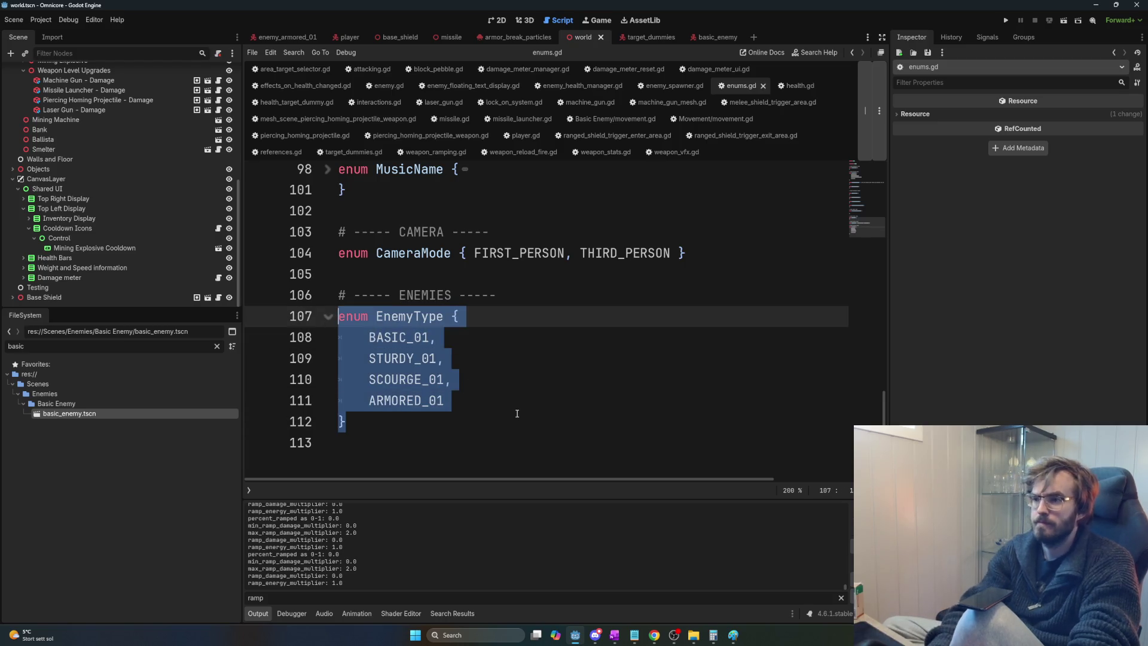
Open enemy_health_manager.gd by filtering the script list for 'enemy_h'
{"action": "key", "text": "ctrl+backslash"}
{"action": "type", "text": "enemy_h"}
{"action": "key", "text": "Return"}
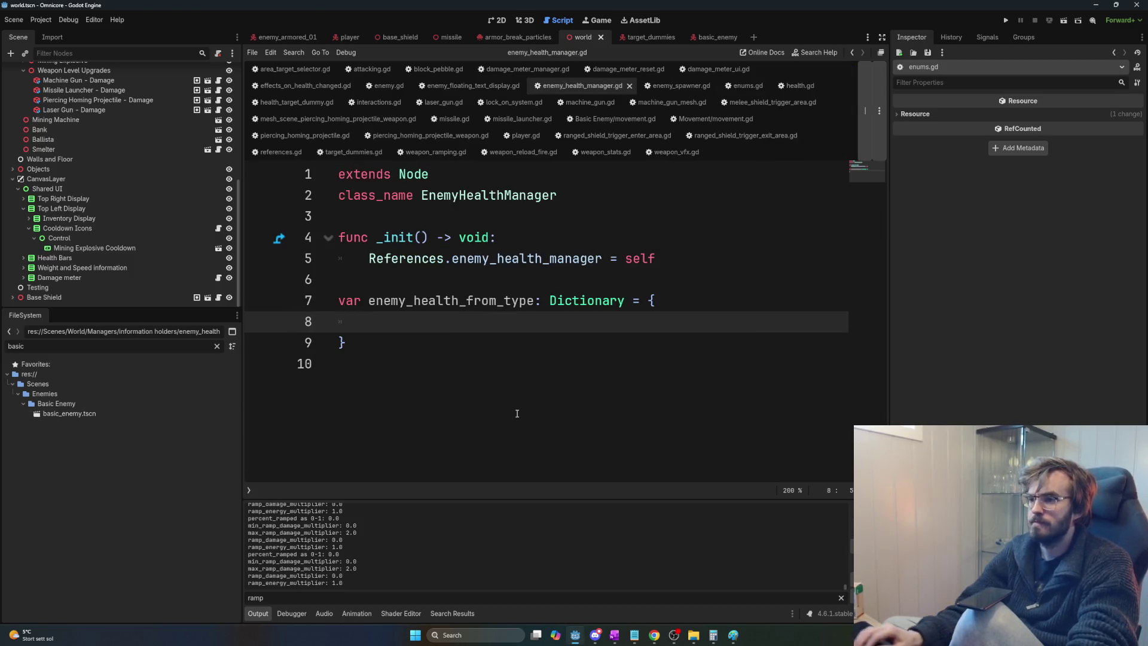
Paste the copied EnemyType enum below the enemy_health_from_type dictionary
{"action": "left_click", "coordinate": [517, 413]}
{"action": "key", "text": "Return"}
{"action": "key", "text": "Return"}
{"action": "key", "text": "ctrl+v"}
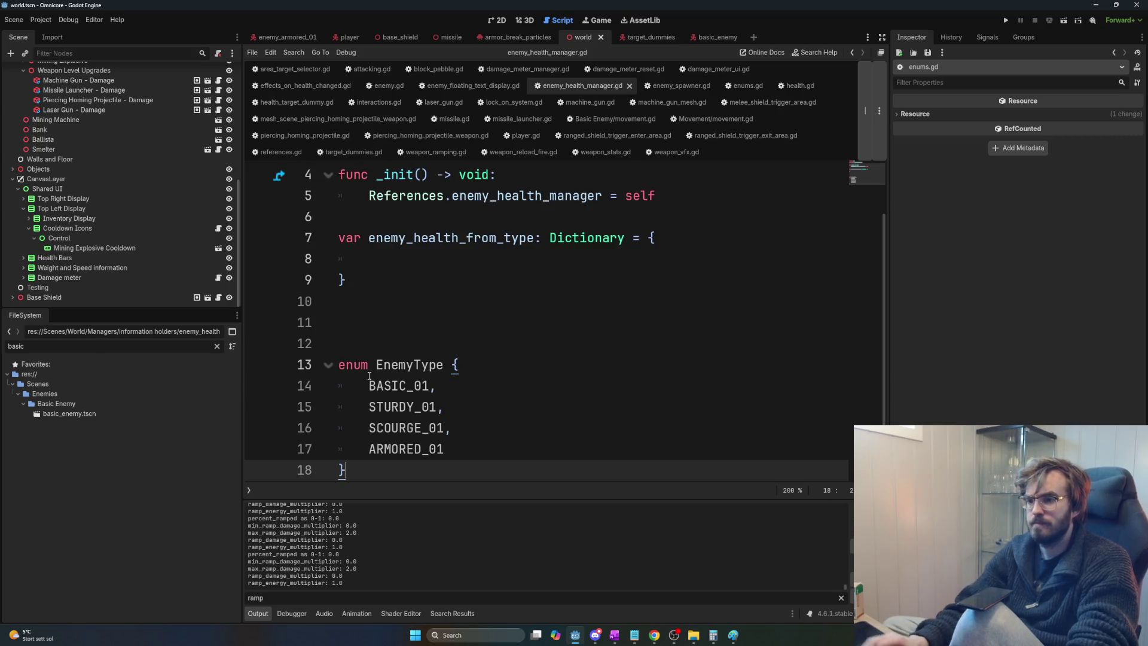
{"action": "scroll", "coordinate": [369, 376], "scroll_direction": "up", "scroll_amount": 1}
Add the dictionary entry EnemyType.BASIC_01 = 200, using autocomplete for BASIC_01
{"action": "left_click", "coordinate": [441, 322]}
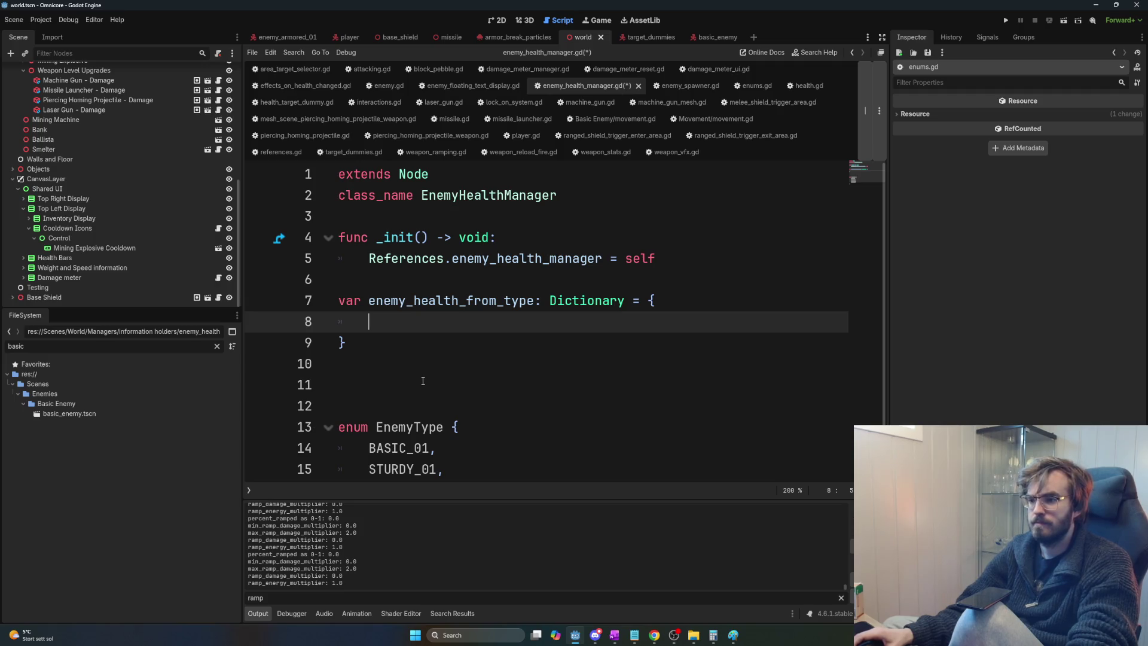
{"action": "double_click", "coordinate": [410, 426]}
{"action": "key", "text": "ctrl+c"}
{"action": "left_click", "coordinate": [377, 320]}
{"action": "key", "text": "ctrl+v"}
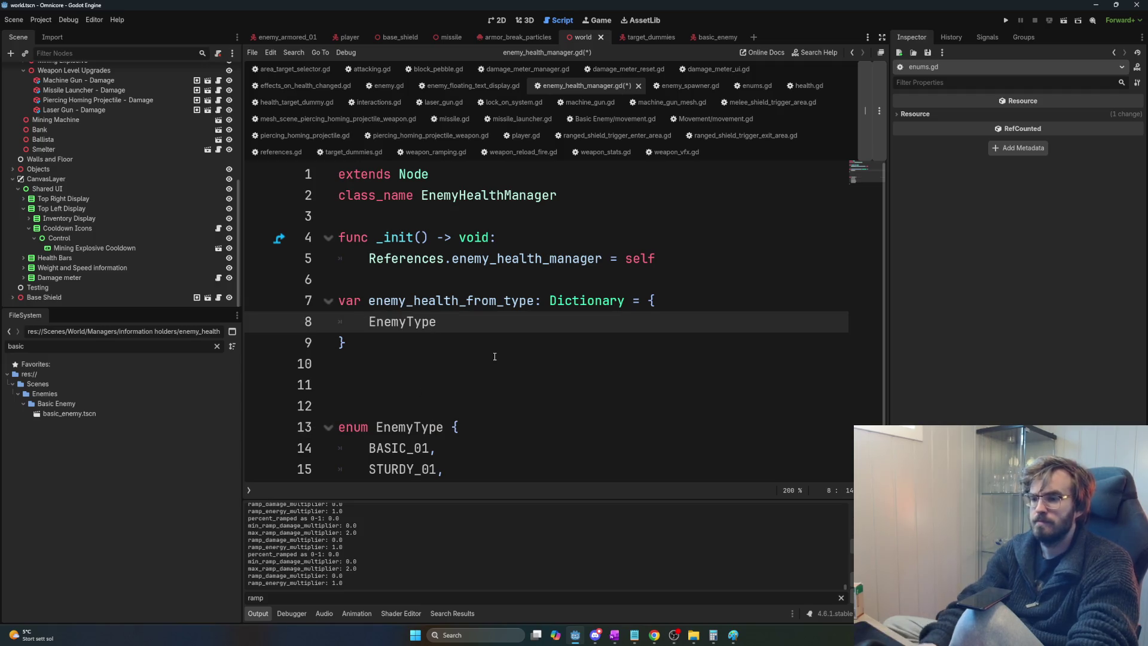
{"action": "type", "text": "."}
{"action": "key", "text": "Return"}
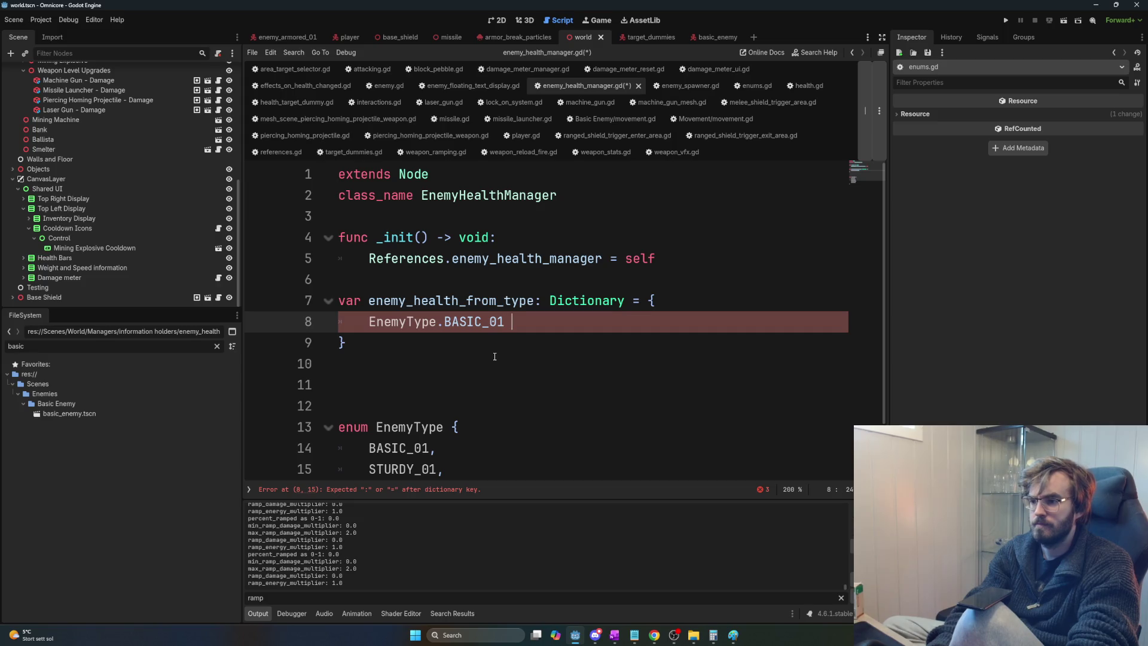
{"action": "type", "text": "200"}
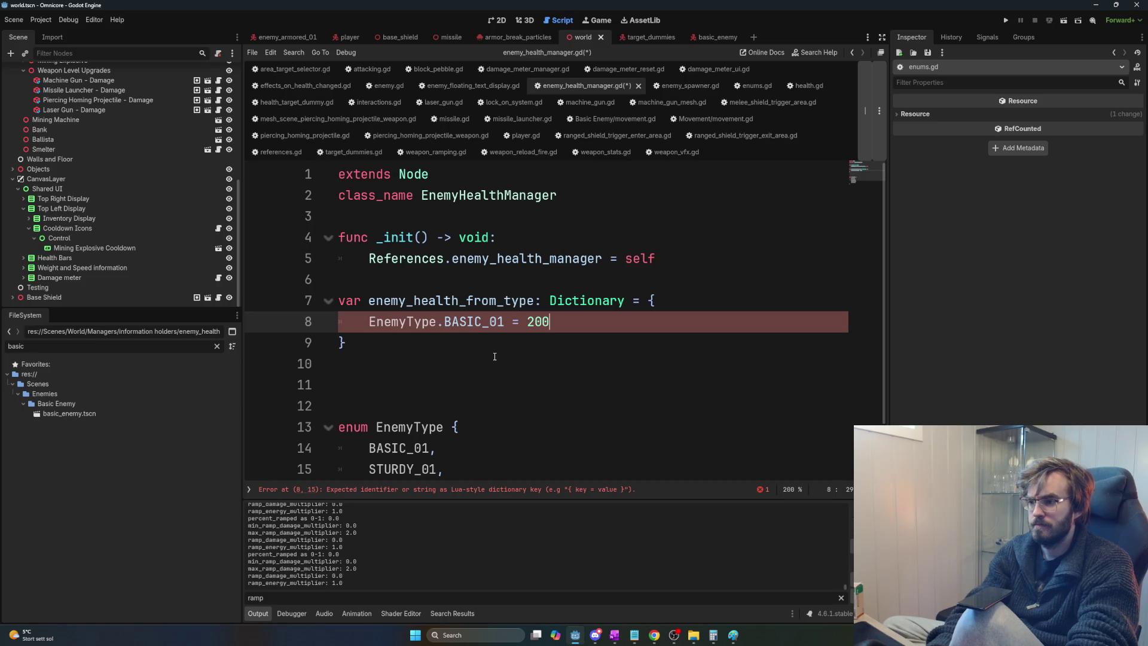
{"action": "type", "text": ","}
{"action": "key", "text": "Return"}
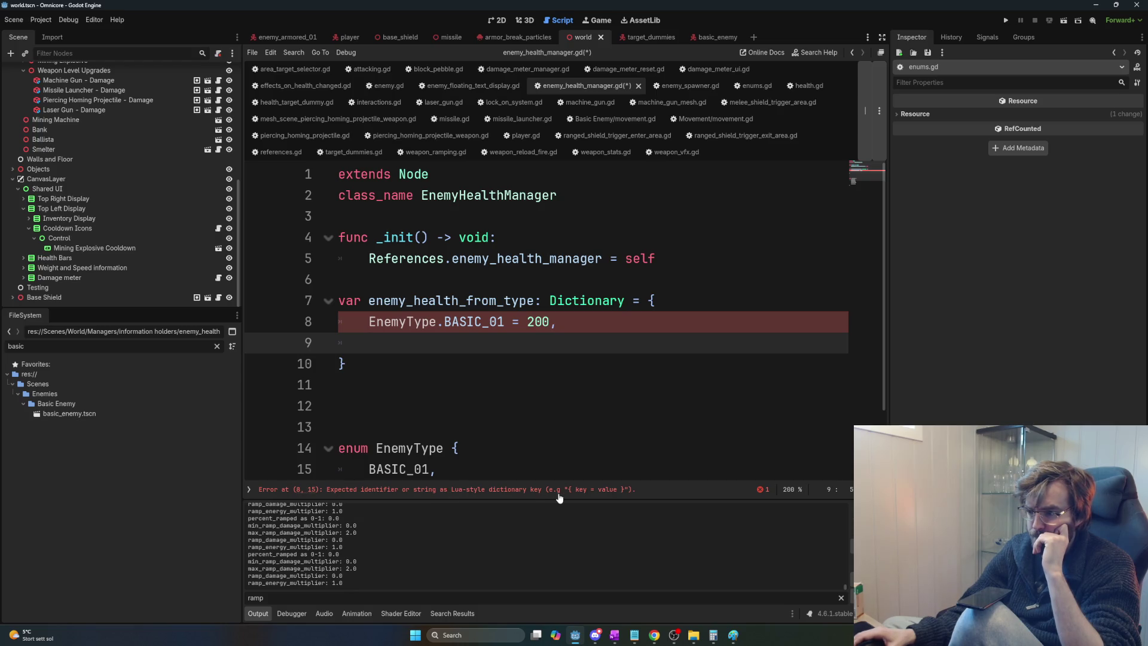
Replace the EnemyType.BASIC_01 key with 1, then try wrapping it in quotes
{"action": "left_click_drag", "start_coordinate": [369, 321], "coordinate": [506, 323]}
{"action": "type", "text": "1"}
{"action": "key", "text": "Down"}
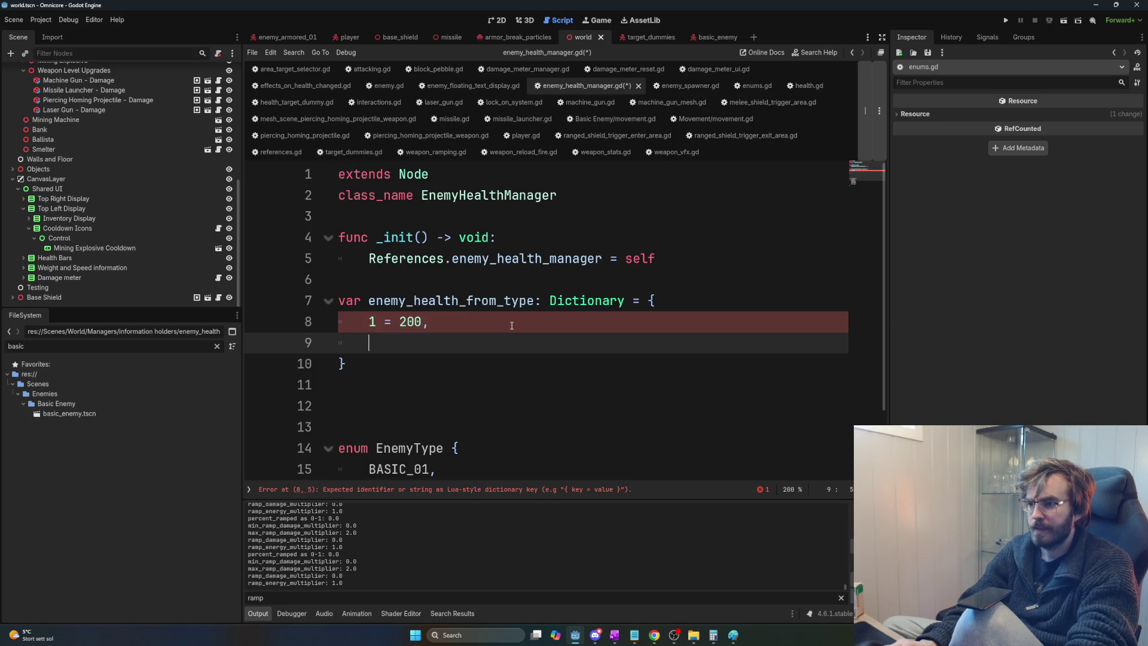
{"action": "key", "text": "Up"}
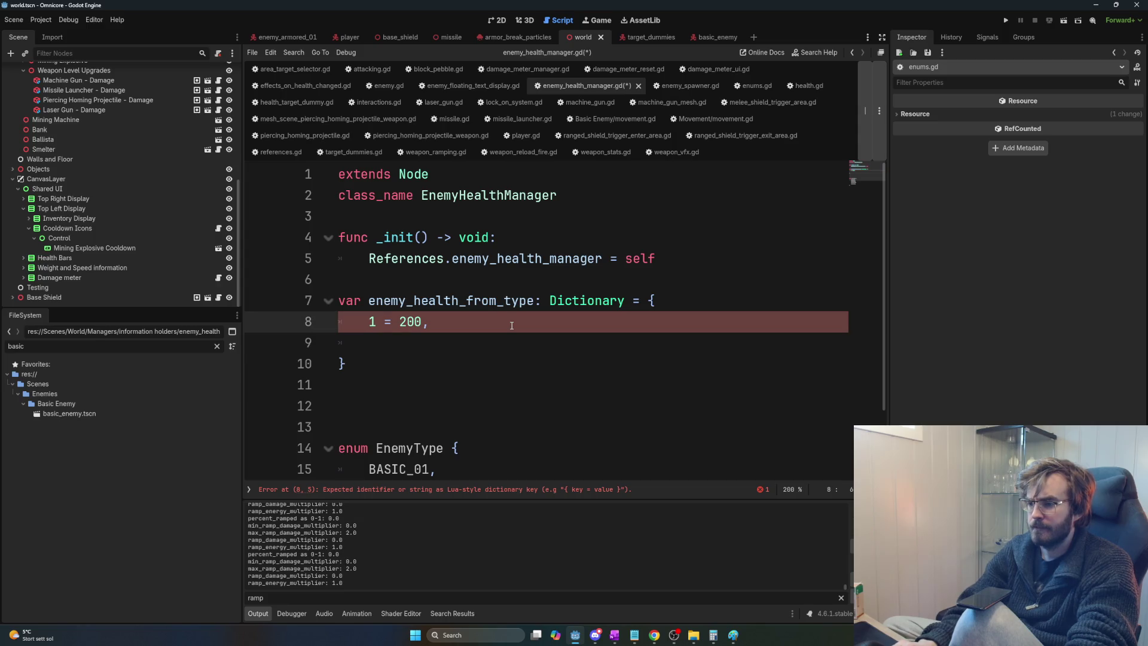
{"action": "type", "text": "\""}
{"action": "key", "text": "Right"}
{"action": "type", "text": "\""}
{"action": "key", "text": "Down"}
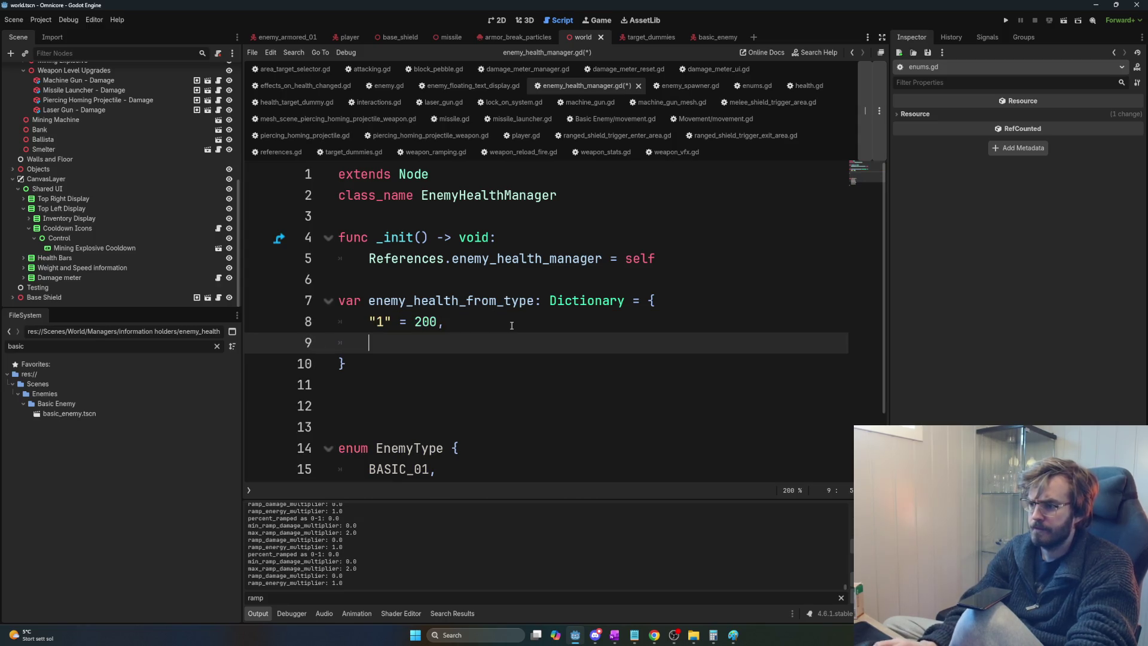
{"action": "key", "text": "Up"}
{"action": "key", "text": "Up"}
{"action": "key", "text": "Down"}
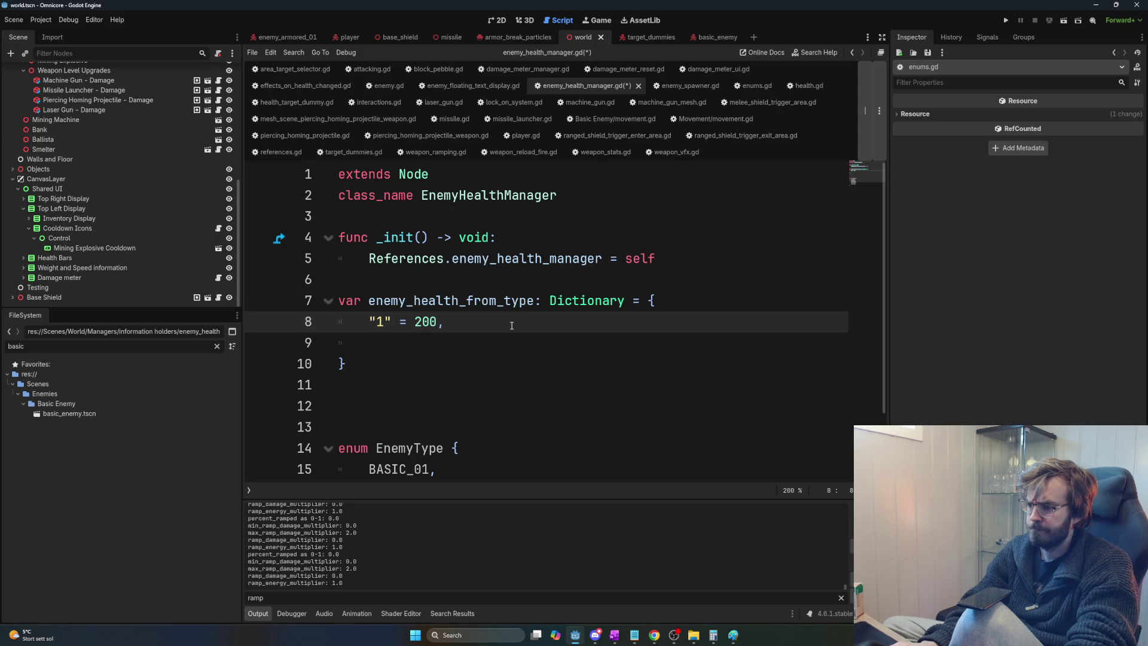
Try an EnemyType key, revert the key to 1, and select the dictionary block
{"action": "key", "text": "BackSpace"}
{"action": "key", "text": "BackSpace"}
{"action": "type", "text": "EnemyType"}
{"action": "key", "text": "BackSpace"}
{"action": "key", "text": "BackSpace"}
{"action": "key", "text": "BackSpace"}
{"action": "type", "text": "EnemyType"}
{"action": "key", "text": "ctrl+BackSpace"}
{"action": "type", "text": "1"}
{"action": "key", "text": "Down"}
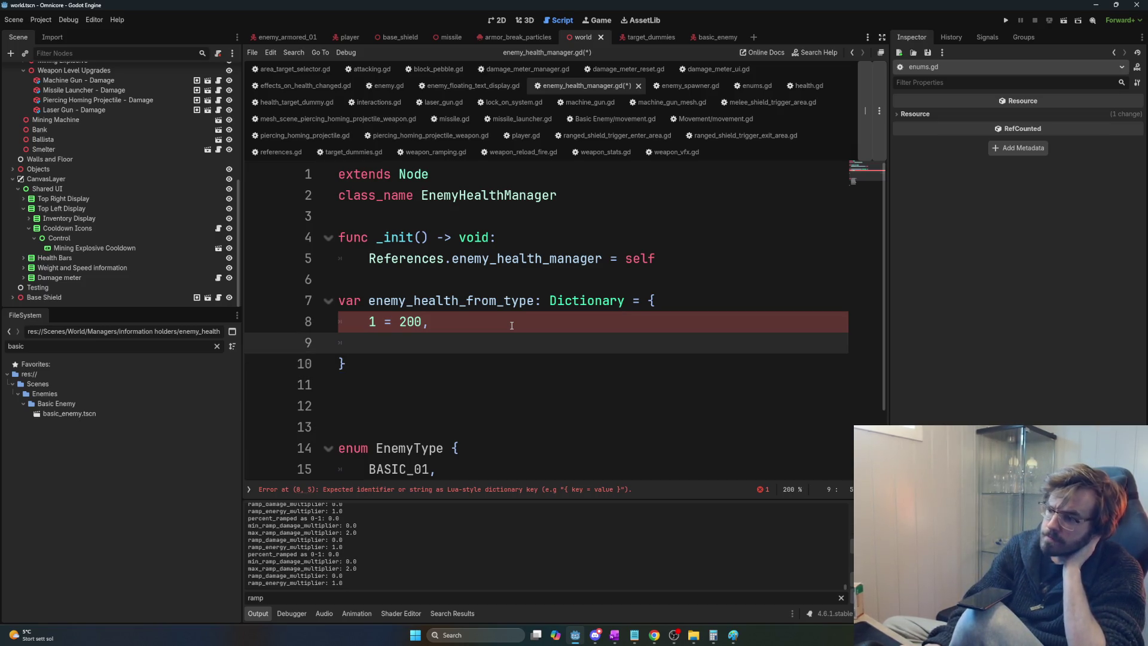
{"action": "key", "text": "Up"}
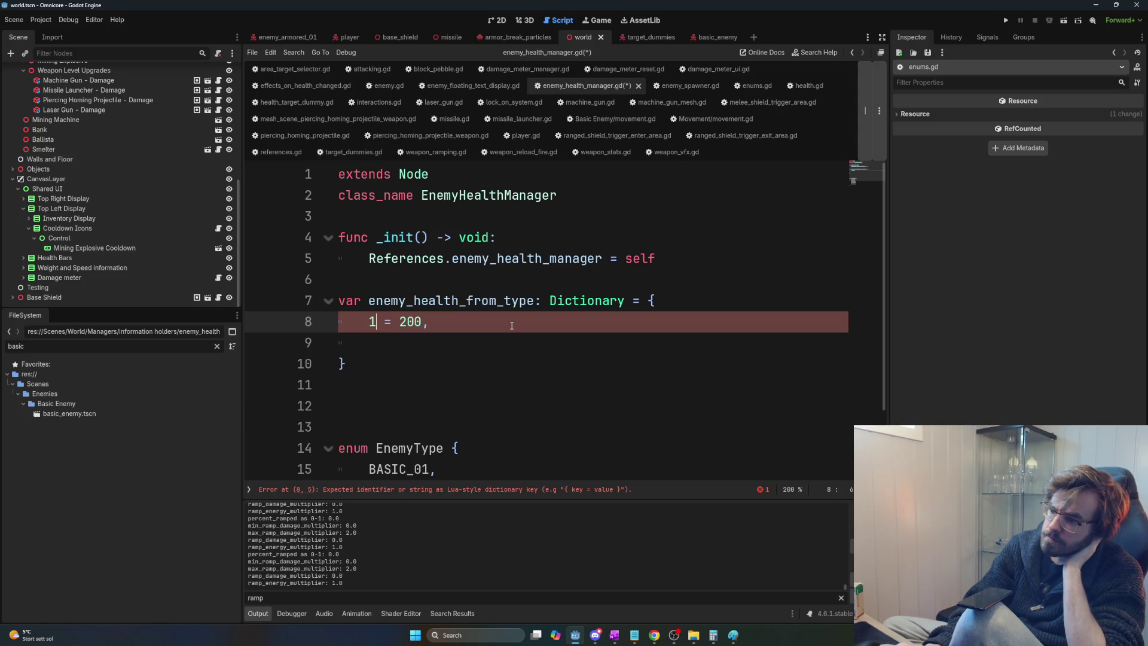
{"action": "key", "text": "Down"}
{"action": "key", "text": "Up"}
{"action": "key", "text": "Down"}
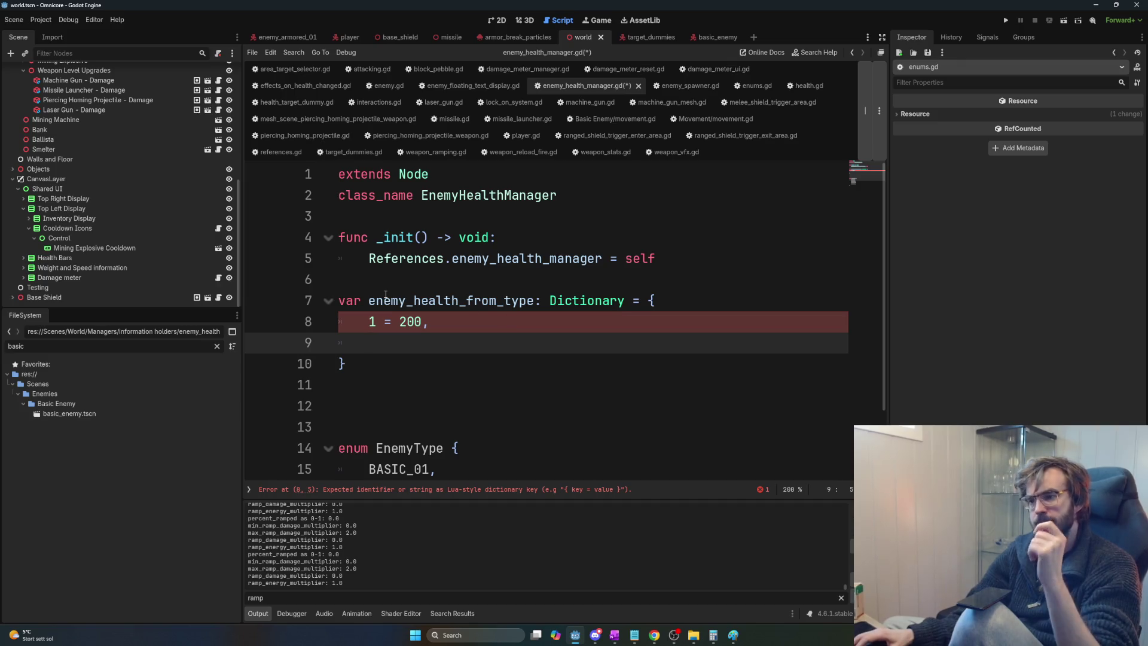
{"action": "left_click_drag", "start_coordinate": [361, 364], "coordinate": [311, 286]}
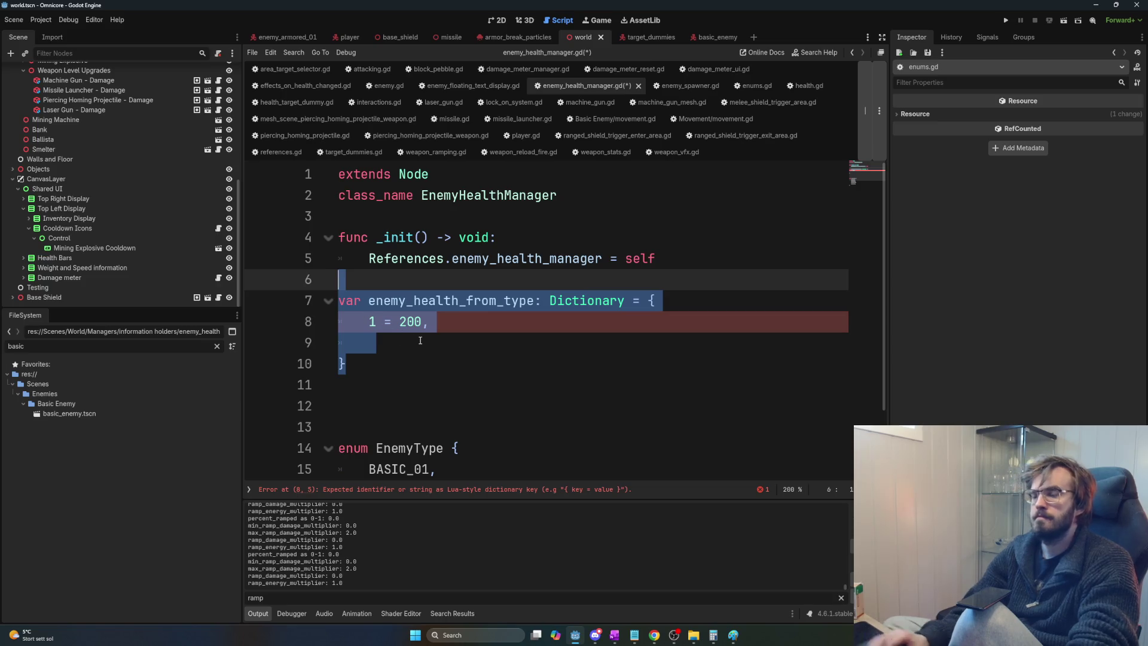
Replace the dictionary with func get_enemy_health(enemy_type: Enums.EnemyType)
{"action": "key", "text": "BackSpace"}
{"action": "key", "text": "Return"}
{"action": "key", "text": "Return"}
{"action": "key", "text": "Return"}
{"action": "type", "text": "fubn"}
{"action": "key", "text": "BackSpace"}
{"action": "key", "text": "BackSpace"}
{"action": "type", "text": "nc get_"}
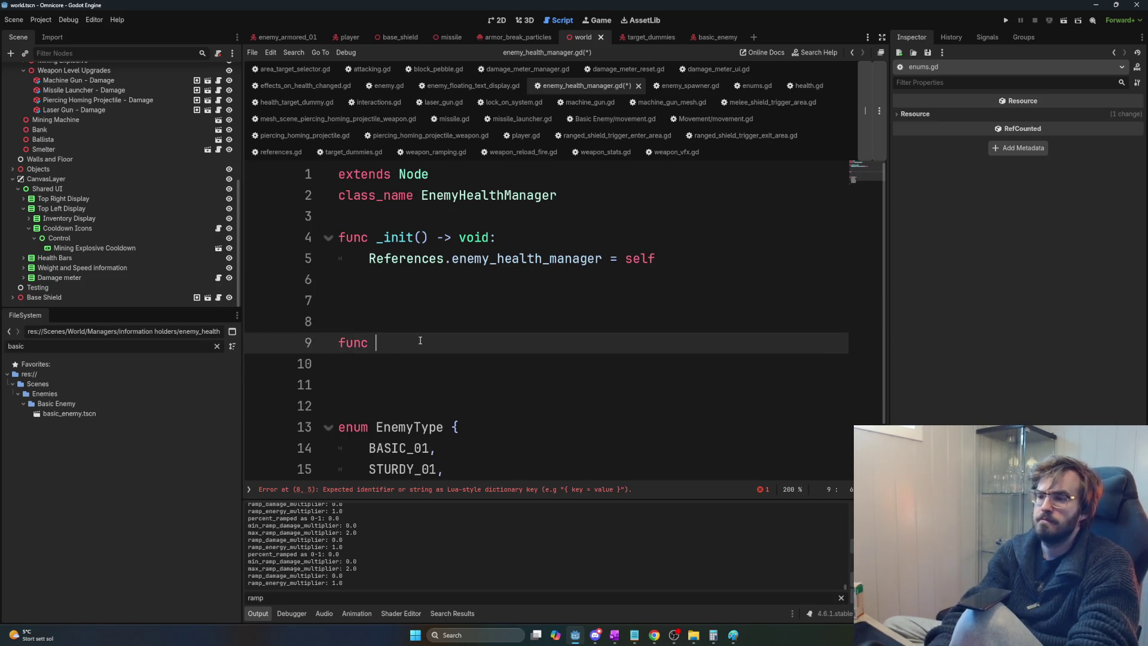
{"action": "type", "text": "enemy_health()"}
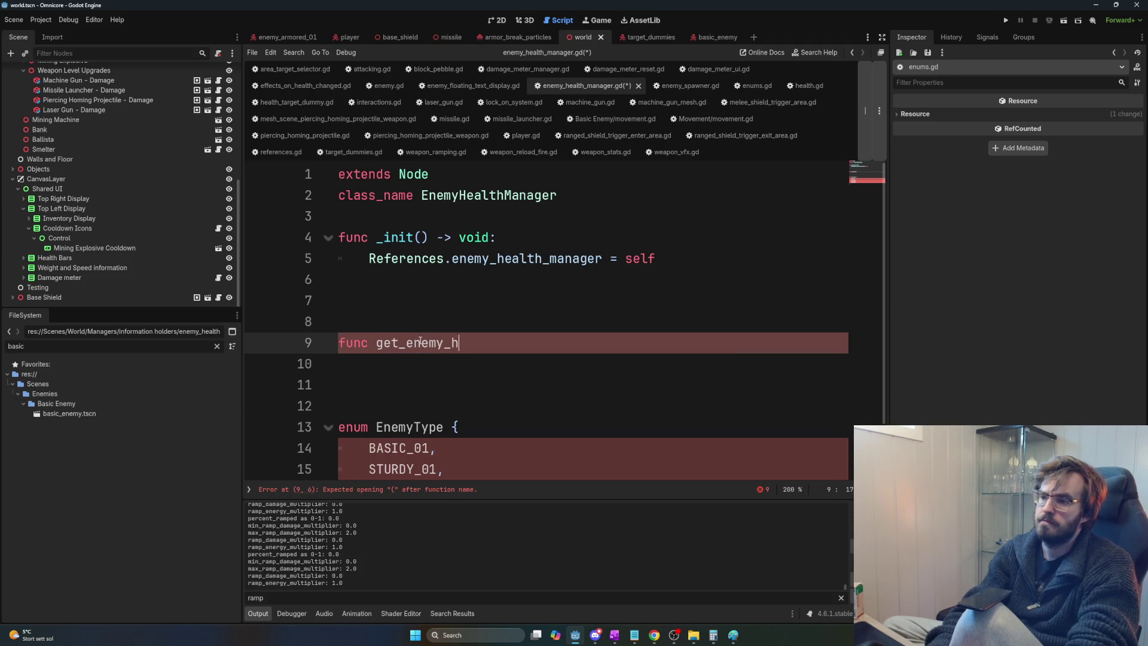
{"action": "key", "text": "Left"}
{"action": "type", "text": "enemy"}
{"action": "type", "text": "_type: Enums."}
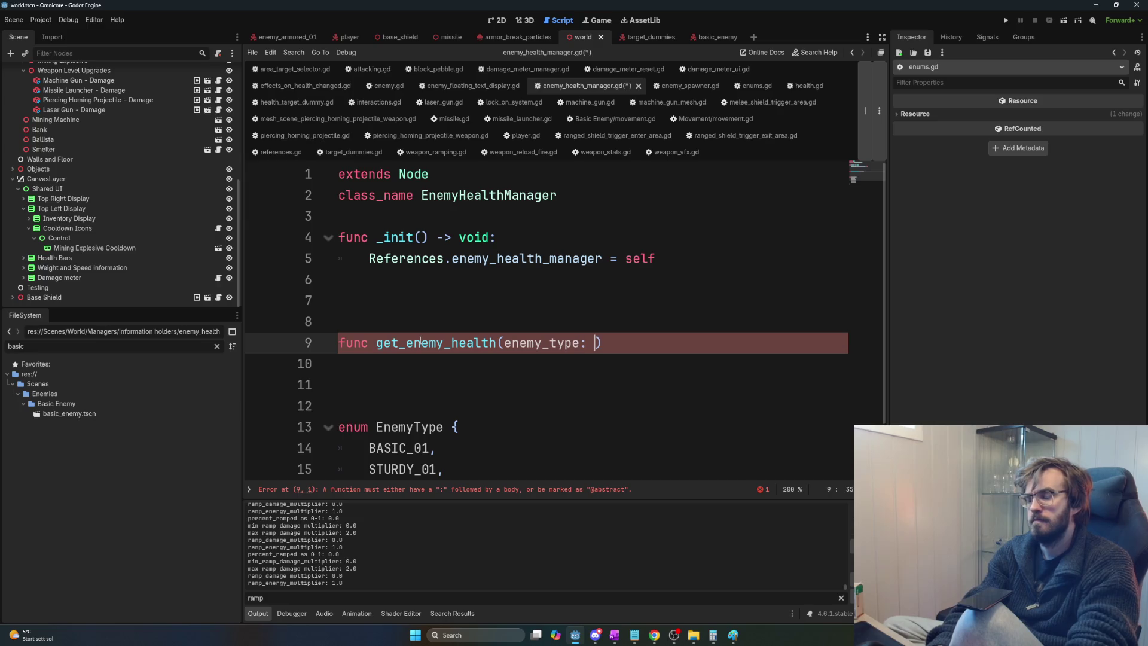
{"action": "type", "text": "E"}
{"action": "key", "text": "BackSpace"}
{"action": "type", "text": "E"}
{"action": "key", "text": "Return"}
Give get_enemy_health a float return type and begin a match on enemy_type
{"action": "key", "text": "Right"}
{"action": "type", "text": "-<"}
{"action": "key", "text": "BackSpace"}
{"action": "type", "text": ">"}
{"action": "type", "text": " int:"}
{"action": "key", "text": "BackSpace"}
{"action": "key", "text": "BackSpace"}
{"action": "key", "text": "BackSpace"}
{"action": "type", "text": "float:"}
{"action": "key", "text": "Return"}
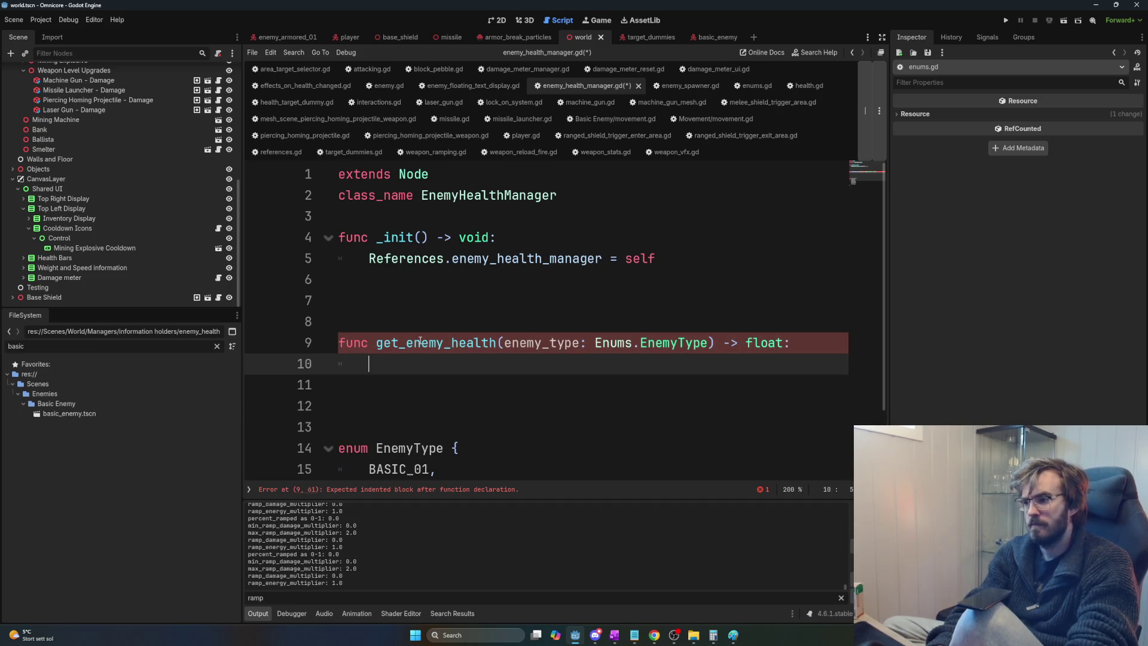
{"action": "type", "text": "match"}
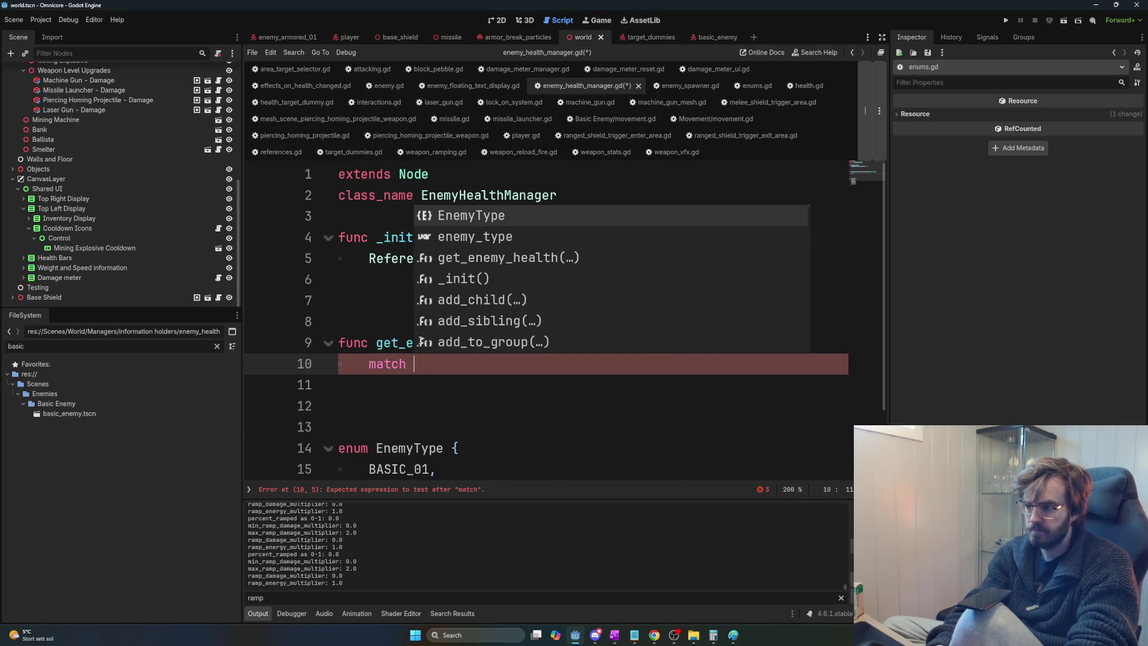
{"action": "type", "text": " en"}
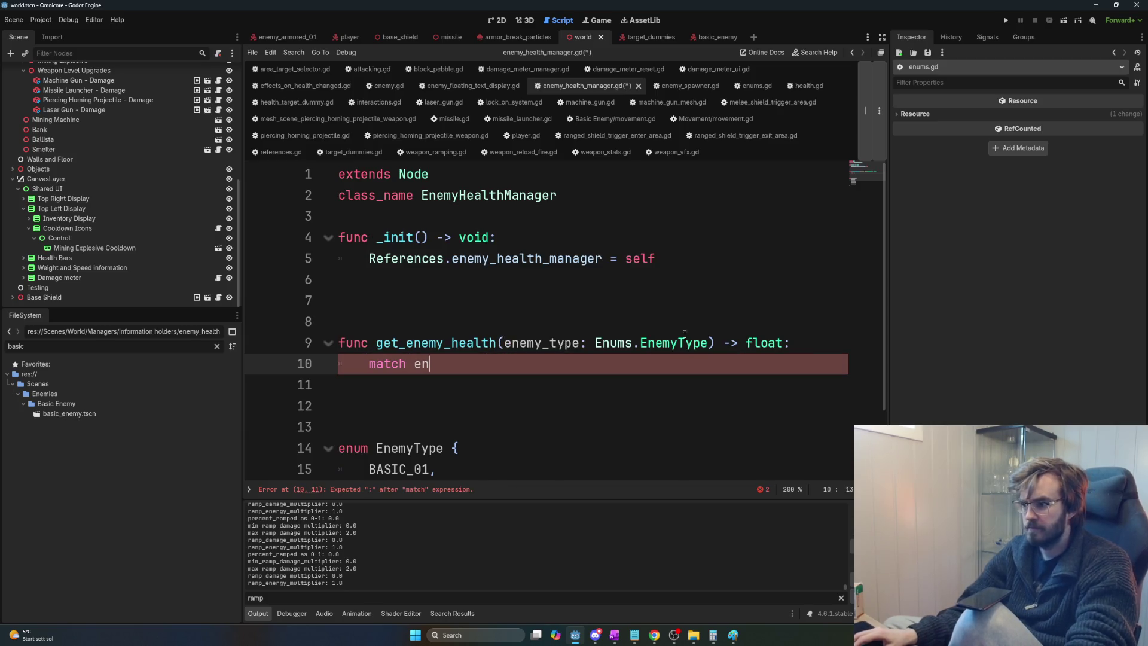
{"action": "double_click", "coordinate": [541, 343]}
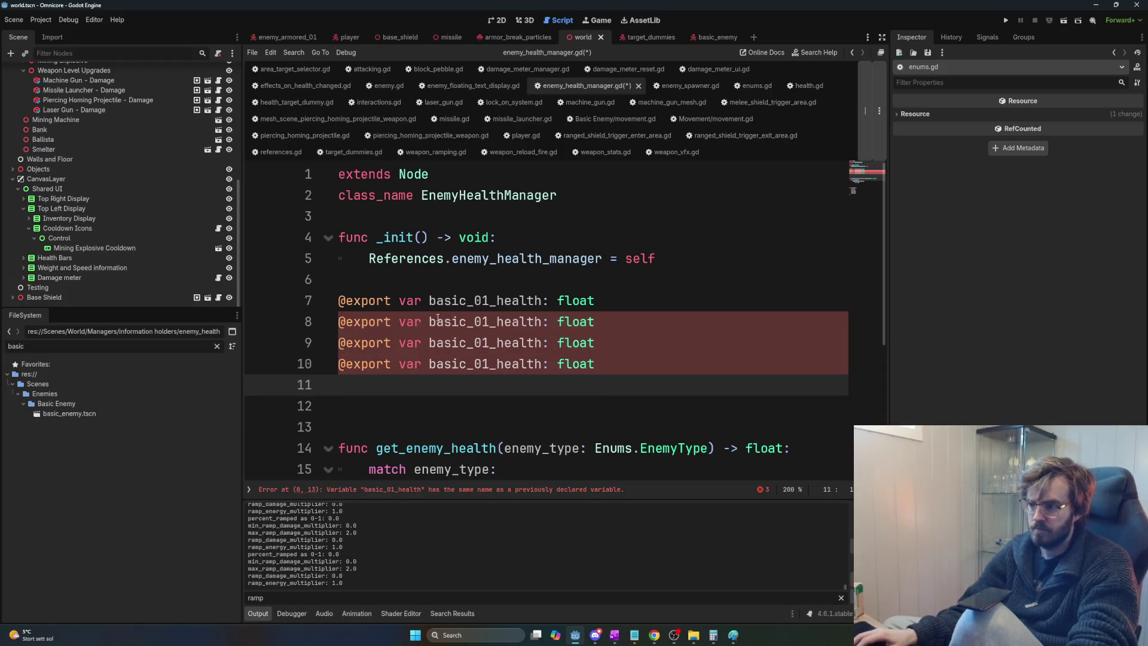
Rename the duplicate exports to sturdy_01_health, scourge_01_health and armored_01_health
{"action": "double_click", "coordinate": [468, 326]}
{"action": "type", "text": "sturdy"}
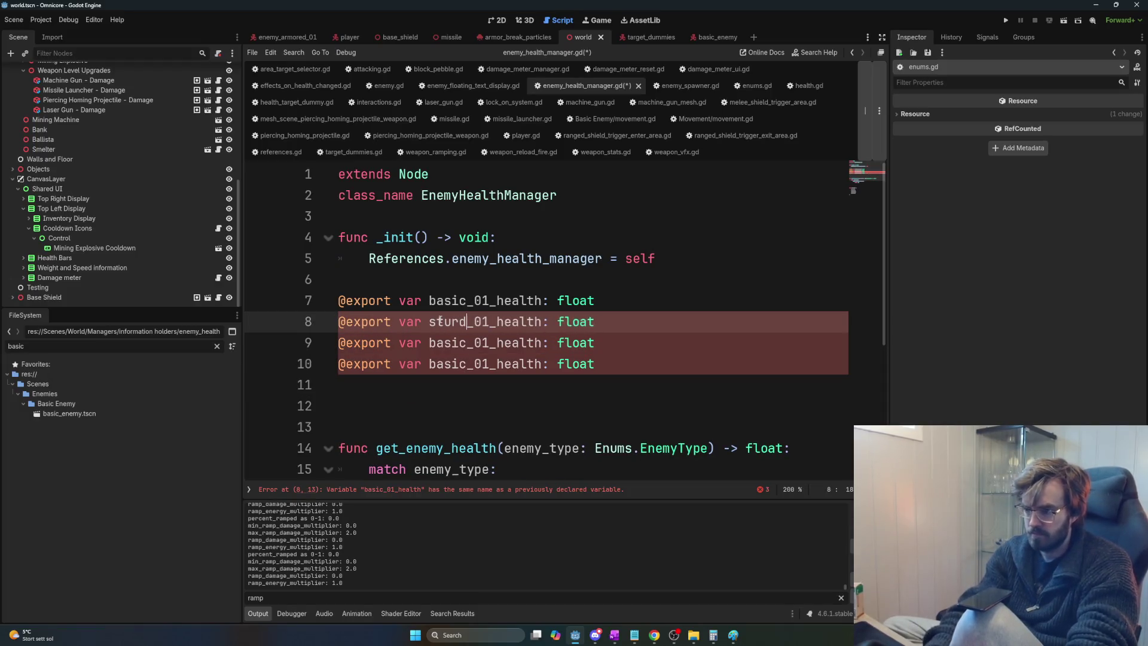
{"action": "double_click", "coordinate": [447, 343]}
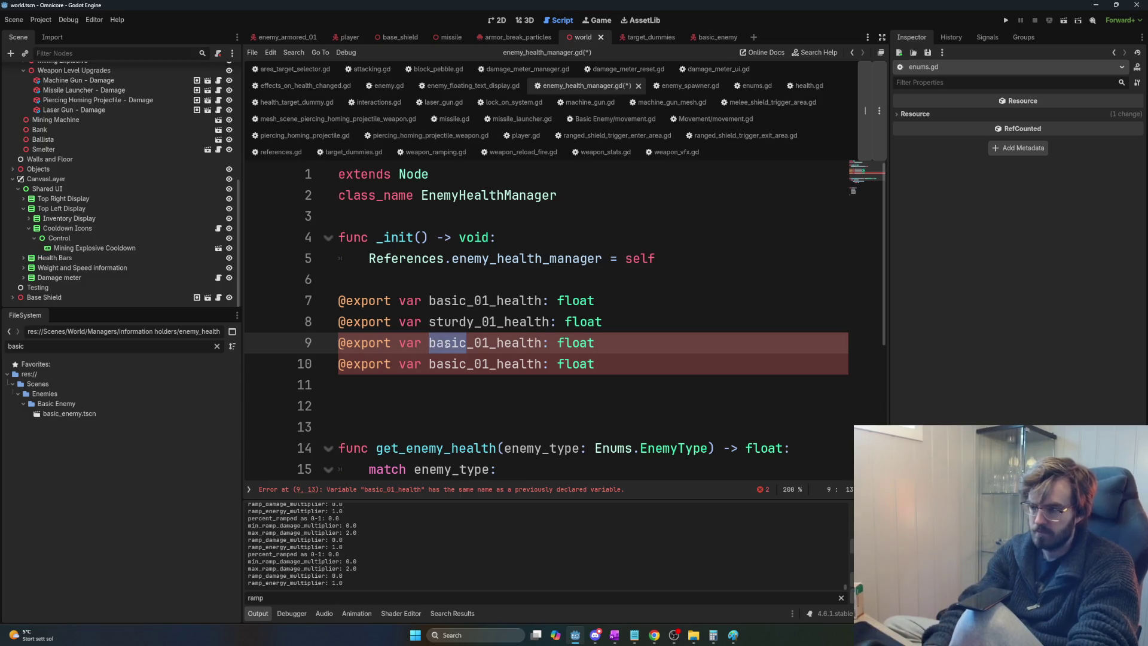
{"action": "type", "text": "scourge"}
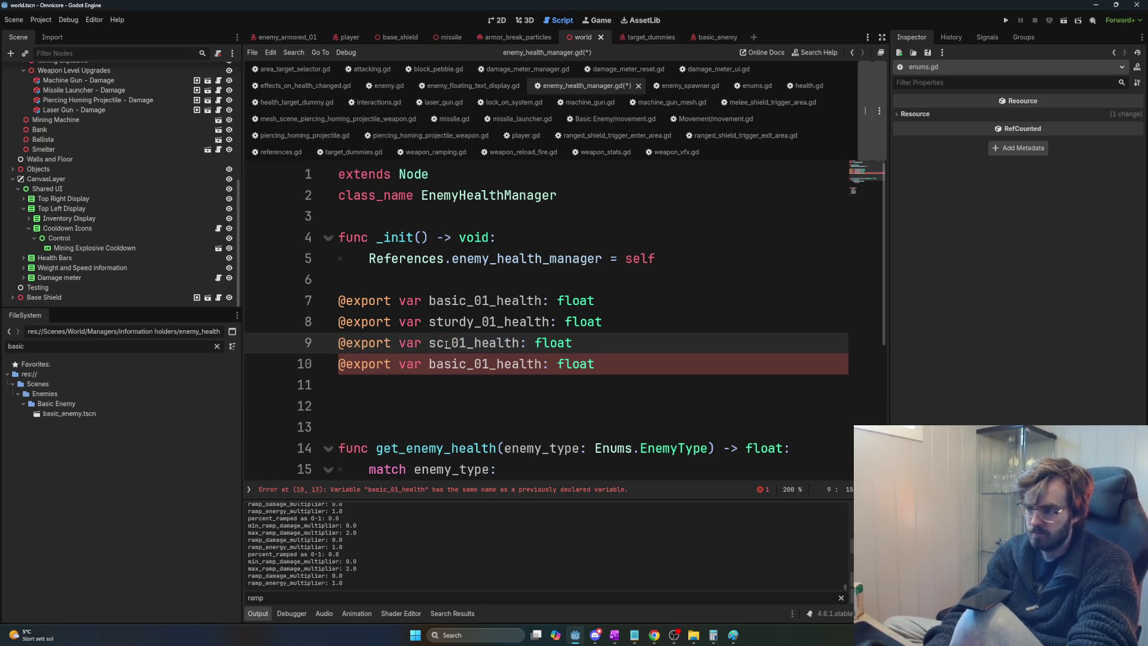
{"action": "double_click", "coordinate": [440, 362]}
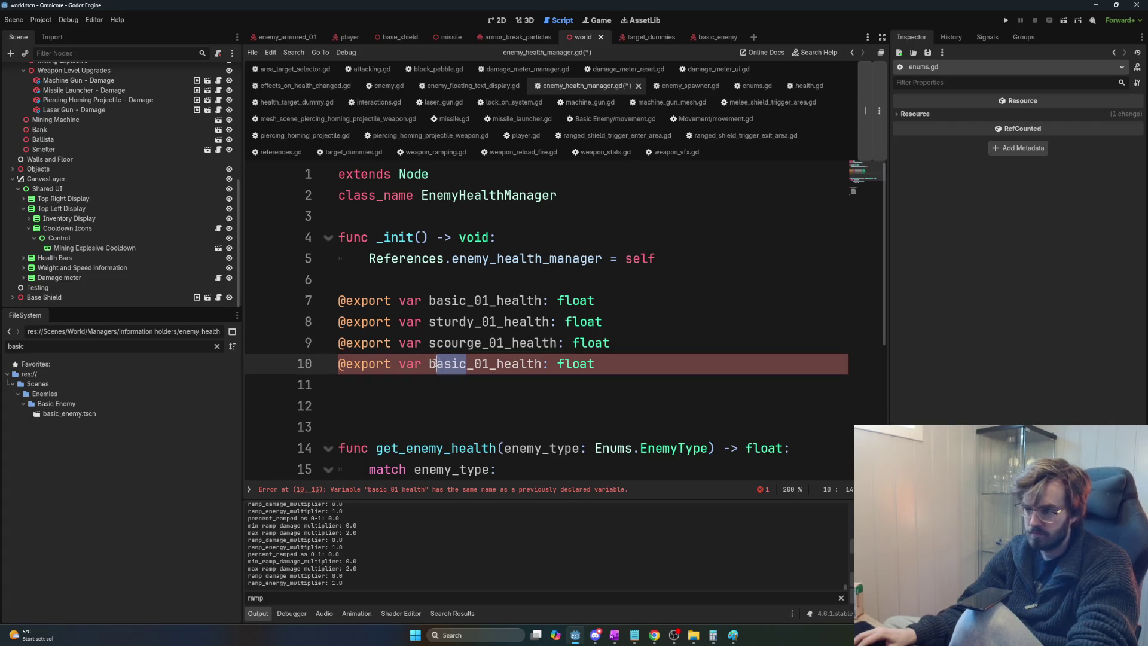
{"action": "type", "text": "armored"}
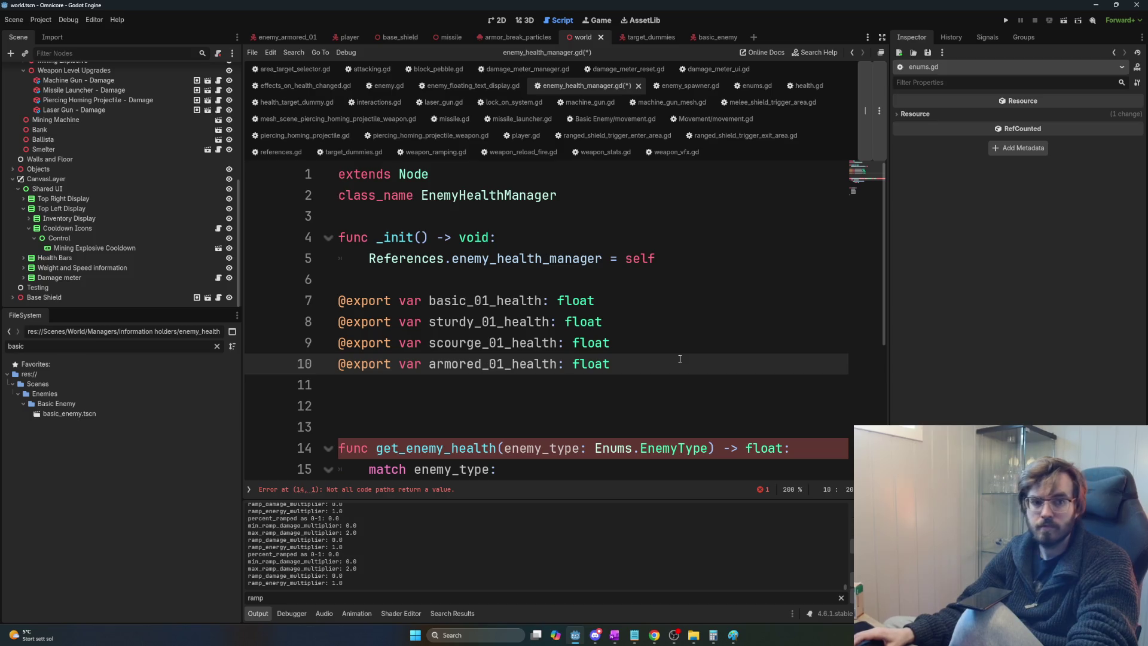
Add a fallback 'return 0' after the match block and save the script
{"action": "left_click", "coordinate": [671, 383]}
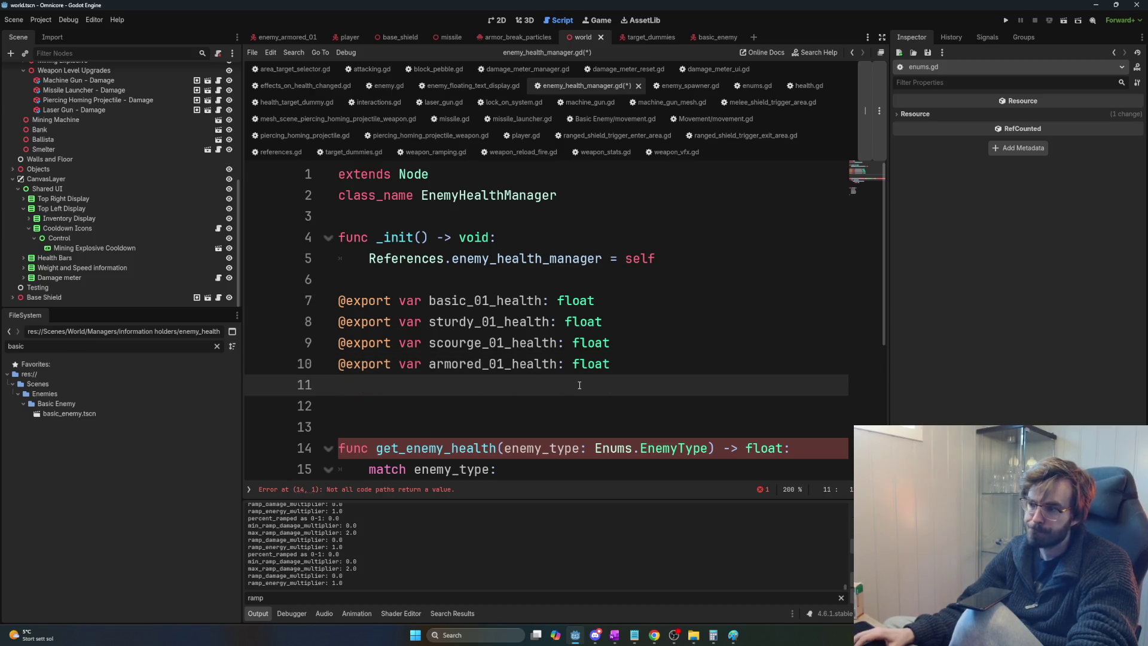
{"action": "scroll", "coordinate": [553, 359], "scroll_direction": "down", "scroll_amount": 3}
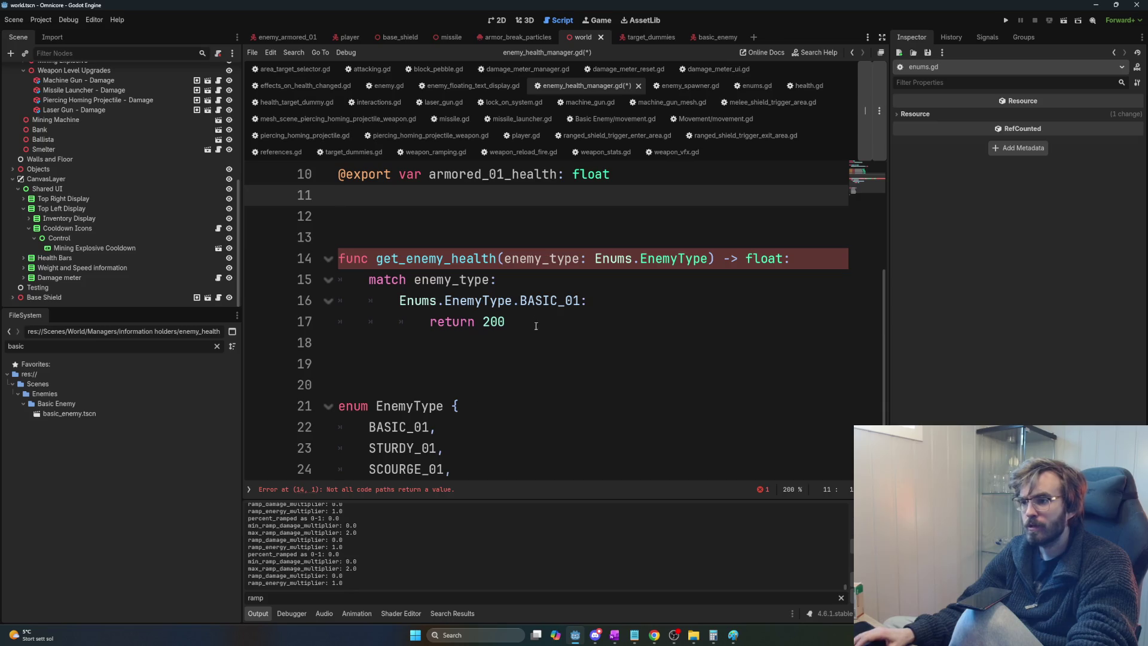
{"action": "left_click", "coordinate": [540, 323]}
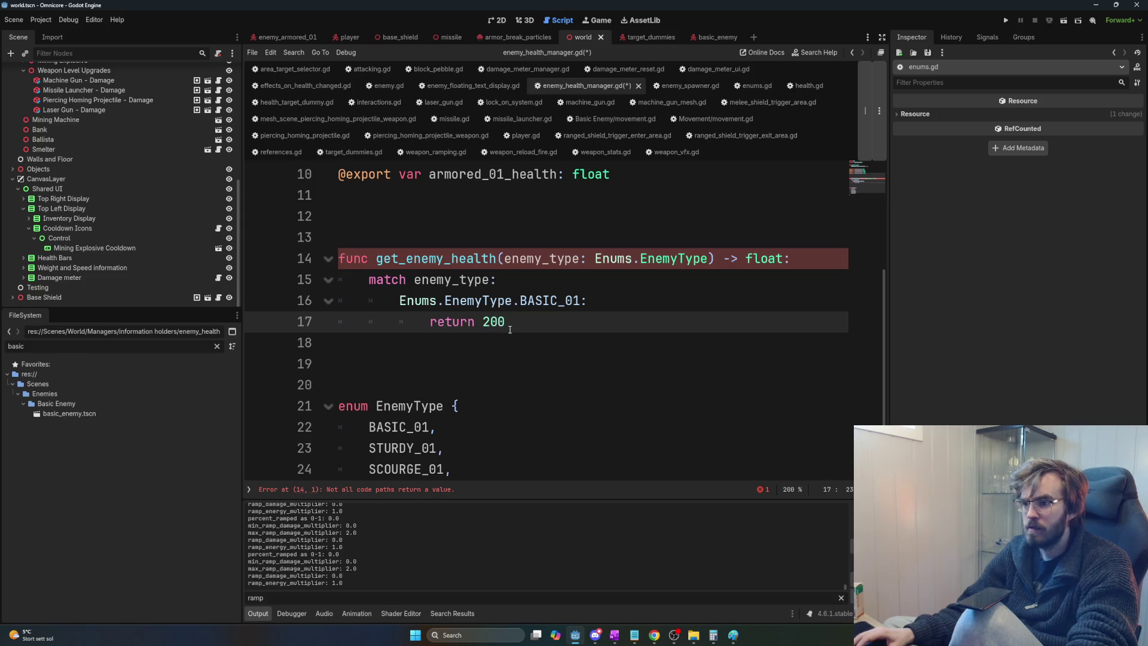
{"action": "key", "text": "Return"}
{"action": "key", "text": "Return"}
{"action": "key", "text": "BackSpace"}
{"action": "key", "text": "BackSpace"}
{"action": "type", "text": "return 0"}
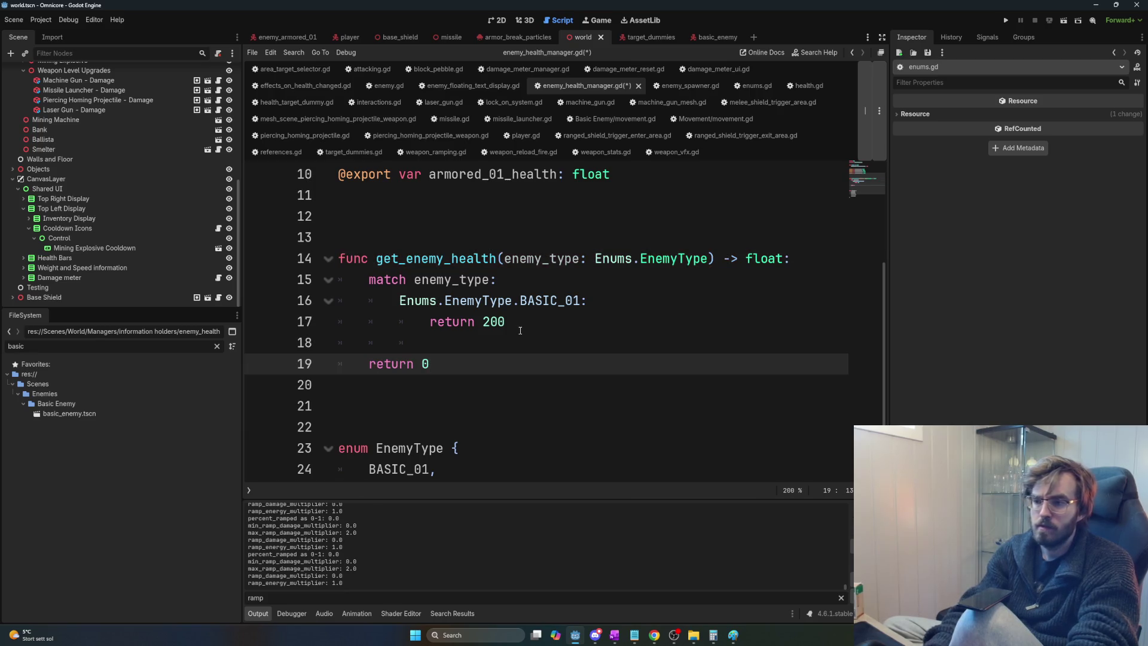
{"action": "left_click", "coordinate": [534, 323]}
{"action": "key", "text": "ctrl+s"}
{"action": "scroll", "coordinate": [567, 329], "scroll_direction": "up", "scroll_amount": 3}
{"action": "scroll", "coordinate": [575, 344], "scroll_direction": "down", "scroll_amount": 3}
{"action": "scroll", "coordinate": [576, 347], "scroll_direction": "up", "scroll_amount": 3}
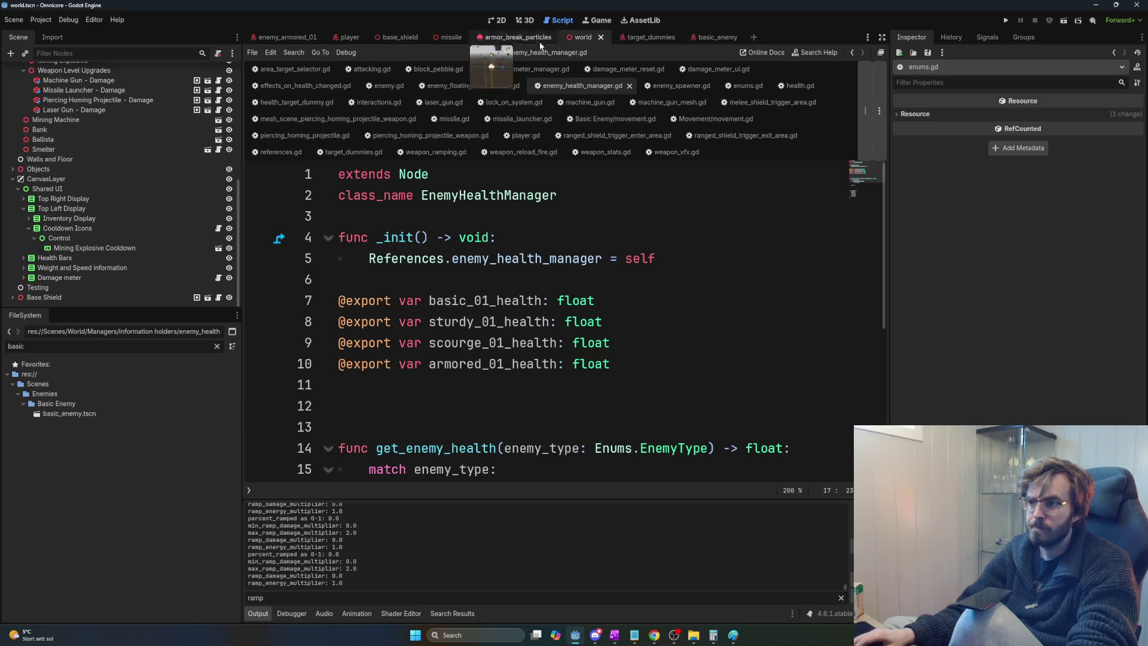
On the Enemy Health Manager node, set Basic 01 Health to 200 and Sturdy 01 Health to 1000
{"action": "scroll", "coordinate": [89, 120], "scroll_direction": "up", "scroll_amount": 4}
{"action": "left_click", "coordinate": [71, 110]}
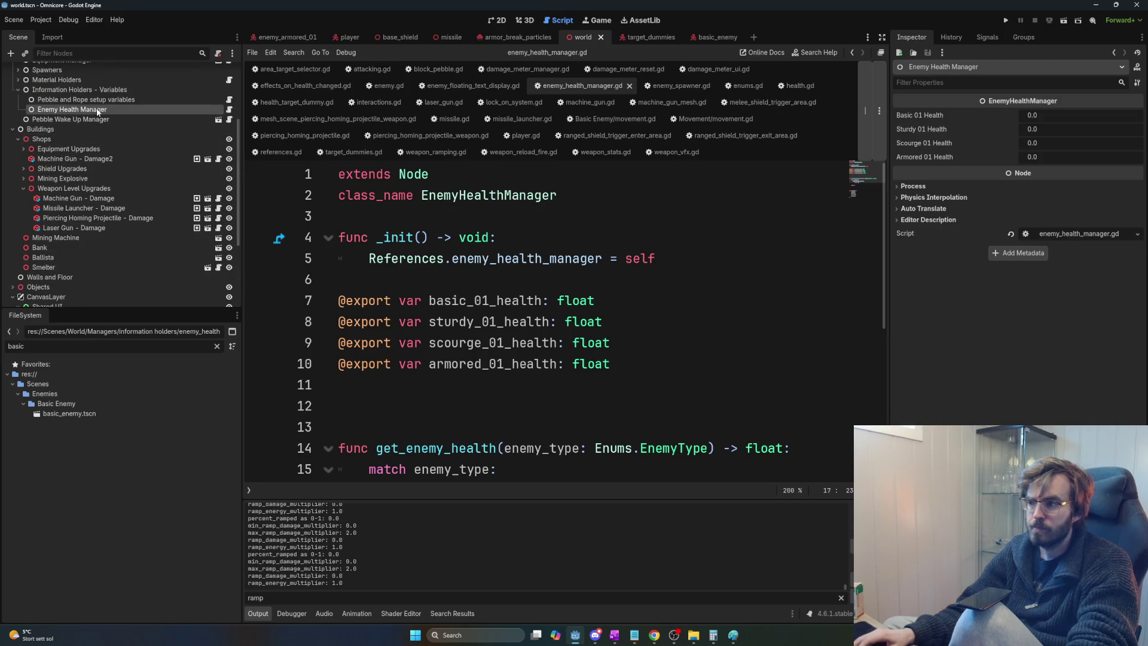
{"action": "left_click", "coordinate": [1069, 115]}
{"action": "type", "text": "200"}
{"action": "key", "text": "Tab"}
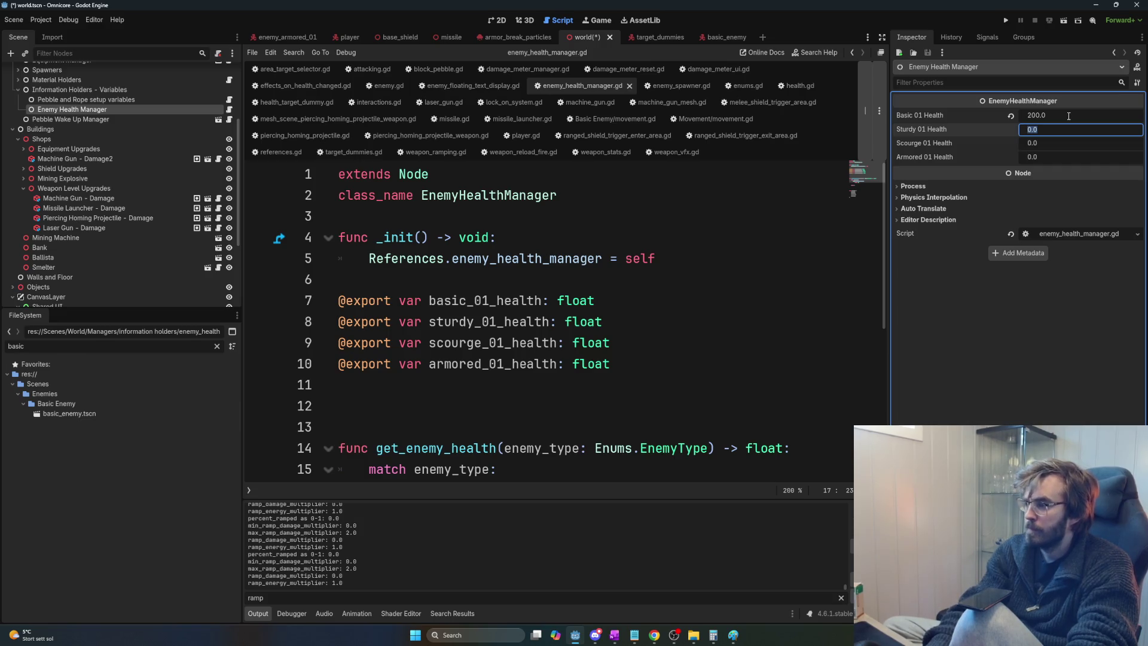
{"action": "type", "text": "100"}
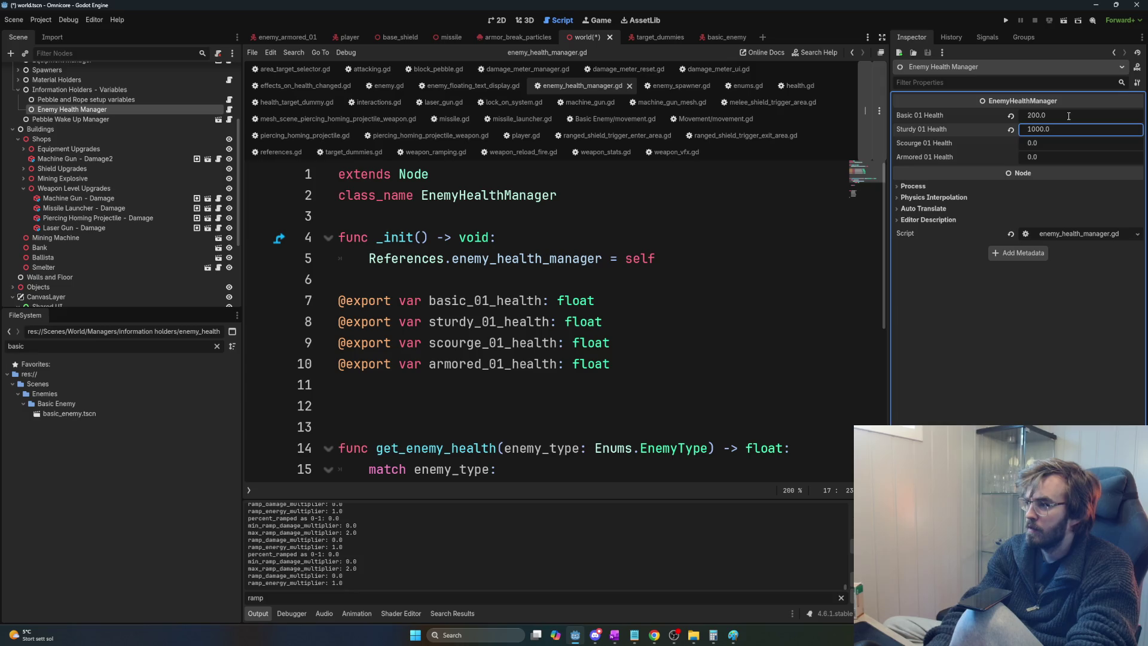
{"action": "key", "text": "Tab"}
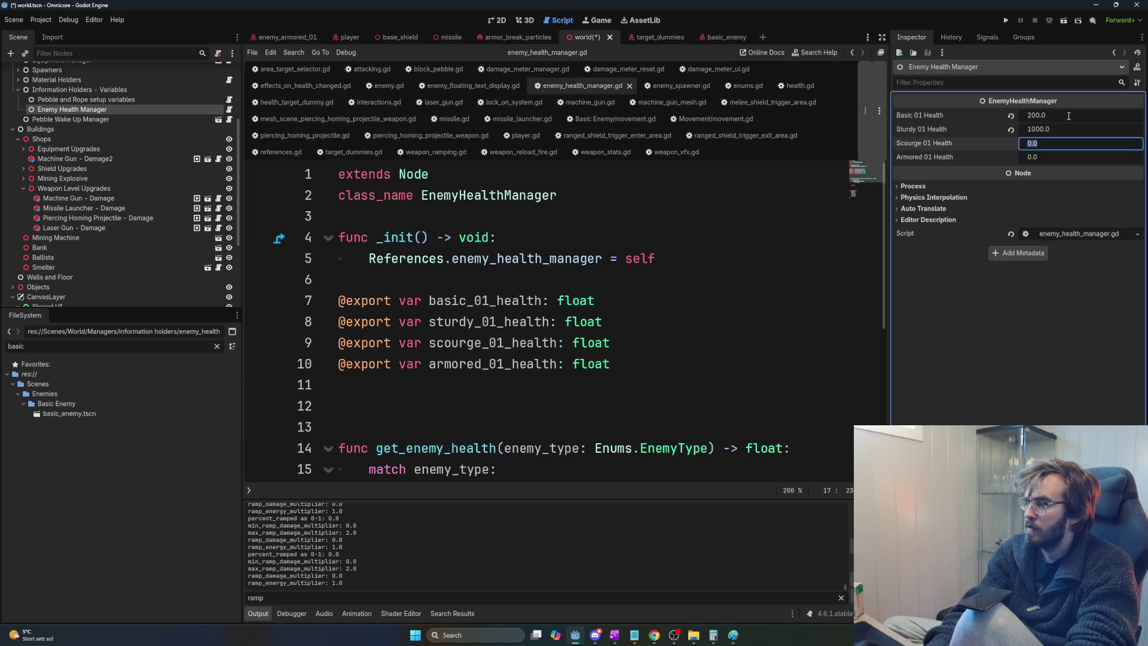
Set Scourge 01 Health to 25, then compute 25*15 = 375 in Windows Calculator
{"action": "type", "text": "5"}
{"action": "key", "text": "Return"}
{"action": "key", "text": "super"}
{"action": "type", "text": "calc"}
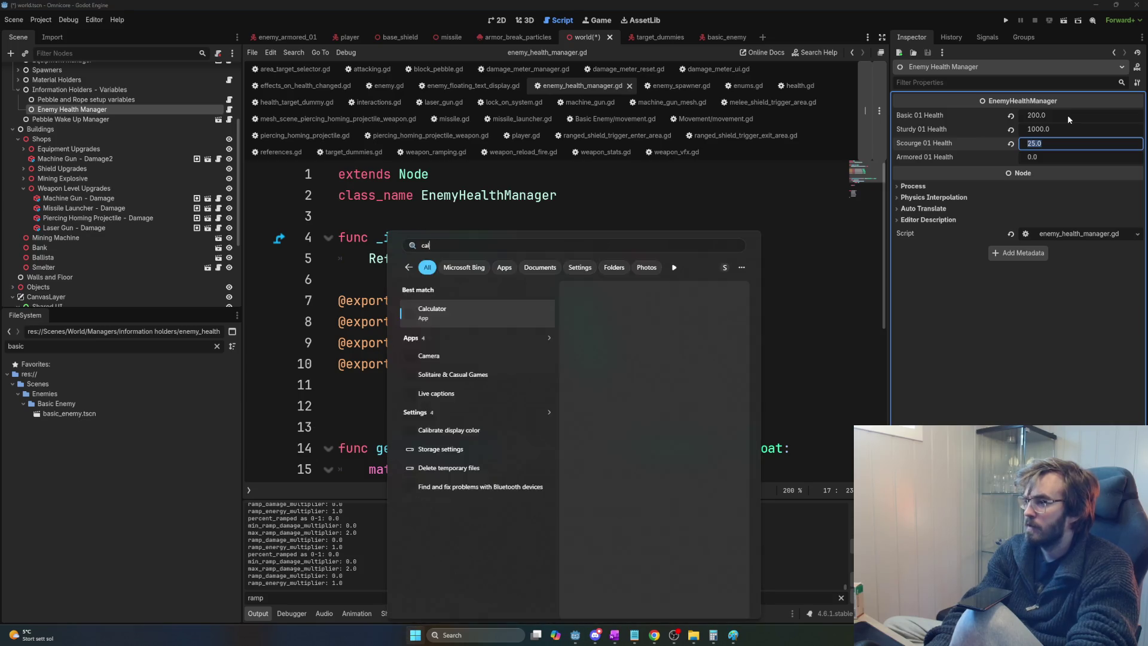
{"action": "key", "text": "Return"}
{"action": "type", "text": "25*15"}
{"action": "key", "text": "Return"}
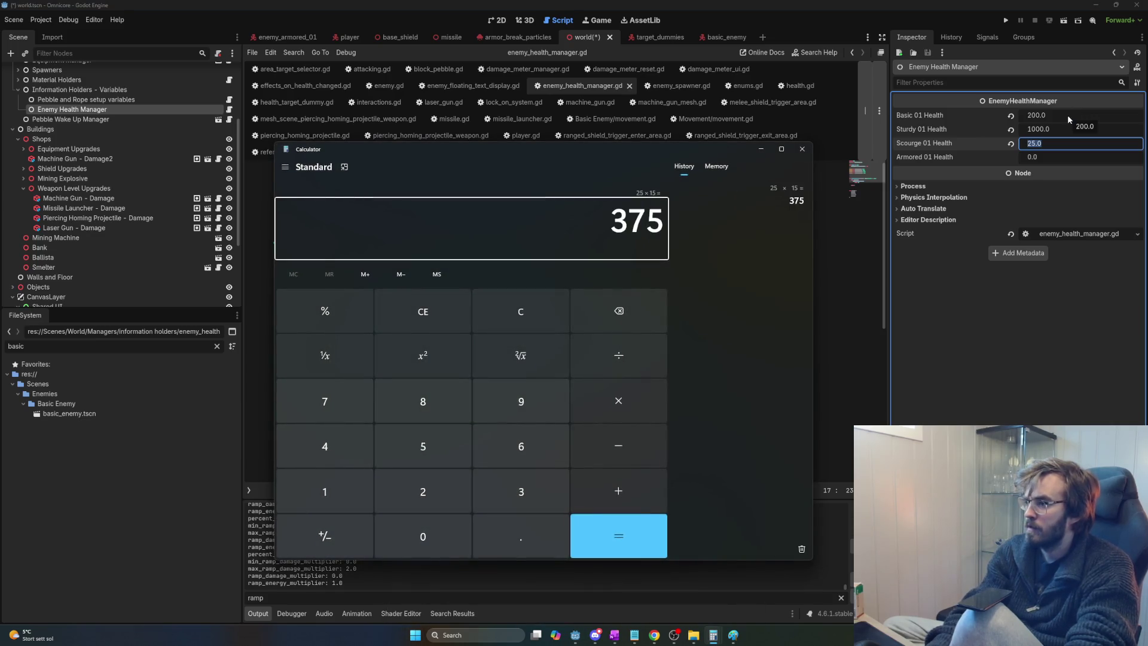
{"action": "key", "text": "alt+Tab"}
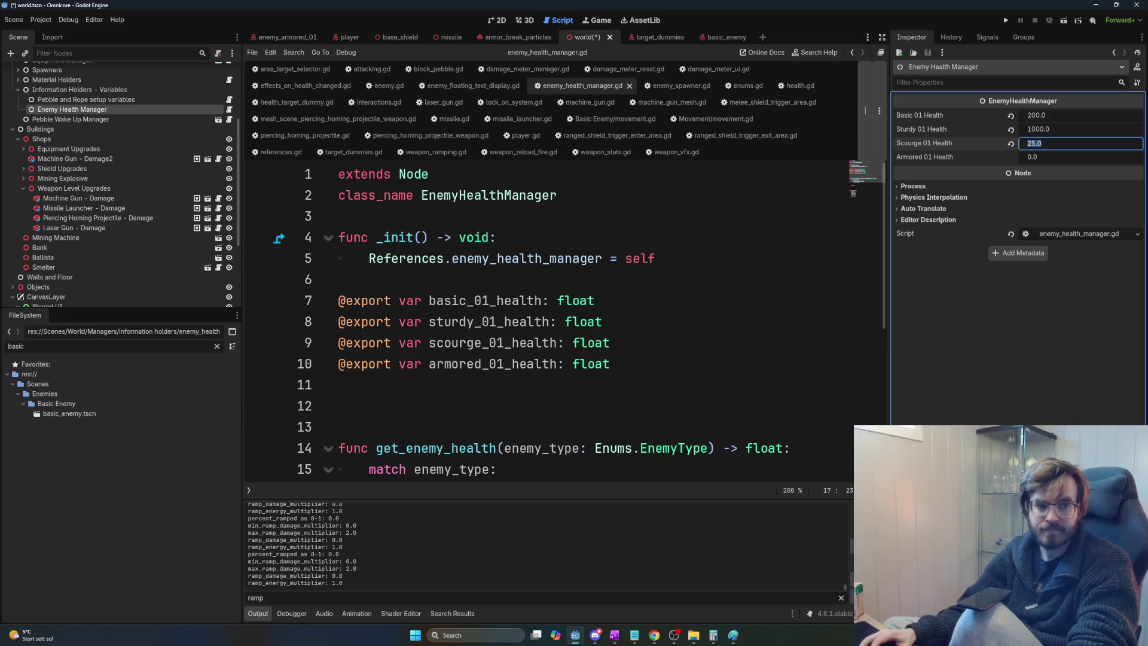
{"action": "key", "text": "alt+Tab"}
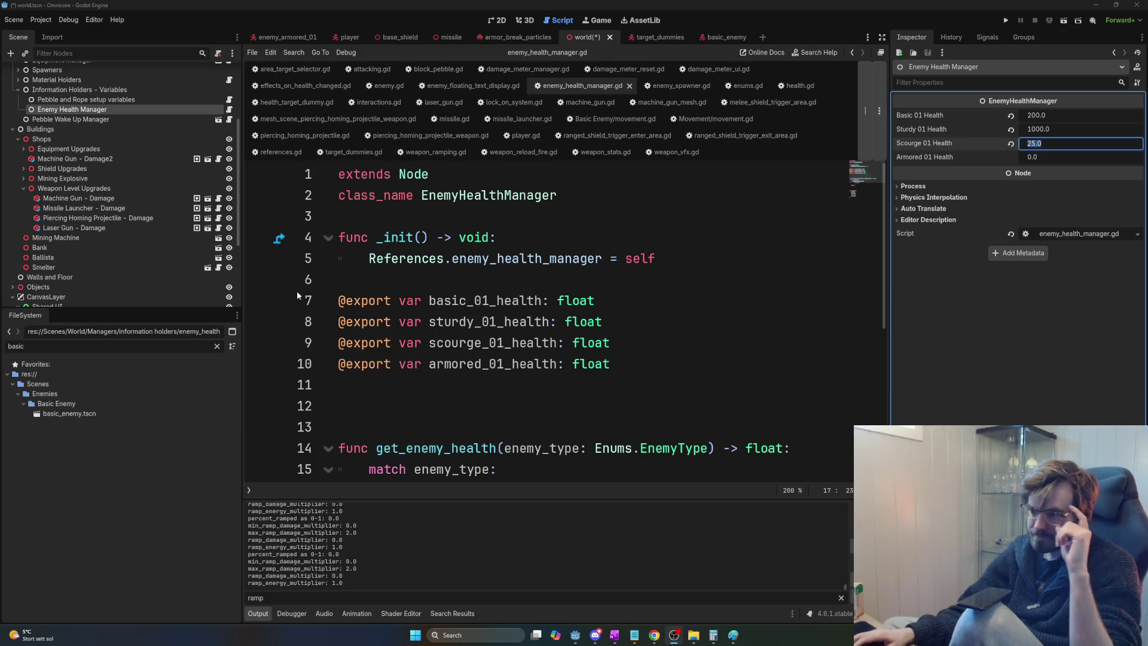
{"action": "left_click", "coordinate": [513, 346]}
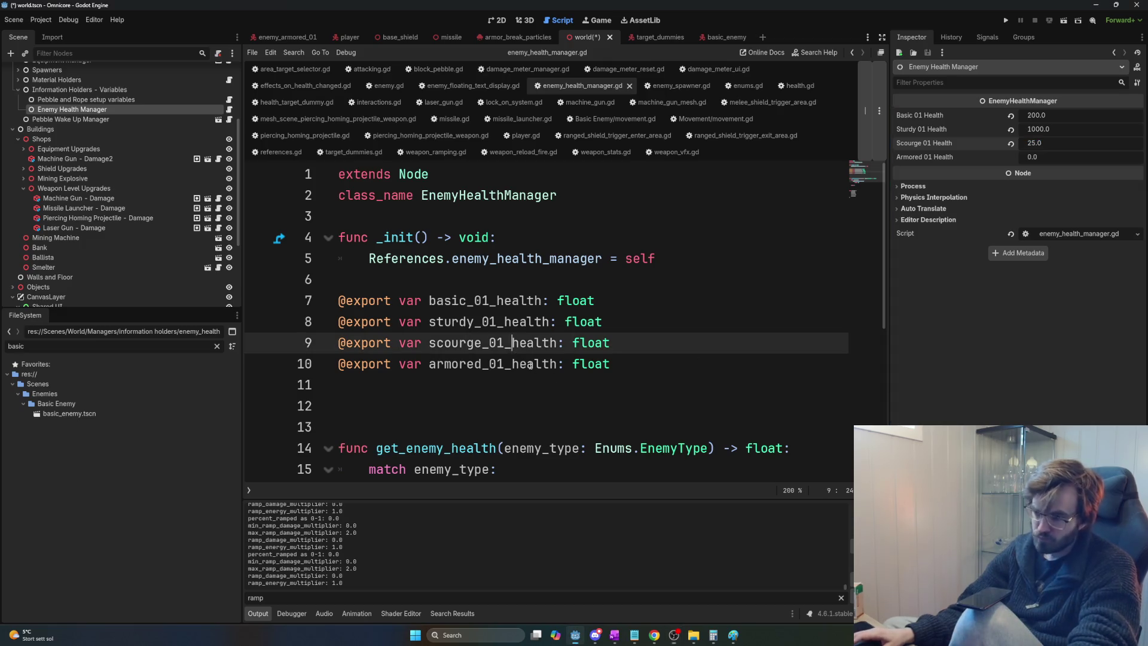
{"action": "double_click", "coordinate": [484, 300]}
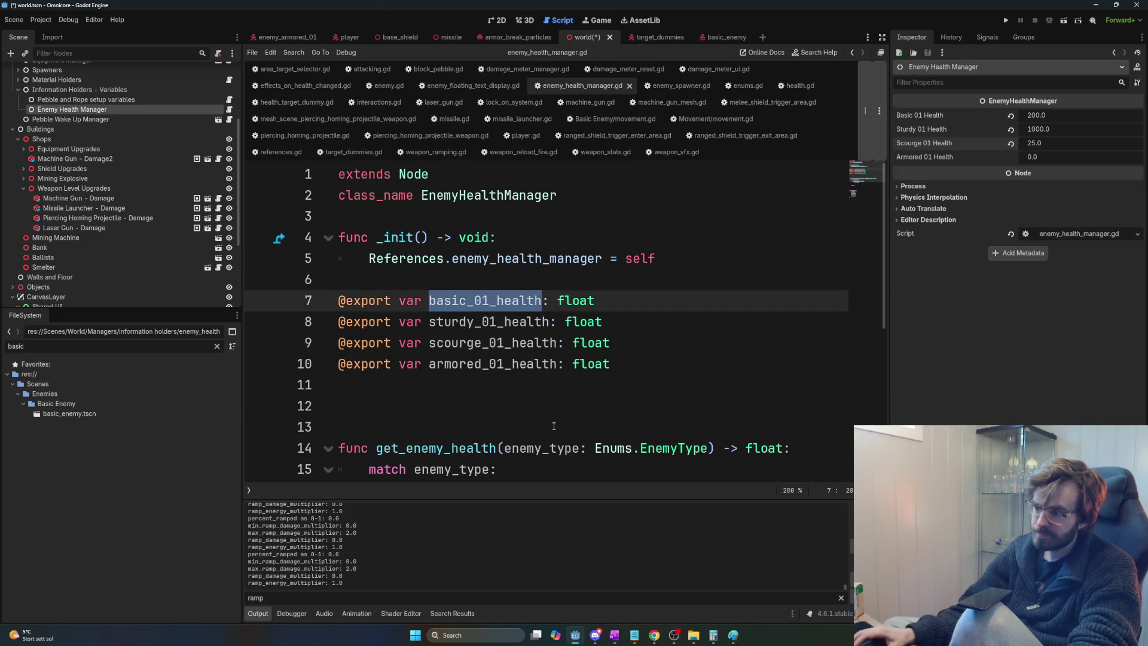
Set Armored 01 Health to 600 and save the scene
{"action": "left_click", "coordinate": [1050, 158]}
{"action": "type", "text": "6000"}
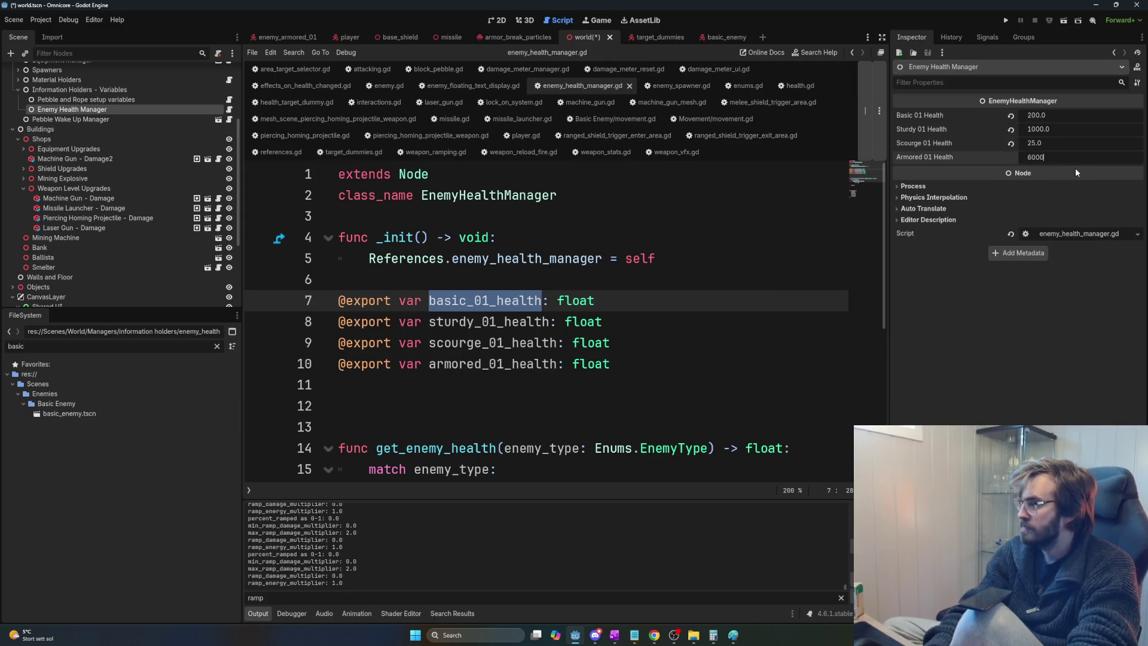
{"action": "key", "text": "Return"}
{"action": "key", "text": "ctrl+s"}
Remove extra blank lines and make the BASIC_01 case return basic_01_health instead of 200
{"action": "scroll", "coordinate": [503, 311], "scroll_direction": "down", "scroll_amount": 1}
{"action": "left_click", "coordinate": [445, 346]}
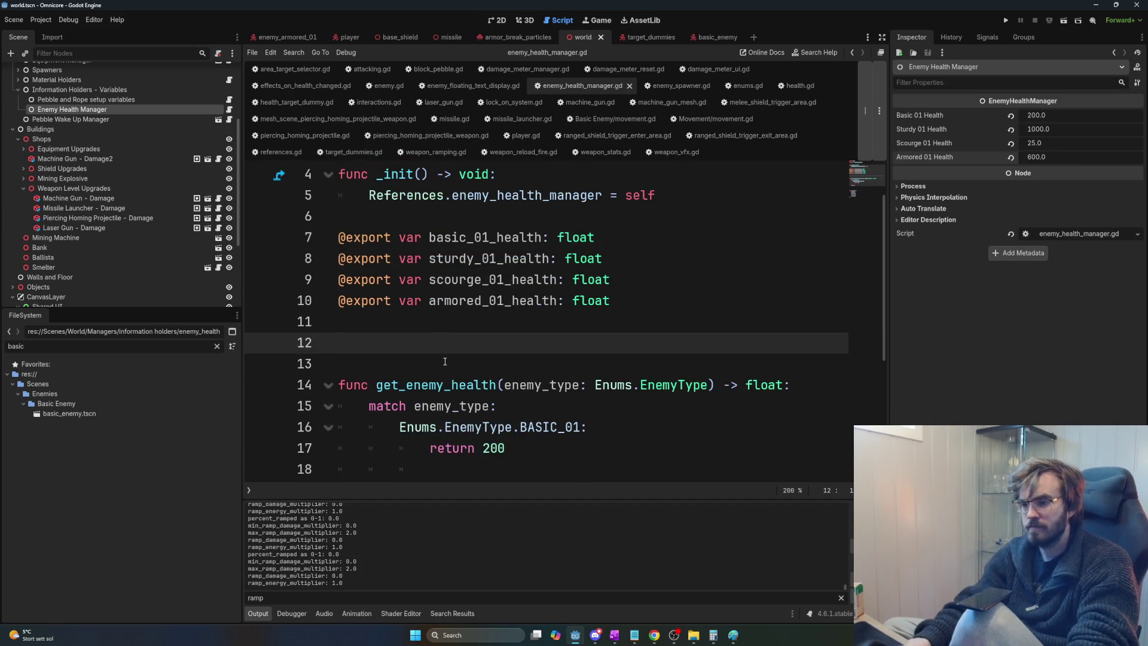
{"action": "key", "text": "BackSpace"}
{"action": "key", "text": "BackSpace"}
{"action": "left_click", "coordinate": [520, 407]}
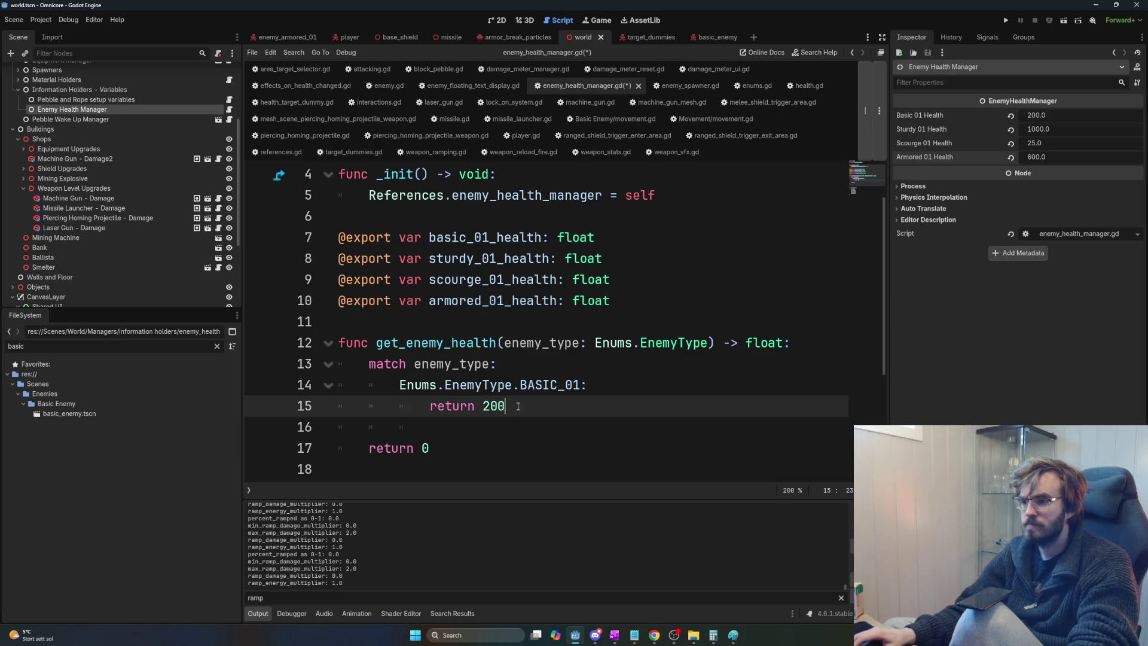
{"action": "double_click", "coordinate": [487, 238]}
{"action": "key", "text": "ctrl+c"}
{"action": "double_click", "coordinate": [494, 406]}
{"action": "key", "text": "ctrl+v"}
Duplicate the BASIC_01 case and its return line for the other enemy types
{"action": "key", "text": "shift+Up"}
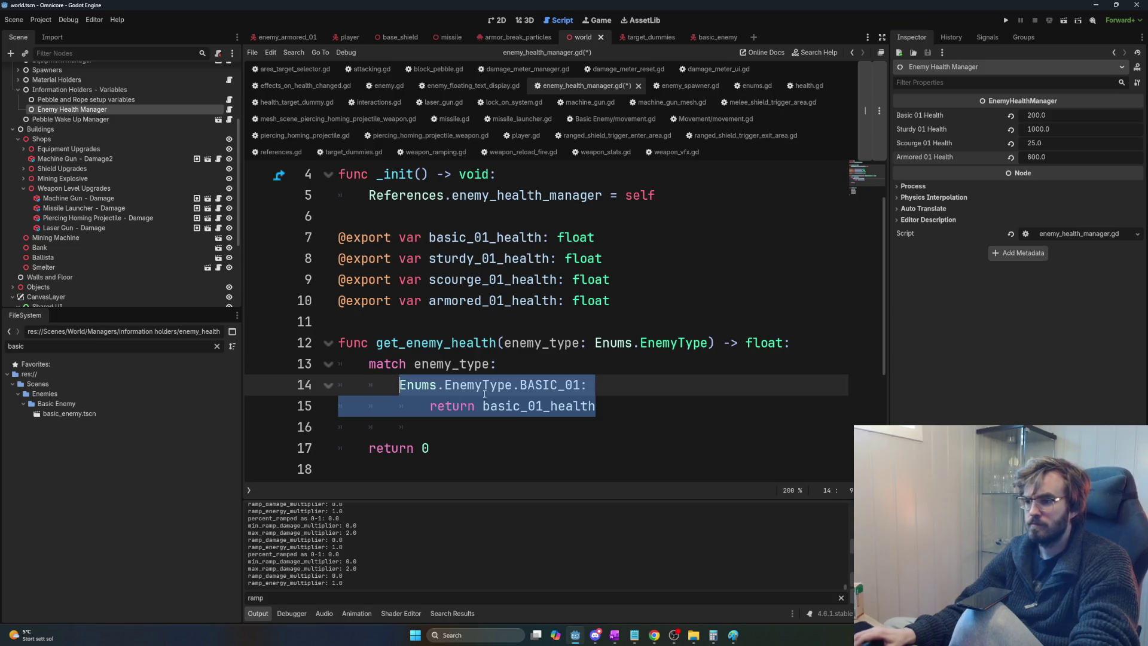
{"action": "key", "text": "shift+Down"}
{"action": "key", "text": "Return"}
{"action": "key", "text": "ctrl+v"}
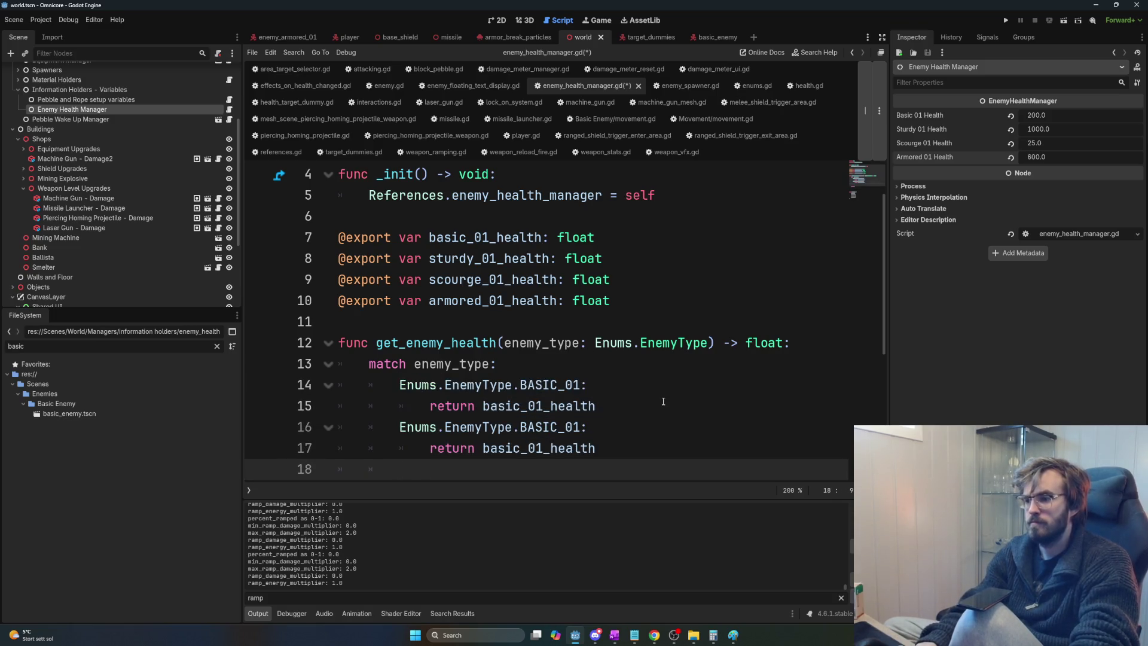
{"action": "key", "text": "ctrl+v"}
{"action": "key", "text": "ctrl+v"}
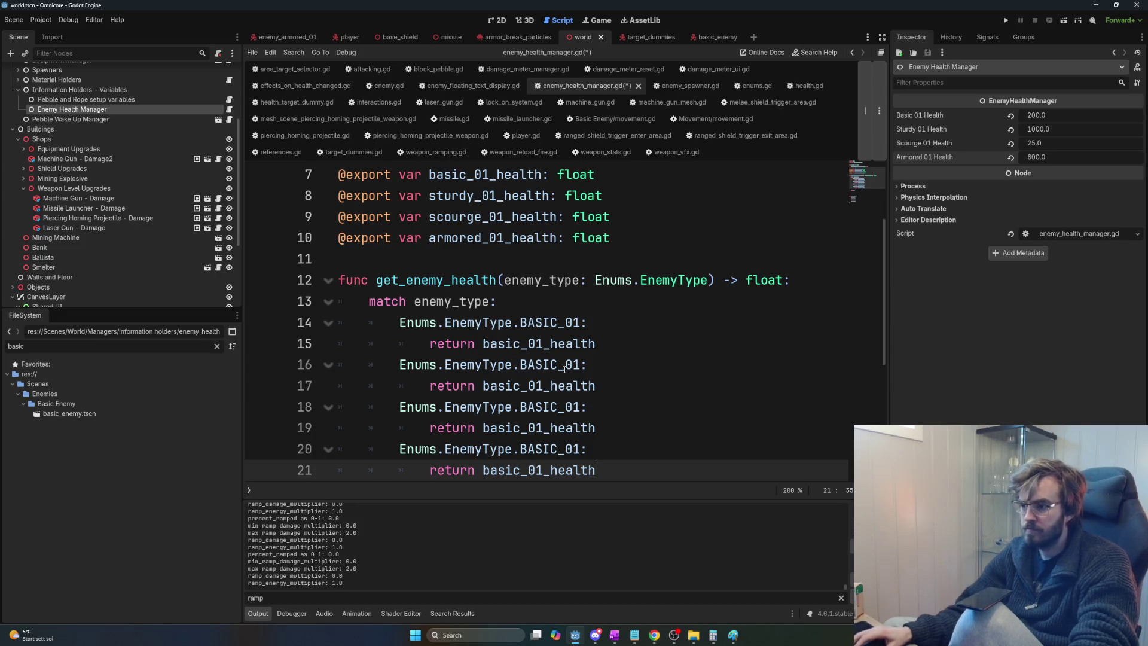
Change the copied cases to STURDY_01, SCOURGE_01 and ARMORED_01
{"action": "double_click", "coordinate": [579, 365]}
{"action": "type", "text": "sturdy"}
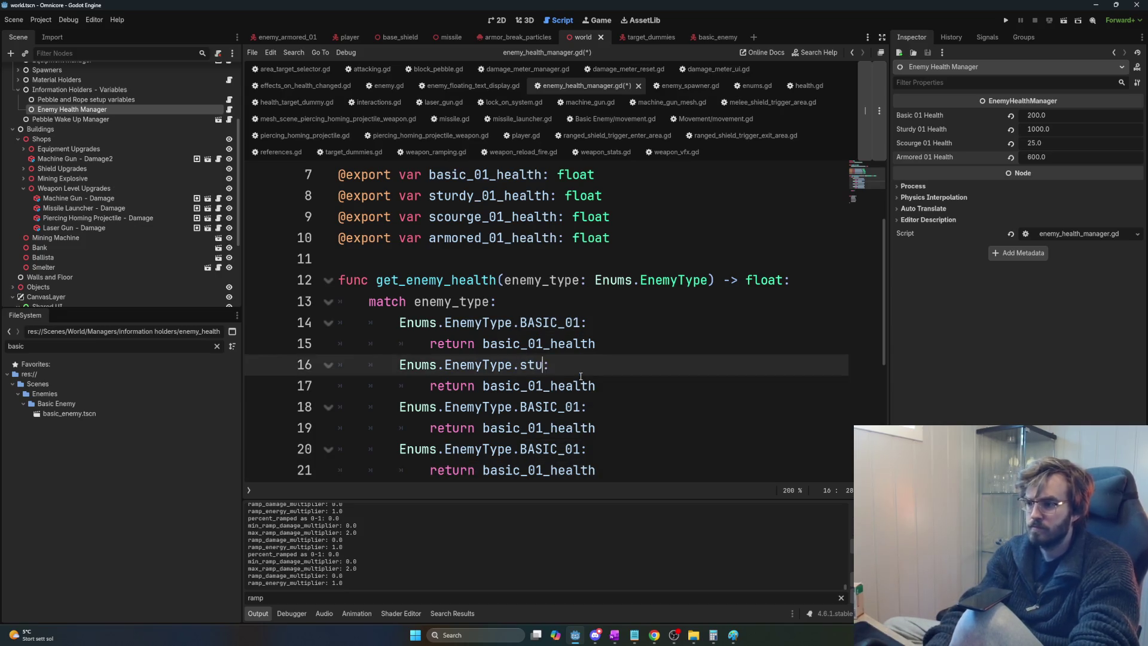
{"action": "key", "text": "Return"}
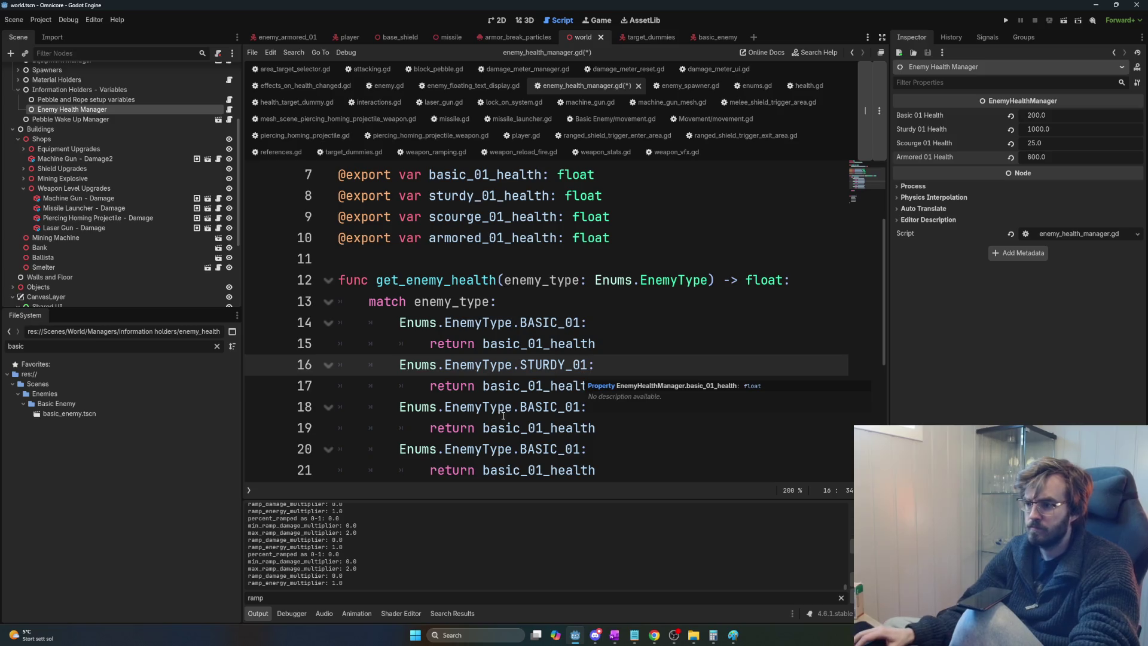
{"action": "left_click", "coordinate": [525, 408]}
{"action": "left_click_drag", "start_coordinate": [526, 408], "coordinate": [559, 407]}
{"action": "key", "text": "Right"}
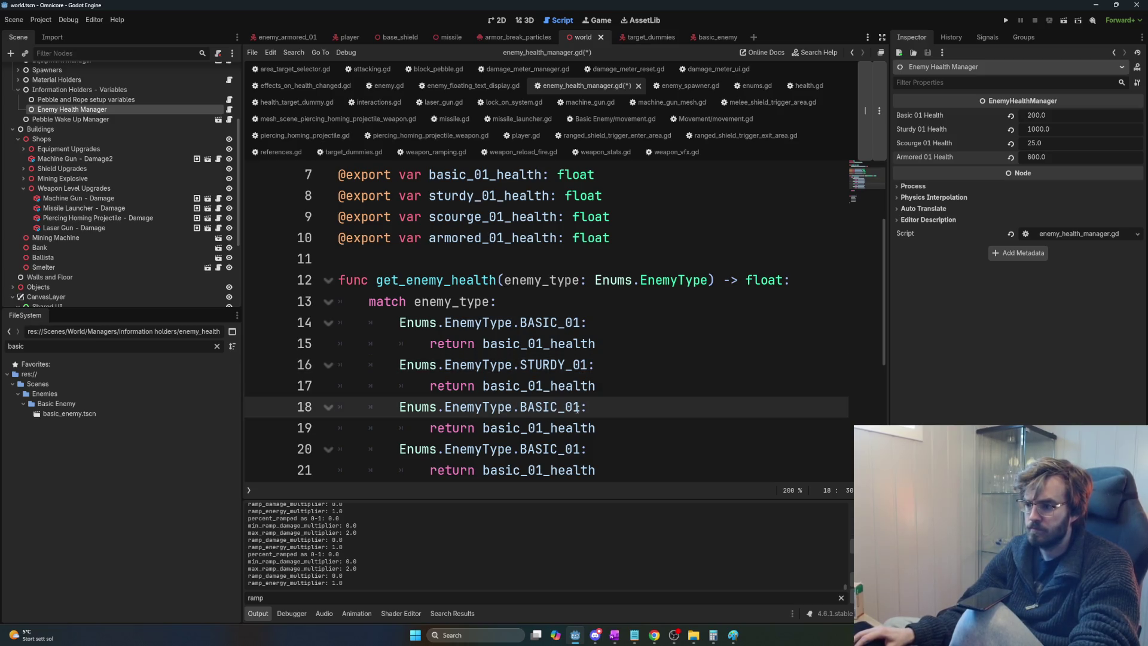
{"action": "double_click", "coordinate": [577, 409]}
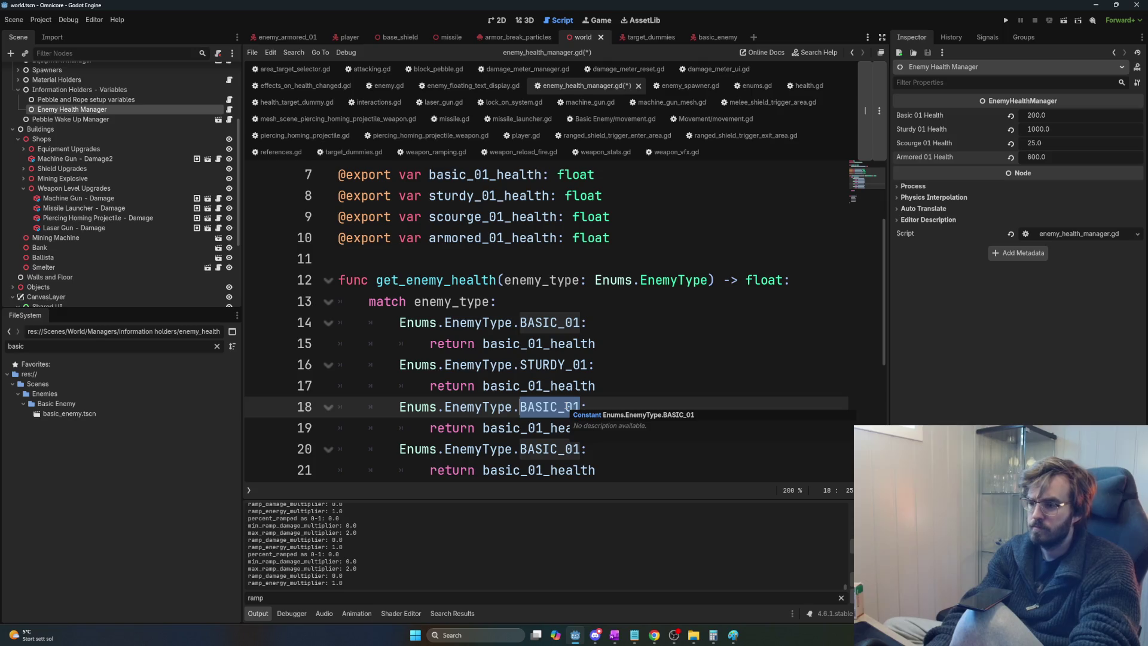
{"action": "type", "text": "scourge"}
{"action": "key", "text": "Return"}
{"action": "double_click", "coordinate": [577, 449]}
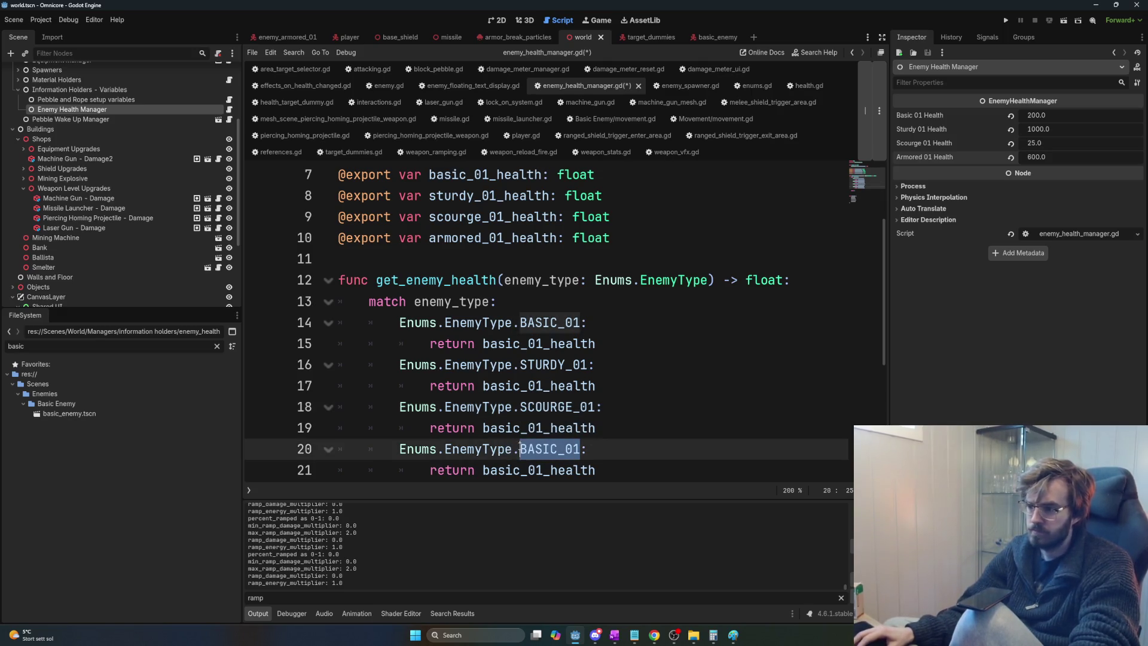
{"action": "type", "text": "armored"}
{"action": "key", "text": "Return"}
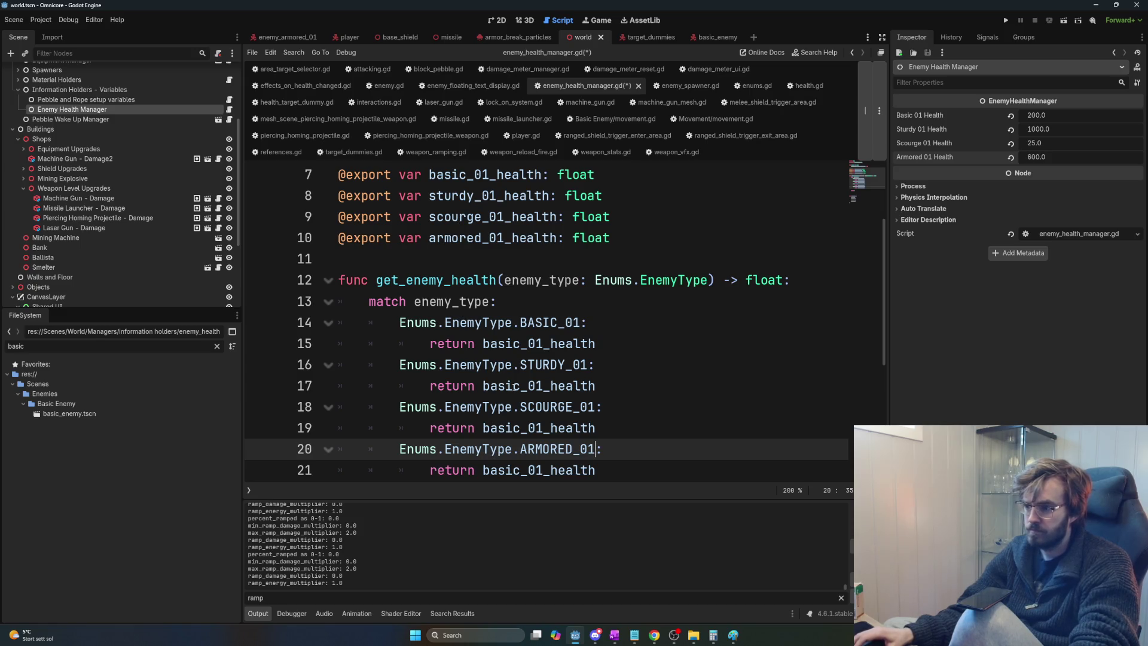
Make those cases return sturdy_01_health, scourge_01_health and armored_01_health
{"action": "left_click_drag", "start_coordinate": [519, 387], "coordinate": [482, 386]}
{"action": "type", "text": "sturdy"}
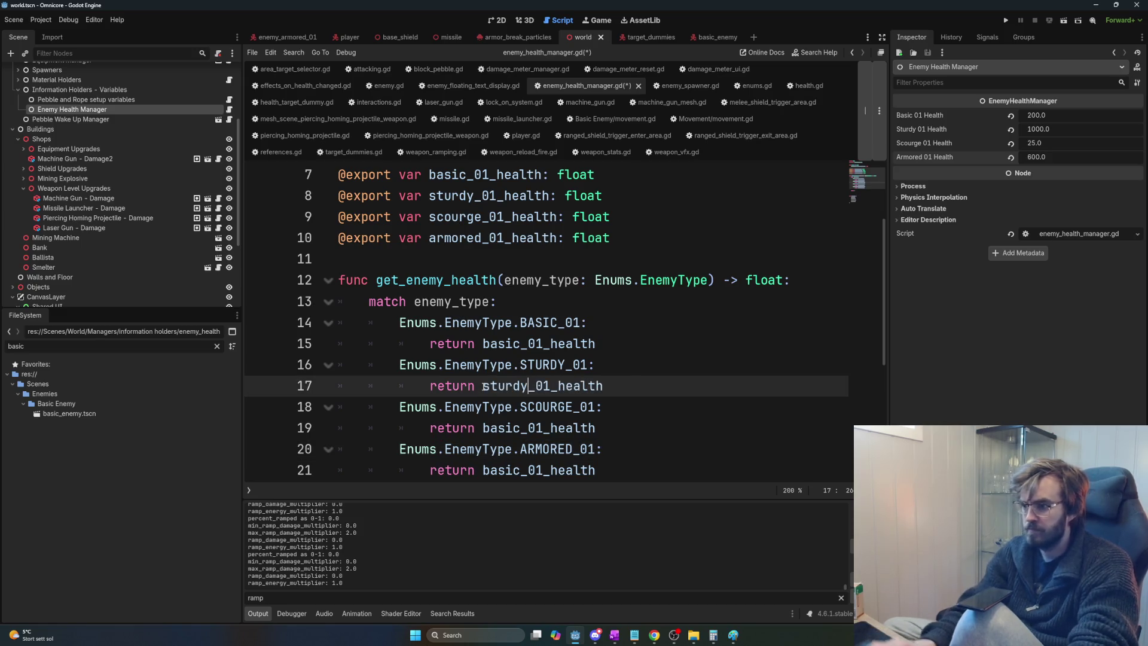
{"action": "left_click_drag", "start_coordinate": [518, 424], "coordinate": [483, 424]}
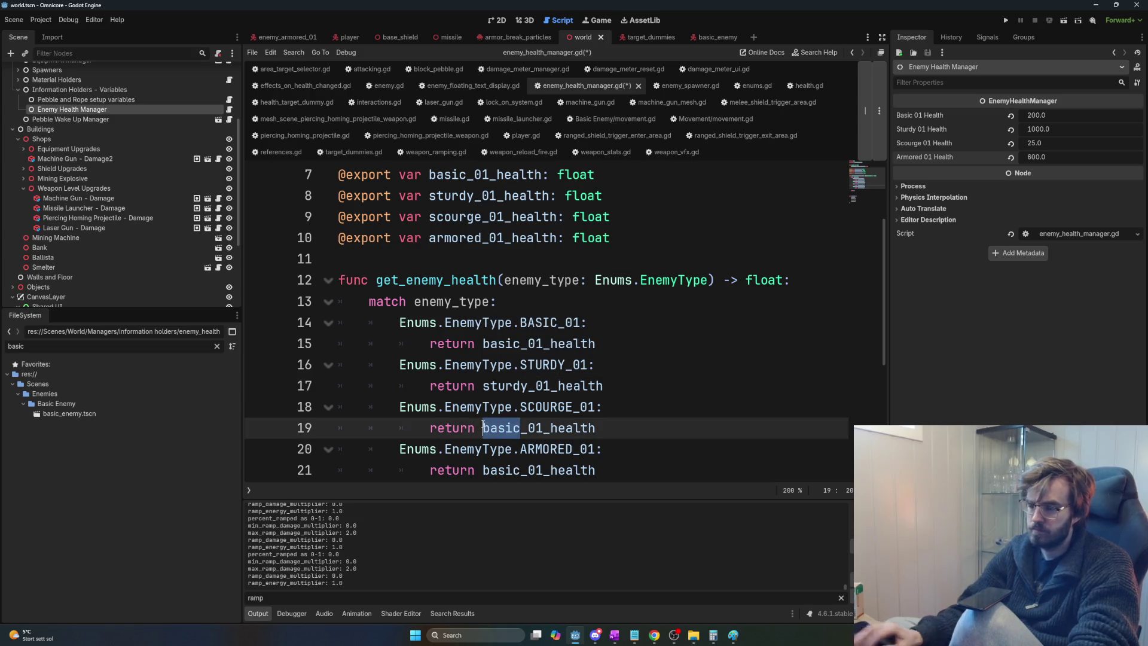
{"action": "type", "text": "scourge"}
{"action": "left_click_drag", "start_coordinate": [512, 470], "coordinate": [483, 470]}
{"action": "type", "text": "armor"}
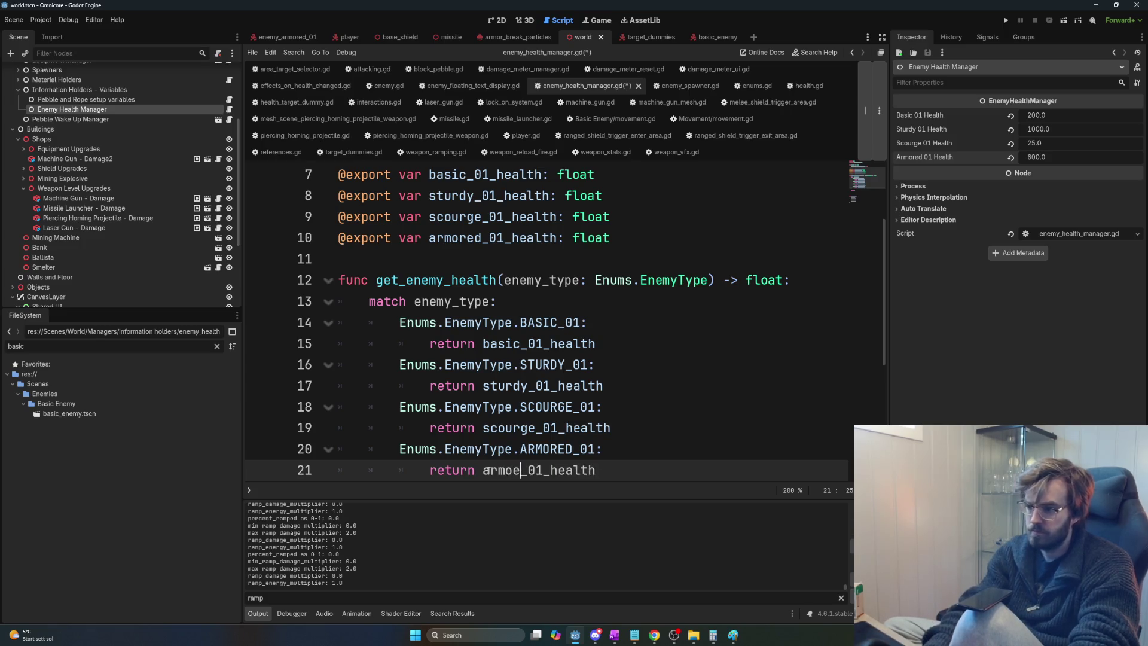
{"action": "type", "text": "ed"}
{"action": "left_click", "coordinate": [726, 382]}
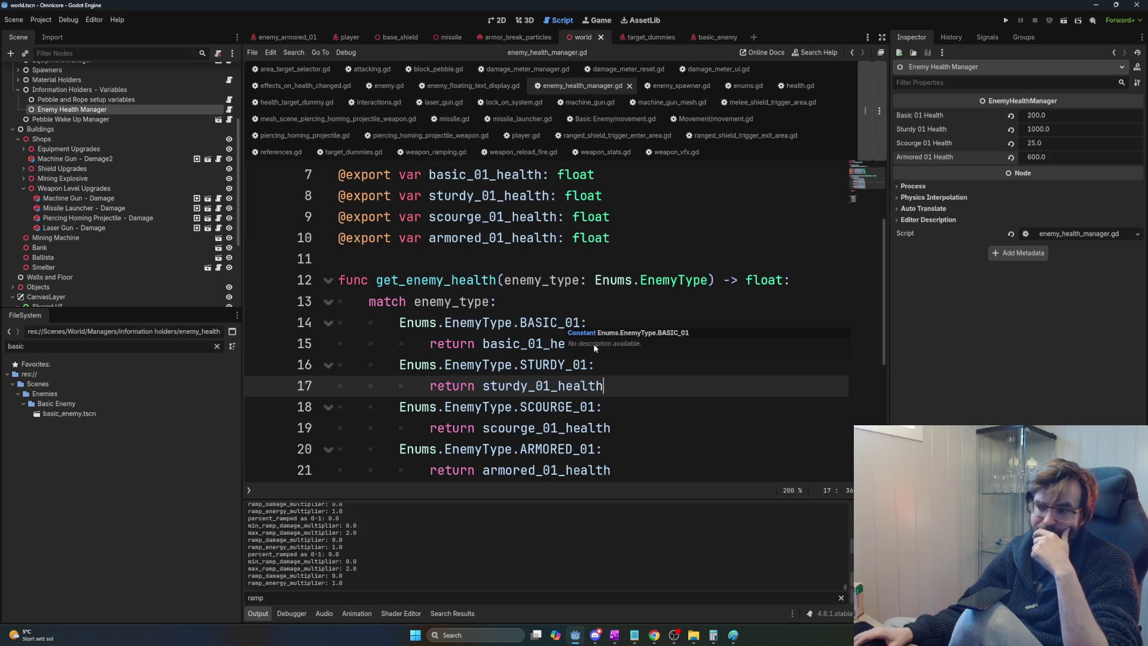
Select the copied enum EnemyType block at the end of enemy_health_manager.gd
{"action": "double_click", "coordinate": [470, 284]}
{"action": "scroll", "coordinate": [640, 398], "scroll_direction": "down", "scroll_amount": 3}
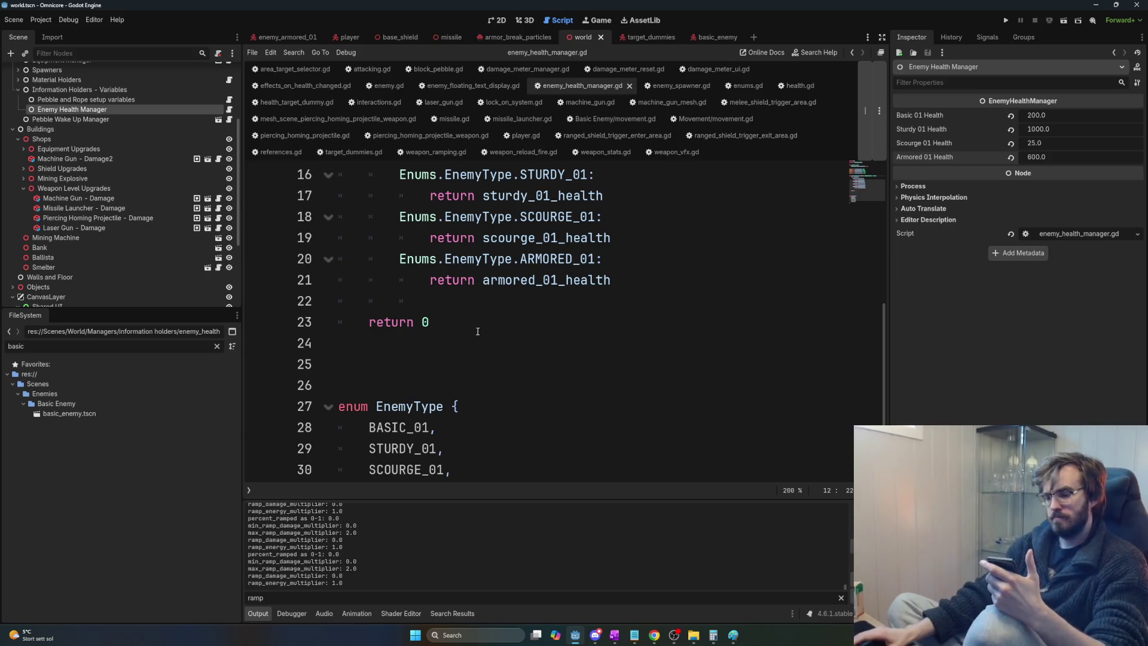
{"action": "scroll", "coordinate": [557, 445], "scroll_direction": "down", "scroll_amount": 1}
{"action": "left_click_drag", "start_coordinate": [455, 453], "coordinate": [338, 323]}
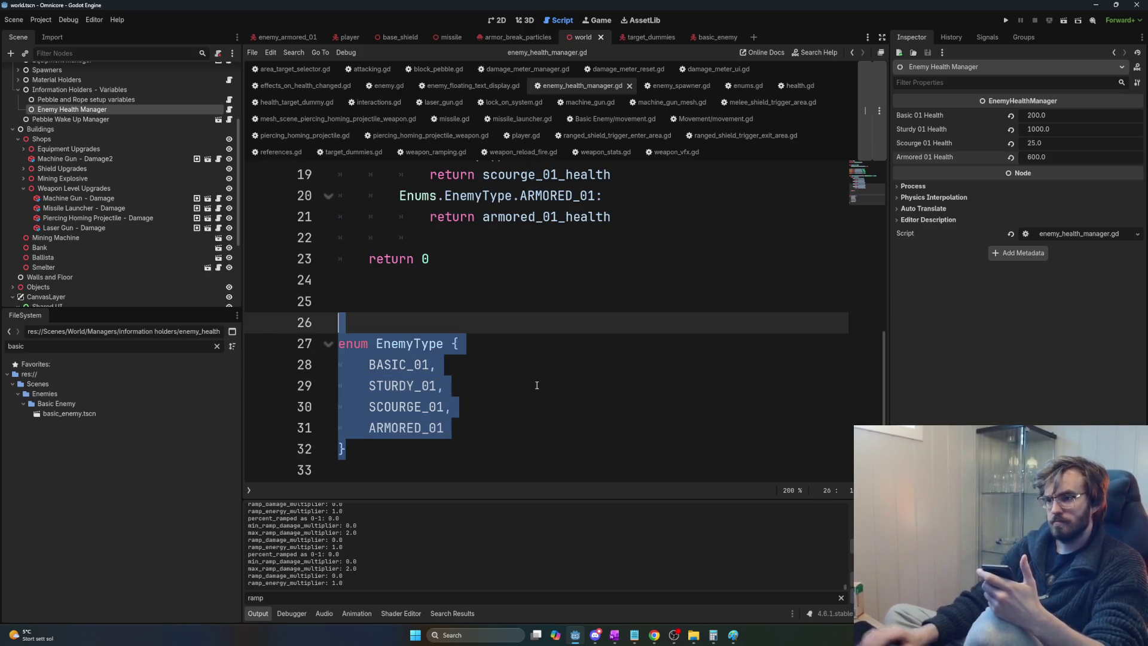
Delete the selected enum EnemyType block from the script
{"action": "key", "text": "BackSpace"}
{"action": "key", "text": "BackSpace"}
{"action": "key", "text": "BackSpace"}
{"action": "key", "text": "BackSpace"}
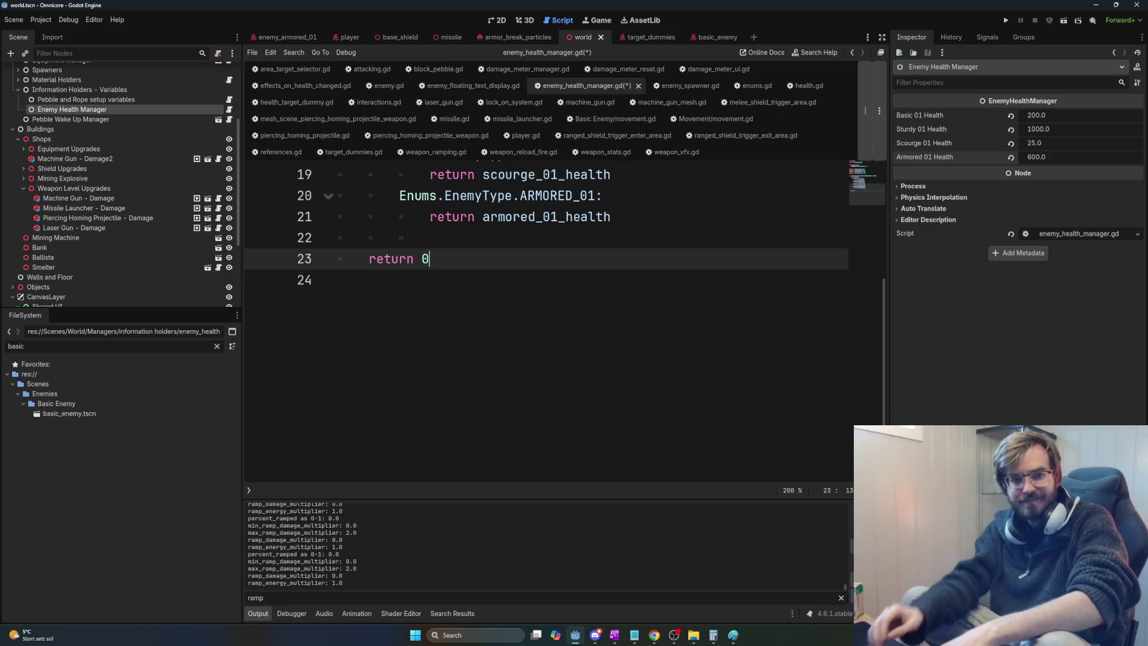
Save the script without the EnemyType enum and add blank lines after the armored_01_health export
{"action": "scroll", "coordinate": [486, 282], "scroll_direction": "up", "scroll_amount": 4}
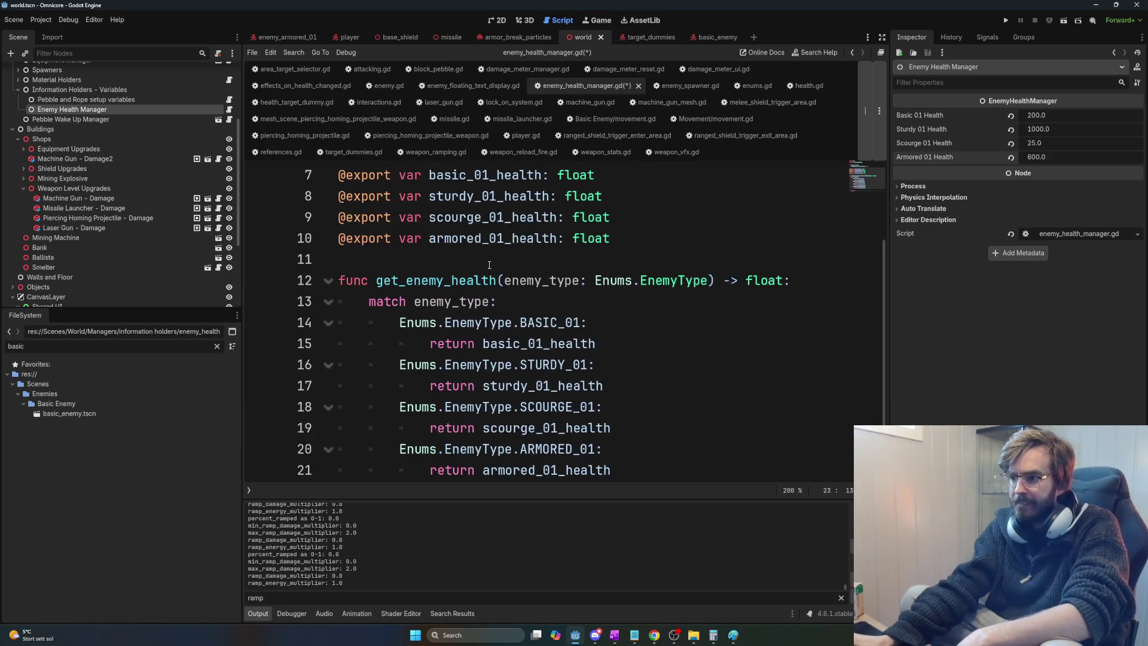
{"action": "scroll", "coordinate": [571, 304], "scroll_direction": "up", "scroll_amount": 2}
{"action": "key", "text": "ctrl+s"}
{"action": "scroll", "coordinate": [543, 315], "scroll_direction": "down", "scroll_amount": 1}
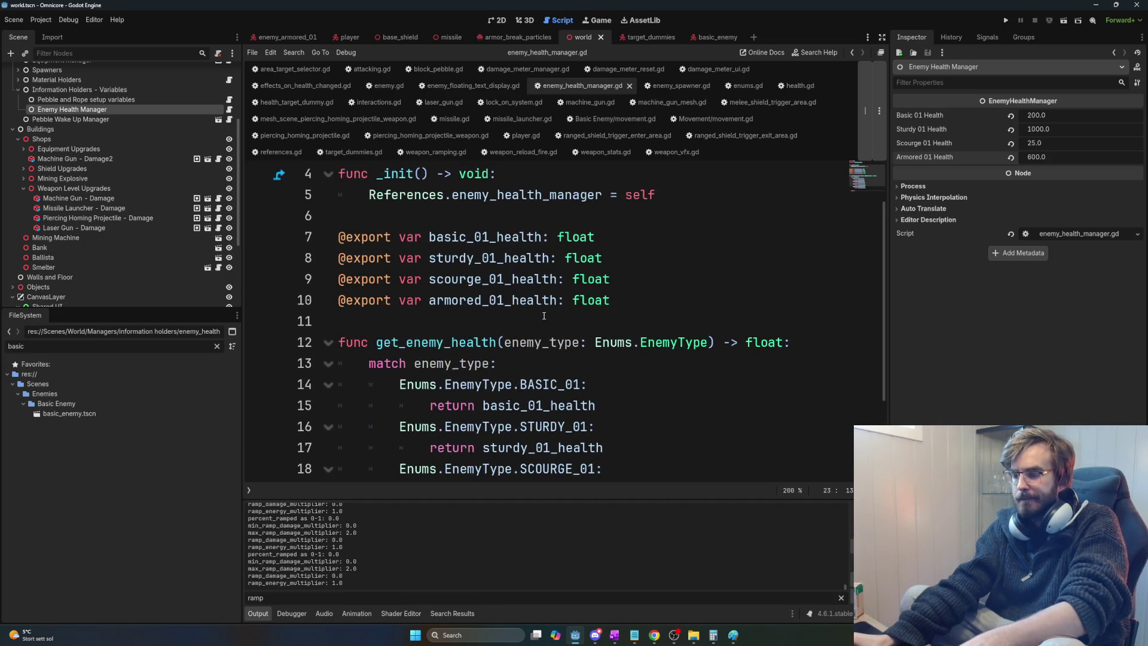
{"action": "scroll", "coordinate": [542, 315], "scroll_direction": "down", "scroll_amount": 2}
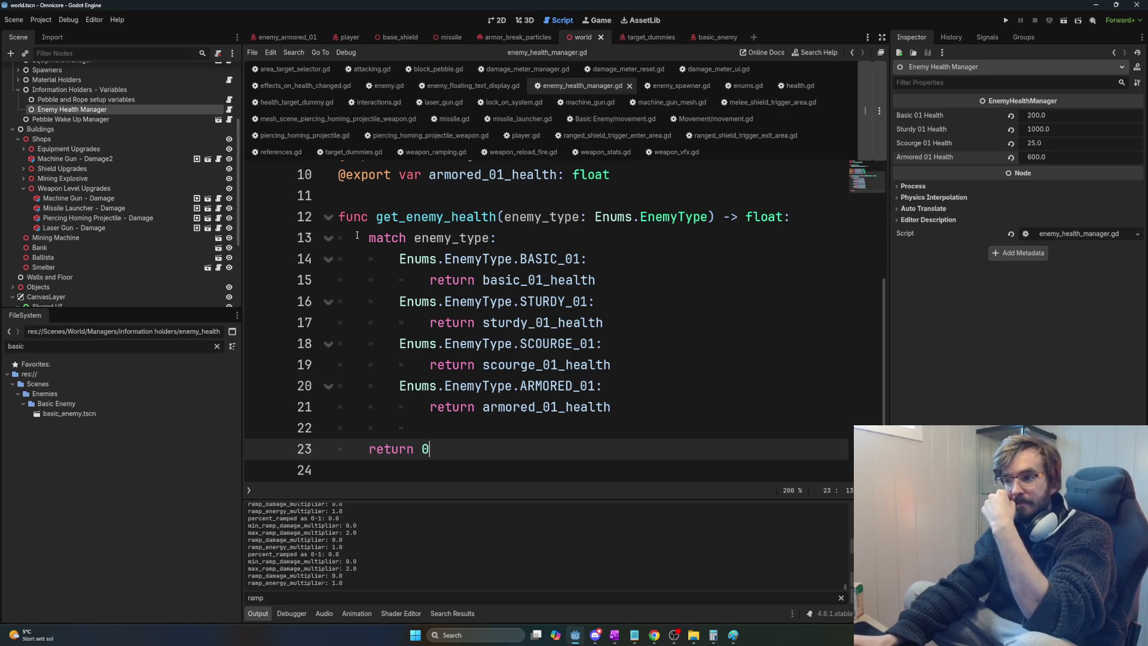
{"action": "scroll", "coordinate": [634, 297], "scroll_direction": "up", "scroll_amount": 2}
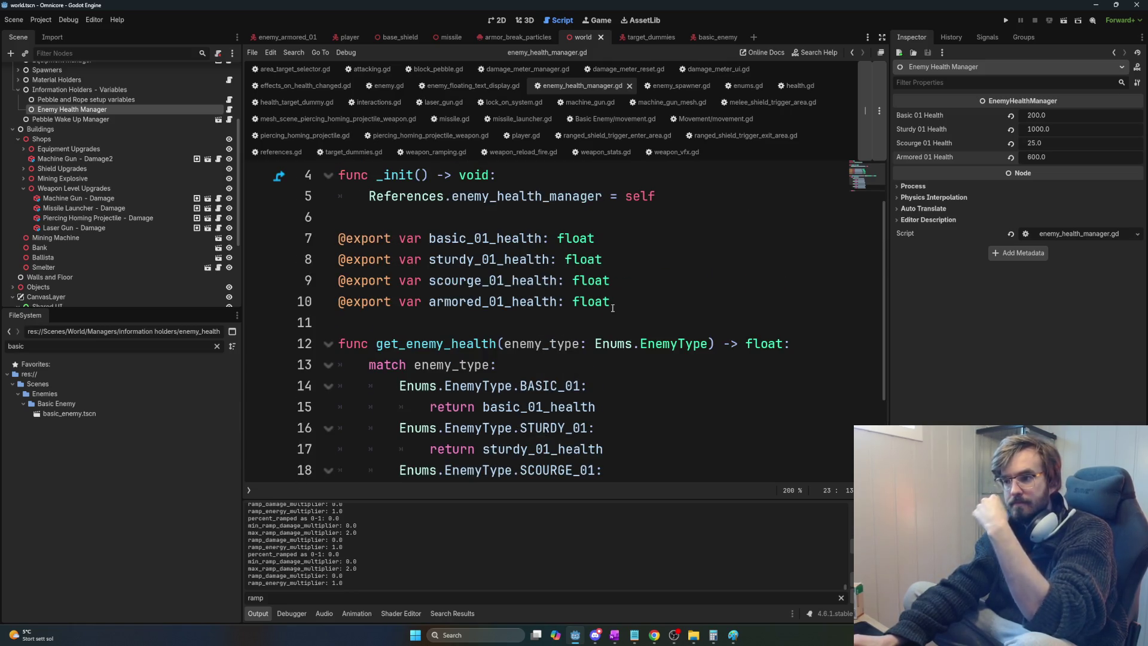
{"action": "left_click", "coordinate": [633, 296]}
{"action": "key", "text": "Return"}
{"action": "key", "text": "Return"}
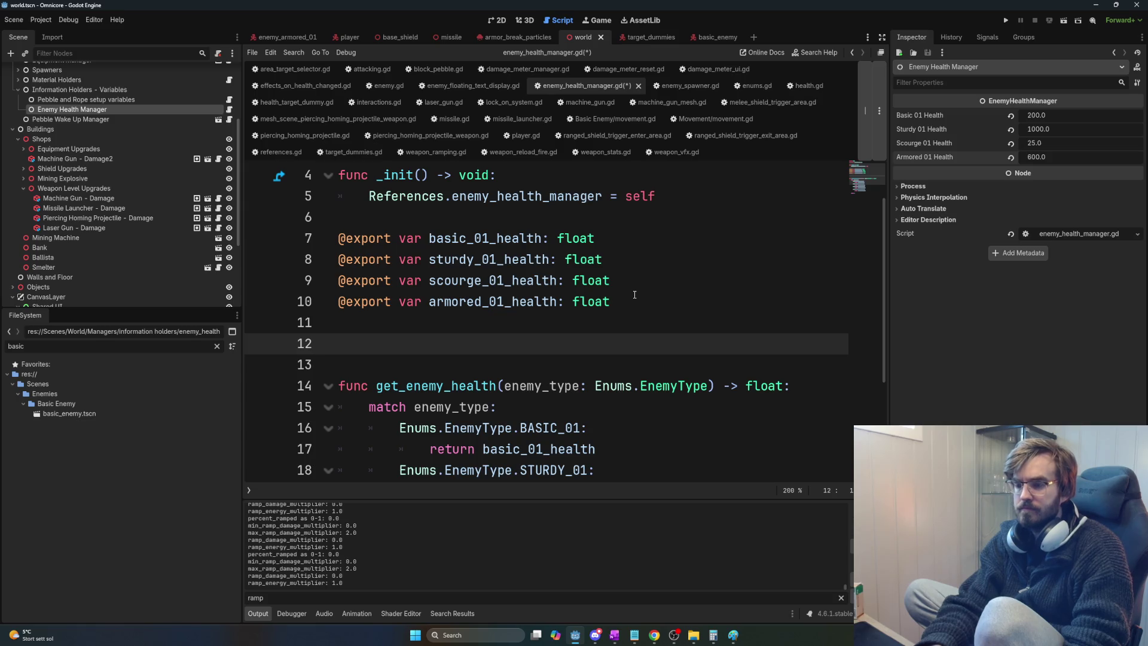
{"action": "type", "text": "var current"}
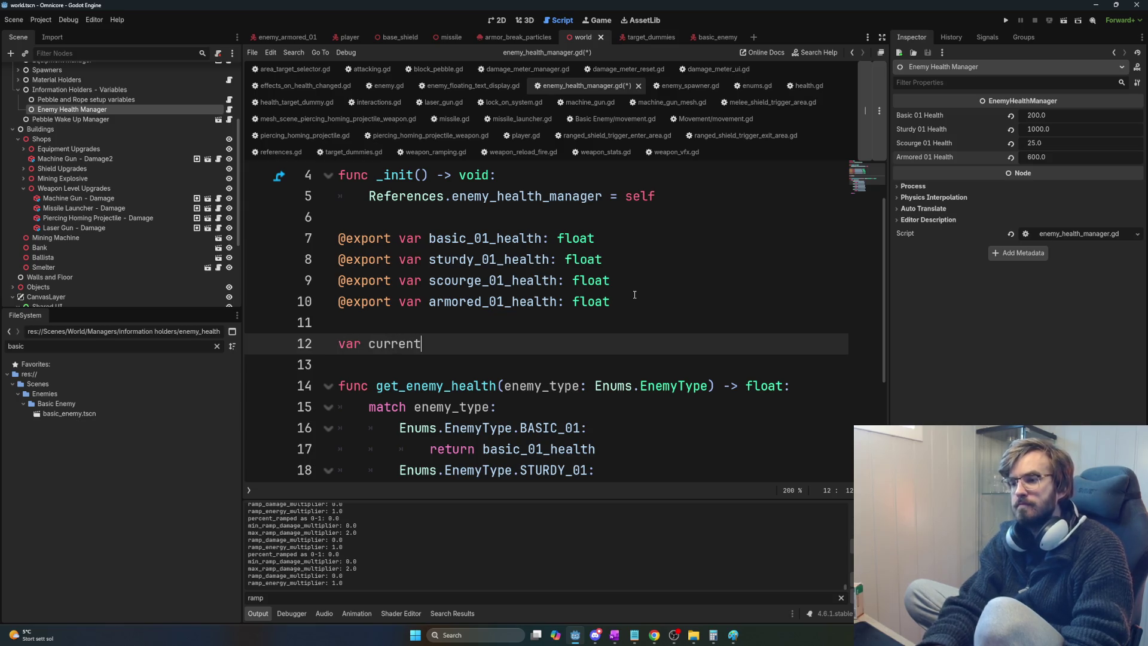
{"action": "key", "text": "BackSpace"}
{"action": "key", "text": "BackSpace"}
{"action": "key", "text": "BackSpace"}
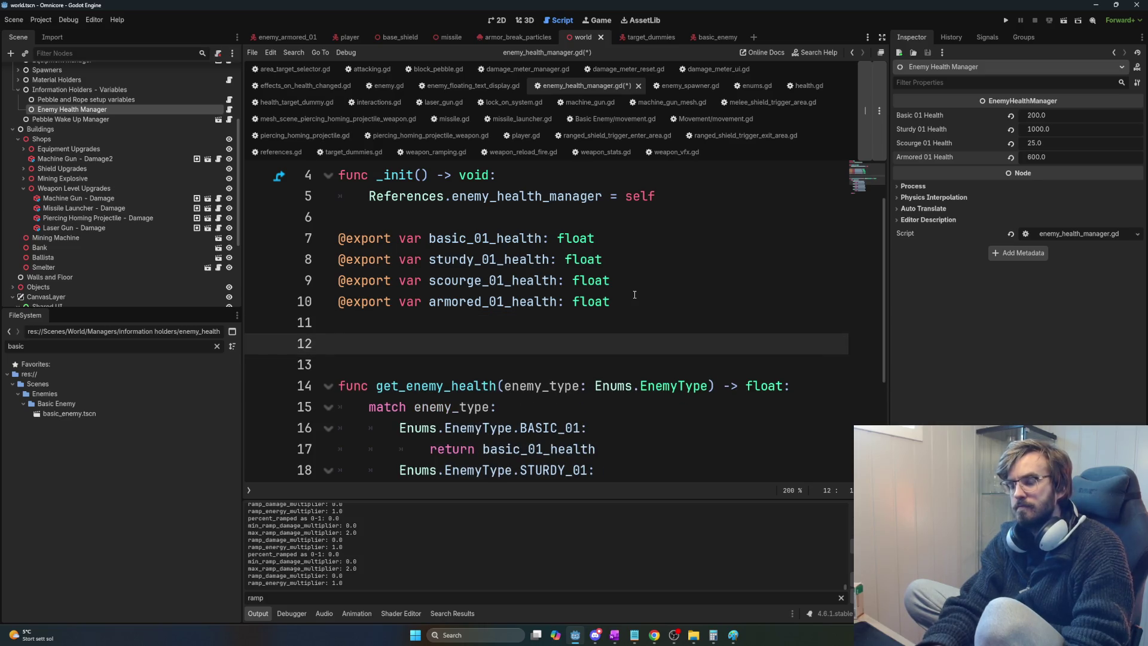
{"action": "type", "text": "var"}
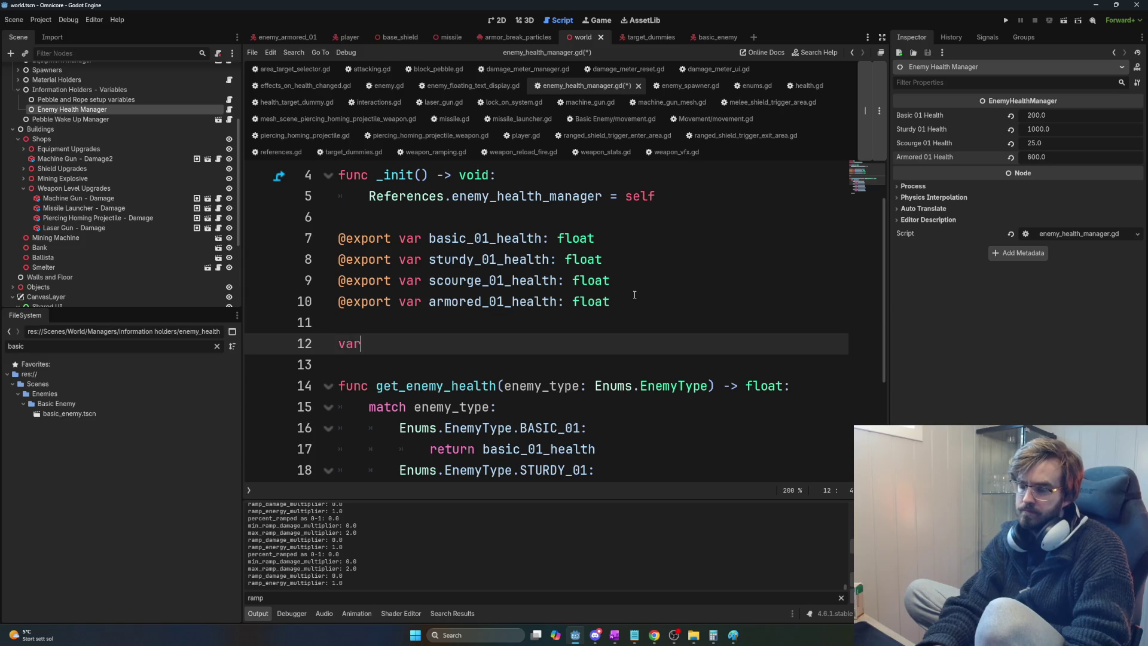
{"action": "key", "text": "BackSpace"}
{"action": "key", "text": "BackSpace"}
{"action": "key", "text": "BackSpace"}
{"action": "type", "text": "@epx"}
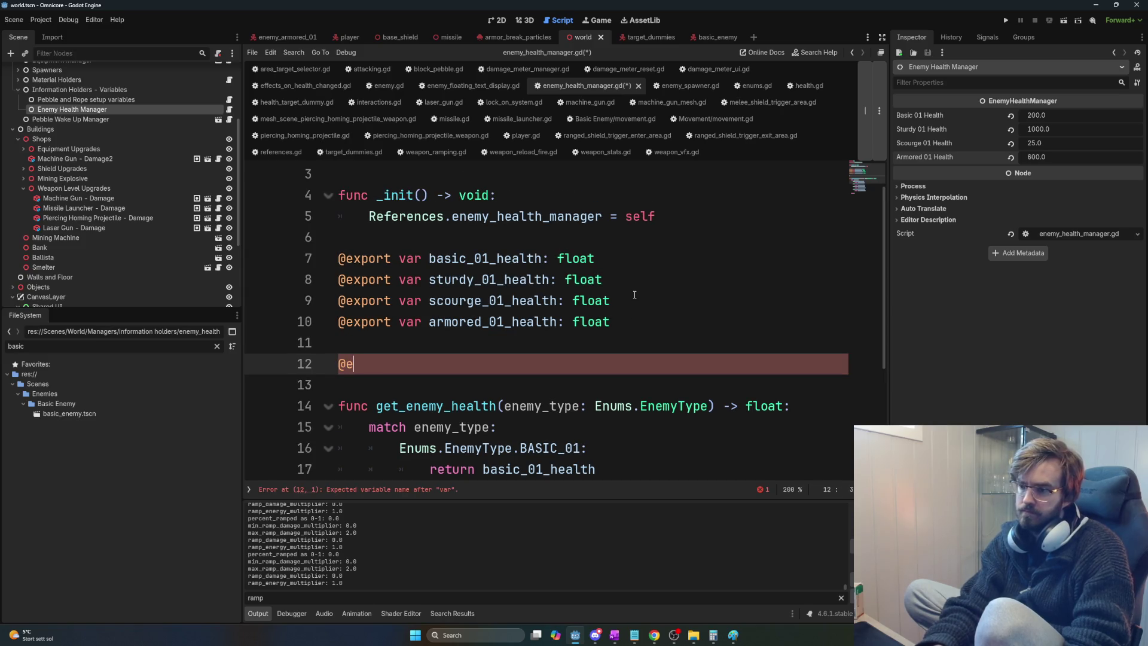
{"action": "key", "text": "BackSpace"}
{"action": "key", "text": "BackSpace"}
{"action": "type", "text": "xport var wave"}
{"action": "type", "text": "_health_m"}
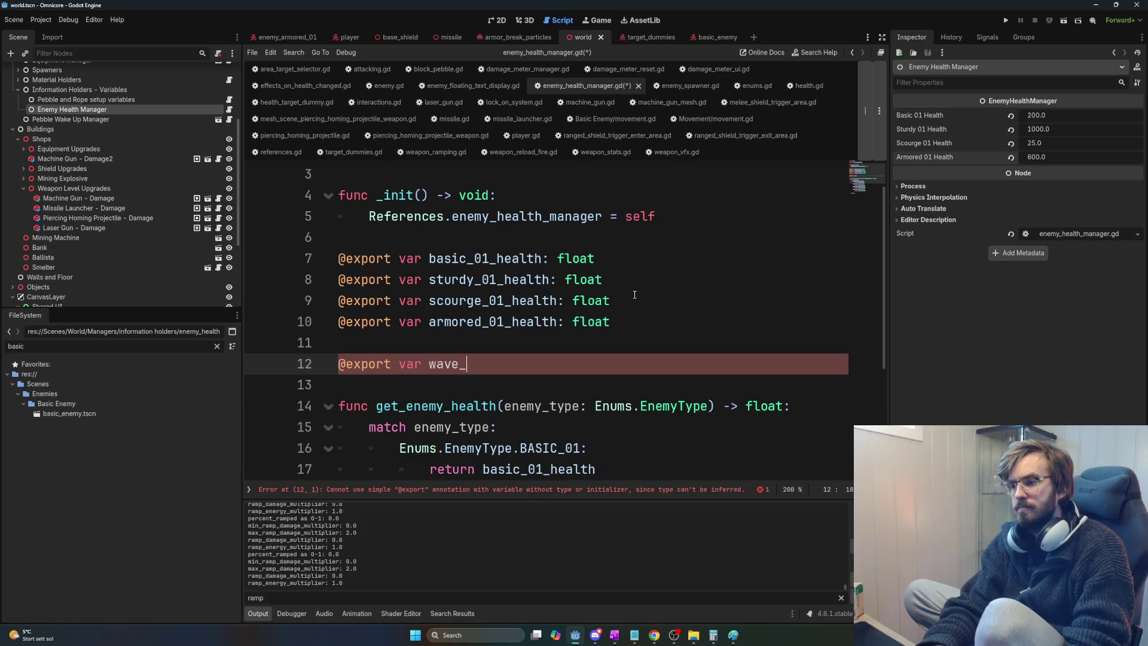
{"action": "type", "text": "ultiplier: fl"}
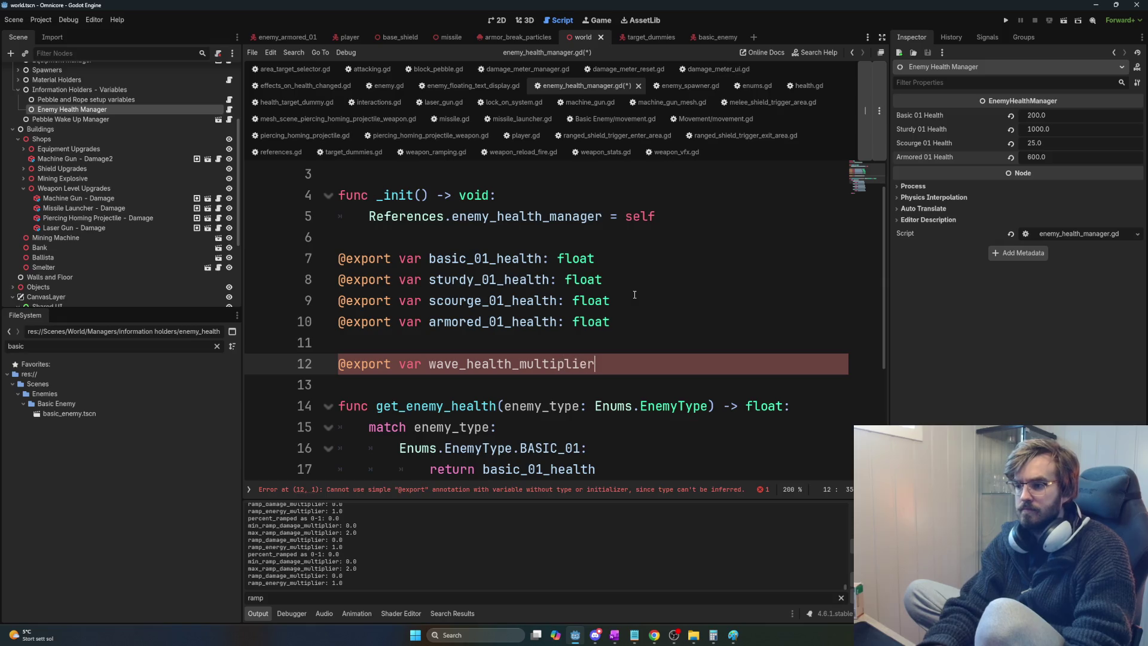
{"action": "type", "text": "oat"}
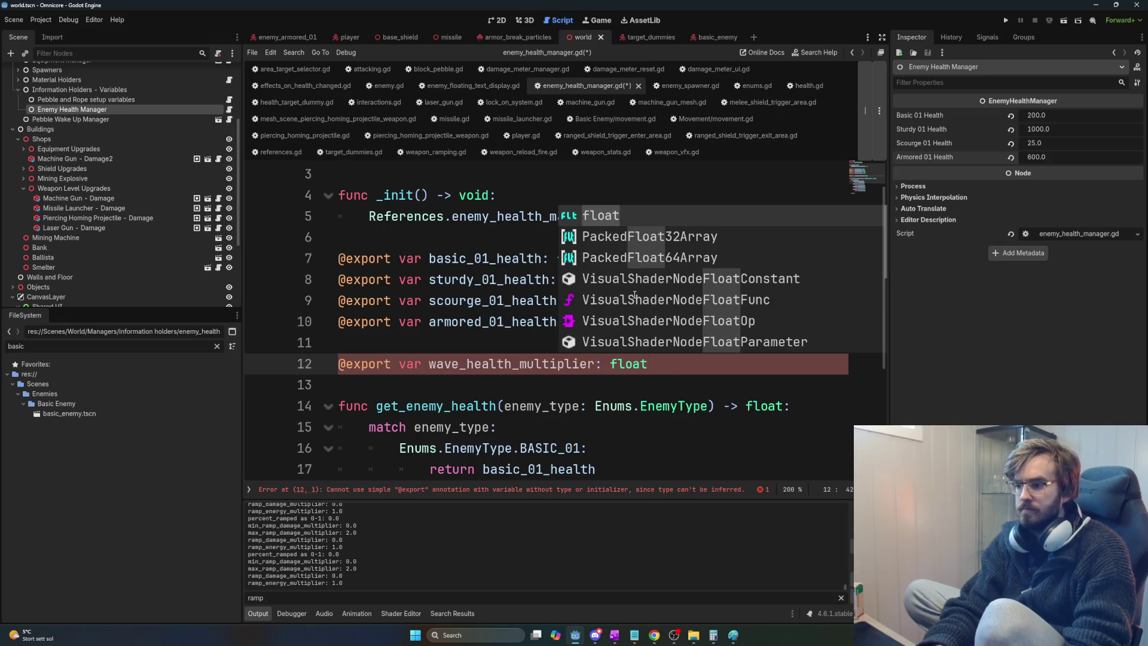
Set Wave Health Multiplier to 1.2 in the Inspector and save the script
{"action": "left_click", "coordinate": [1071, 171]}
{"action": "type", "text": "1.2"}
{"action": "key", "text": "Return"}
{"action": "left_click", "coordinate": [497, 321]}
{"action": "key", "text": "ctrl+s"}
{"action": "scroll", "coordinate": [584, 397], "scroll_direction": "down", "scroll_amount": 2}
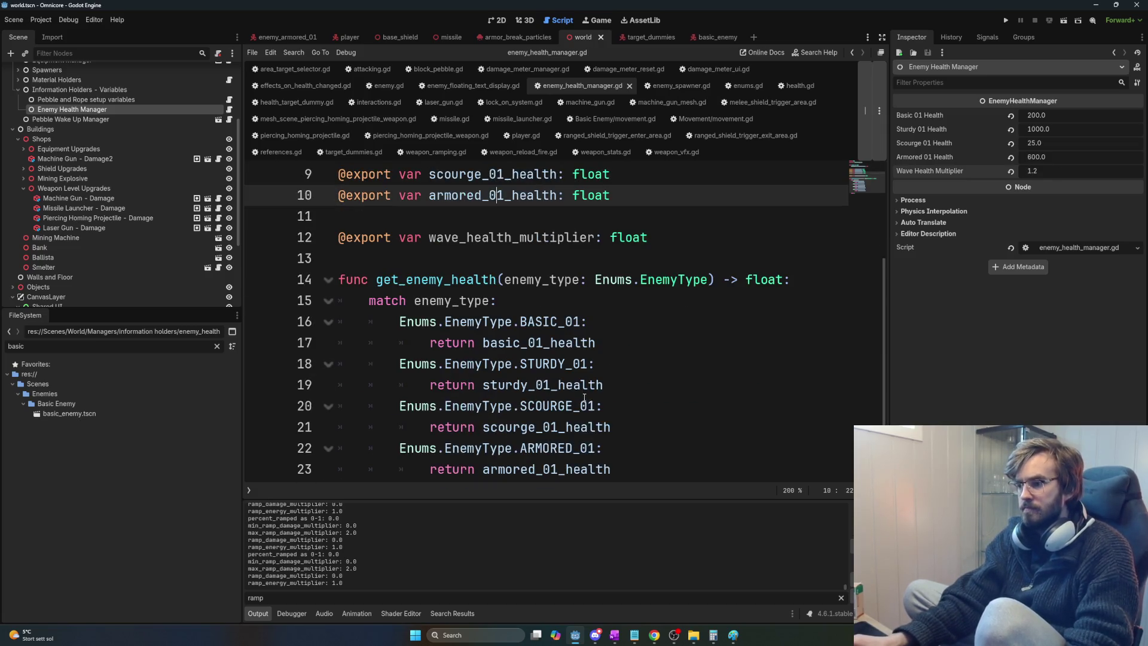
{"action": "left_click", "coordinate": [624, 346]}
Under the BASIC_01 case, start 'var enemy_health: float = \' continuing with basic_01_health *
{"action": "left_click", "coordinate": [607, 321]}
{"action": "key", "text": "Return"}
{"action": "type", "text": "var "}
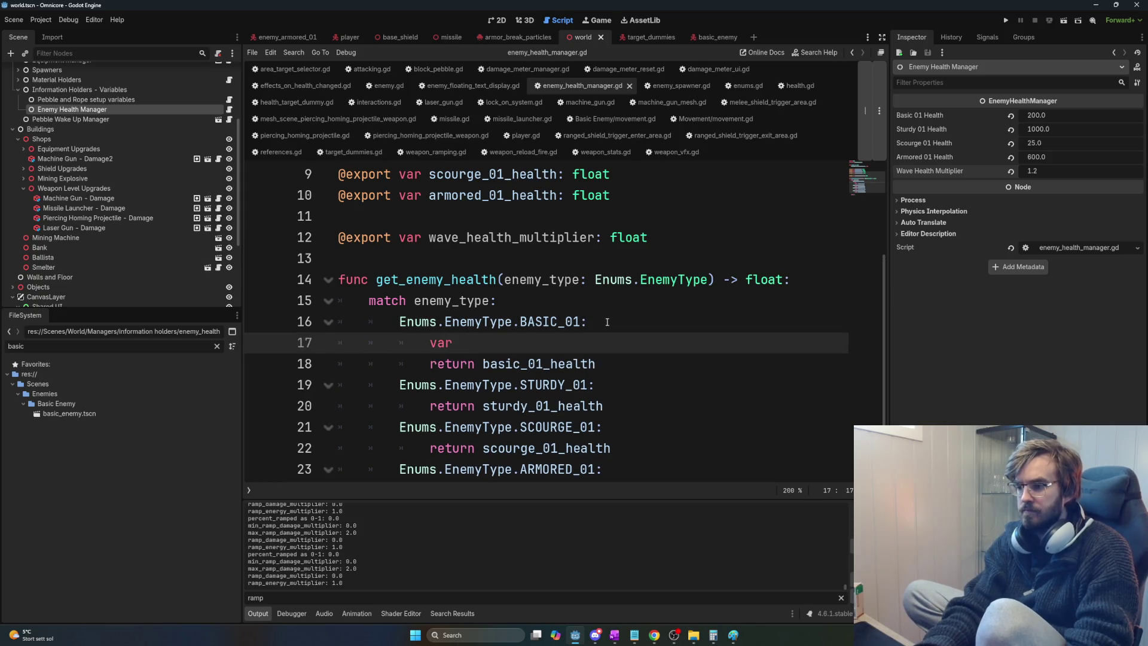
{"action": "type", "text": "enemy_health"}
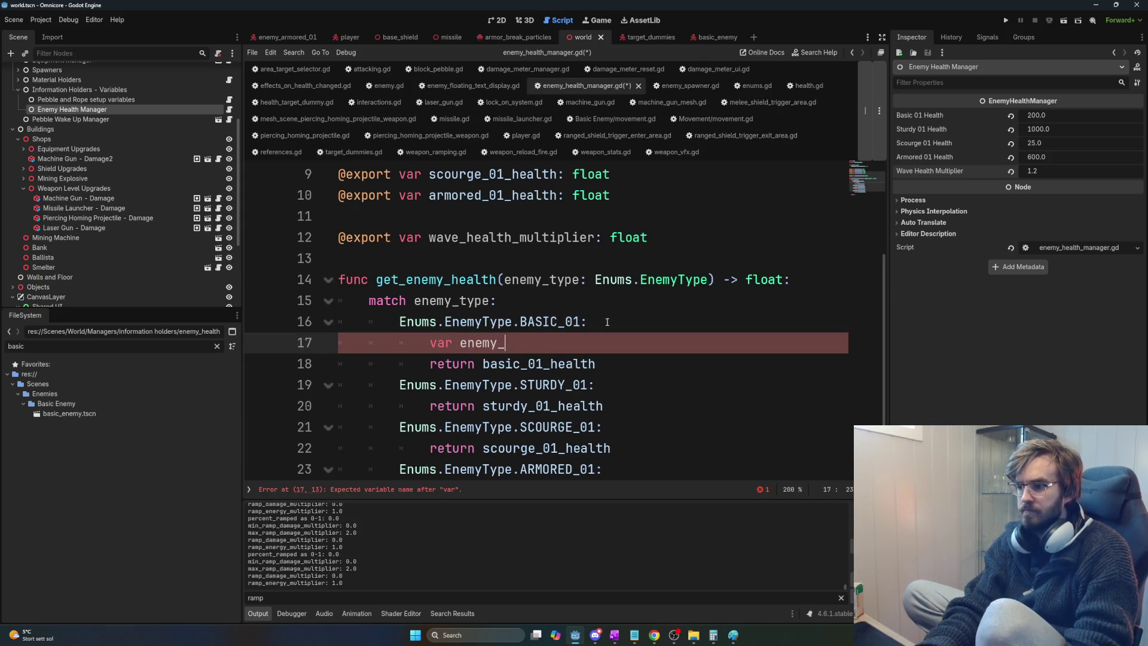
{"action": "key", "text": "BackSpace"}
{"action": "type", "text": ": float = "}
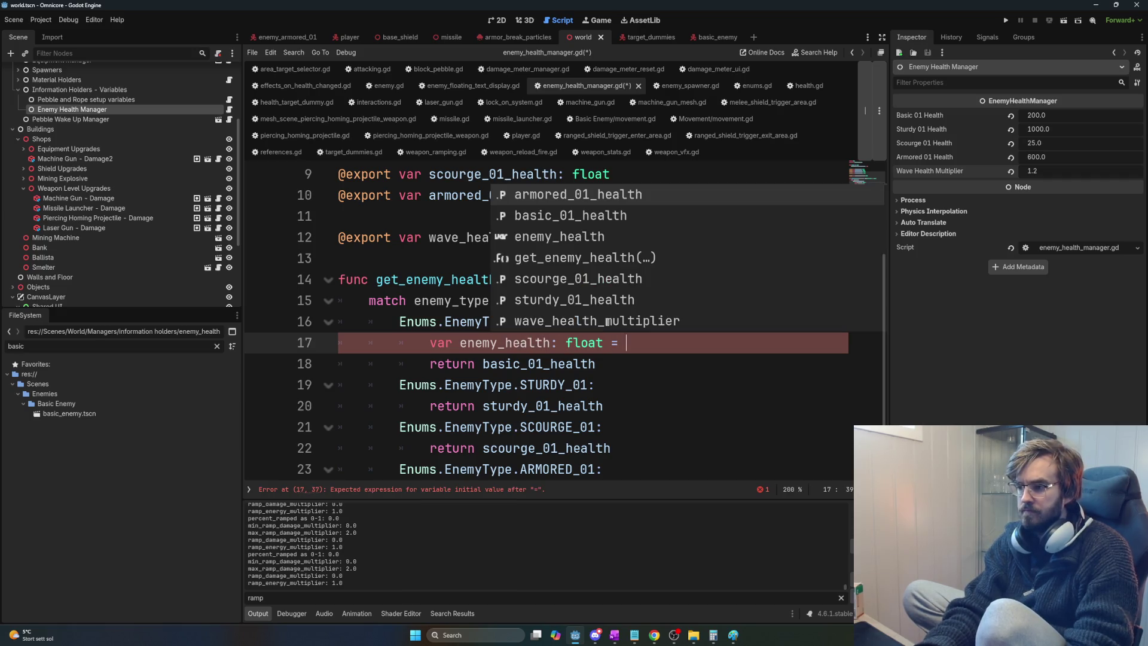
{"action": "type", "text": "\\"}
{"action": "key", "text": "Return"}
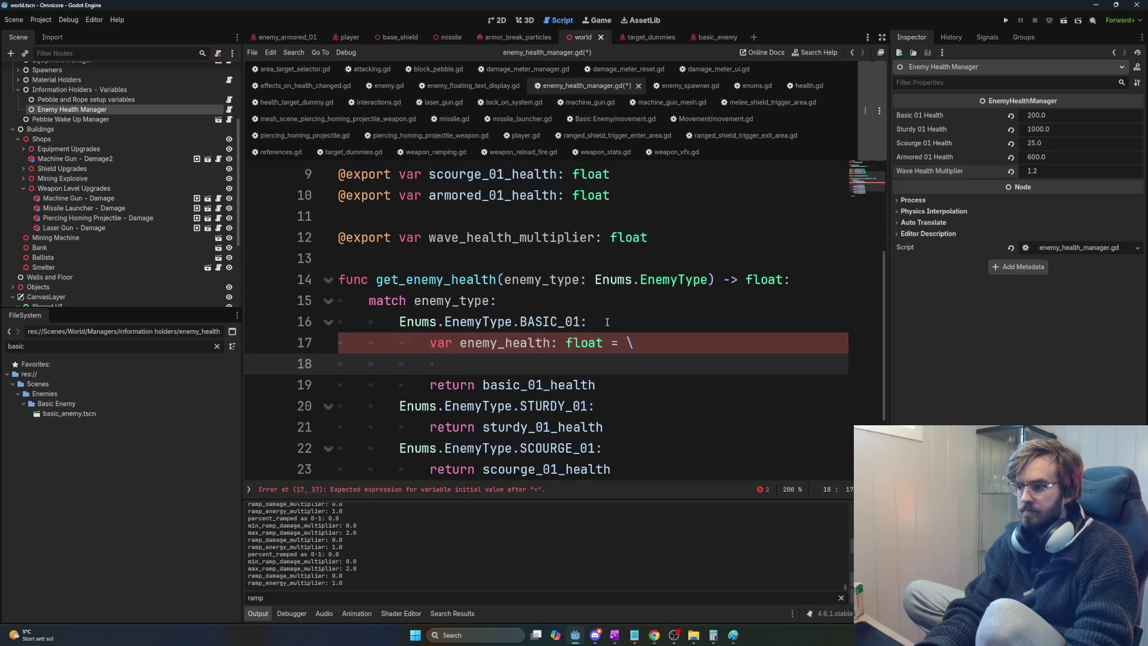
{"action": "type", "text": "basic"}
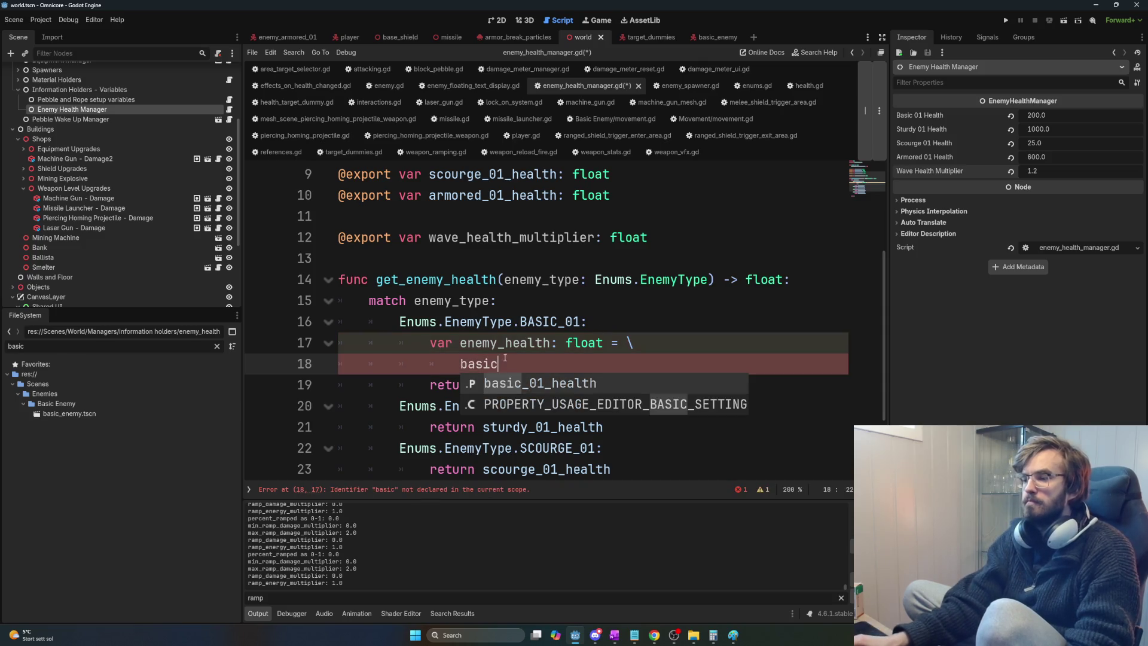
{"action": "key", "text": "Return"}
{"action": "type", "text": "* "}
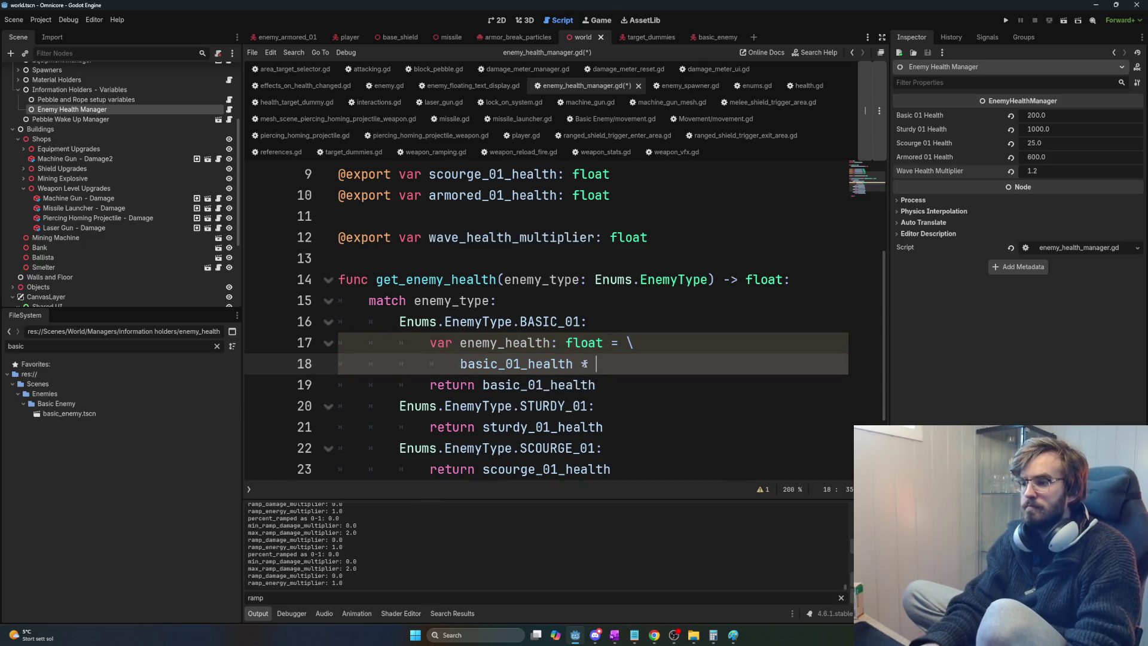
{"action": "type", "text": "ene"}
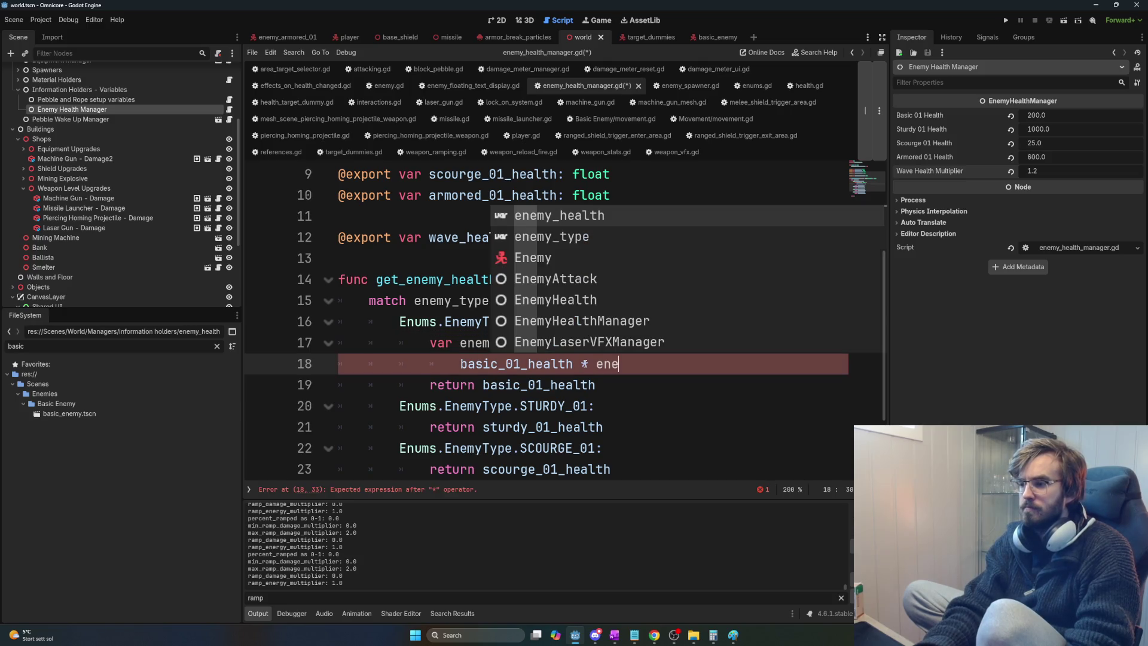
{"action": "key", "text": "BackSpace"}
{"action": "key", "text": "BackSpace"}
{"action": "key", "text": "BackSpace"}
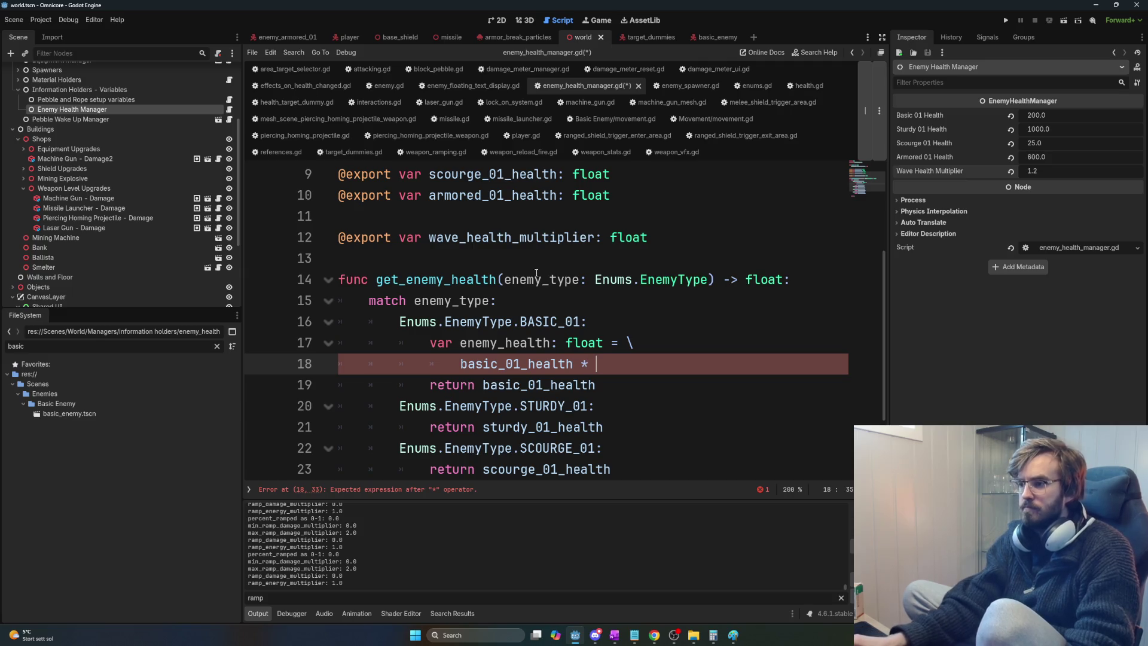
Copy the wave_health_multiplier name into the formula and rework it into an addition
{"action": "key", "text": "Up"}
{"action": "key", "text": "Up"}
{"action": "key", "text": "Up"}
{"action": "key", "text": "ctrl+shift+Left"}
{"action": "key", "text": "ctrl+c"}
{"action": "key", "text": "Down"}
{"action": "key", "text": "Down"}
{"action": "key", "text": "Down"}
{"action": "key", "text": "ctrl+v"}
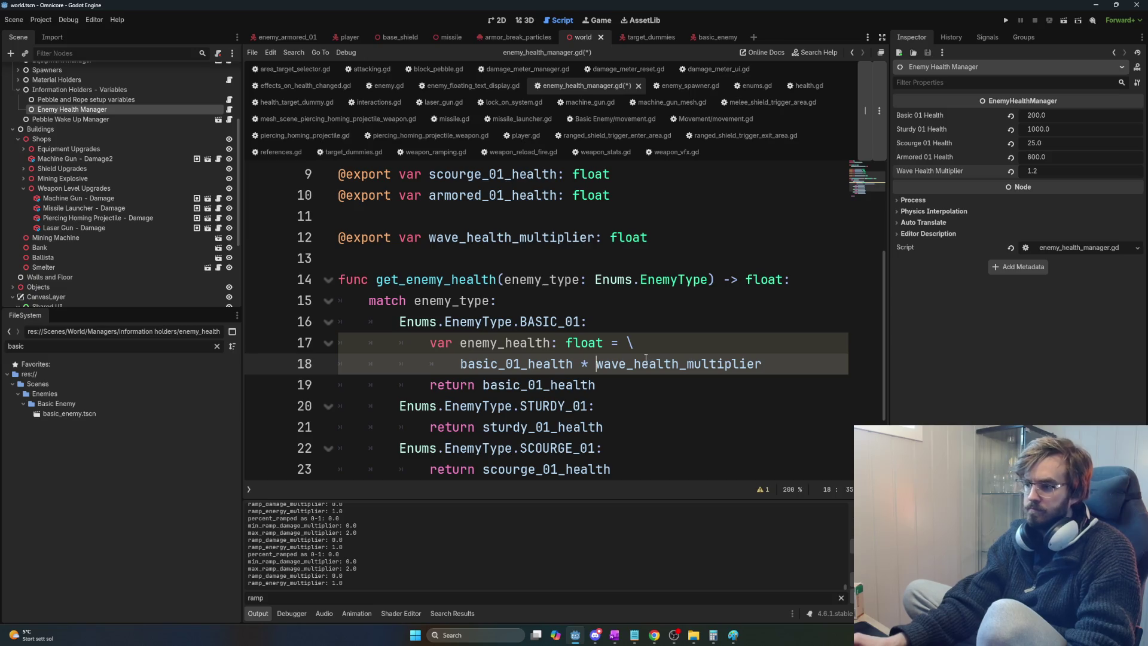
{"action": "type", "text": "1 + ("}
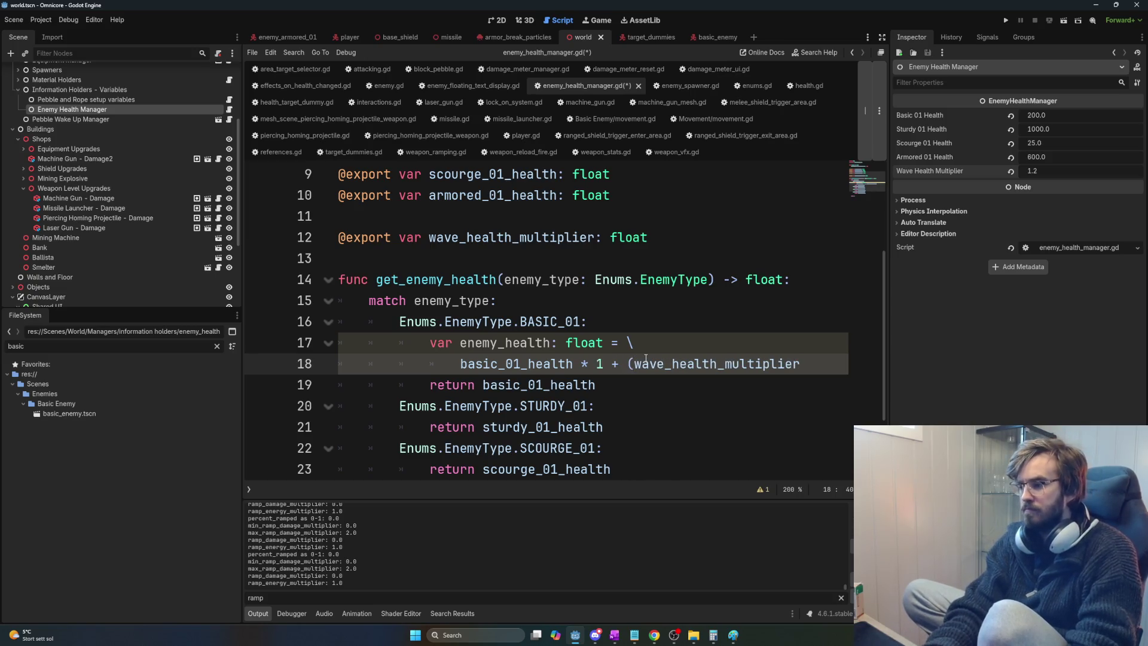
{"action": "key", "text": "BackSpace"}
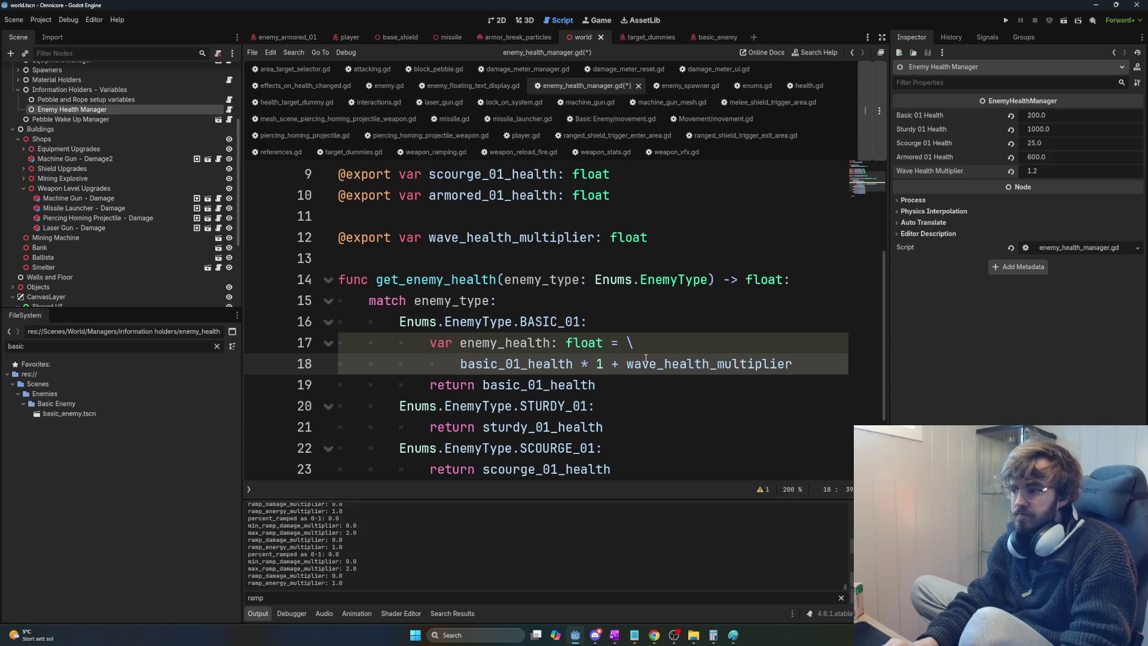
{"action": "key", "text": "Left"}
{"action": "key", "text": "Left"}
{"action": "key", "text": "BackSpace"}
{"action": "key", "text": "BackSpace"}
{"action": "key", "text": "BackSpace"}
{"action": "key", "text": "BackSpace"}
{"action": "key", "text": "Right"}
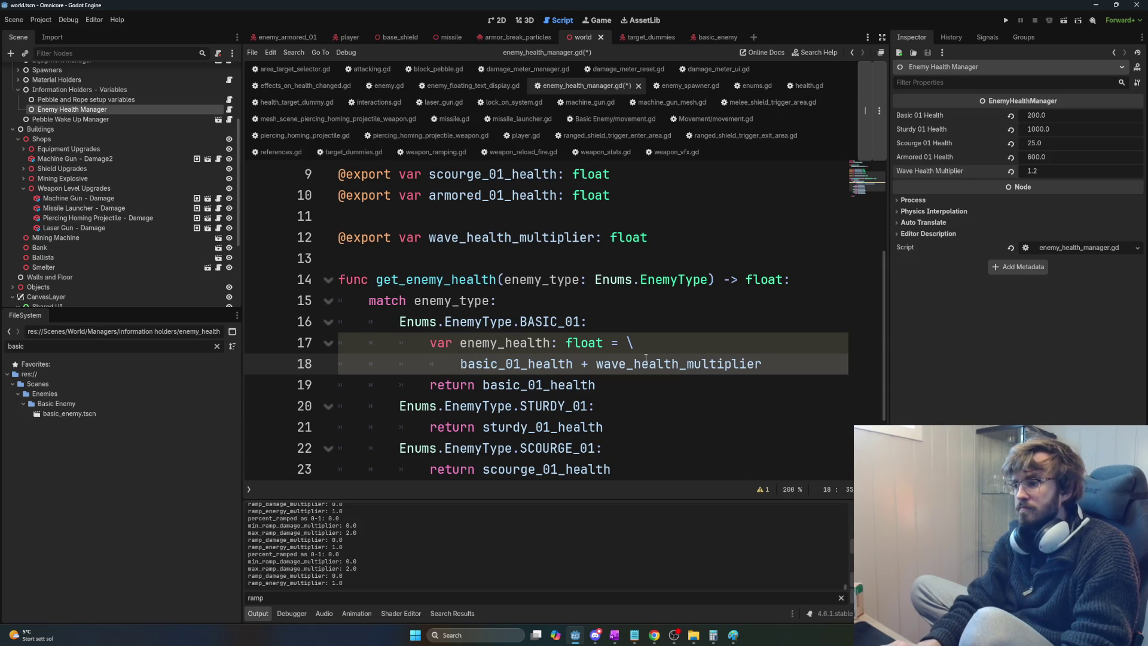
Set Wave Health Multiplier to 0.2 in the Inspector
{"action": "scroll", "coordinate": [646, 359], "scroll_direction": "up", "scroll_amount": 3}
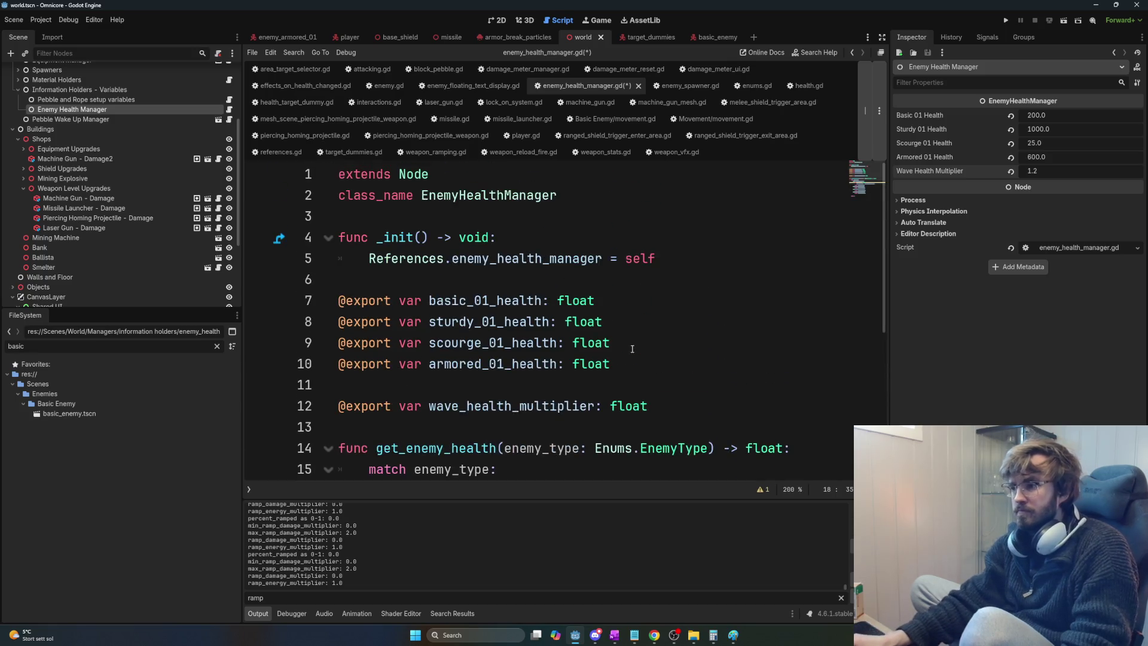
{"action": "left_click", "coordinate": [1040, 170]}
{"action": "type", "text": "0.2"}
{"action": "key", "text": "Return"}
{"action": "scroll", "coordinate": [591, 401], "scroll_direction": "down", "scroll_amount": 2}
Make the formula read basic_01_health + basic_01_health * wave_health_multiplier
{"action": "left_click", "coordinate": [591, 406]}
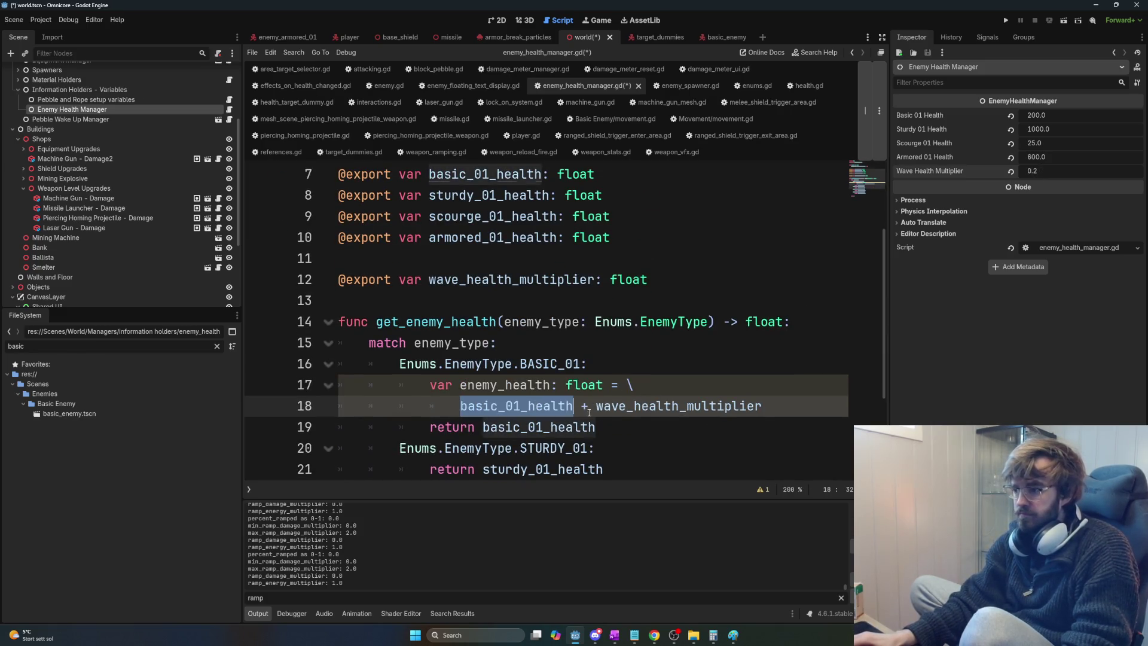
{"action": "key", "text": "Left"}
{"action": "type", "text": "basic_01_health "}
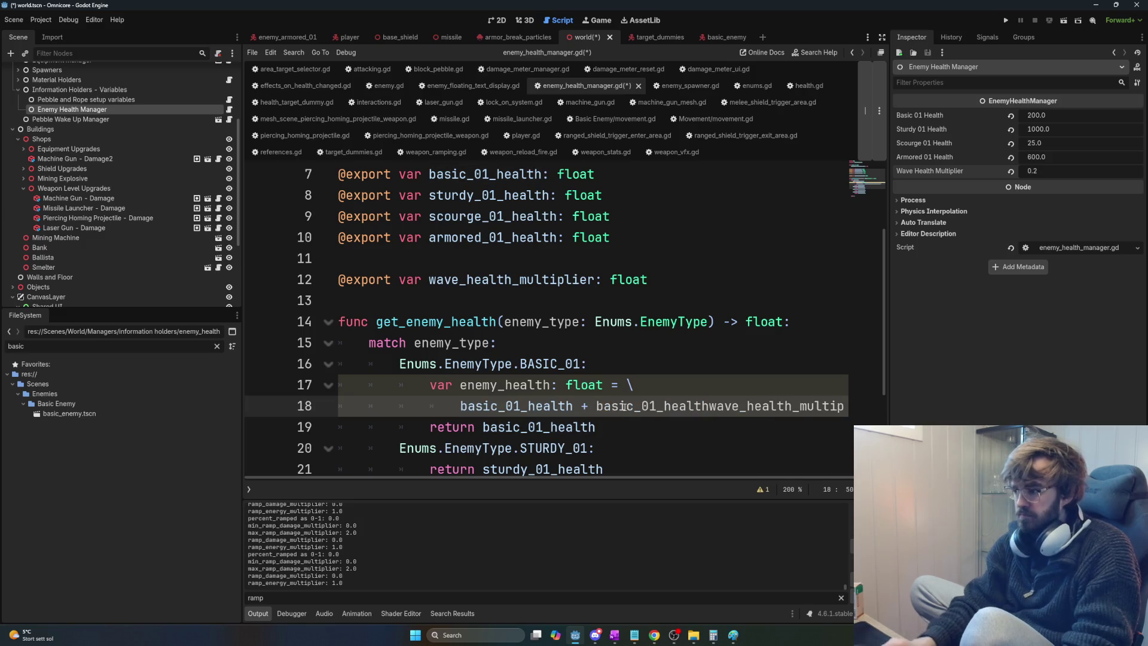
{"action": "type", "text": "*"}
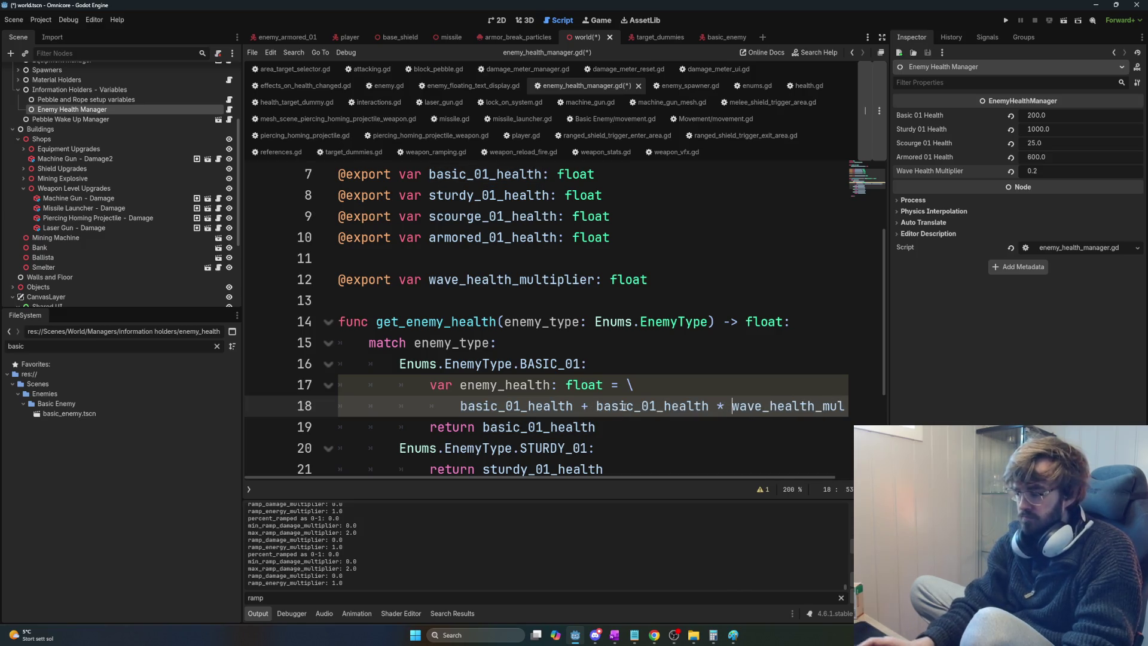
{"action": "key", "text": "End"}
{"action": "type", "text": "*"}
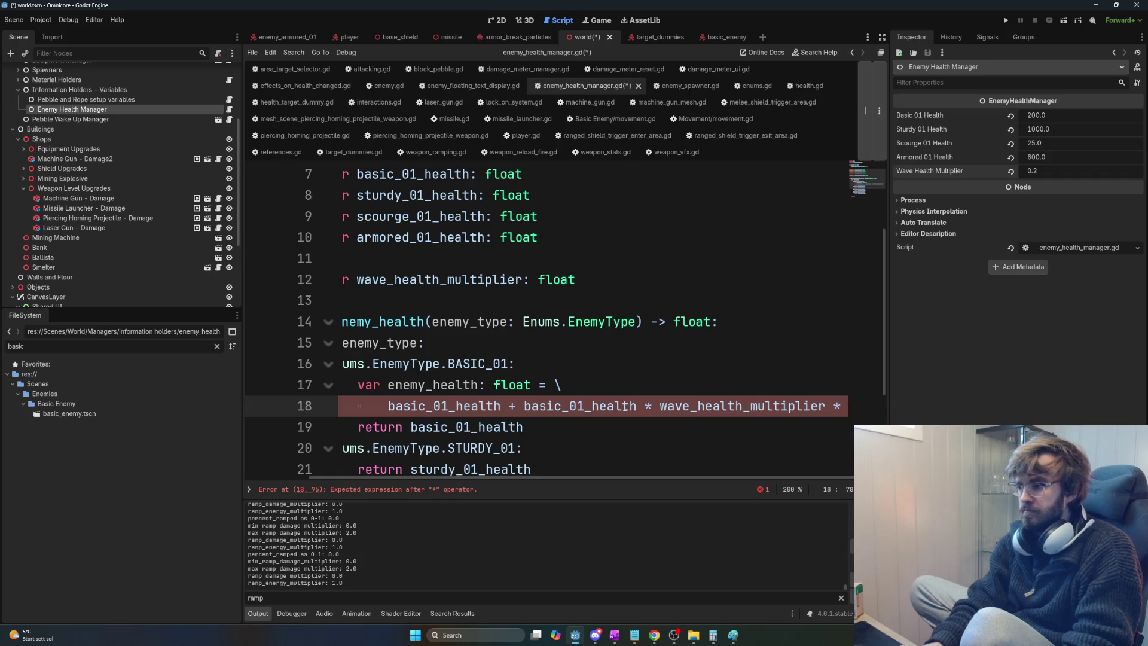
{"action": "left_click", "coordinate": [657, 406]}
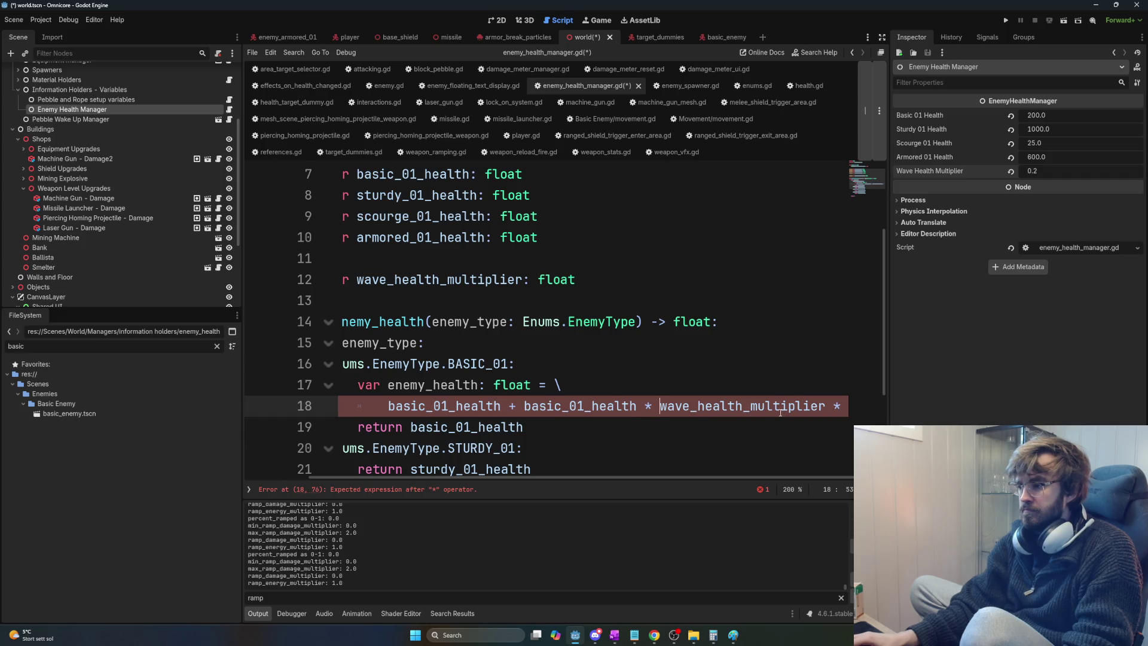
{"action": "left_click", "coordinate": [849, 406]}
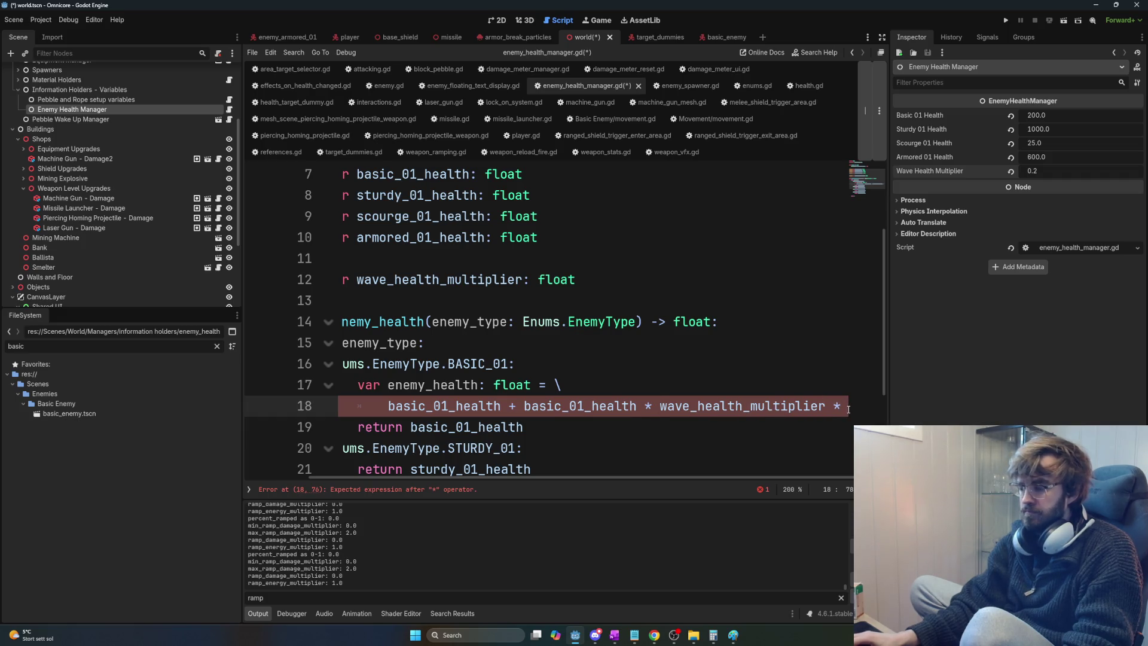
Multiply by (References.enemy_spawner.wave_number - 1) using autocomplete for the spawner reference
{"action": "type", "text": "References."}
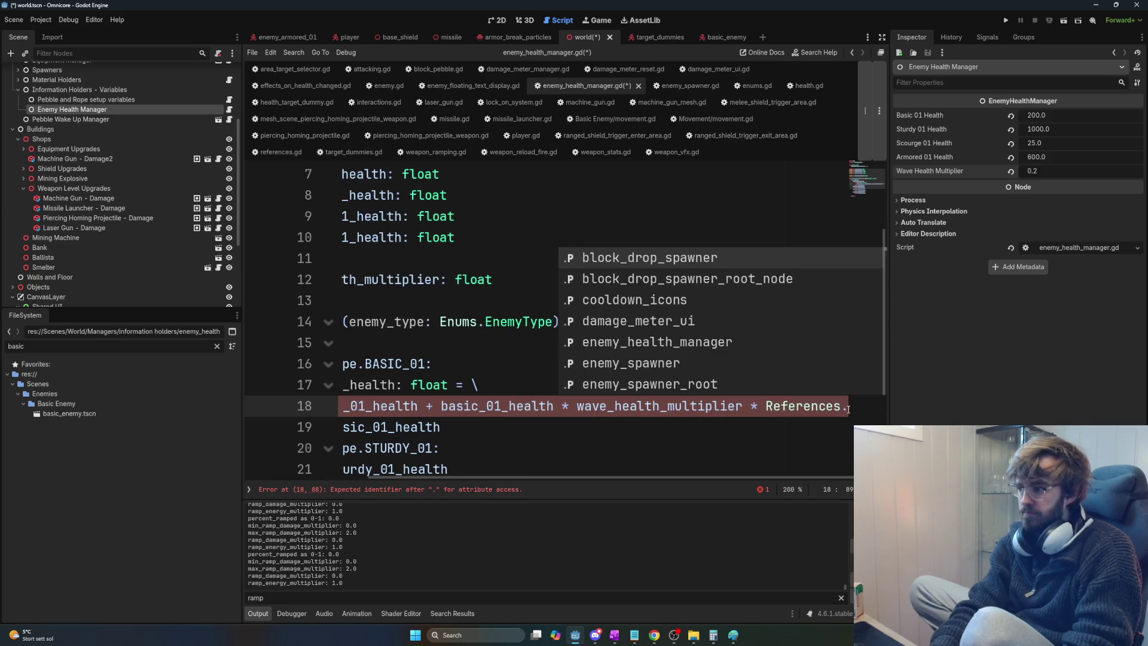
{"action": "type", "text": "enemy"}
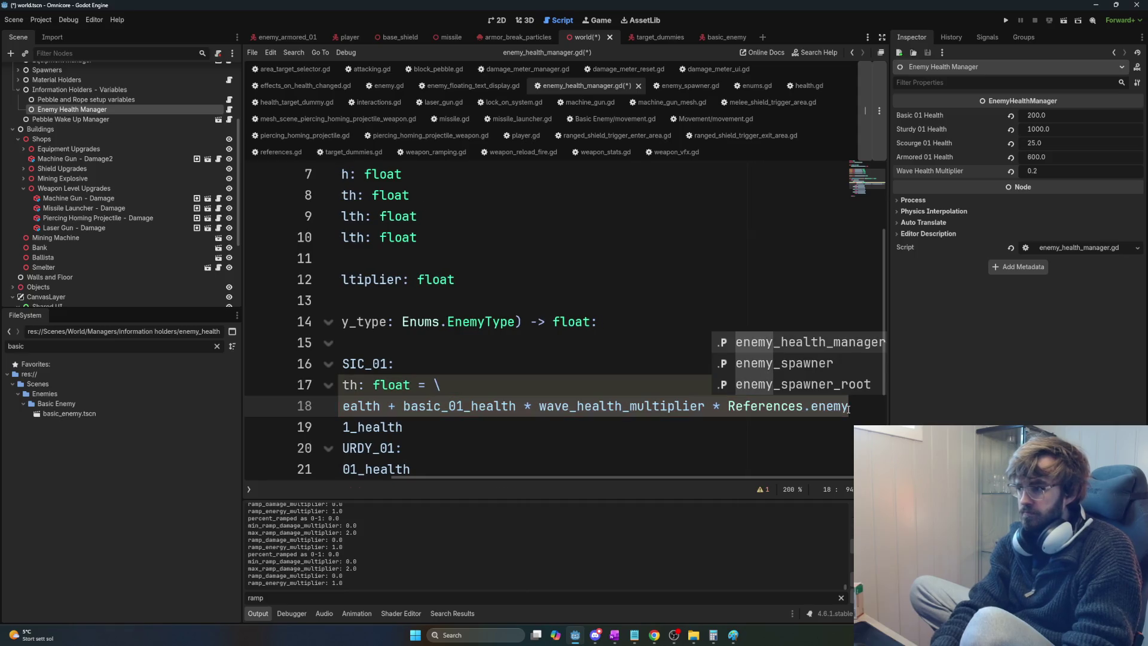
{"action": "key", "text": "Down"}
{"action": "key", "text": "Return"}
{"action": "type", "text": ".wave"}
{"action": "key", "text": "Down"}
{"action": "key", "text": "Down"}
{"action": "key", "text": "Down"}
{"action": "key", "text": "Return"}
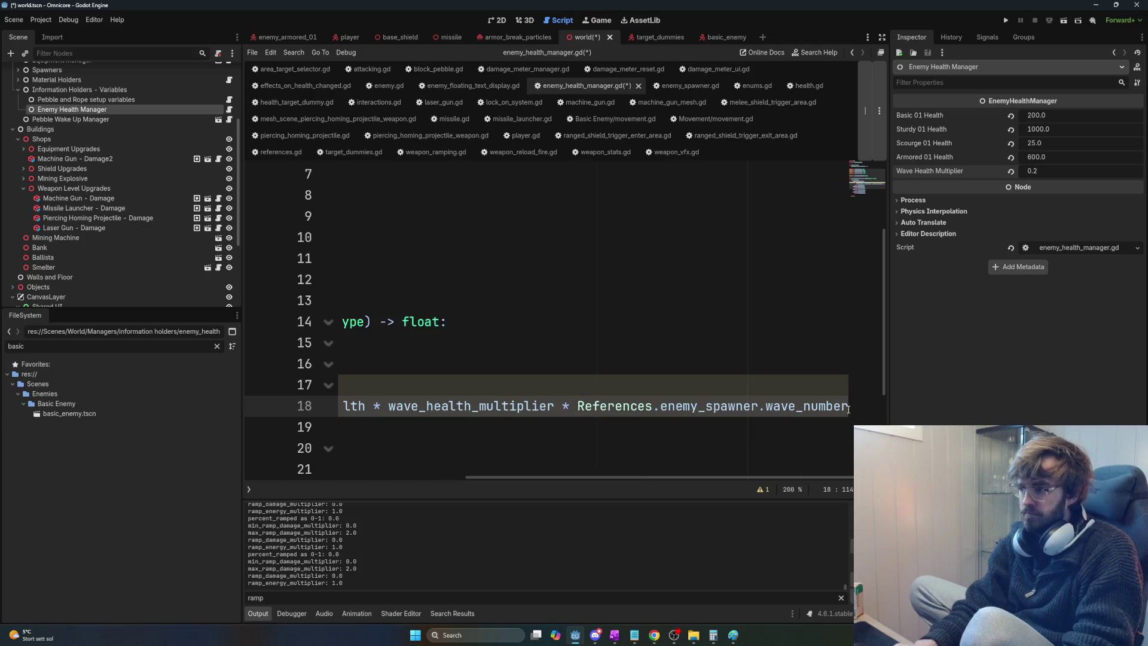
{"action": "type", "text": "- 1"}
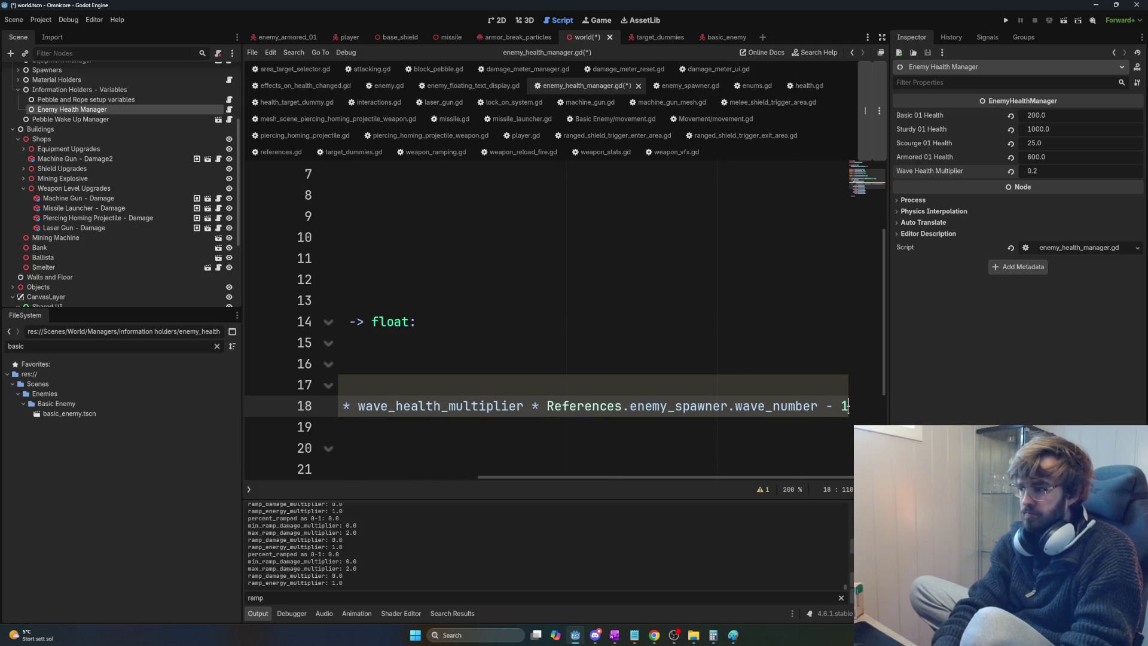
{"action": "type", "text": ")"}
{"action": "key", "text": "Escape"}
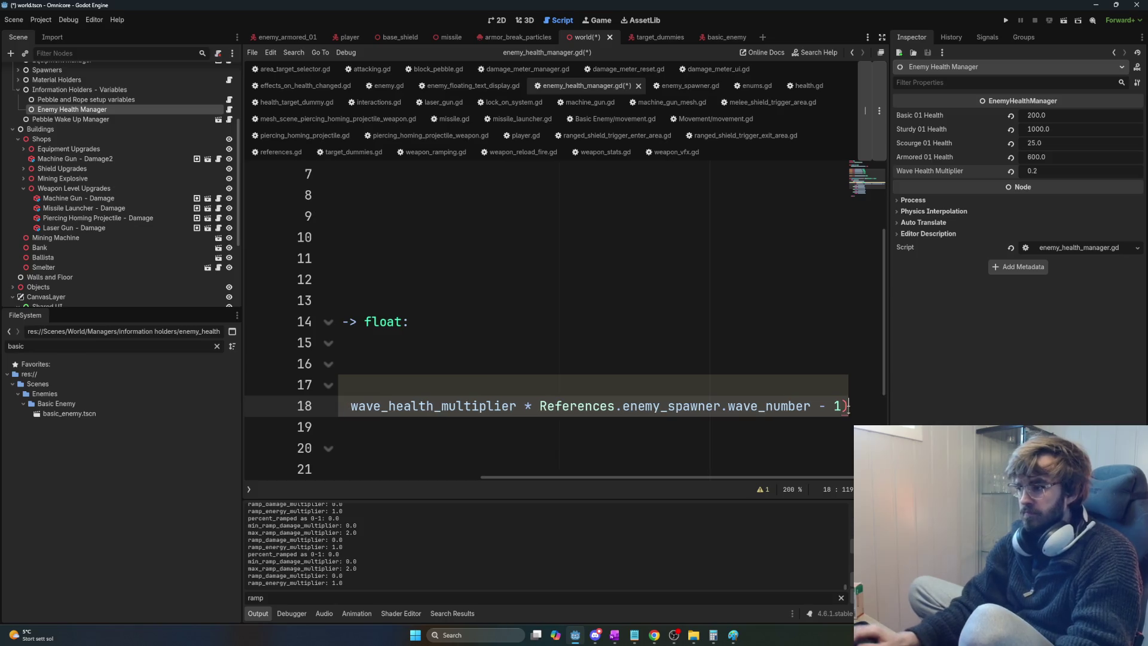
{"action": "left_click", "coordinate": [540, 407]}
{"action": "type", "text": "("}
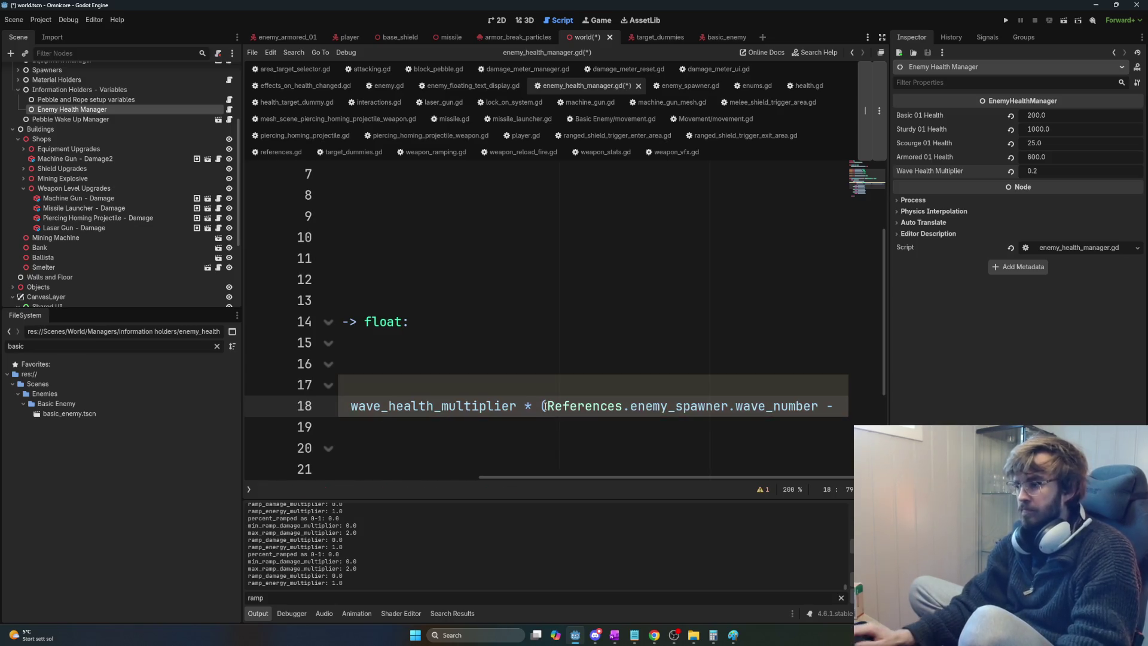
{"action": "mouse_move", "coordinate": [604, 479]}
{"action": "left_mouse_down"}
{"action": "mouse_move", "coordinate": [751, 478]}
{"action": "mouse_move", "coordinate": [388, 482]}
{"action": "left_mouse_up"}
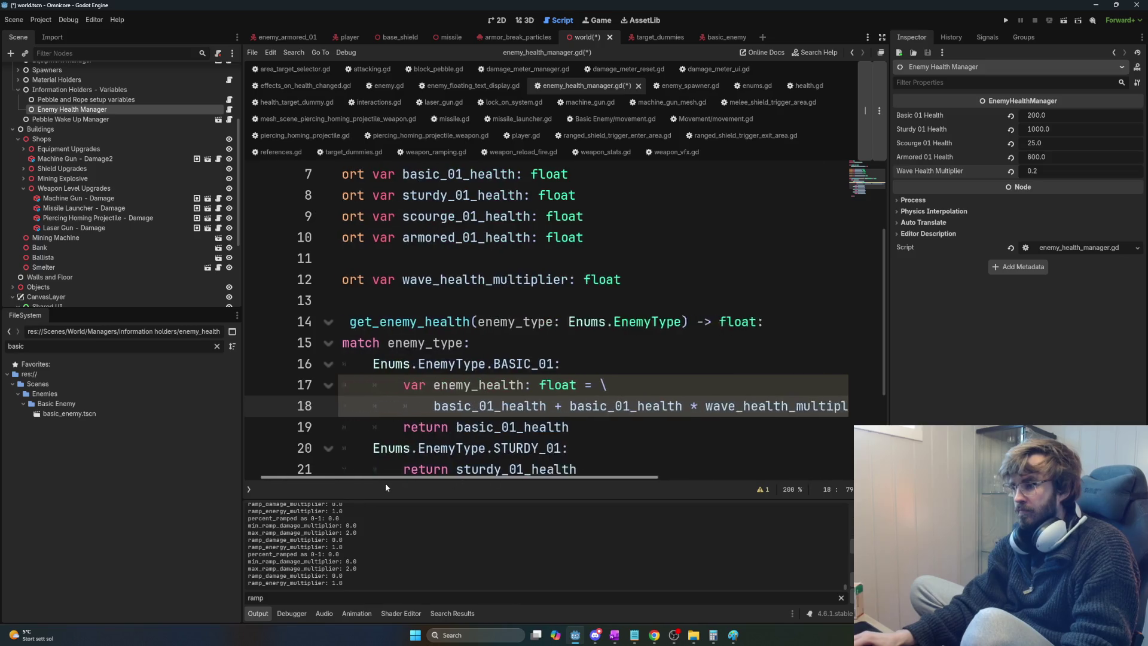
{"action": "left_click", "coordinate": [687, 278]}
Add the comment '# Counts from wave 2' after the wave_health_multiplier float declaration
{"action": "type", "text": "# Counts from"}
{"action": "key", "text": "BackSpace"}
{"action": "key", "text": "BackSpace"}
{"action": "key", "text": "BackSpace"}
{"action": "type", "text": "rom wave 2"}
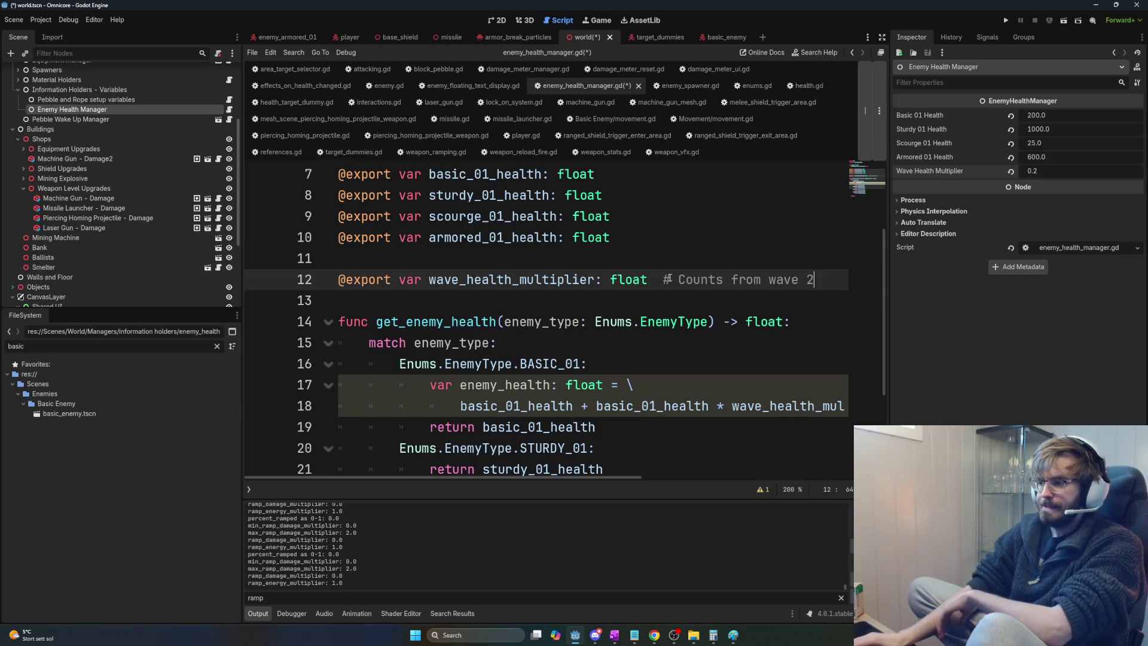
{"action": "left_click_drag", "start_coordinate": [669, 279], "coordinate": [819, 280]}
{"action": "left_click", "coordinate": [828, 283]}
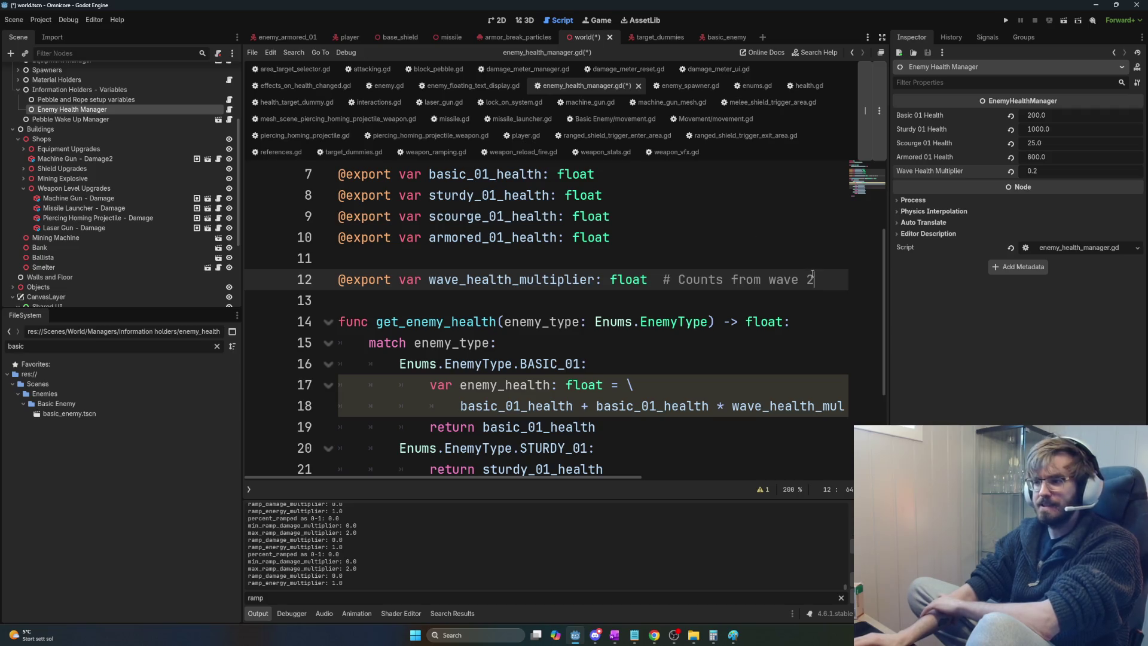
{"action": "mouse_move", "coordinate": [816, 276]}
{"action": "left_mouse_down"}
{"action": "mouse_move", "coordinate": [663, 278]}
{"action": "mouse_move", "coordinate": [817, 280]}
{"action": "left_mouse_up"}
{"action": "left_click", "coordinate": [662, 280]}
{"action": "left_click", "coordinate": [820, 281]}
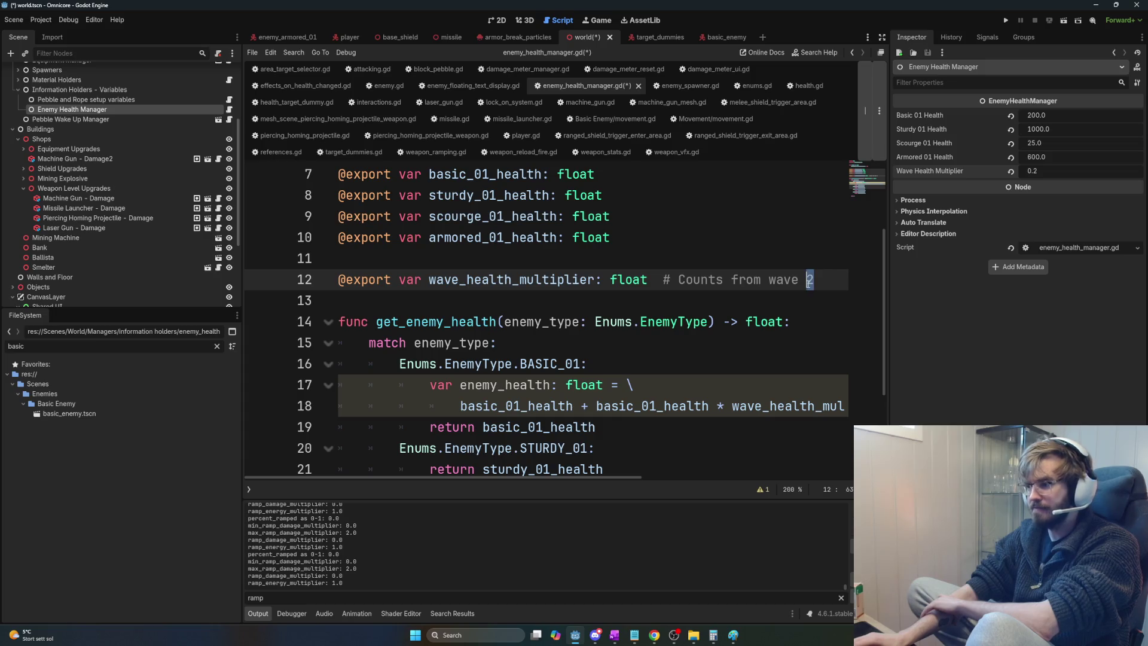
{"action": "left_click_drag", "start_coordinate": [663, 279], "coordinate": [809, 281]}
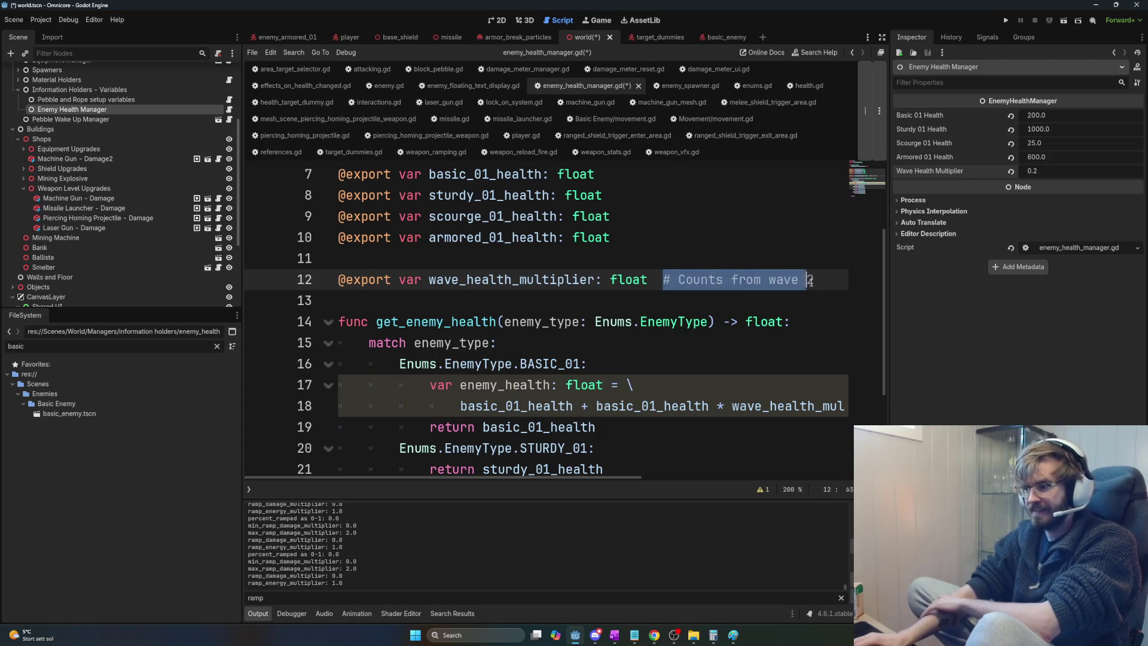
{"action": "left_click", "coordinate": [822, 280]}
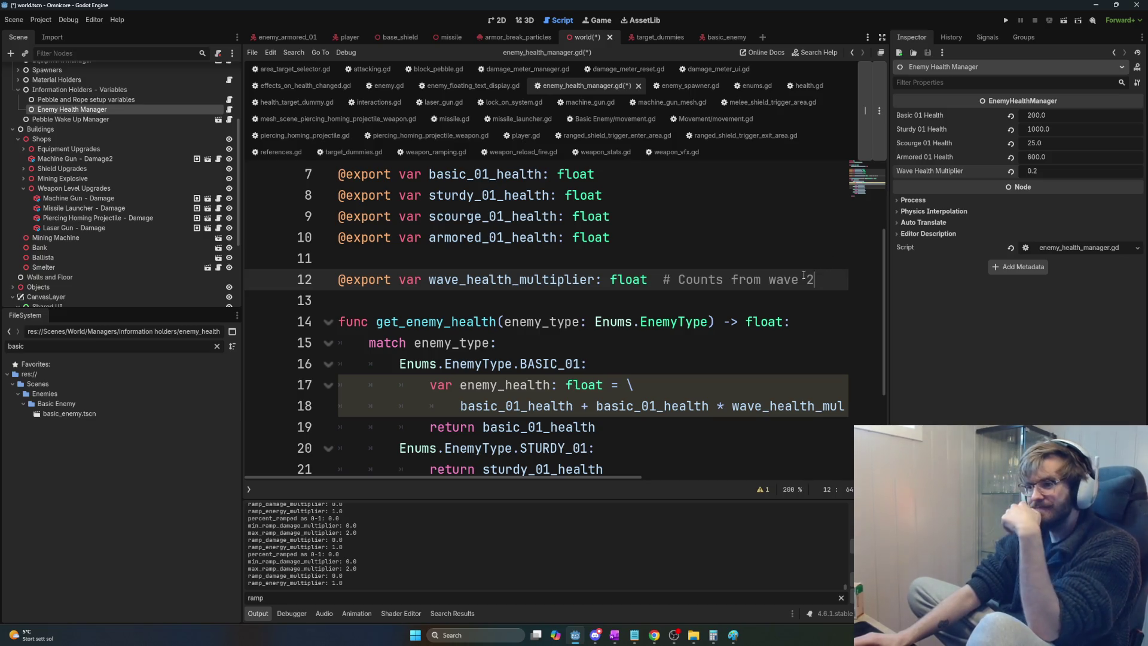
Split the health formula after the first basic_01_health with a backslash line continuation
{"action": "scroll", "coordinate": [814, 272], "scroll_direction": "down", "scroll_amount": 2}
{"action": "scroll", "coordinate": [813, 272], "scroll_direction": "up", "scroll_amount": 4}
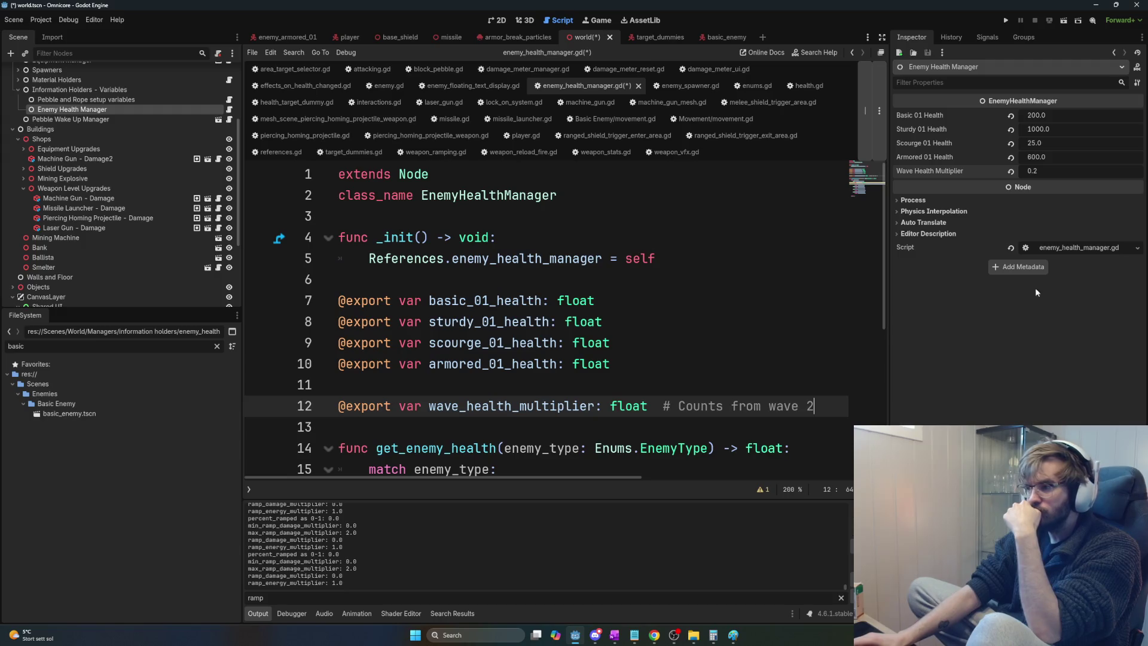
{"action": "scroll", "coordinate": [747, 275], "scroll_direction": "down", "scroll_amount": 4}
{"action": "left_click", "coordinate": [739, 258]}
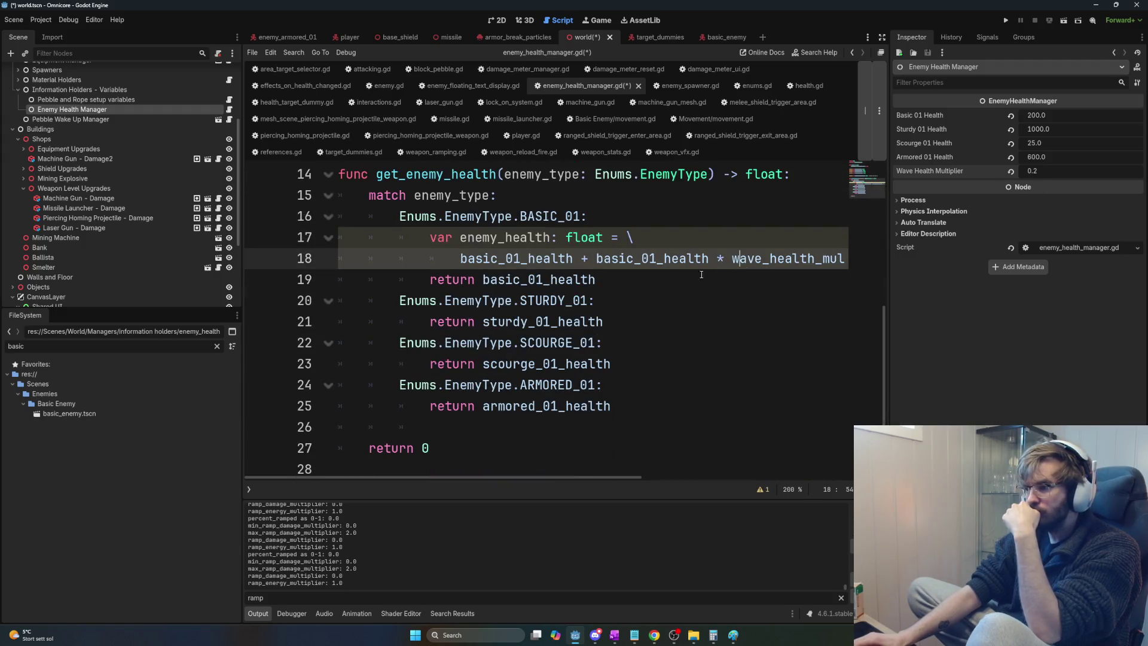
{"action": "left_click", "coordinate": [592, 258]}
{"action": "key", "text": "Left"}
{"action": "key", "text": "Left"}
{"action": "key", "text": "Left"}
{"action": "type", "text": "\\"}
{"action": "key", "text": "Return"}
{"action": "key", "text": "Right"}
{"action": "key", "text": "Right"}
{"action": "key", "text": "Right"}
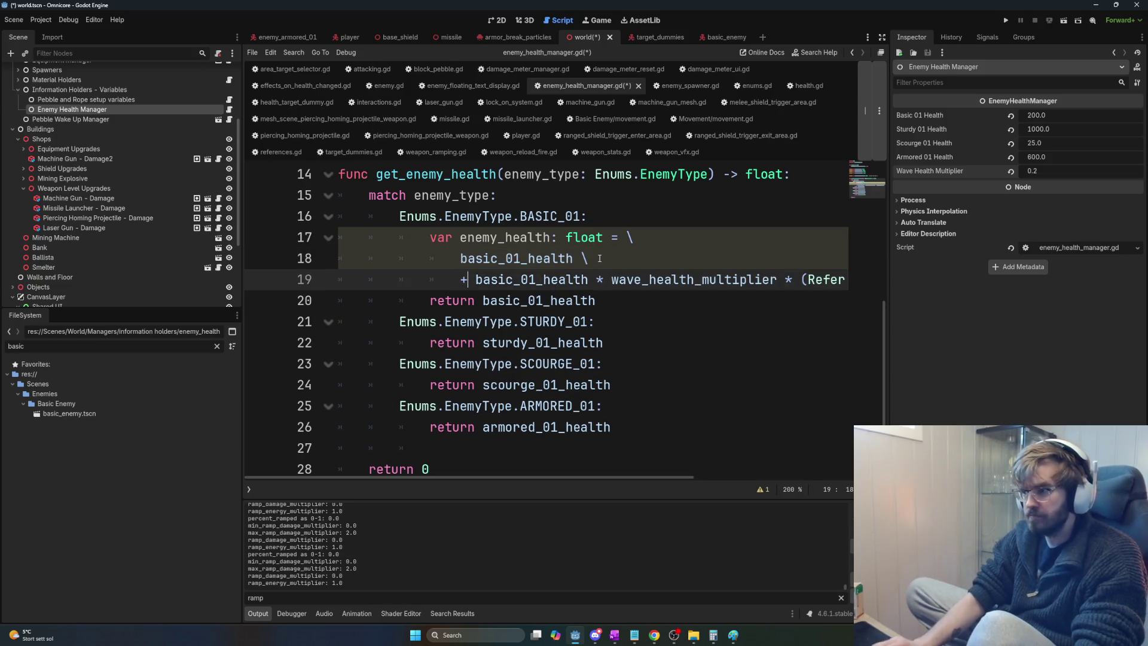
{"action": "key", "text": "Right"}
{"action": "key", "text": "Right"}
{"action": "key", "text": "Right"}
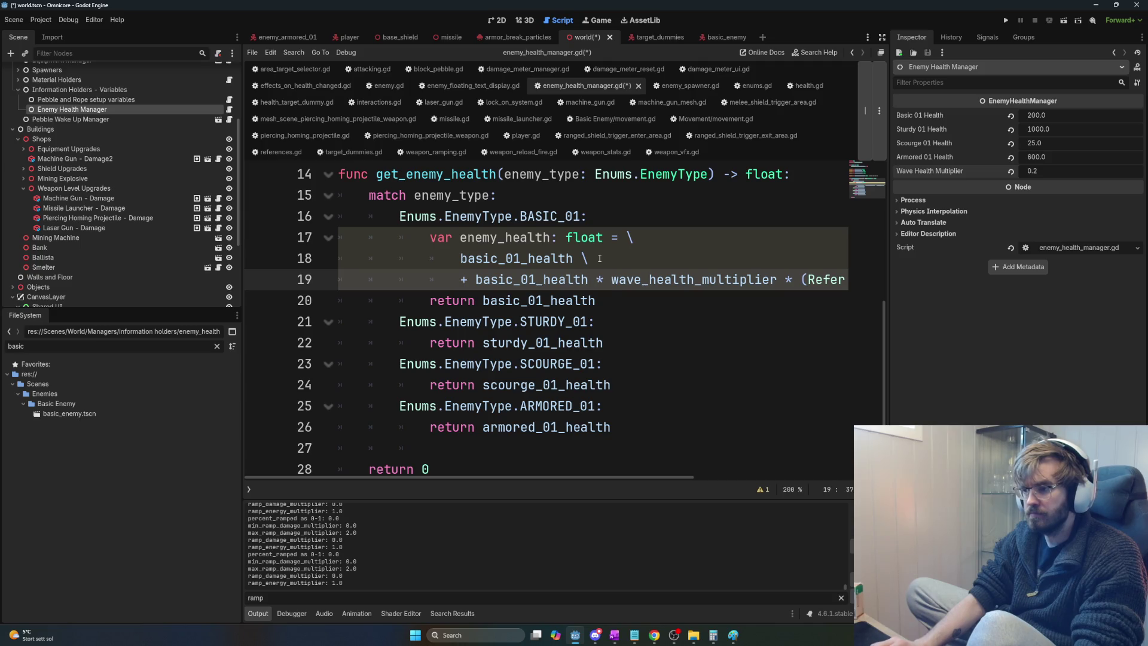
Rename enemy_health to enemy_base_health and move basic_01_health over line 17's backslash
{"action": "key", "text": "Left"}
{"action": "key", "text": "Left"}
{"action": "key", "text": "Left"}
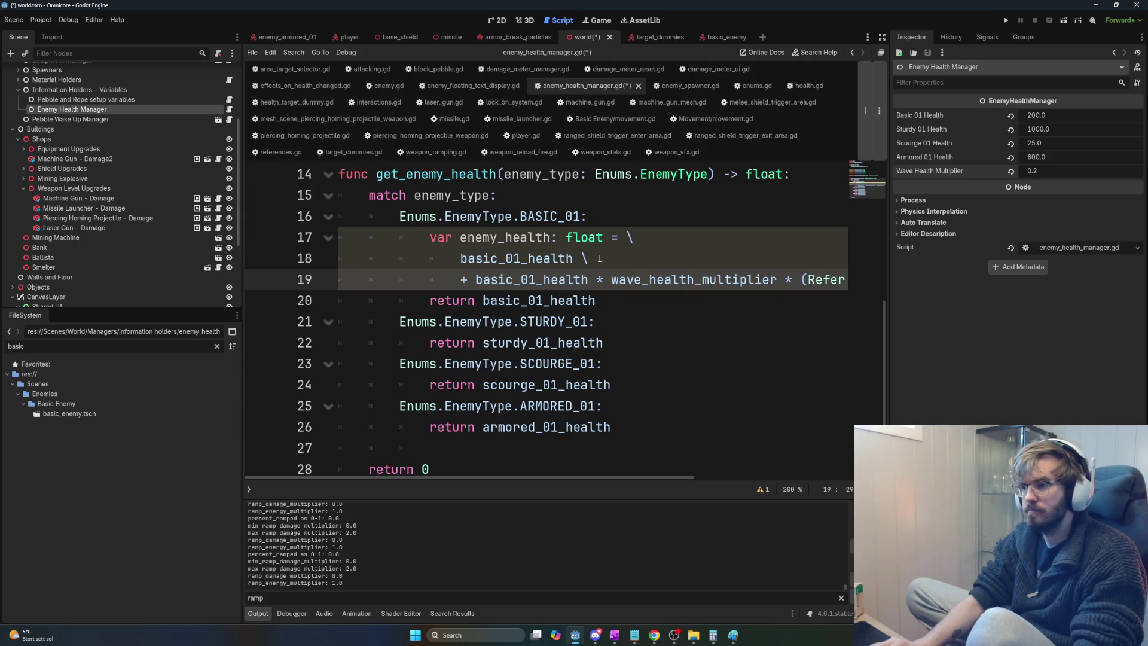
{"action": "key", "text": "Up"}
{"action": "key", "text": "Up"}
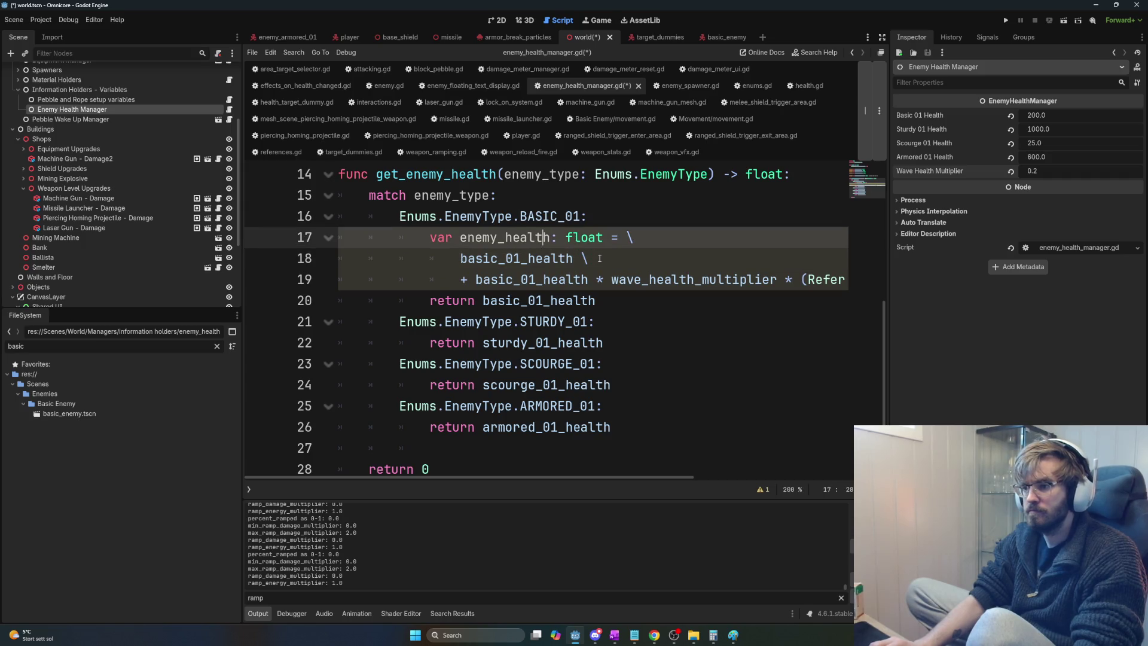
{"action": "key", "text": "Right"}
{"action": "type", "text": "base"}
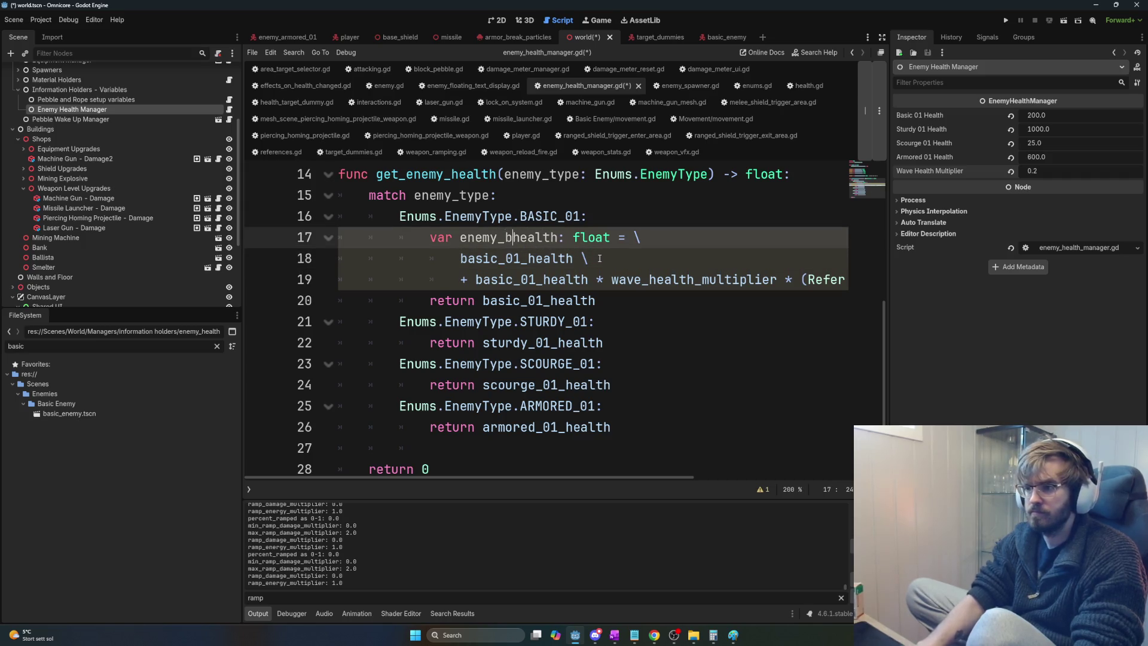
{"action": "type", "text": "_"}
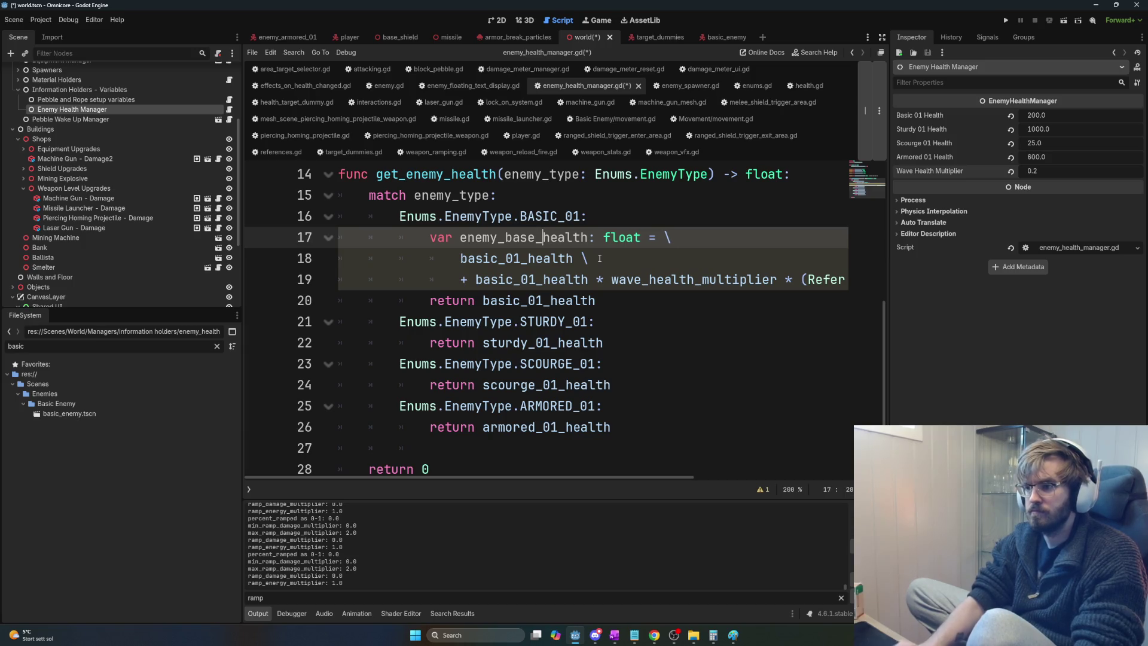
{"action": "double_click", "coordinate": [562, 258]}
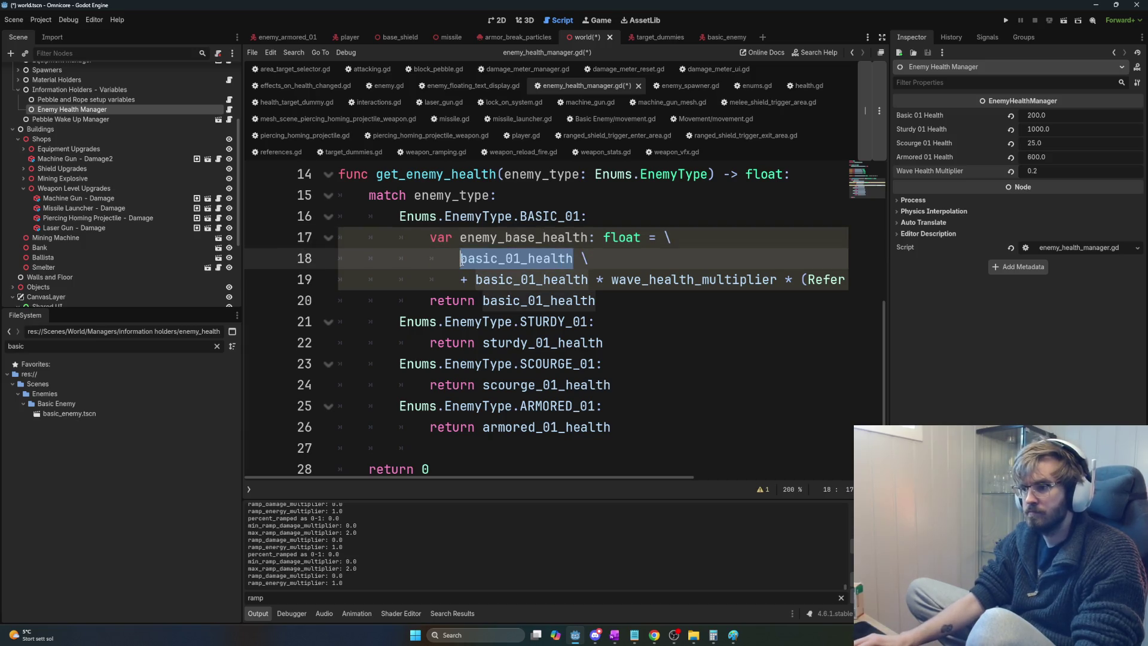
{"action": "key", "text": "ctrl+x"}
{"action": "left_click_drag", "start_coordinate": [671, 238], "coordinate": [656, 238]}
{"action": "key", "text": "ctrl+v"}
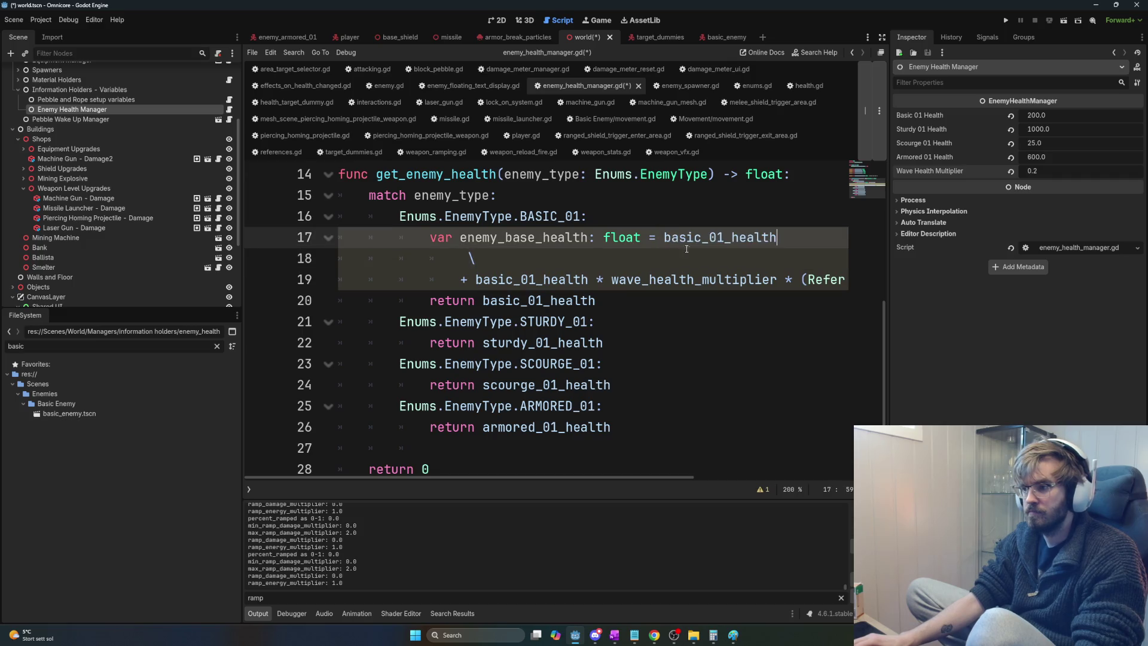
{"action": "left_click", "coordinate": [451, 256]}
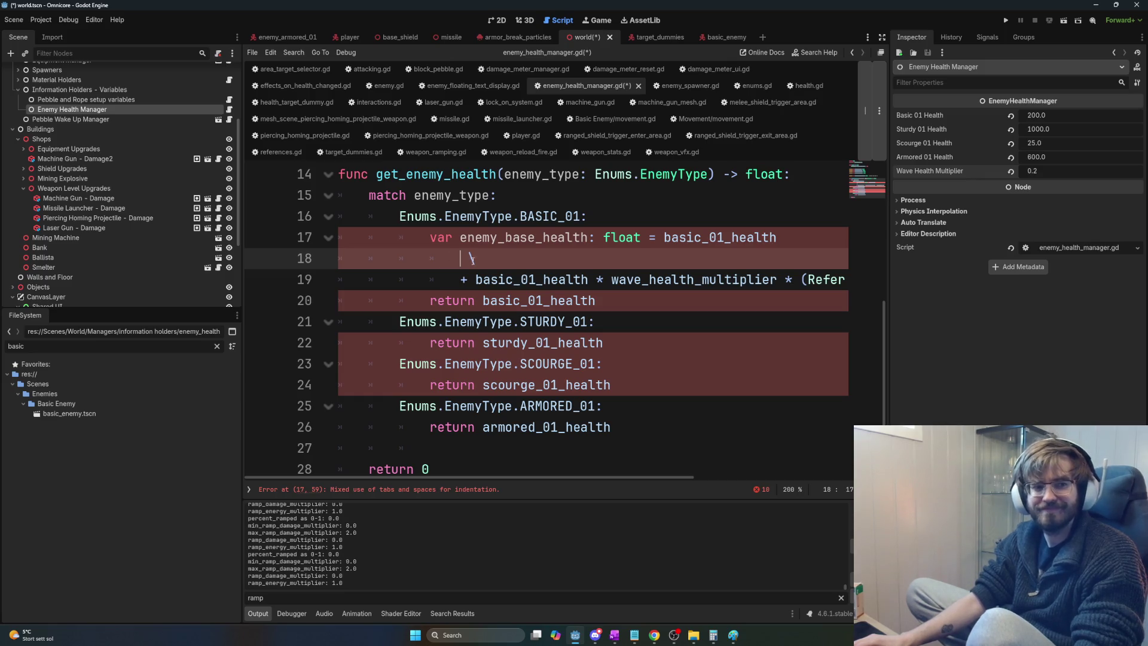
{"action": "left_click", "coordinate": [470, 258]}
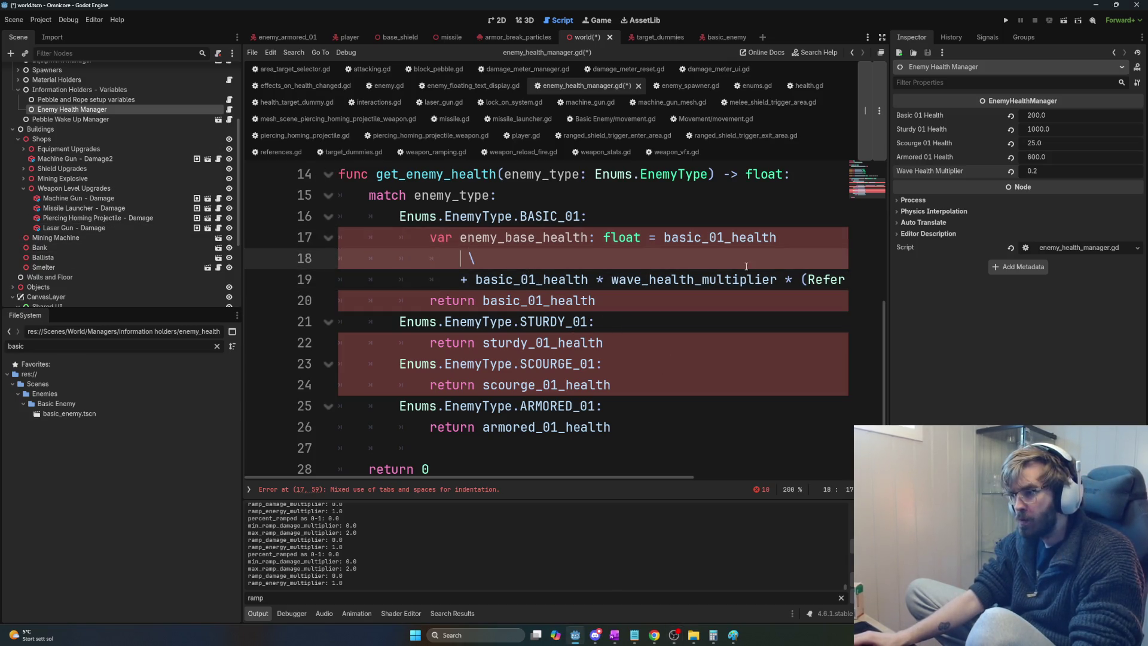
Replace line 18's leftover backslash with an unfinished 'var wave_health_mult' declaration
{"action": "key", "text": "Delete"}
{"action": "key", "text": "BackSpace"}
{"action": "type", "text": "var"}
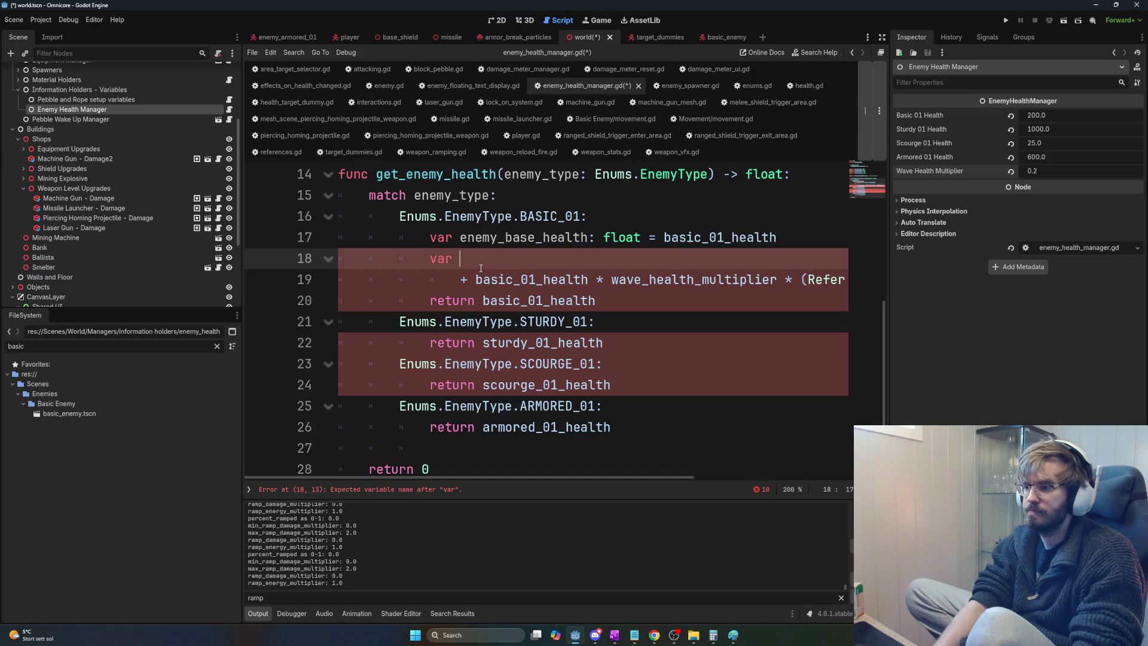
{"action": "type", "text": "health_scaled_fro"}
{"action": "type", "text": "m_wave"}
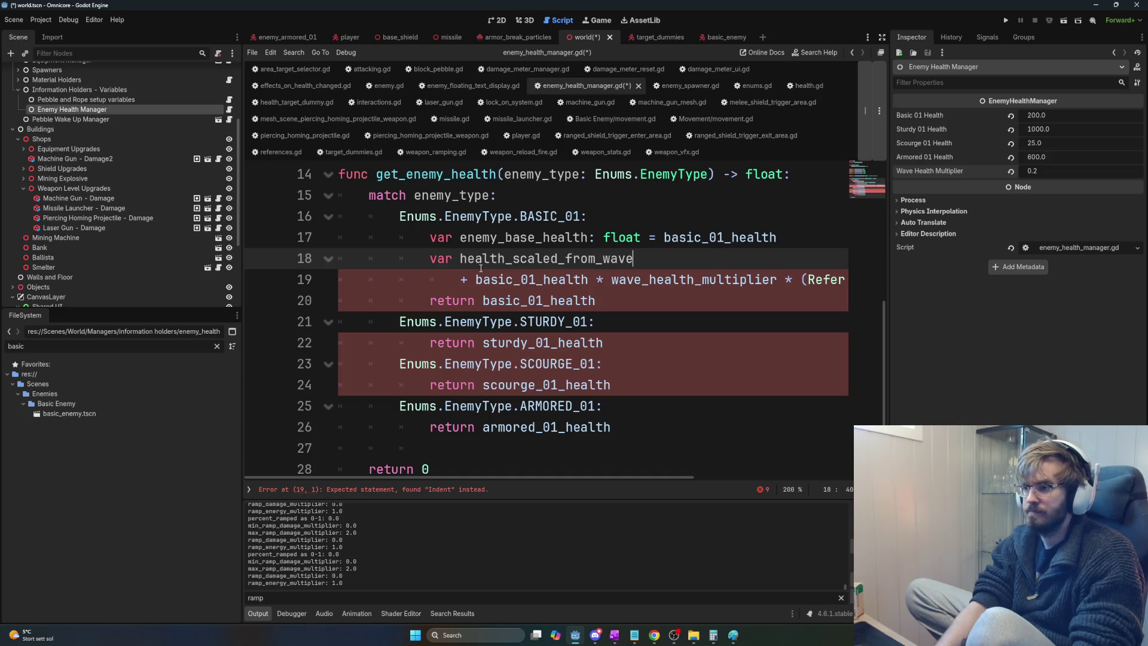
{"action": "key", "text": "BackSpace"}
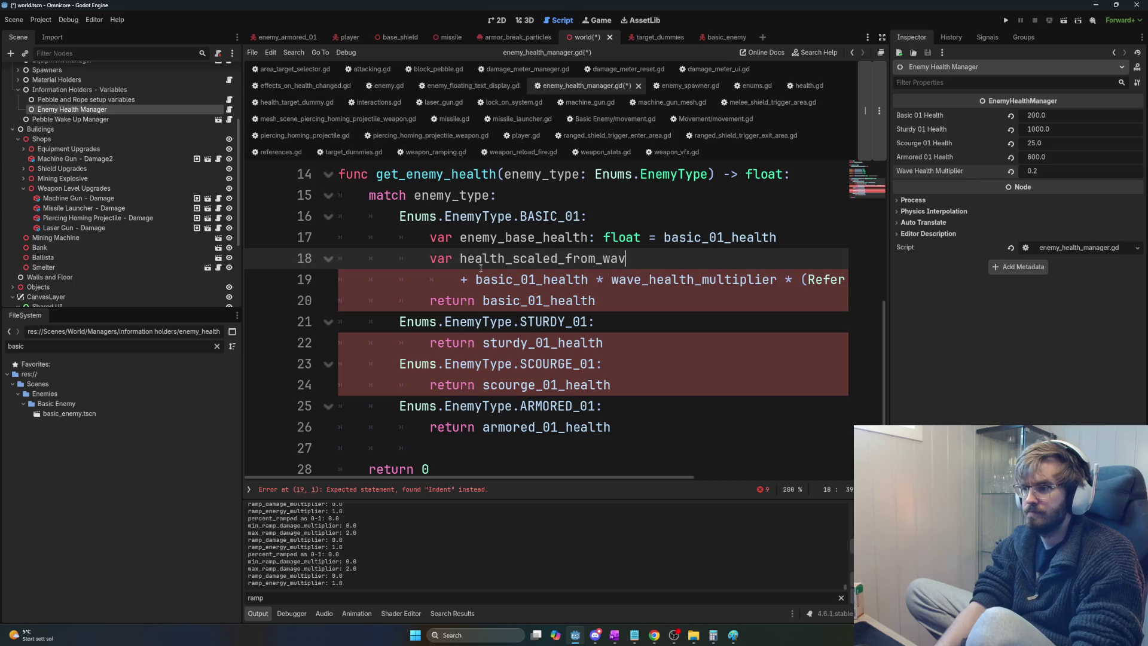
{"action": "key", "text": "BackSpace"}
{"action": "key", "text": "BackSpace"}
{"action": "key", "text": "BackSpace"}
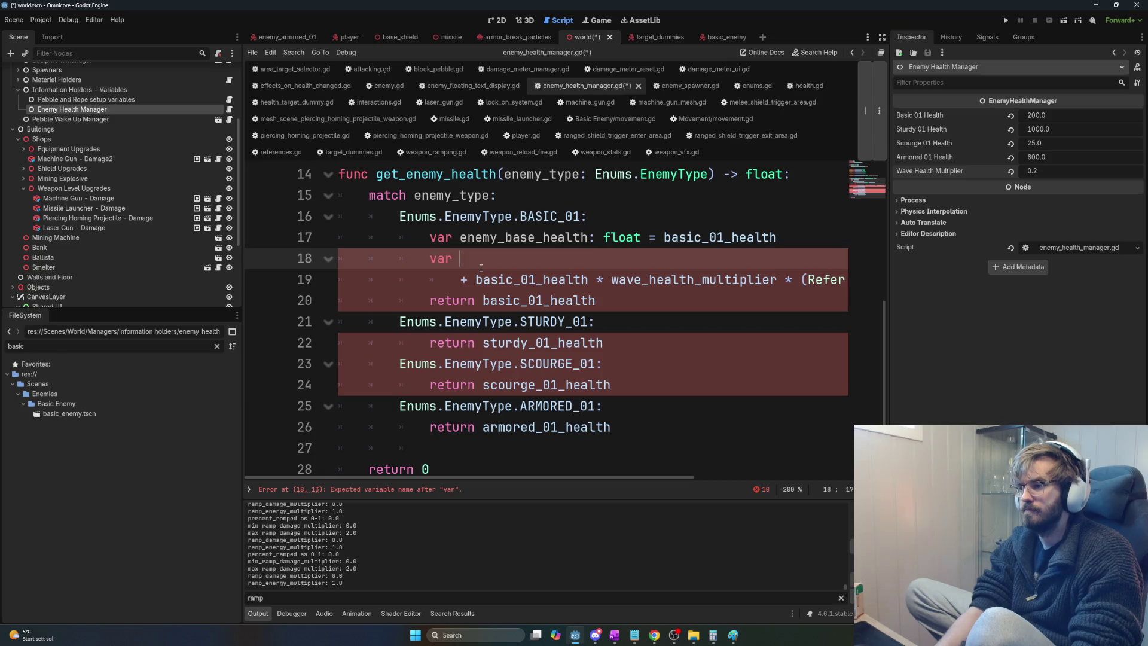
{"action": "type", "text": "wave_health_"}
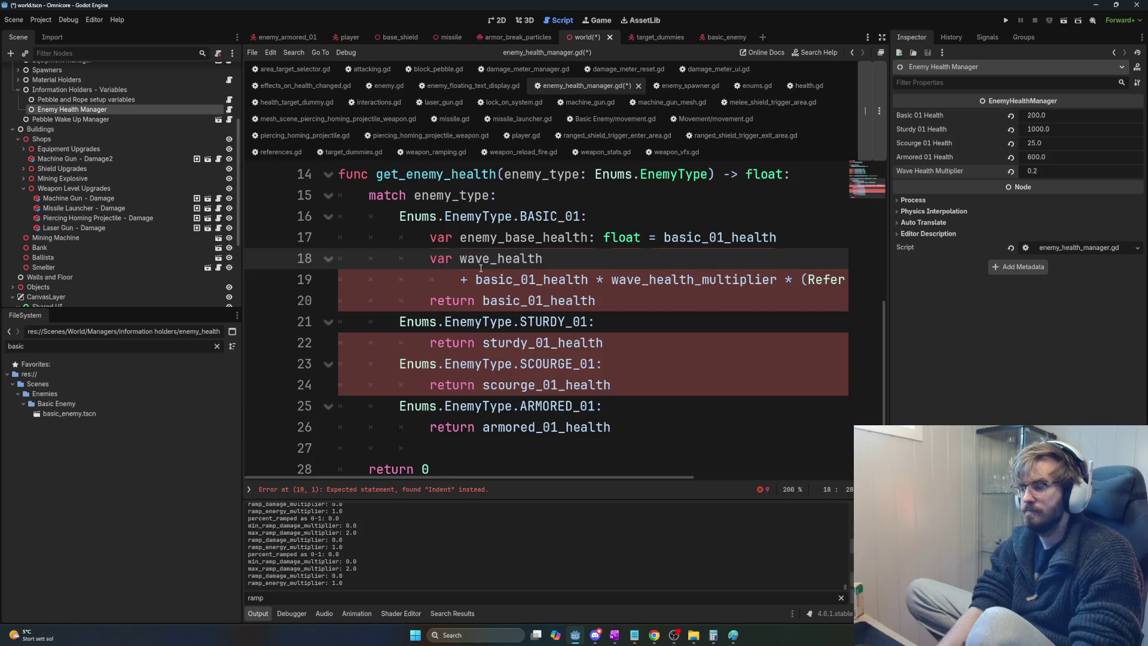
{"action": "type", "text": "mult"}
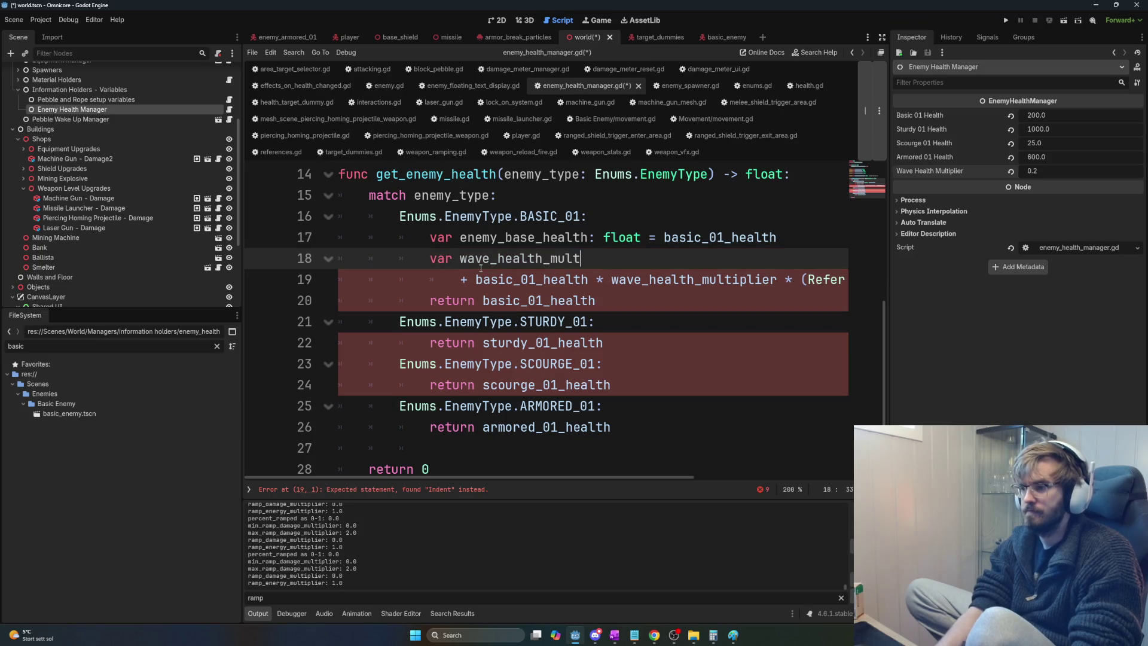
Check the wave_health_multiplier name, then delete lines 17–19 of the BASIC_01 branch
{"action": "scroll", "coordinate": [439, 263], "scroll_direction": "up", "scroll_amount": 2}
{"action": "scroll", "coordinate": [478, 294], "scroll_direction": "up", "scroll_amount": 1}
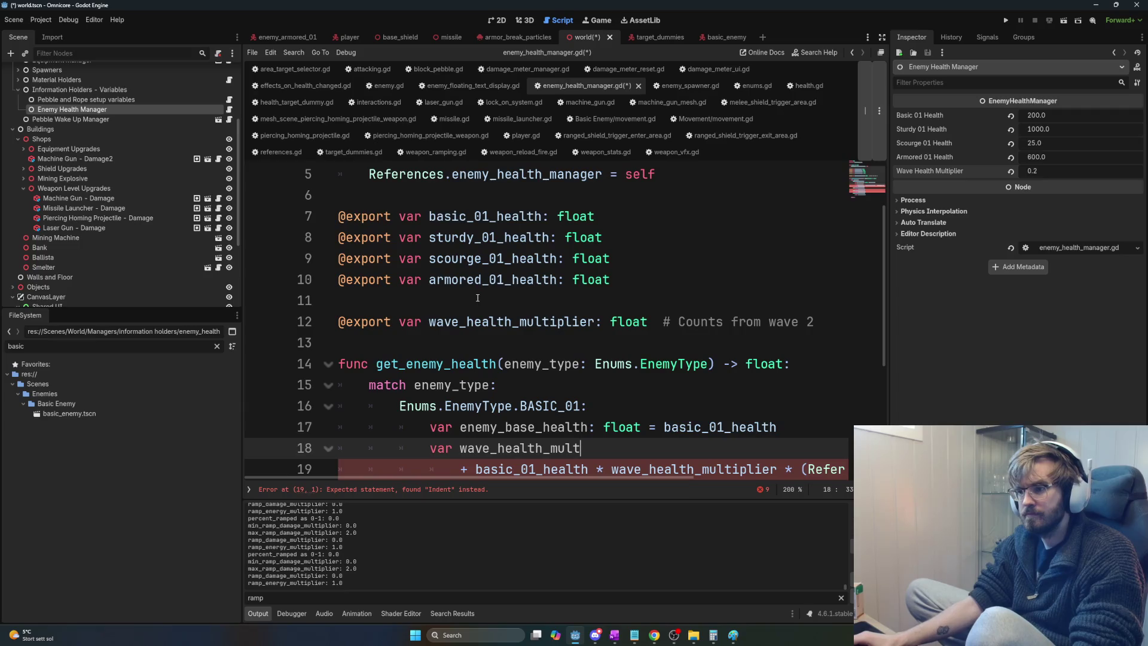
{"action": "scroll", "coordinate": [487, 301], "scroll_direction": "down", "scroll_amount": 1}
{"action": "double_click", "coordinate": [575, 259]}
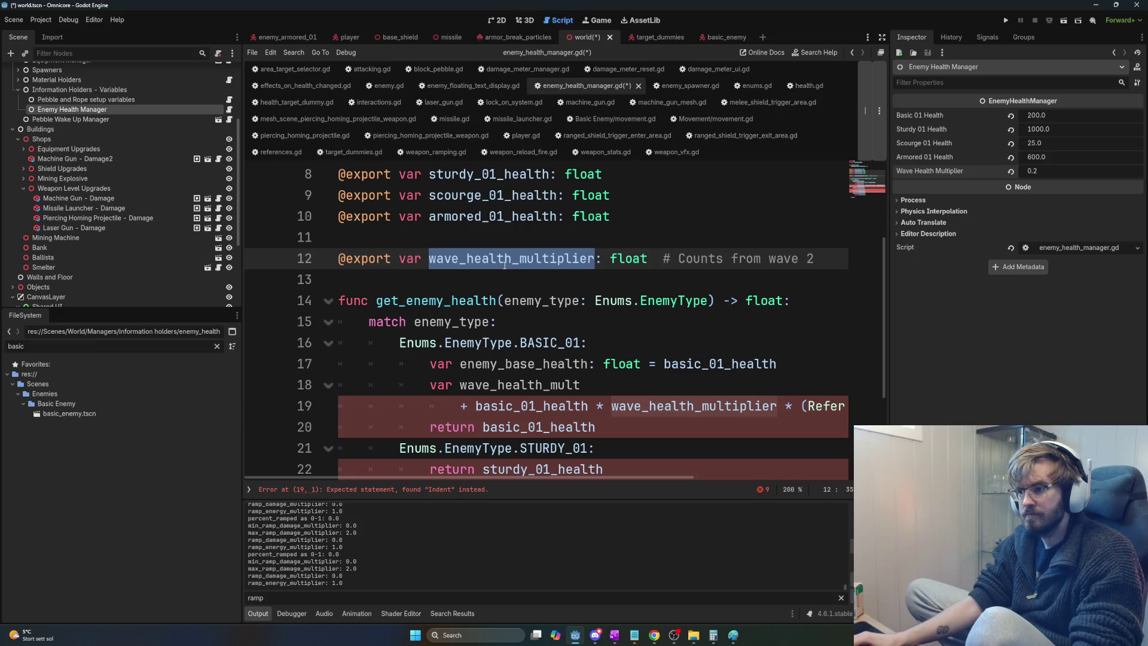
{"action": "scroll", "coordinate": [504, 263], "scroll_direction": "down", "scroll_amount": 2}
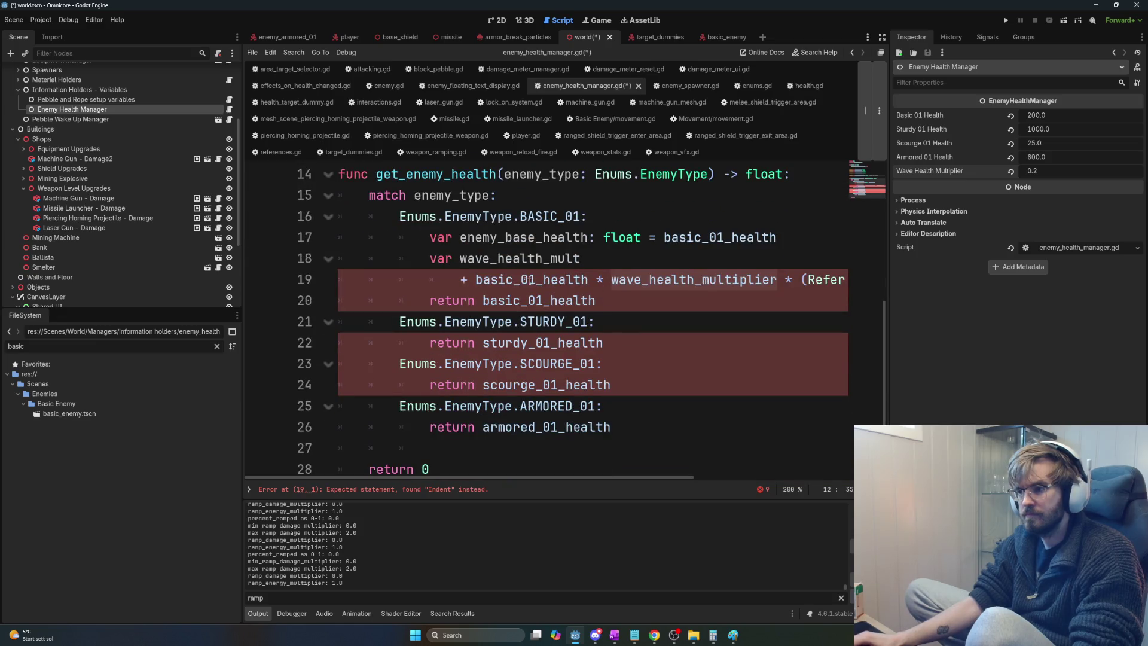
{"action": "left_click_drag", "start_coordinate": [432, 240], "coordinate": [846, 279]}
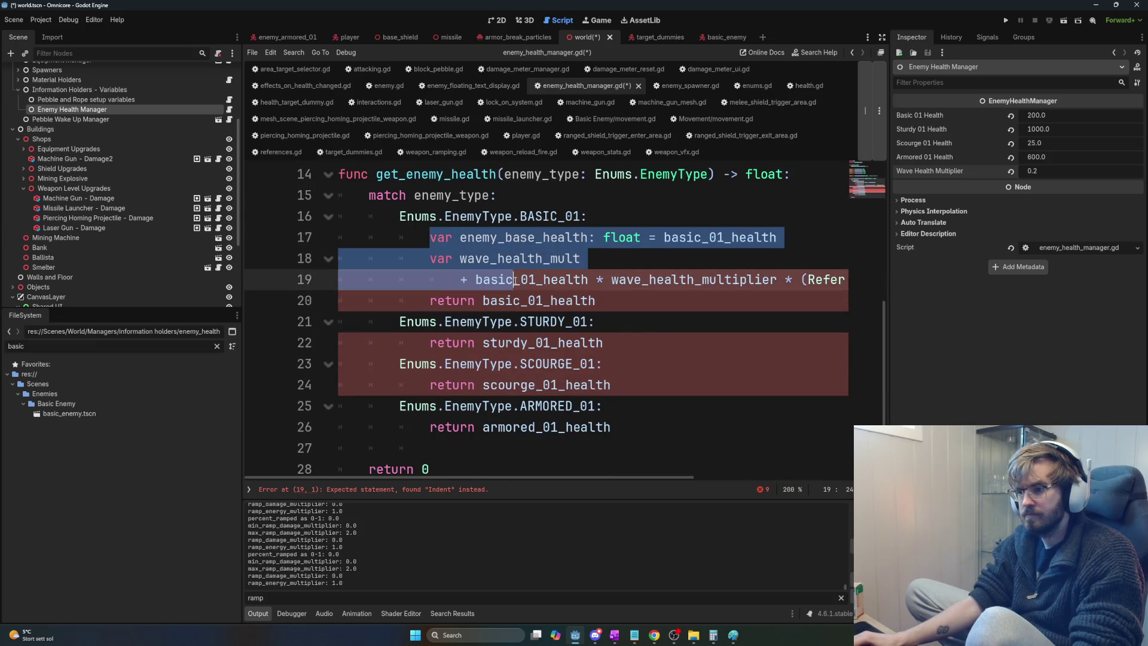
{"action": "key", "text": "BackSpace"}
Insert a new line 13 below the multiplier export and begin 'var current'
{"action": "scroll", "coordinate": [509, 281], "scroll_direction": "up", "scroll_amount": 3}
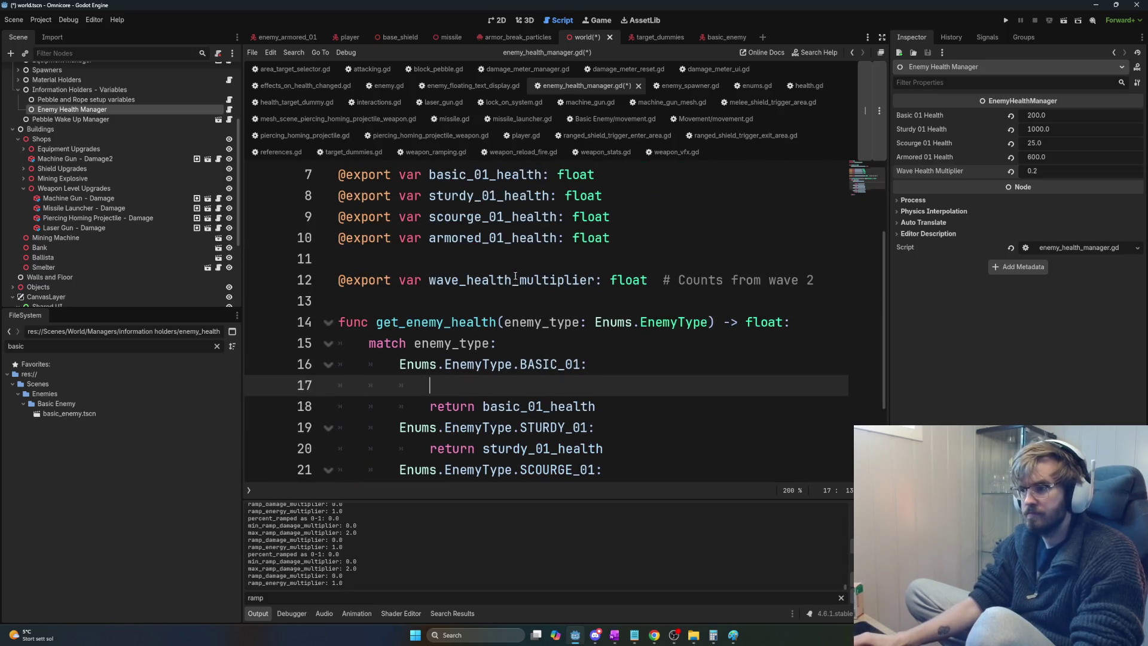
{"action": "left_click", "coordinate": [495, 285]}
{"action": "double_click", "coordinate": [495, 285]}
{"action": "left_click", "coordinate": [614, 387]}
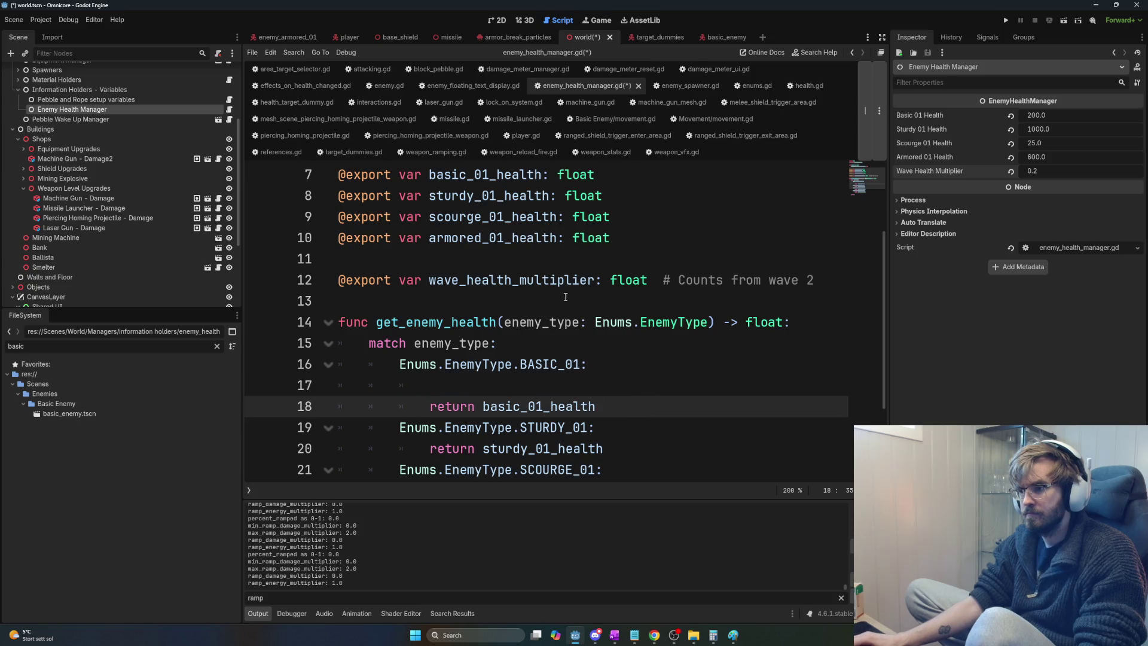
{"action": "left_click", "coordinate": [828, 278]}
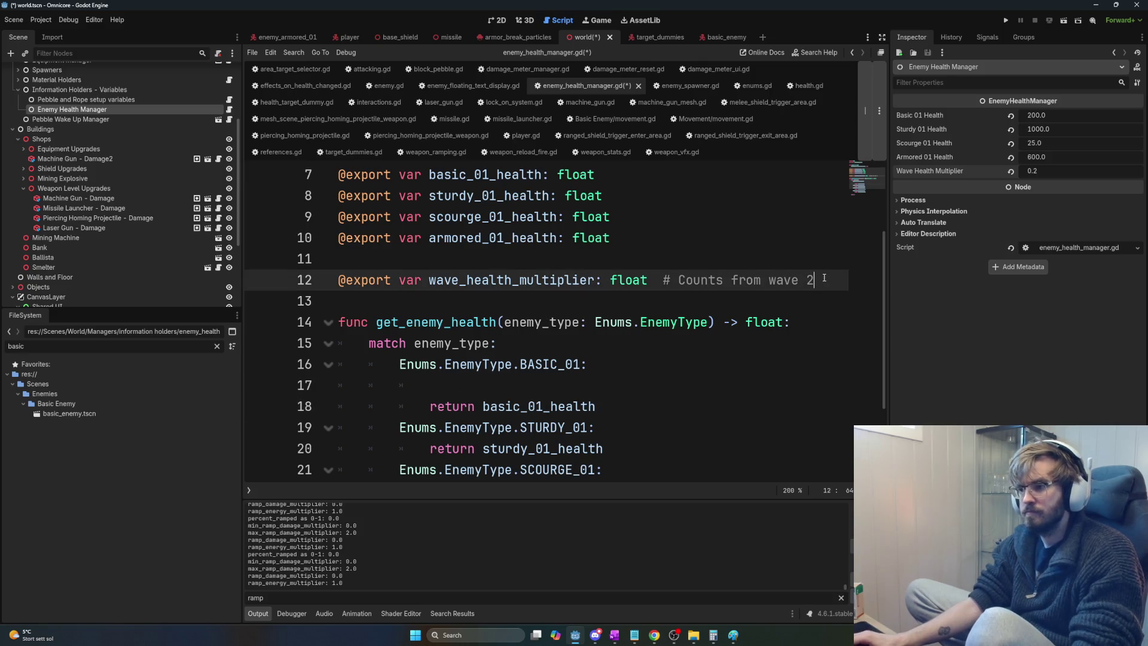
{"action": "key", "text": "Return"}
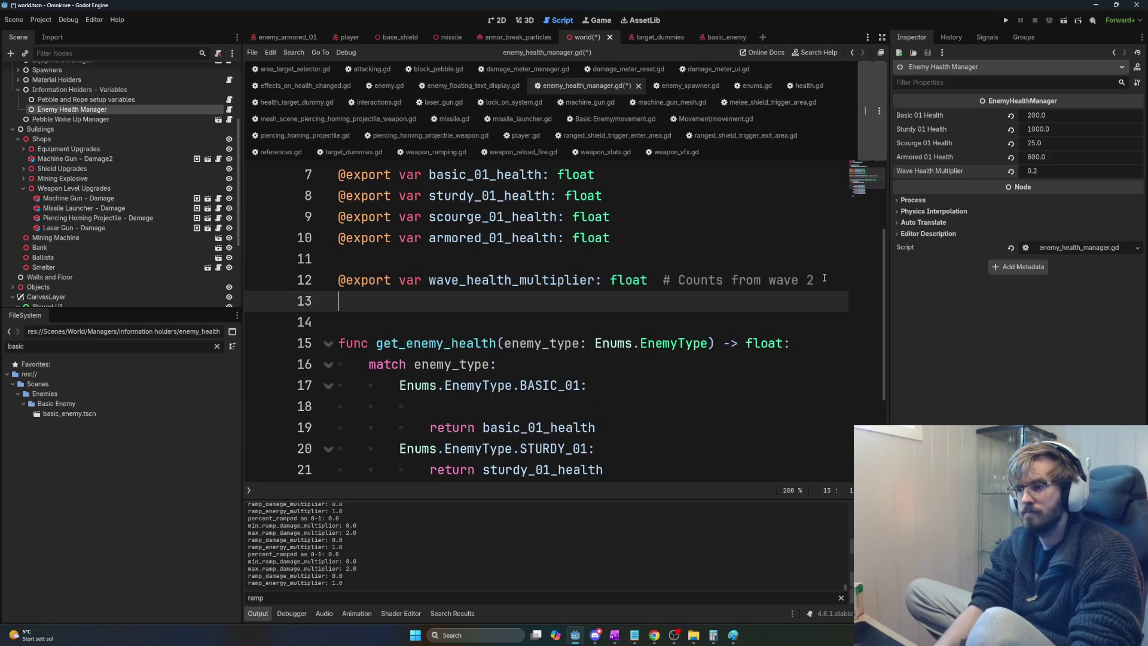
{"action": "type", "text": "@export var"}
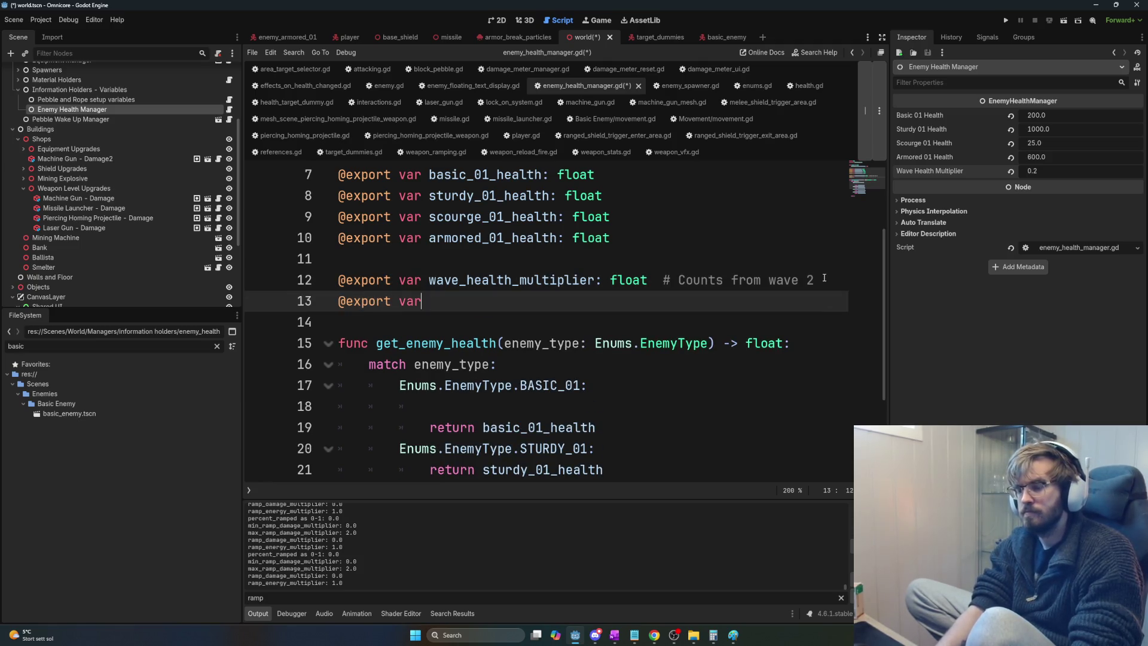
{"action": "key", "text": "BackSpace"}
{"action": "key", "text": "BackSpace"}
{"action": "key", "text": "BackSpace"}
{"action": "type", "text": "var "}
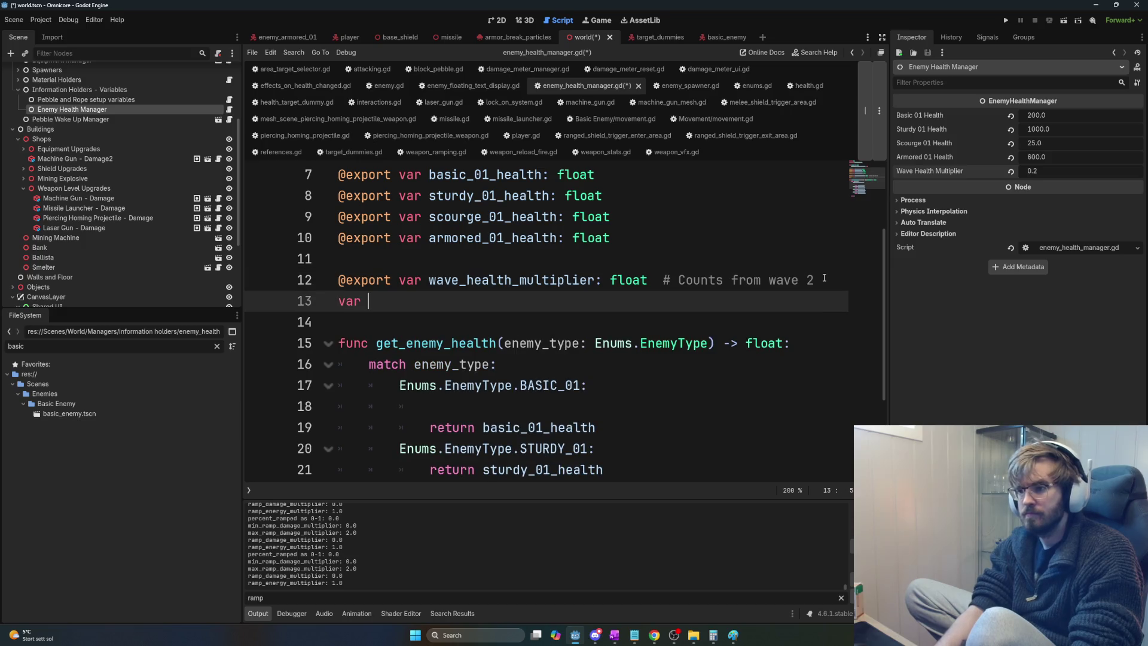
{"action": "type", "text": "current_"}
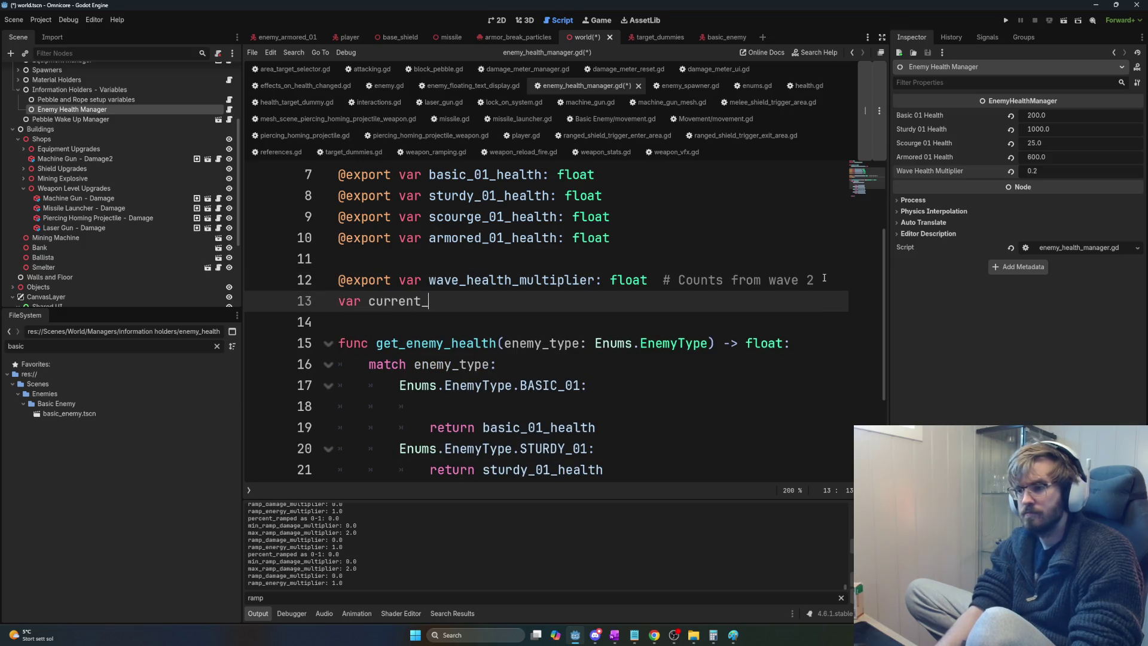
{"action": "type", "text": "wave_health_"}
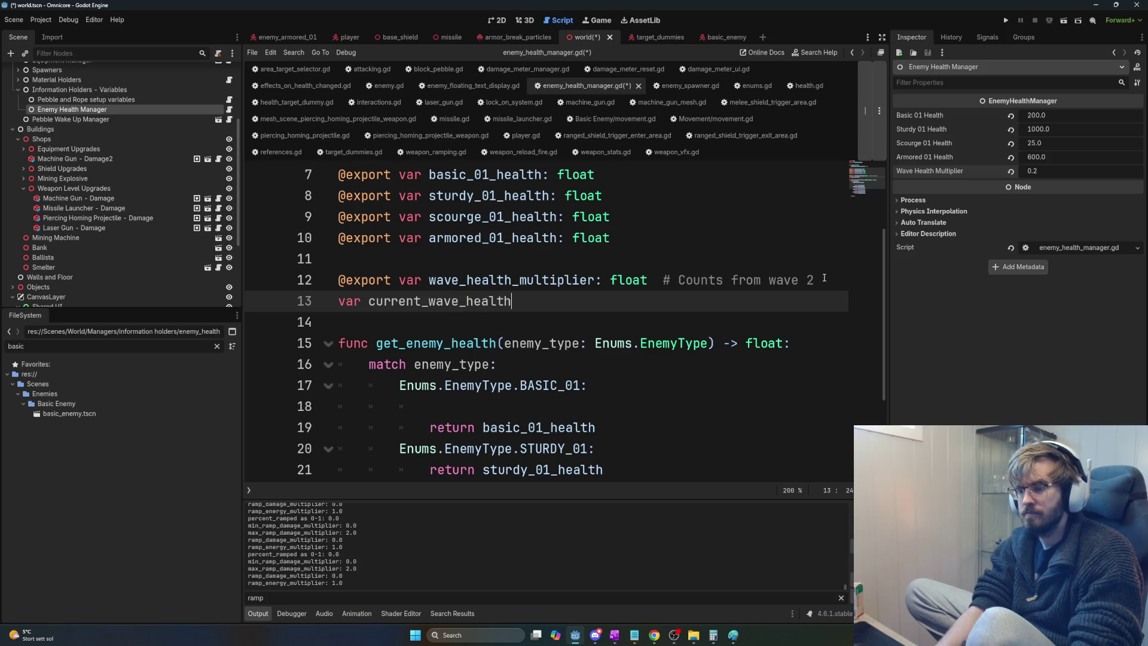
{"action": "key", "text": "BackSpace"}
{"action": "key", "text": "BackSpace"}
{"action": "key", "text": "BackSpace"}
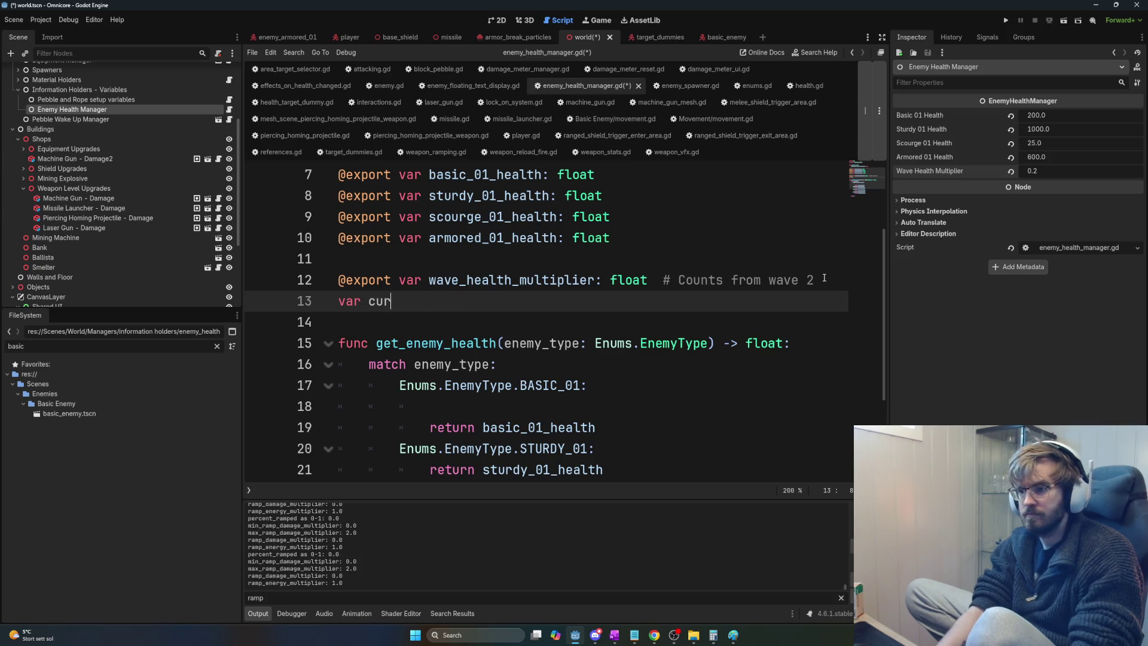
{"action": "type", "text": "current"}
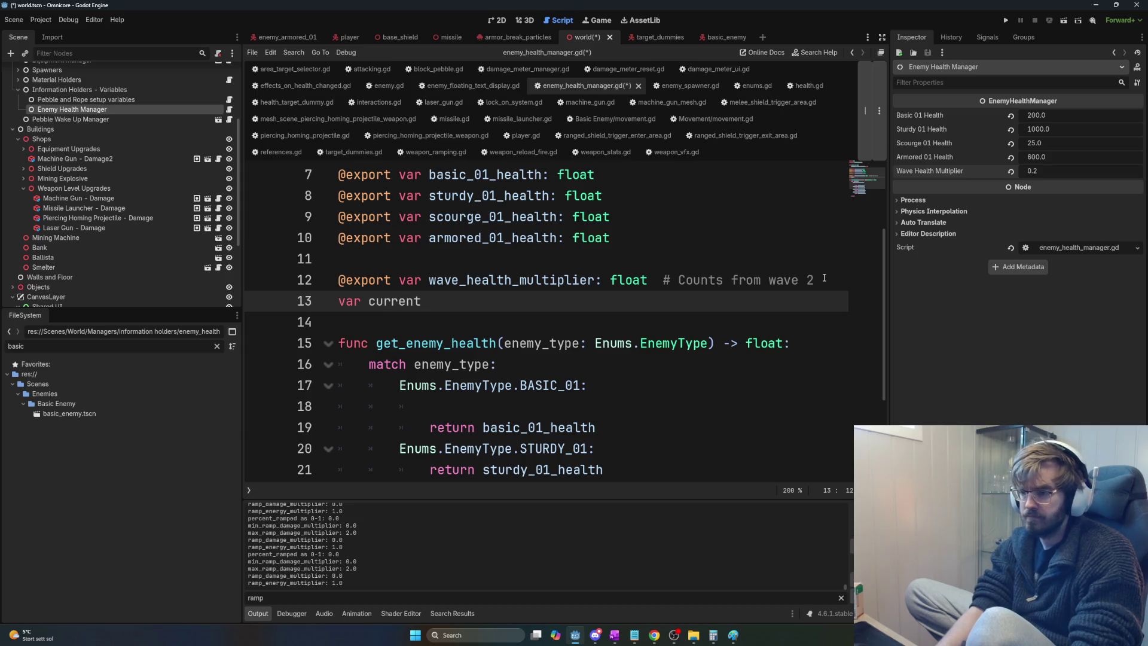
Rename the export to per_wave_health_multiplier and set it to 0.2 in the Inspector
{"action": "left_click", "coordinate": [429, 277]}
{"action": "type", "text": "per_"}
{"action": "double_click", "coordinate": [520, 281]}
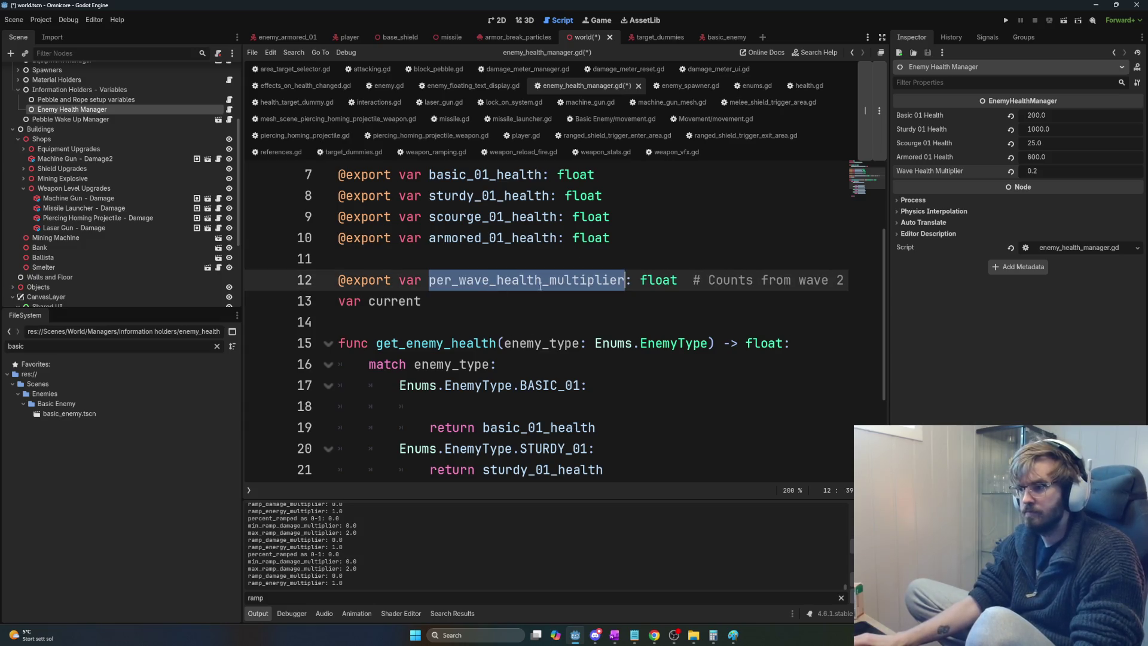
{"action": "left_click", "coordinate": [1052, 173]}
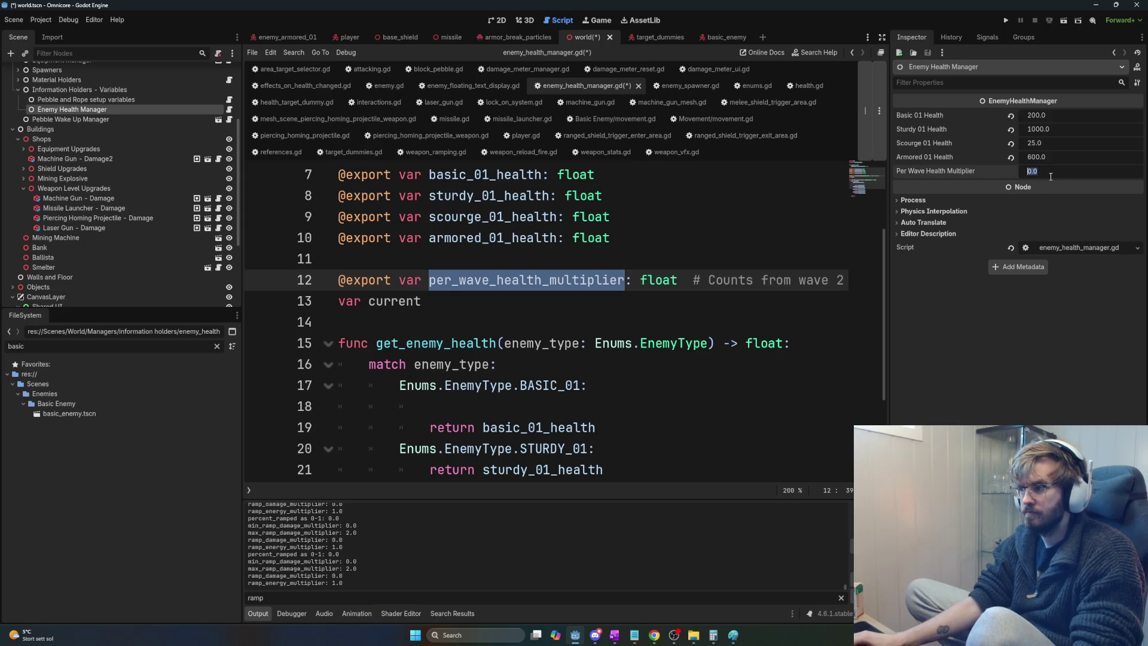
{"action": "type", "text": "0.2"}
{"action": "key", "text": "Return"}
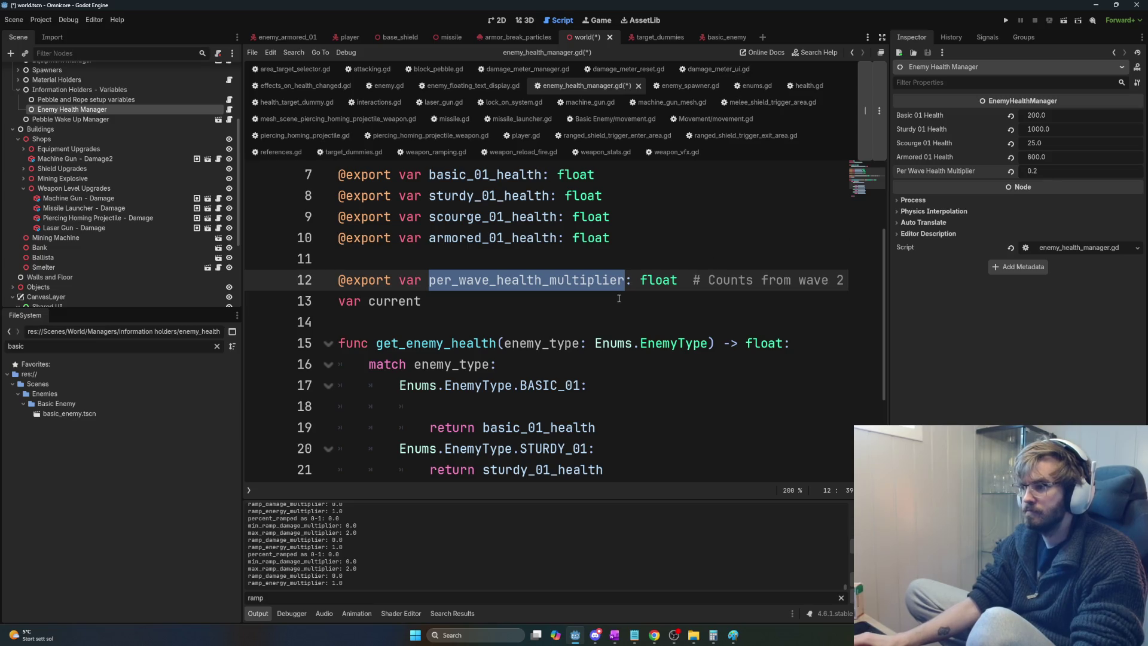
{"action": "left_click", "coordinate": [455, 321]}
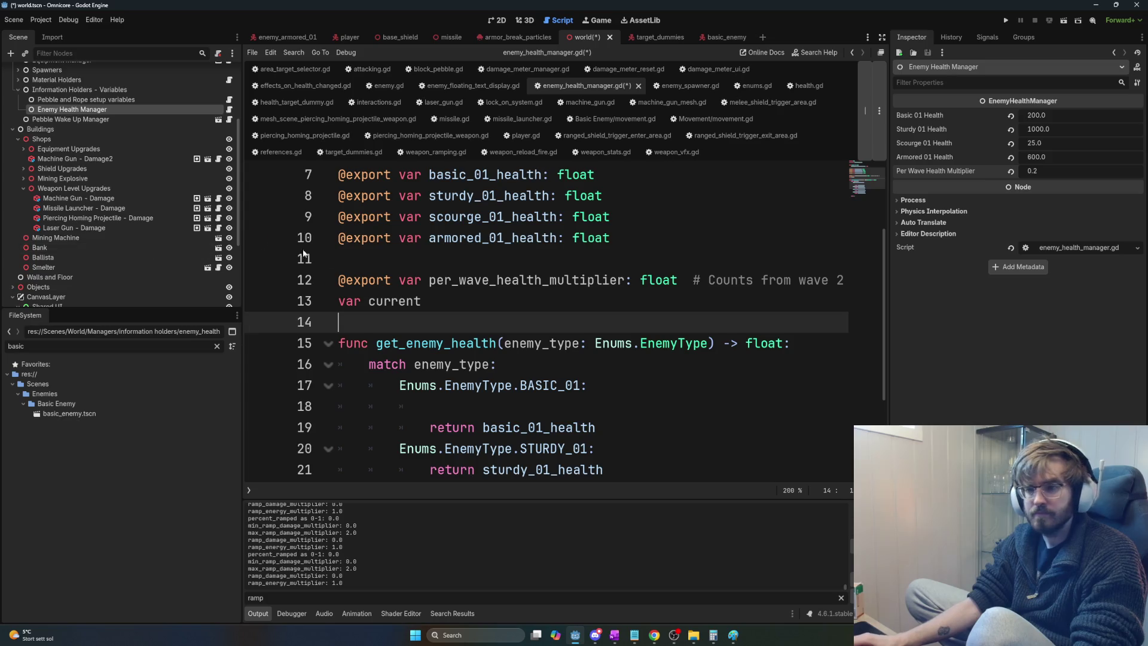
{"action": "left_click", "coordinate": [452, 307]}
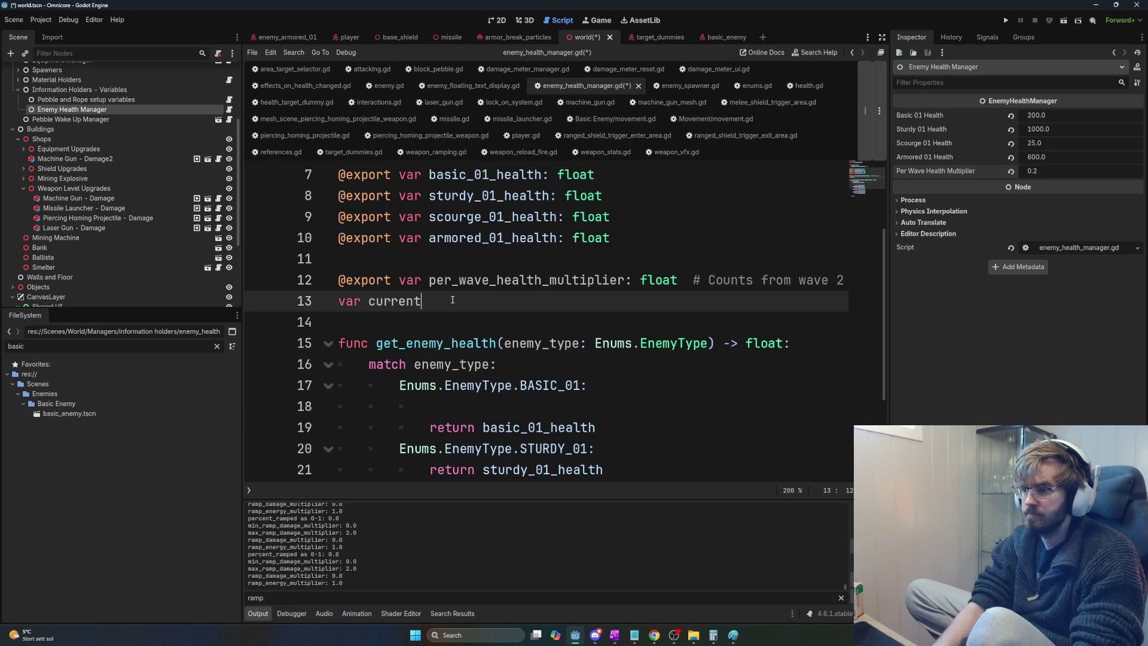
Complete line 13 as 'var current_wave_health_multiplier: float = 1.0' and tidy the blank lines below
{"action": "type", "text": "_"}
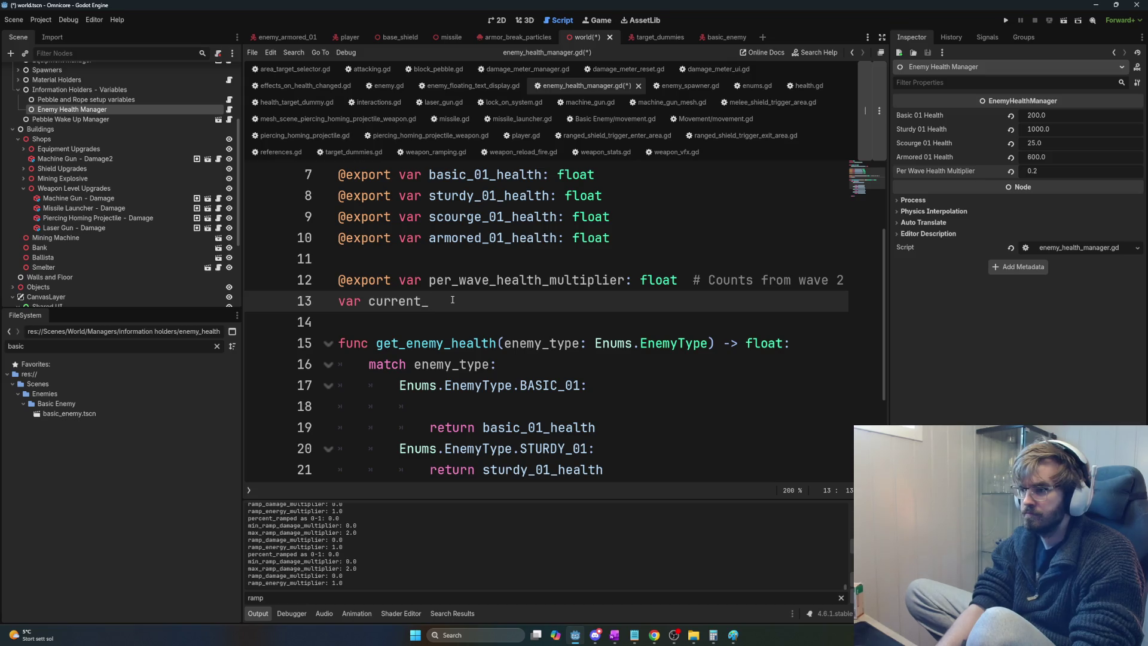
{"action": "type", "text": "wave"}
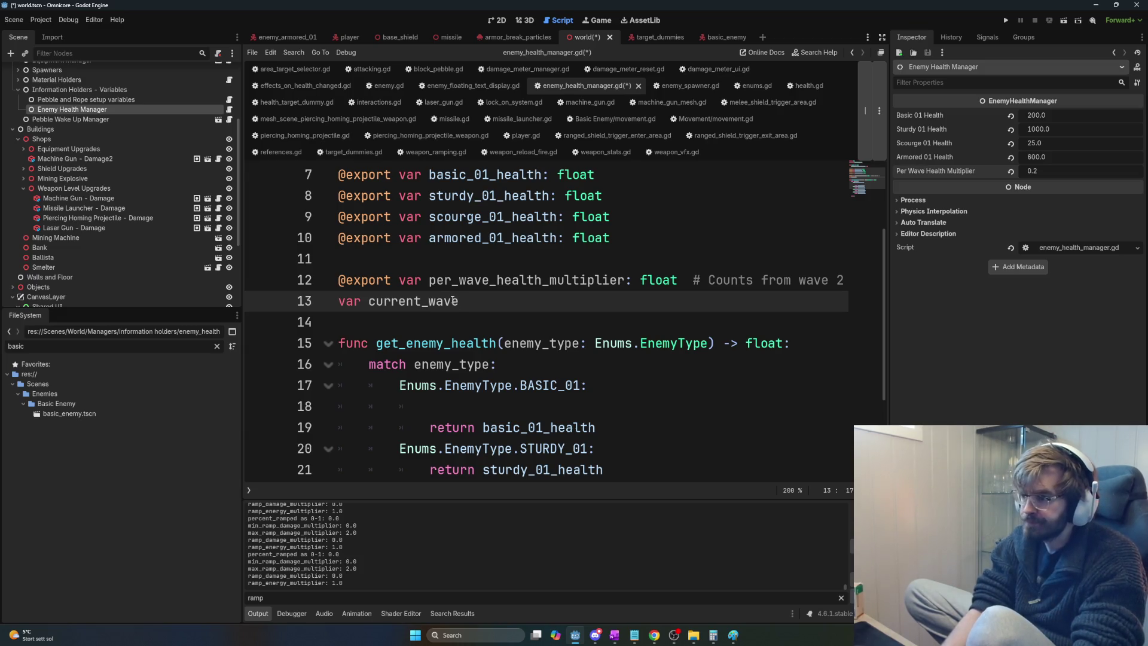
{"action": "type", "text": "_health_multiplier:"}
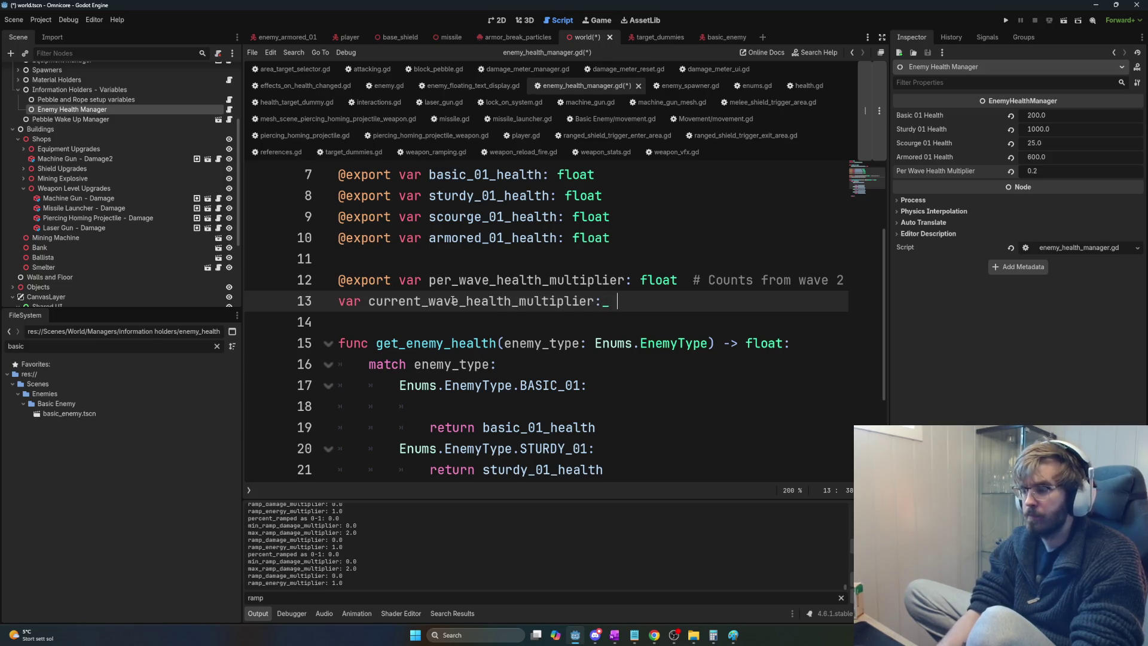
{"action": "scroll", "coordinate": [452, 301], "scroll_direction": "up", "scroll_amount": 1}
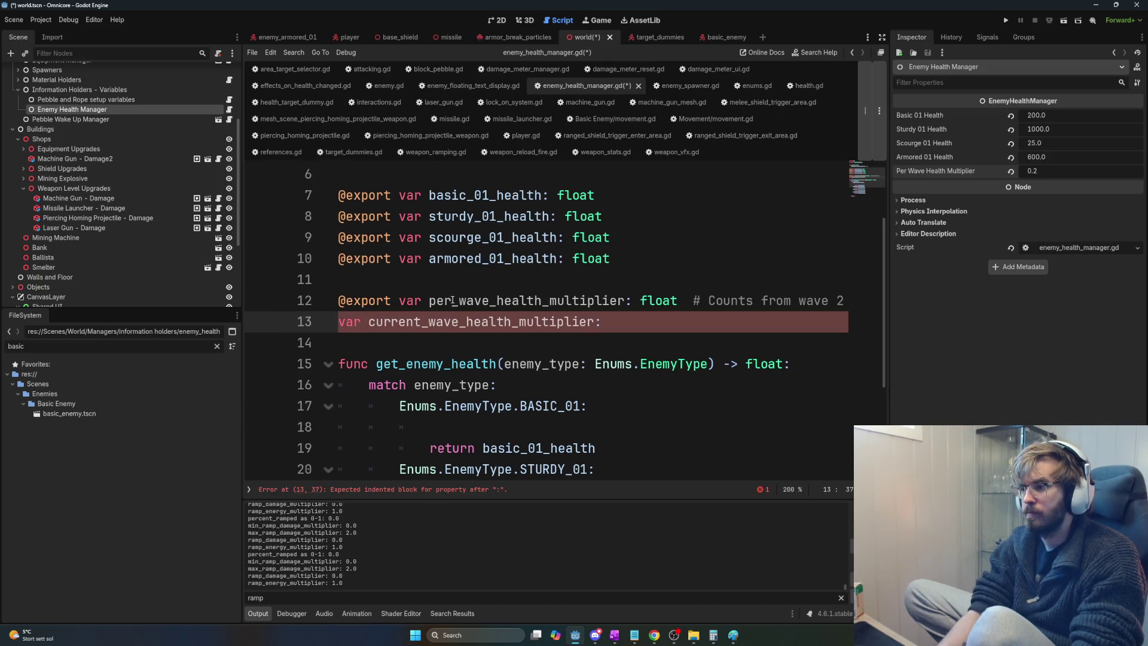
{"action": "type", "text": ".0"}
{"action": "double_click", "coordinate": [428, 329]}
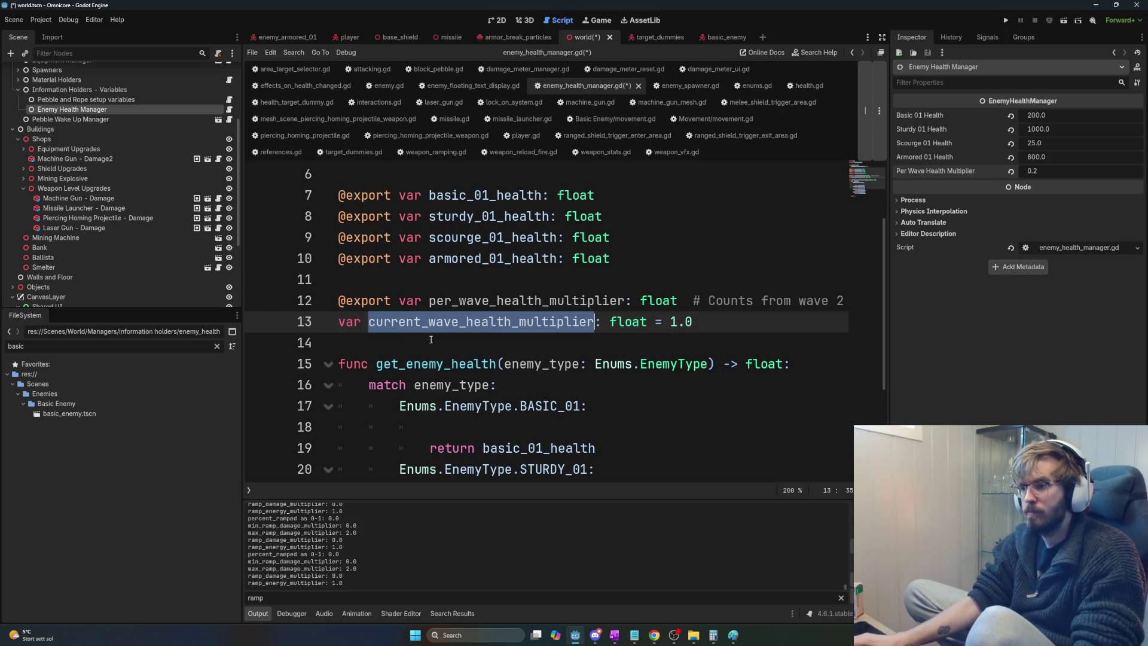
{"action": "key", "text": "Down"}
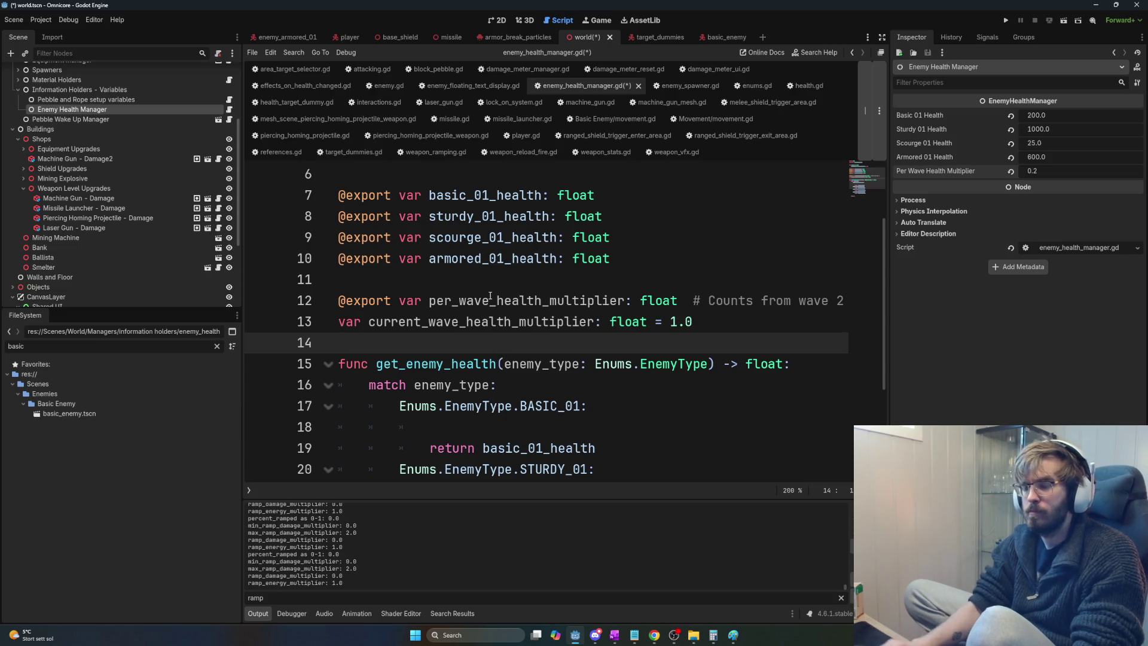
{"action": "key", "text": "Return"}
{"action": "key", "text": "Return"}
{"action": "key", "text": "Up"}
{"action": "key", "text": "BackSpace"}
{"action": "key", "text": "BackSpace"}
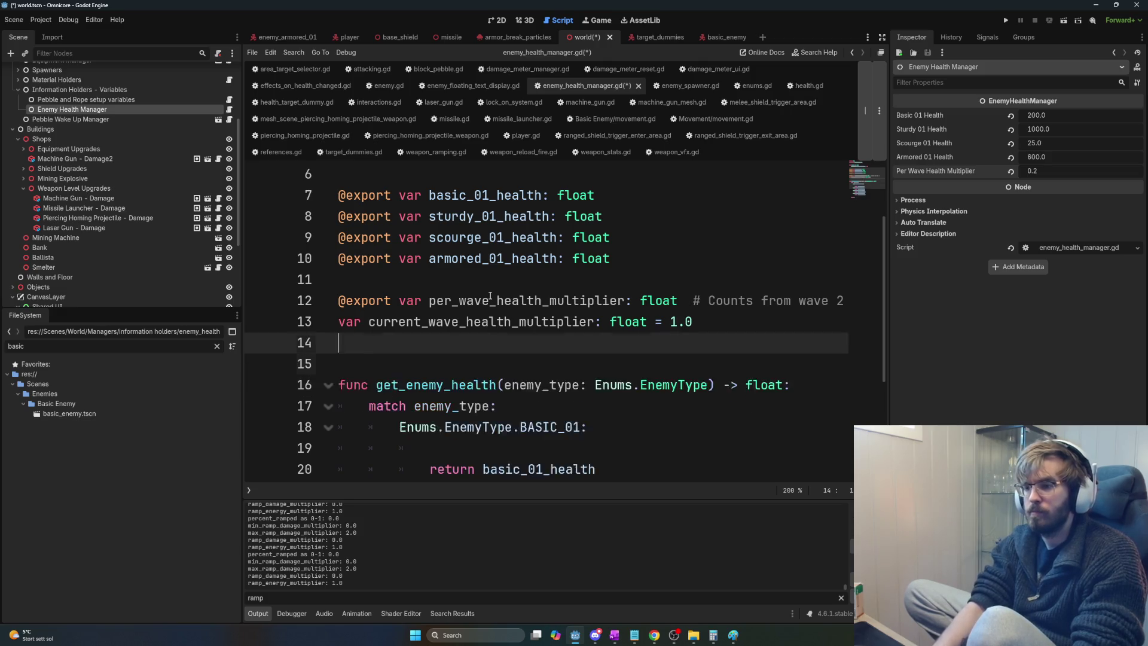
{"action": "scroll", "coordinate": [476, 357], "scroll_direction": "down", "scroll_amount": 3}
Add an empty func _ready() -> void at the end of enemy_health_manager.gd
{"action": "left_click", "coordinate": [467, 470]}
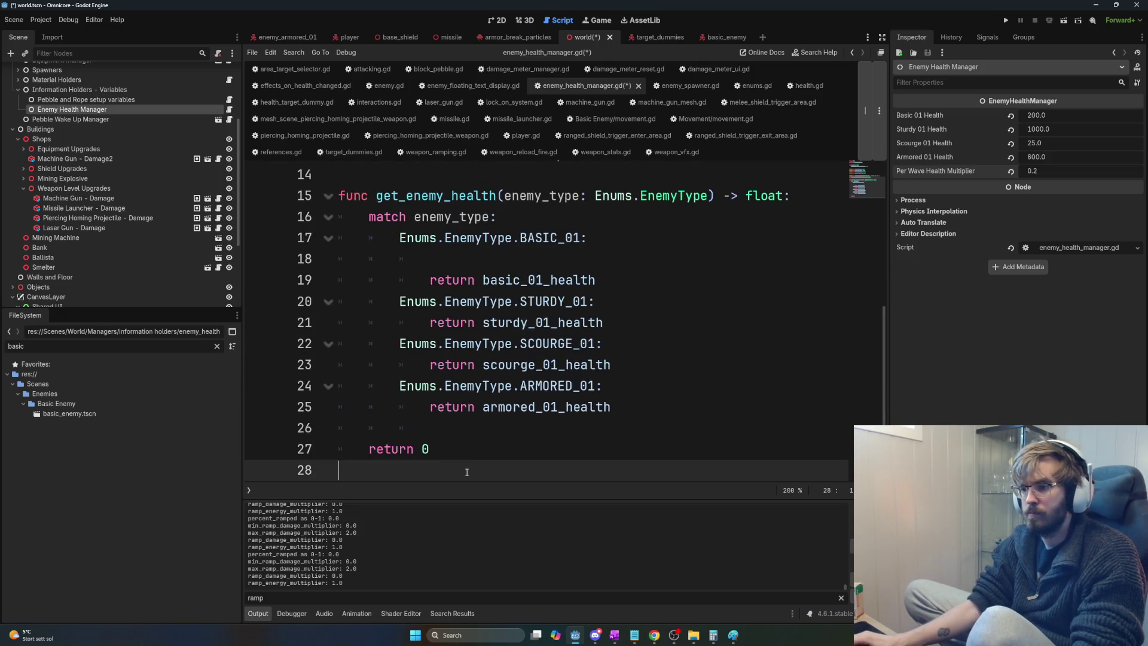
{"action": "key", "text": "Return"}
{"action": "key", "text": "Return"}
{"action": "key", "text": "BackSpace"}
{"action": "type", "text": "func _ready"}
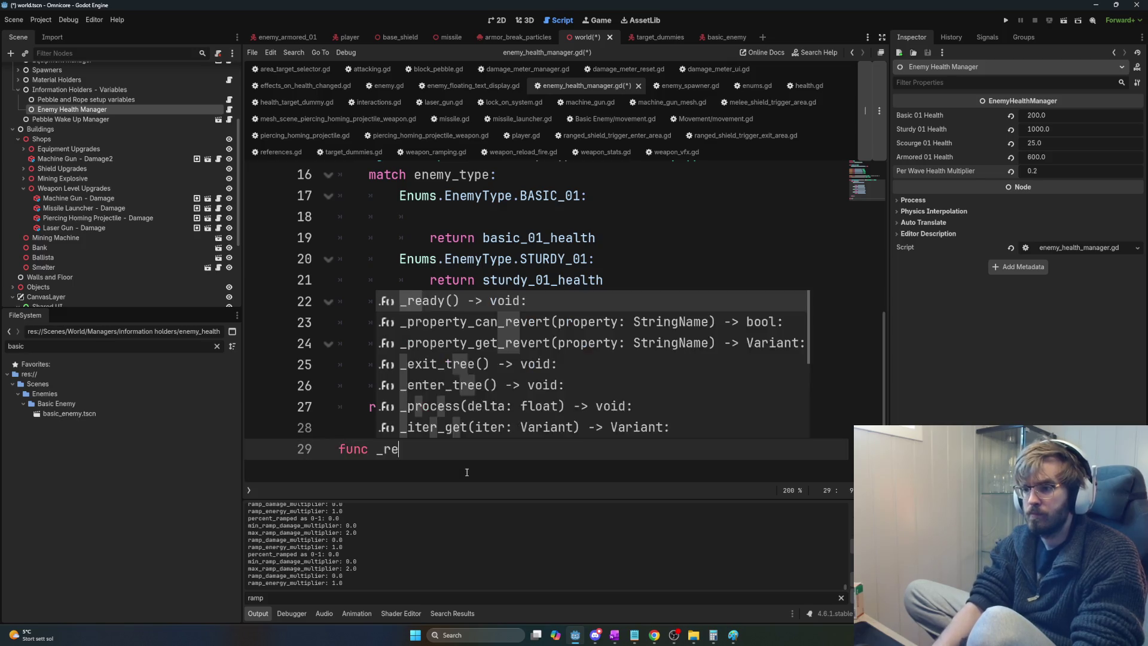
{"action": "key", "text": "Return"}
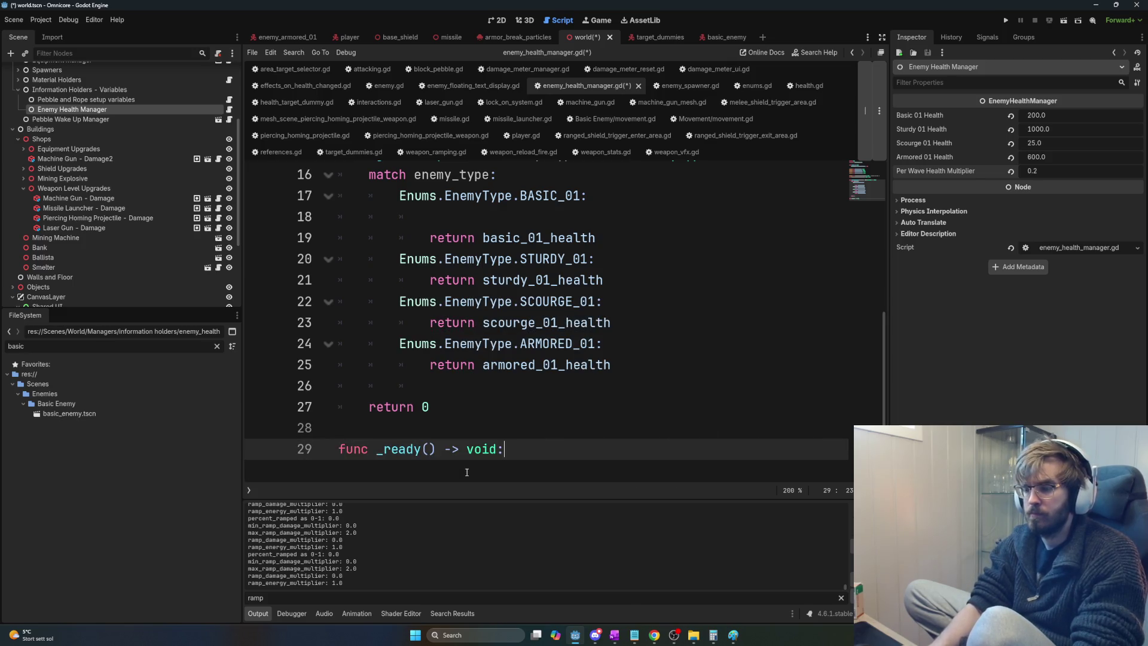
{"action": "key", "text": "Return"}
{"action": "type", "text": "enemy"}
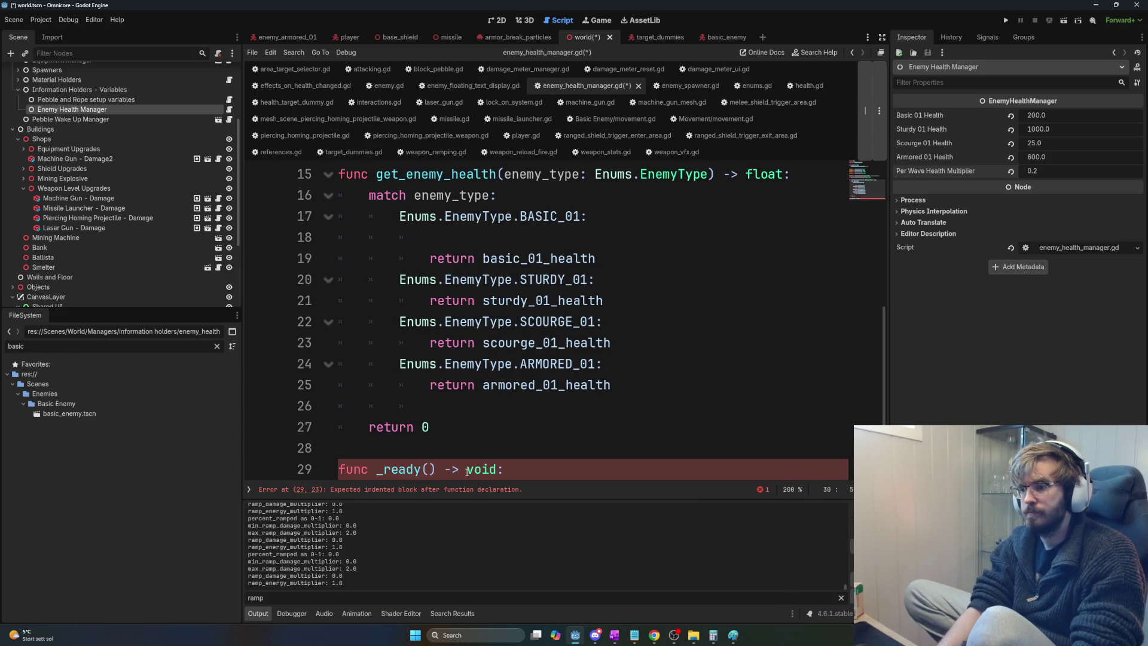
{"action": "key", "text": "BackSpace"}
{"action": "key", "text": "BackSpace"}
{"action": "key", "text": "BackSpace"}
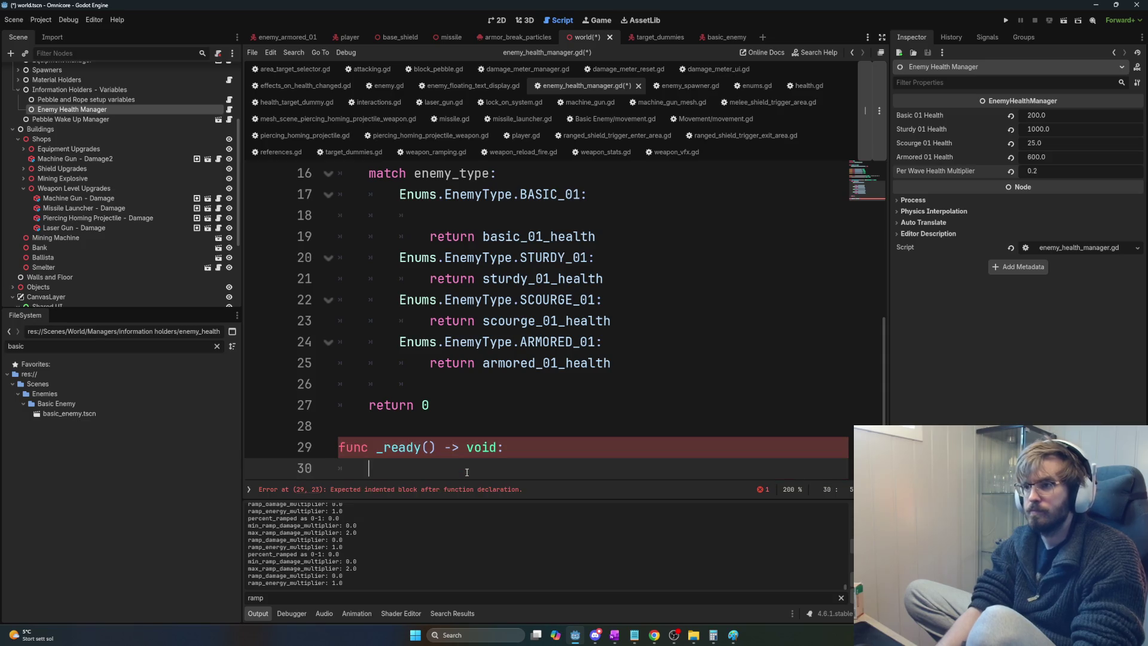
Open signal_bus.gd from the FileSystem filter and locate the wave_starting declaration on line 14
{"action": "double_click", "coordinate": [15, 347]}
{"action": "type", "text": "signalbu"}
{"action": "key", "text": "BackSpace"}
{"action": "key", "text": "BackSpace"}
{"action": "double_click", "coordinate": [58, 453]}
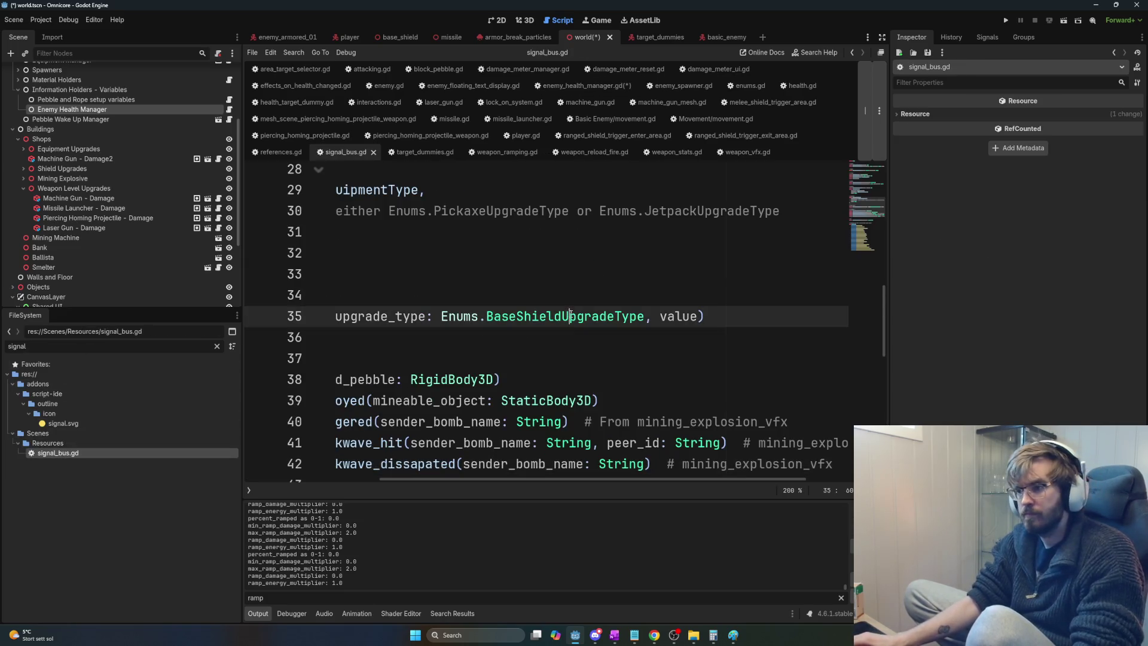
{"action": "key", "text": "ctrl+f"}
{"action": "type", "text": "wave_"}
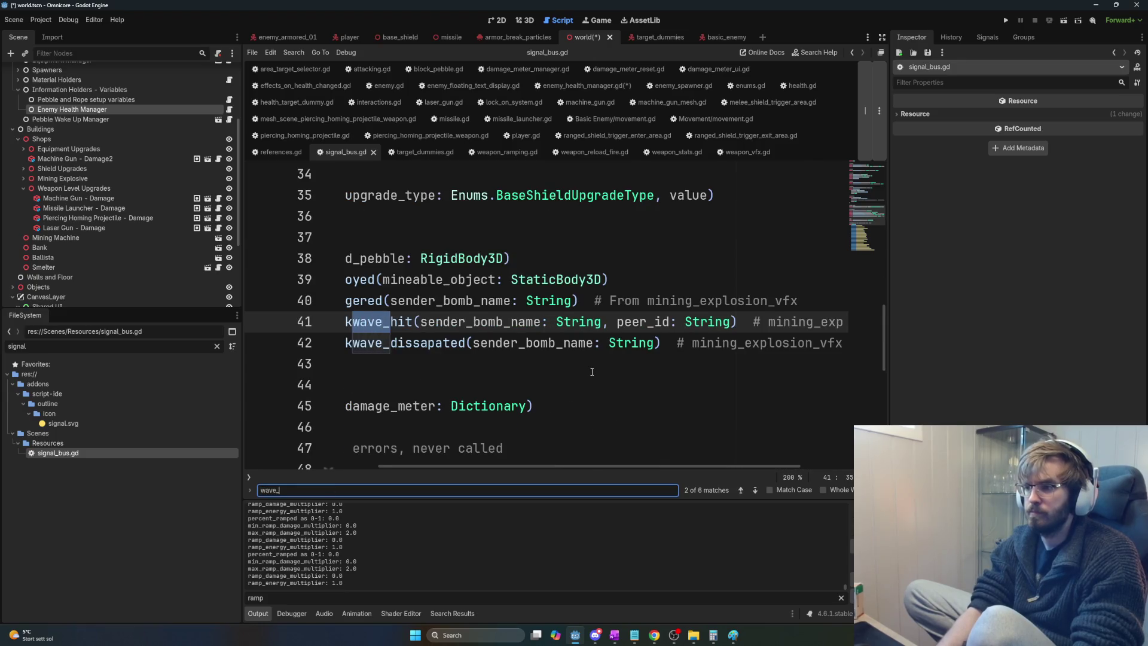
{"action": "type", "text": "starting"}
{"action": "key", "text": "Return"}
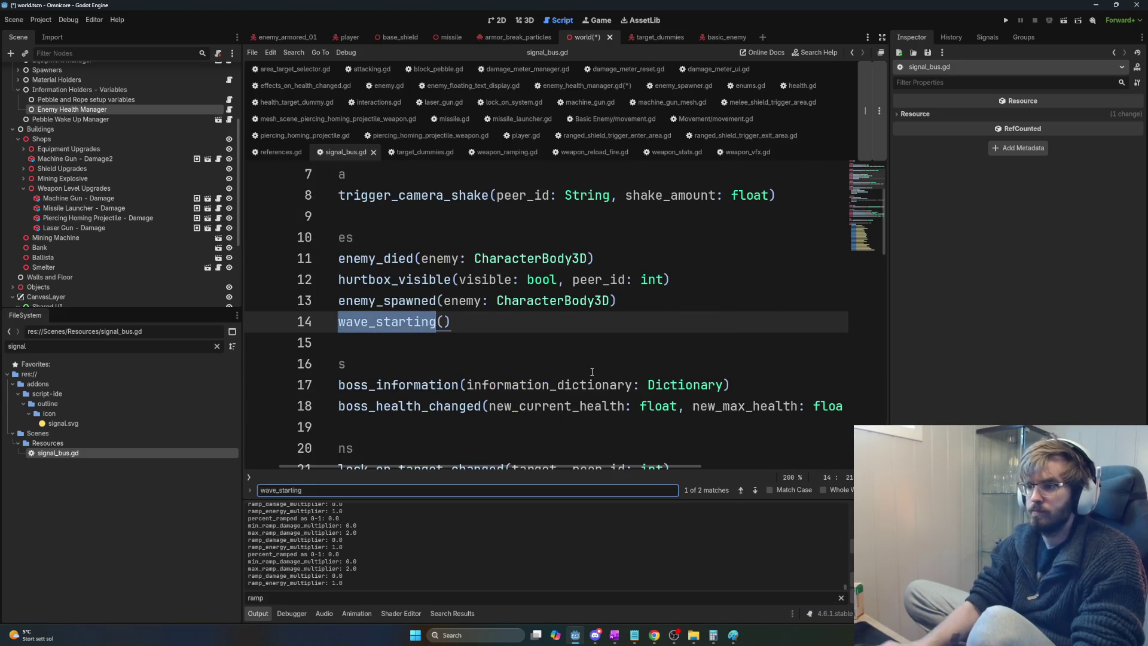
{"action": "mouse_move", "coordinate": [504, 321]}
{"action": "left_mouse_down"}
{"action": "mouse_move", "coordinate": [338, 321]}
{"action": "mouse_move", "coordinate": [393, 321]}
{"action": "left_mouse_up"}
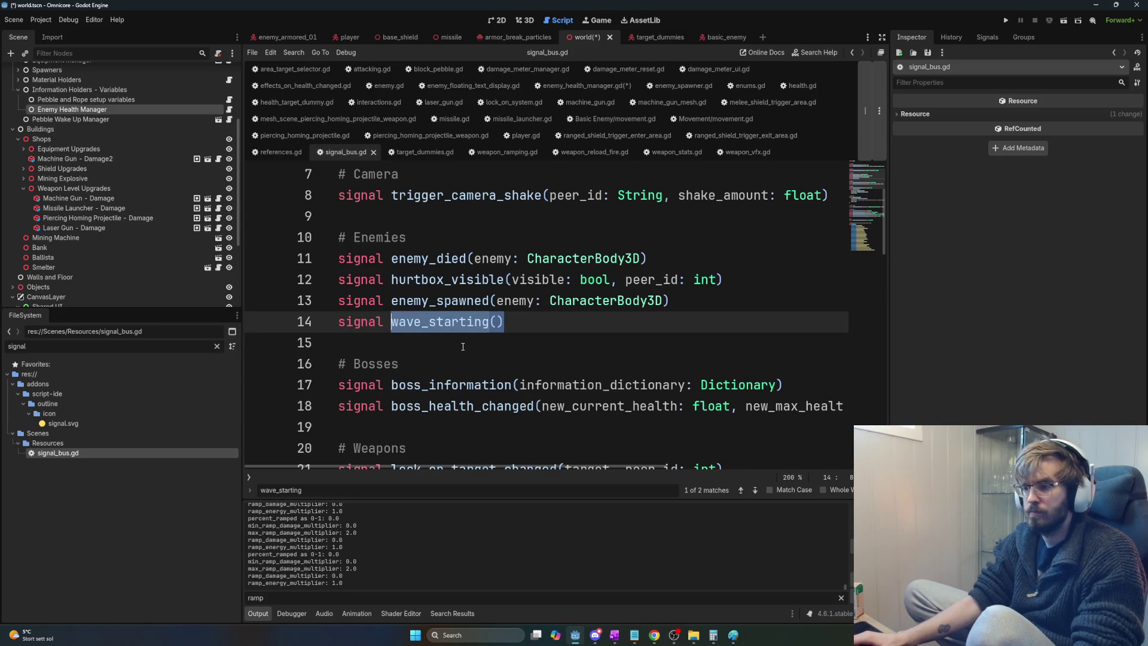
{"action": "key", "text": "ctrl+d"}
{"action": "scroll", "coordinate": [504, 363], "scroll_direction": "up", "scroll_amount": 2}
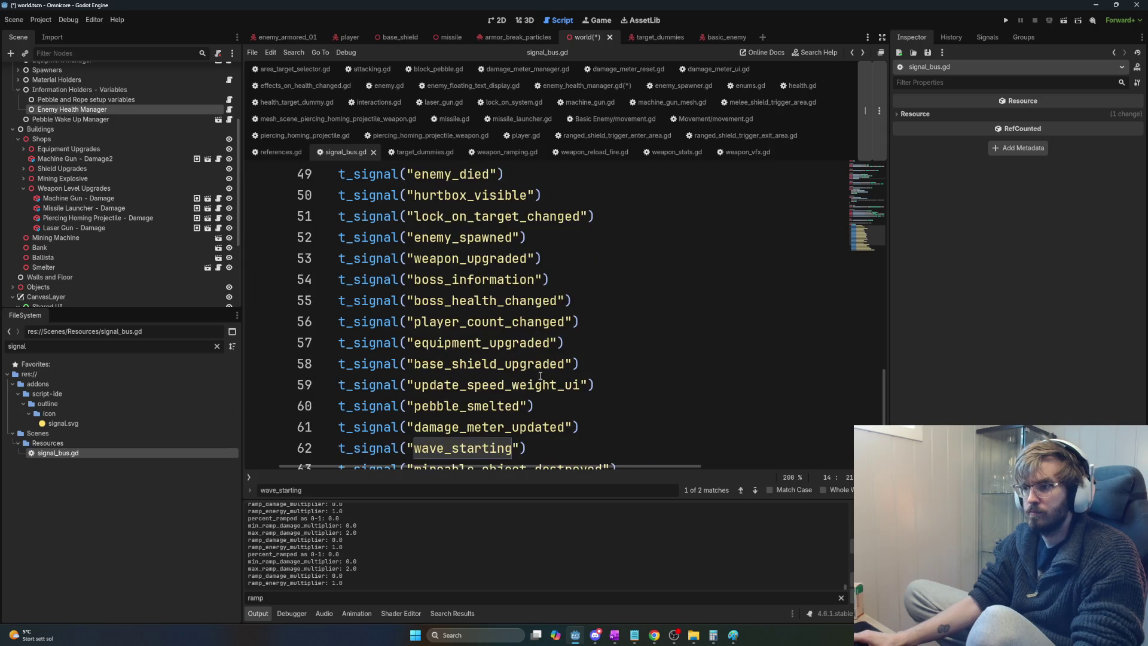
Search the project for wave_starting (5 matches in 4 files) and open the damage_meter_manager.gd connection
{"action": "key", "text": "ctrl+shift+f"}
{"action": "key", "text": "End"}
{"action": "type", "text": "()"}
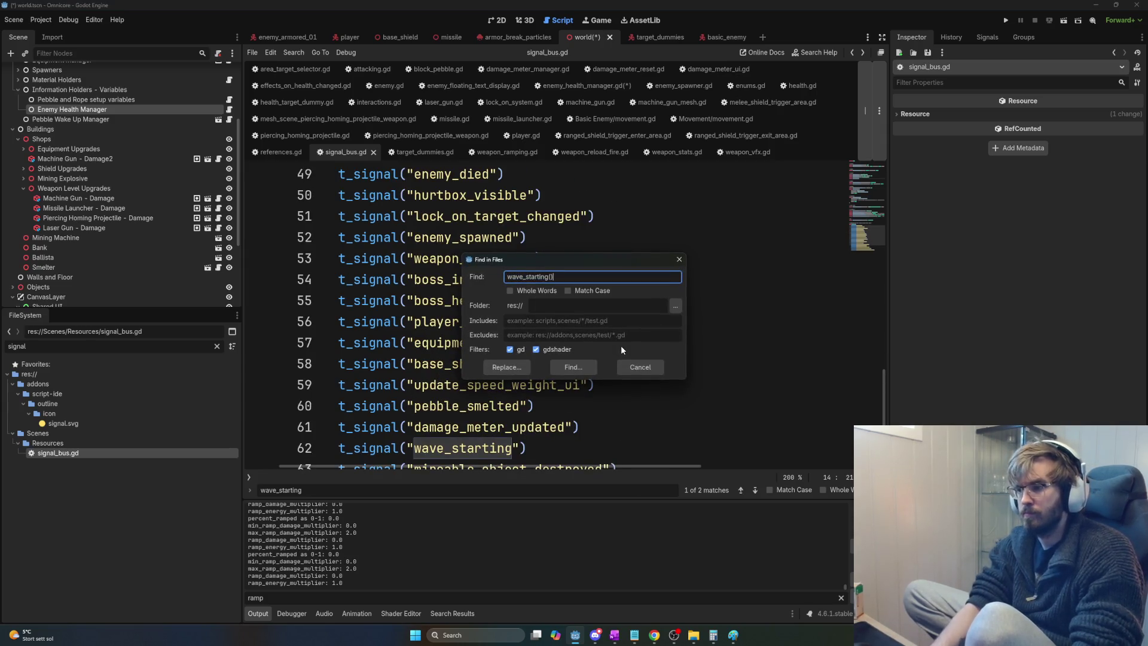
{"action": "key", "text": "Return"}
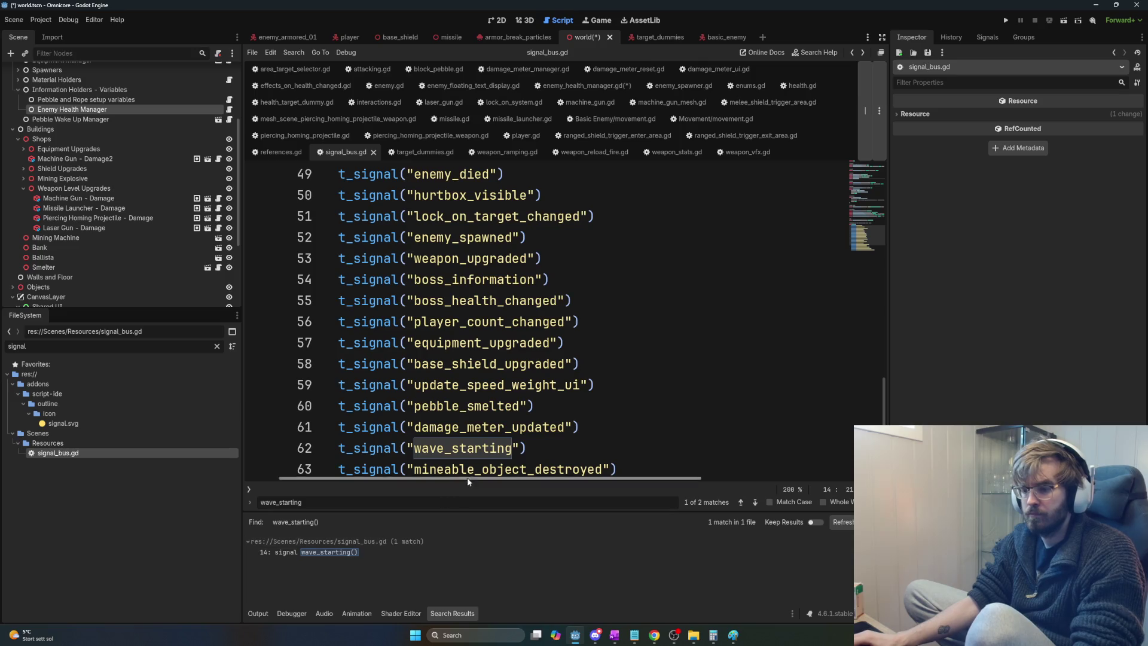
{"action": "key", "text": "ctrl+shift+f"}
{"action": "key", "text": "End"}
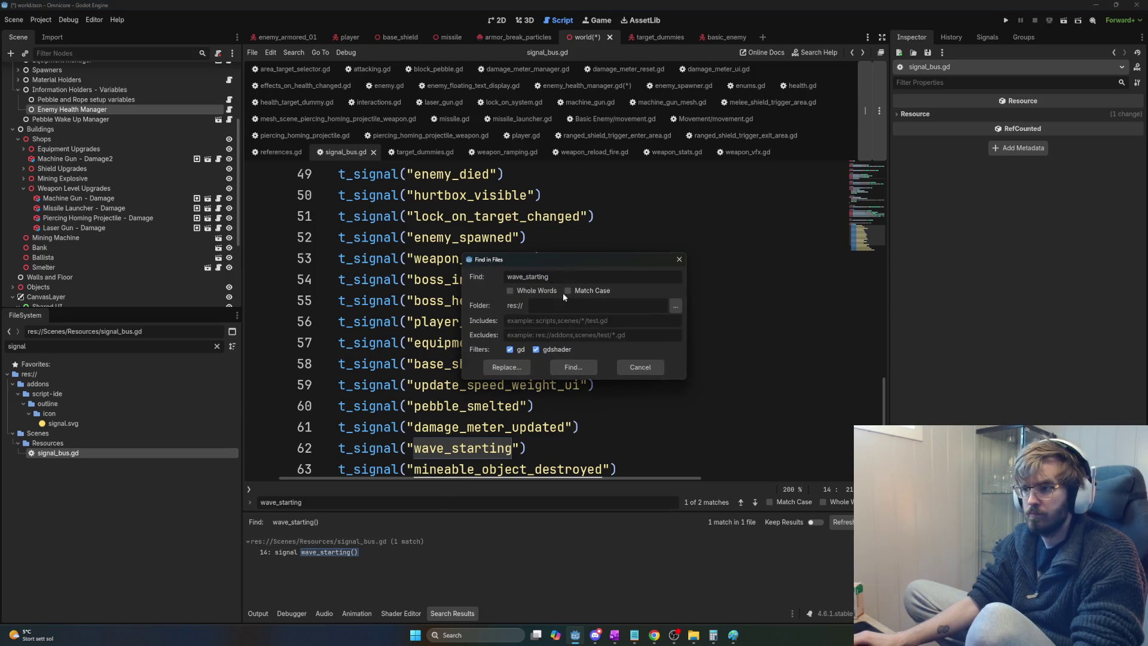
{"action": "key", "text": "Return"}
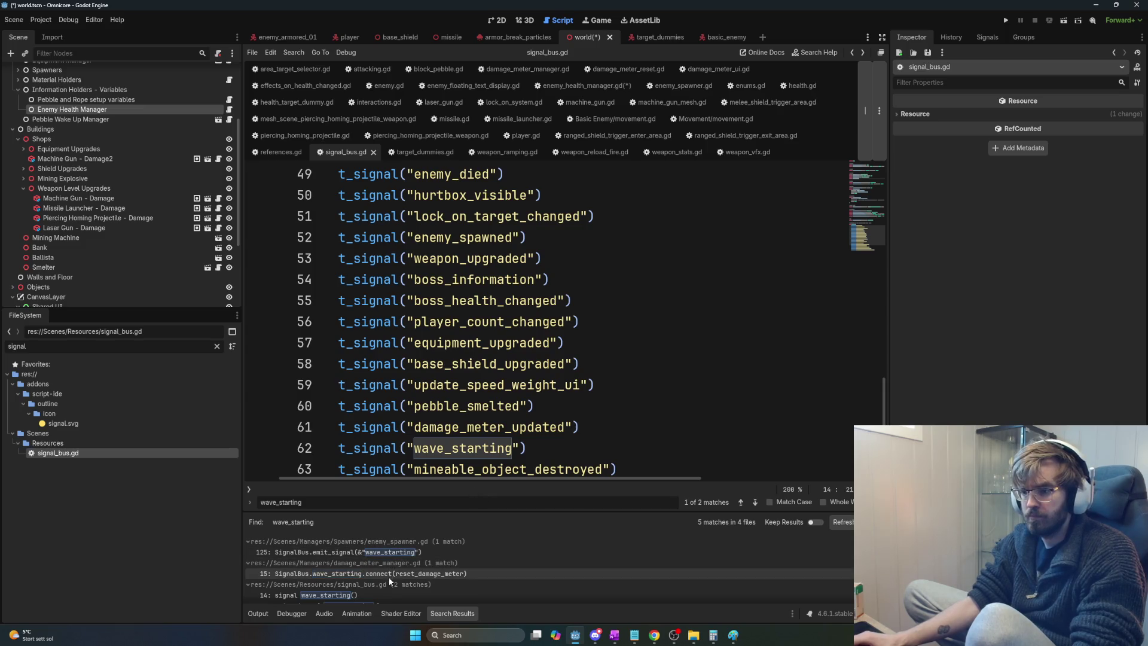
{"action": "left_click", "coordinate": [444, 575]}
Copy the wave_starting connect line from damage_meter_manager.gd into enemy_health_manager.gd's _ready()
{"action": "mouse_move", "coordinate": [762, 381]}
{"action": "left_mouse_down"}
{"action": "mouse_move", "coordinate": [707, 364]}
{"action": "mouse_move", "coordinate": [369, 364]}
{"action": "left_mouse_up"}
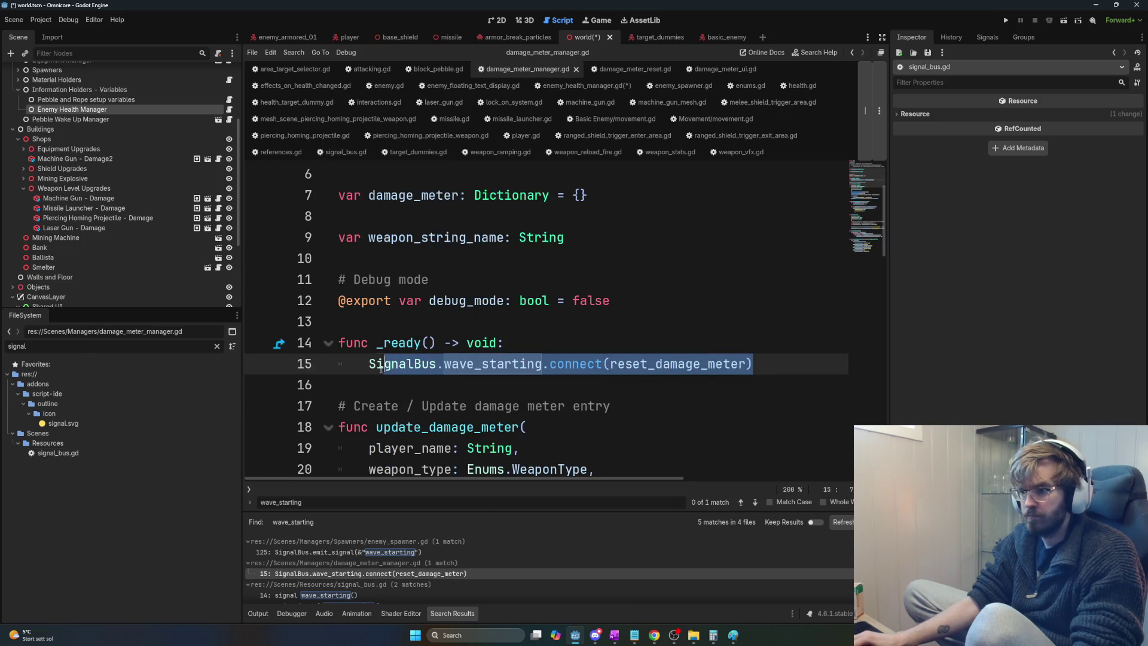
{"action": "key", "text": "Down"}
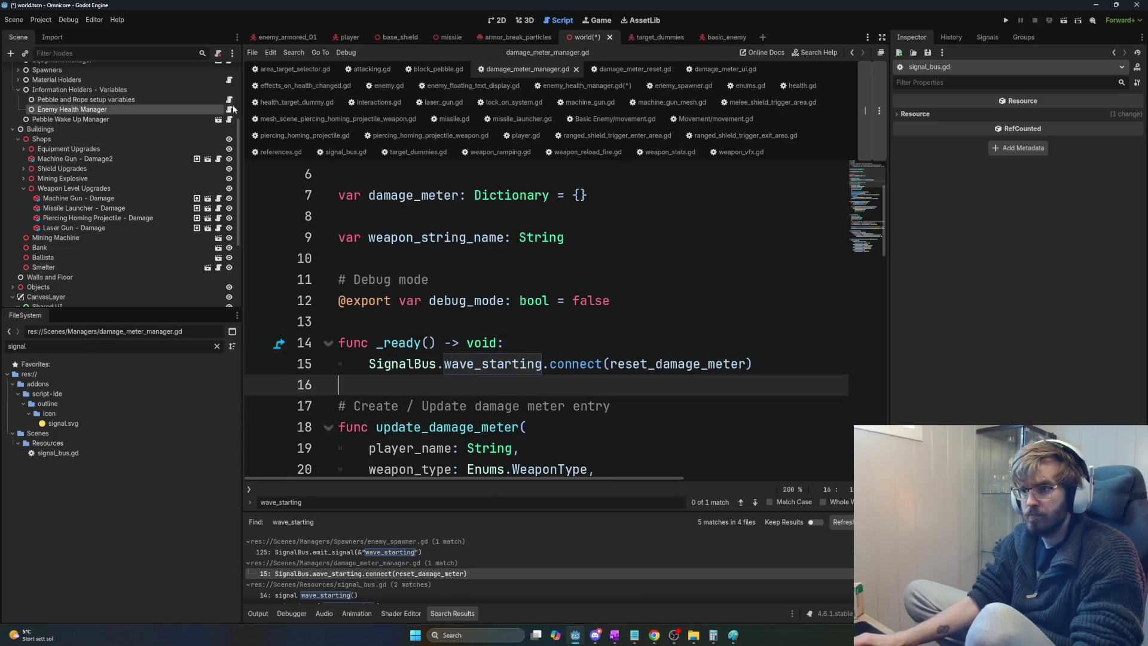
{"action": "left_click", "coordinate": [229, 110]}
{"action": "type", "text": "SignalBus.wave_starting.connect(reset_damage_meter)"}
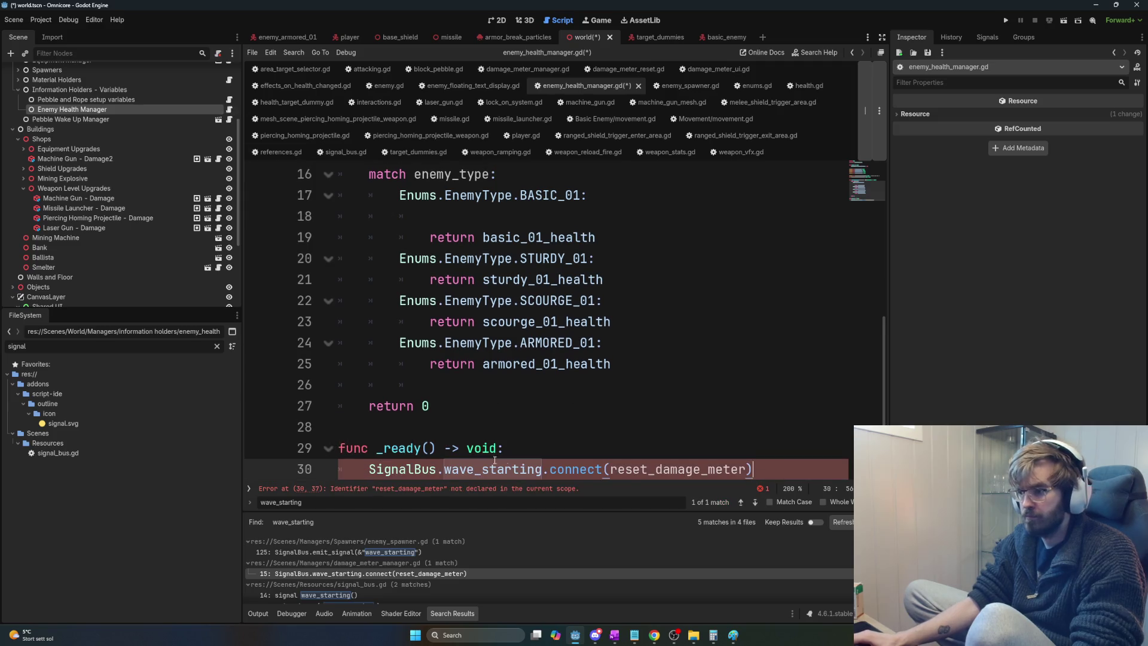
Change the connect callback to update_current_wave_health_multiplier using the copied variable name
{"action": "double_click", "coordinate": [658, 469]}
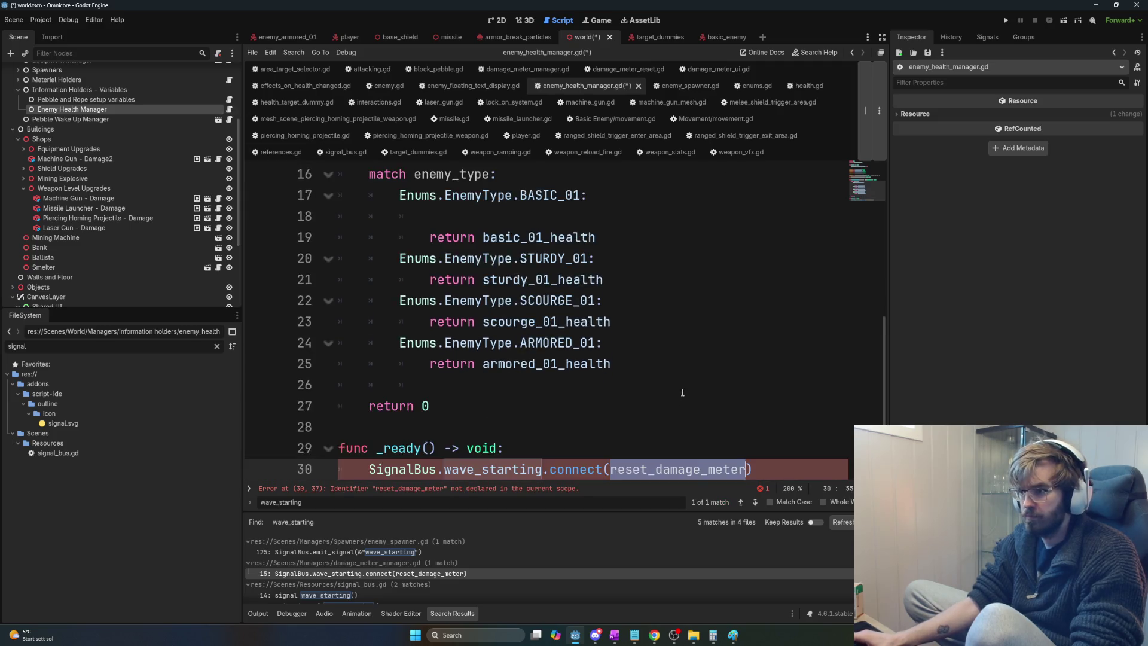
{"action": "scroll", "coordinate": [682, 385], "scroll_direction": "up", "scroll_amount": 3}
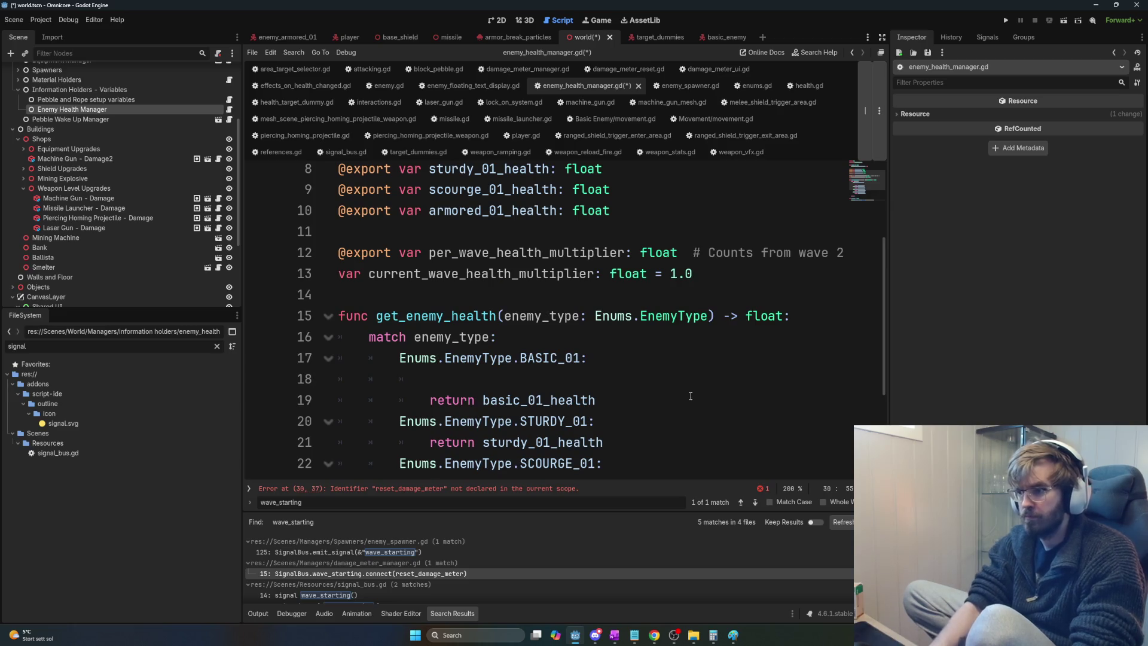
{"action": "type", "text": "update_"}
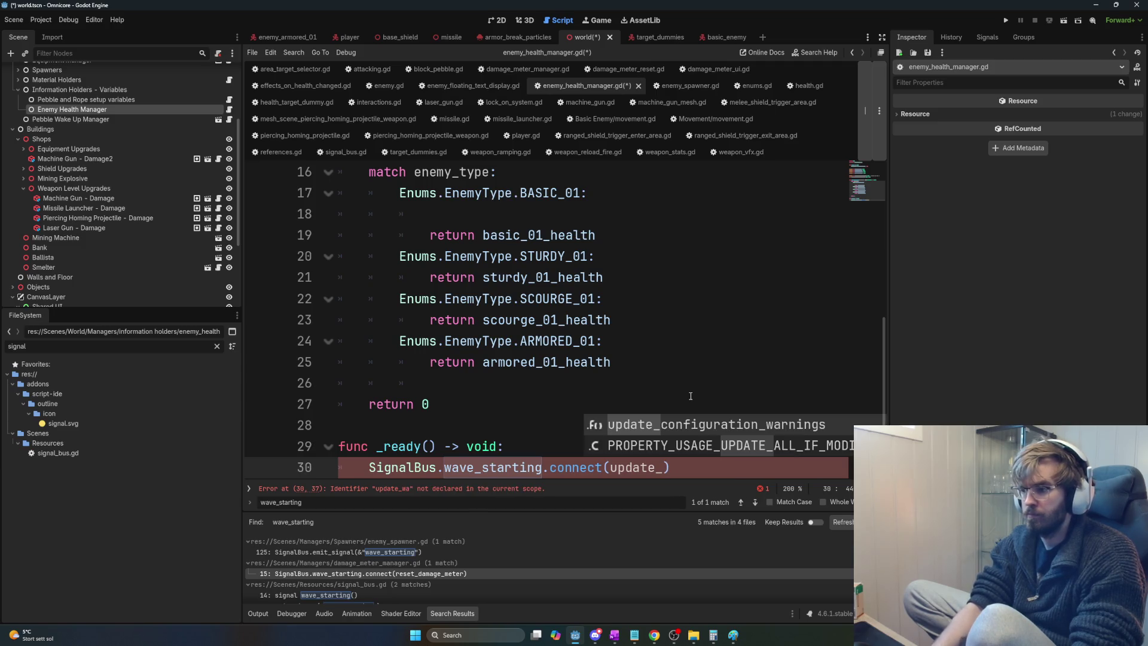
{"action": "scroll", "coordinate": [555, 303], "scroll_direction": "up", "scroll_amount": 1}
{"action": "scroll", "coordinate": [555, 303], "scroll_direction": "up", "scroll_amount": 2}
{"action": "left_click", "coordinate": [499, 301]}
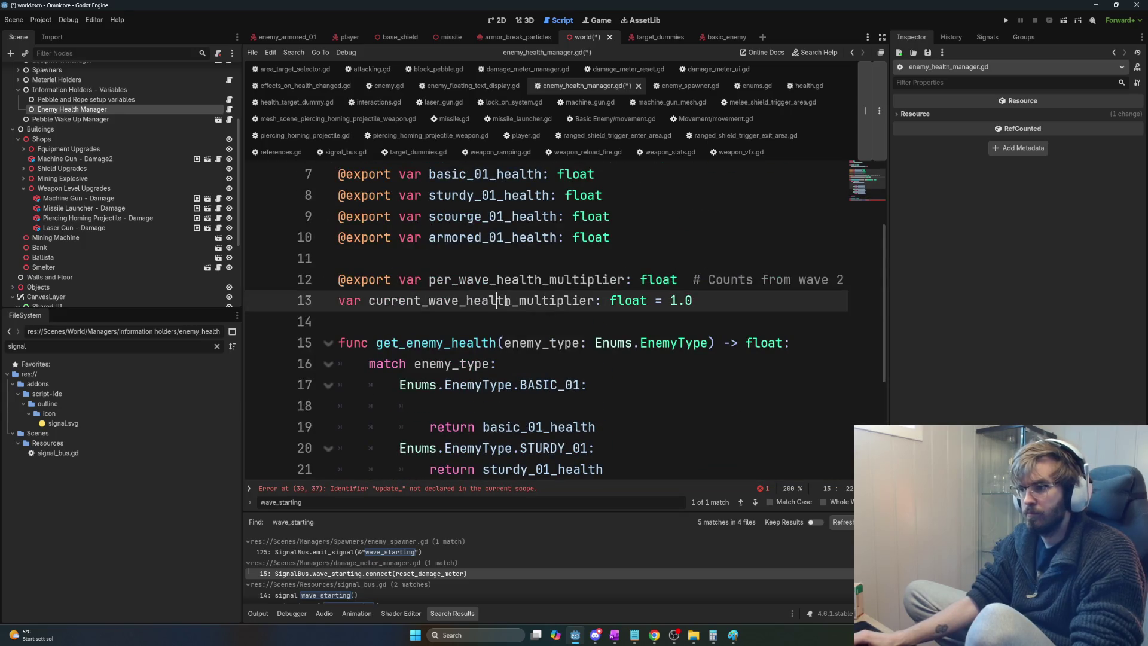
{"action": "double_click", "coordinate": [500, 300]}
{"action": "key", "text": "ctrl+c"}
{"action": "scroll", "coordinate": [669, 390], "scroll_direction": "down", "scroll_amount": 3}
{"action": "left_click", "coordinate": [697, 469]}
{"action": "key", "text": "ctrl+v"}
{"action": "left_click", "coordinate": [505, 438]}
{"action": "scroll", "coordinate": [526, 438], "scroll_direction": "left", "scroll_amount": 2}
{"action": "scroll", "coordinate": [551, 437], "scroll_direction": "up", "scroll_amount": 1}
{"action": "scroll", "coordinate": [578, 437], "scroll_direction": "down", "scroll_amount": 1}
{"action": "scroll", "coordinate": [556, 441], "scroll_direction": "up", "scroll_amount": 1}
{"action": "scroll", "coordinate": [561, 444], "scroll_direction": "down", "scroll_amount": 1}
{"action": "key", "text": "Up"}
{"action": "key", "text": "Up"}
{"action": "key", "text": "Up"}
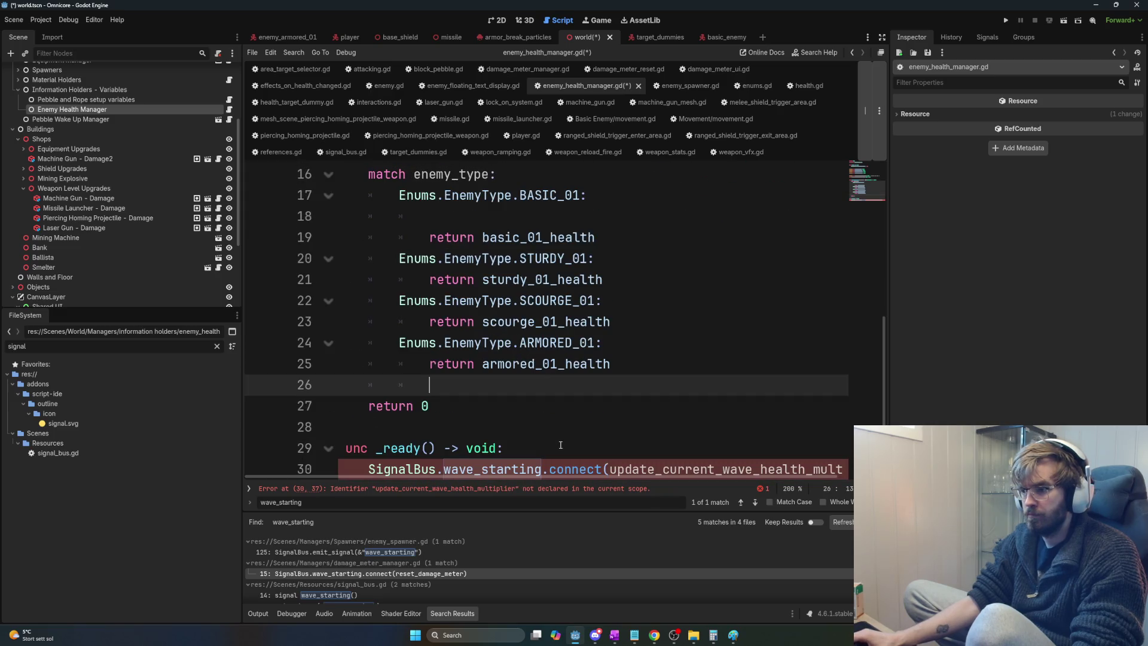
Widen the code editor and start func update_current_wave_health_multiplier() on a new line below the connect call
{"action": "left_click_drag", "start_coordinate": [684, 477], "coordinate": [783, 477]}
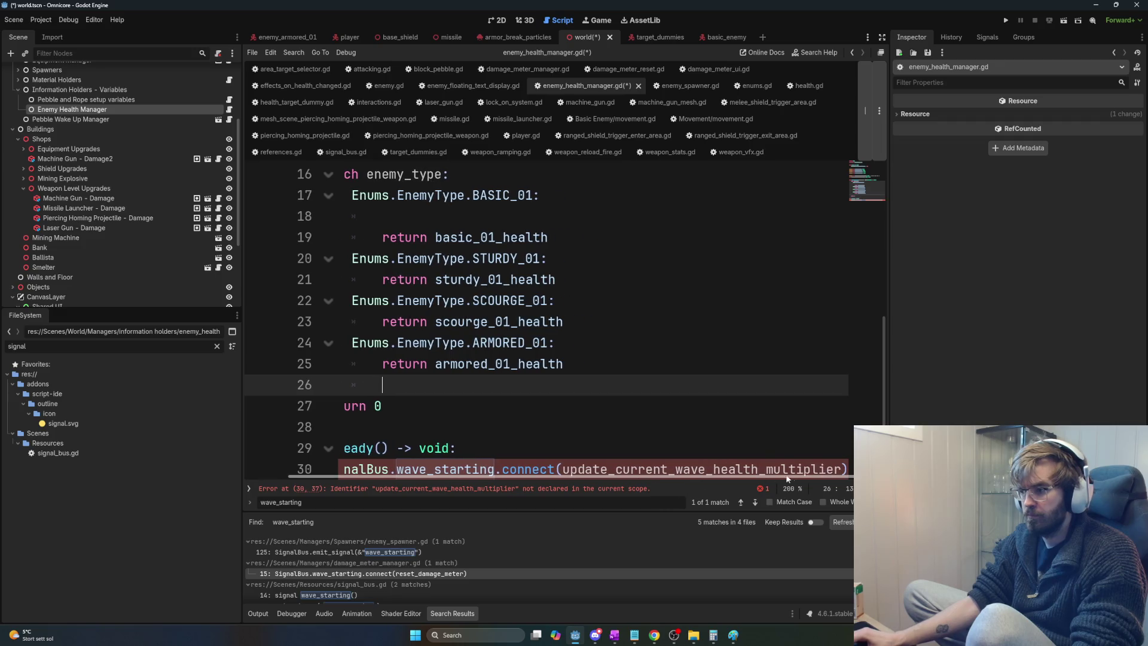
{"action": "scroll", "coordinate": [673, 436], "scroll_direction": "down", "scroll_amount": 4}
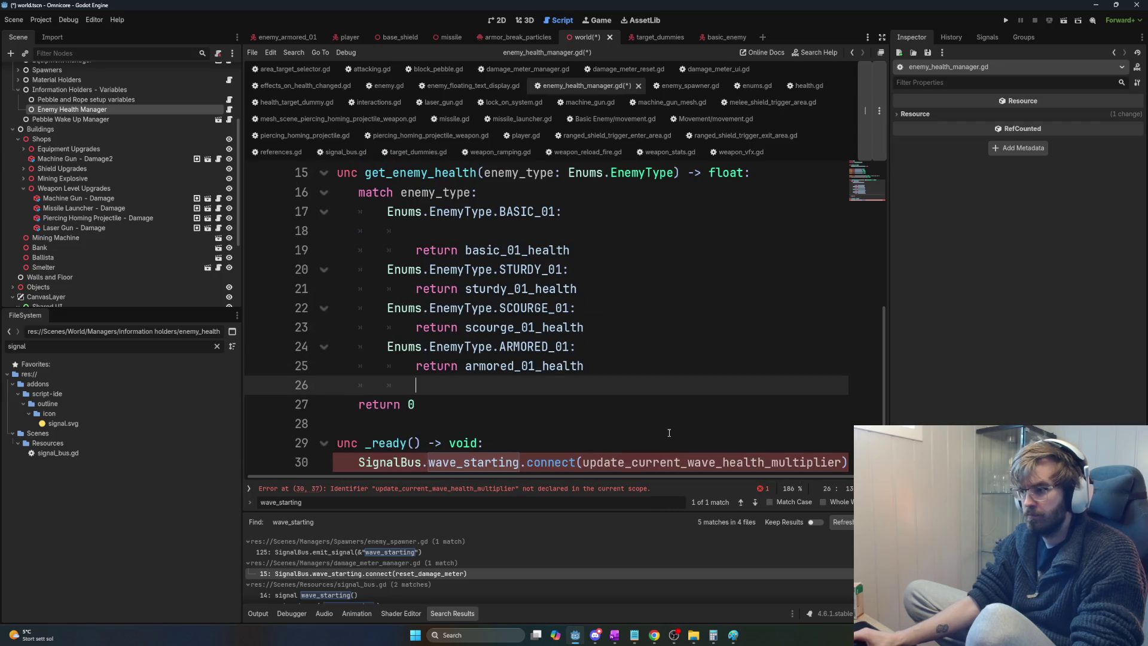
{"action": "scroll", "coordinate": [706, 441], "scroll_direction": "up", "scroll_amount": 1}
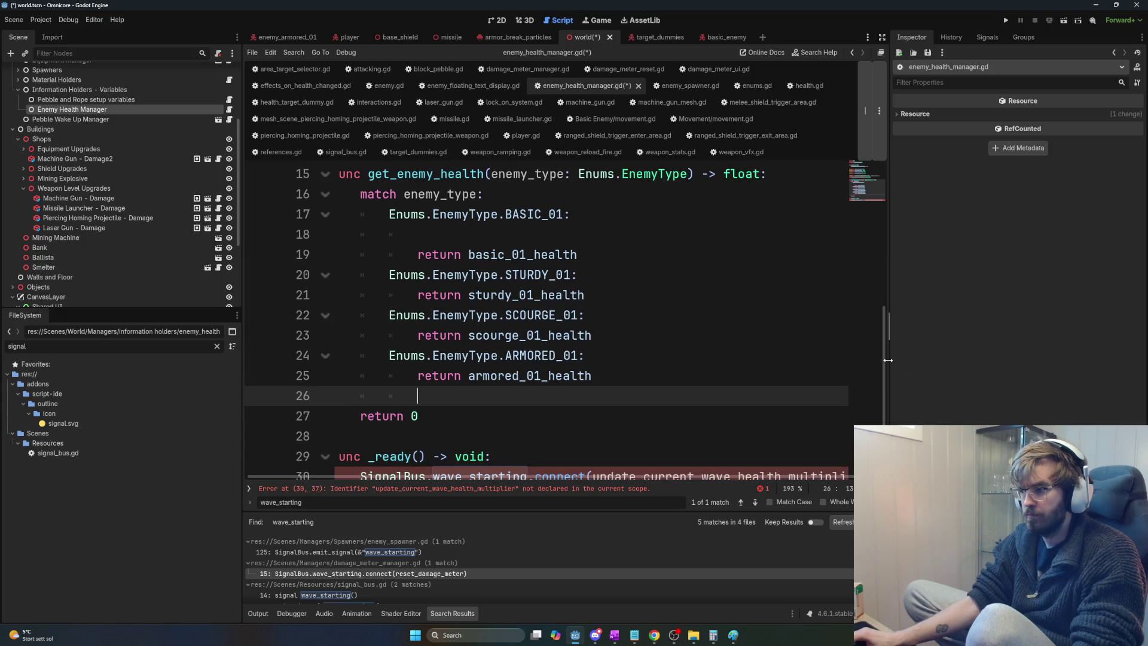
{"action": "left_click_drag", "start_coordinate": [893, 364], "coordinate": [1081, 368]}
{"action": "scroll", "coordinate": [864, 381], "scroll_direction": "down", "scroll_amount": 1}
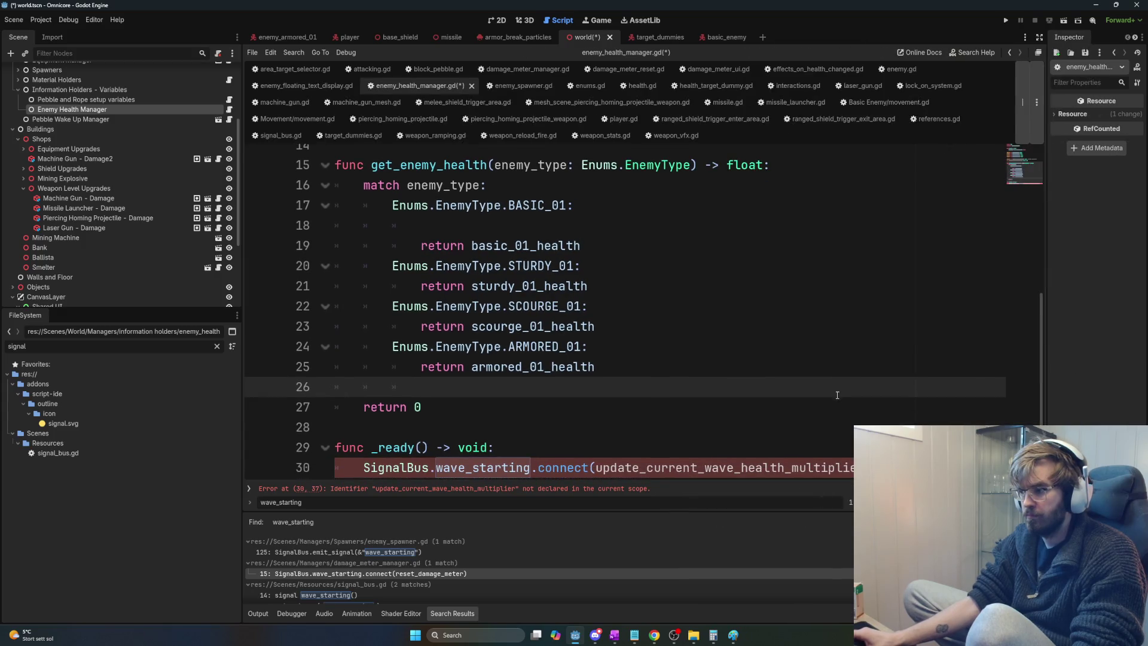
{"action": "left_click", "coordinate": [595, 468]}
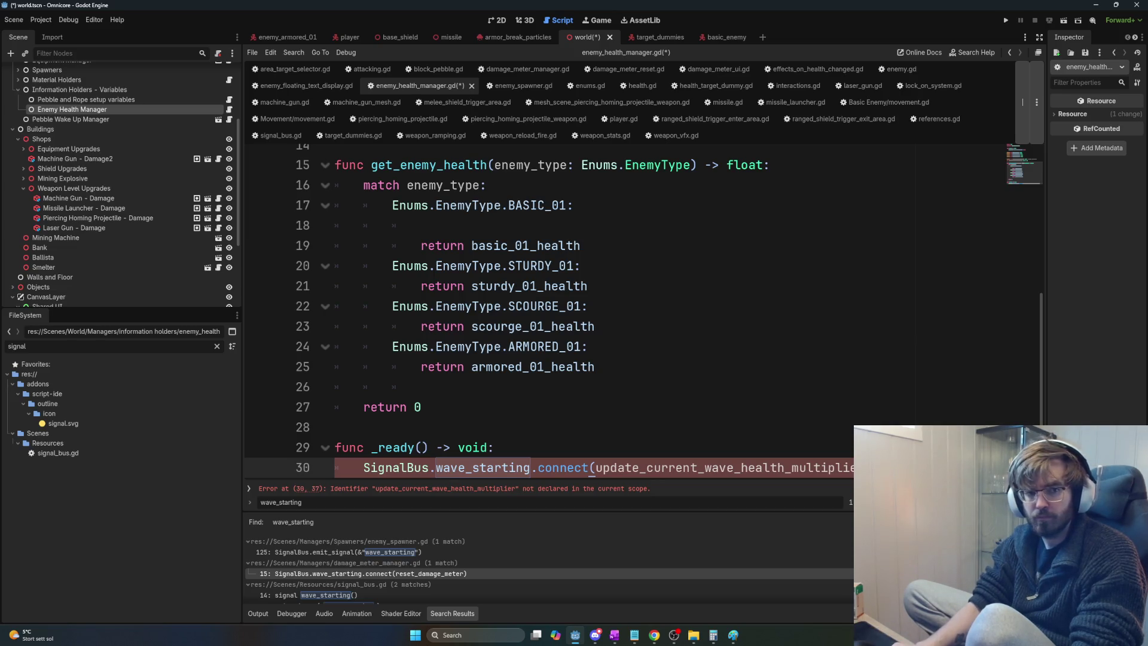
{"action": "key", "text": "End"}
{"action": "key", "text": "Return"}
{"action": "key", "text": "Return"}
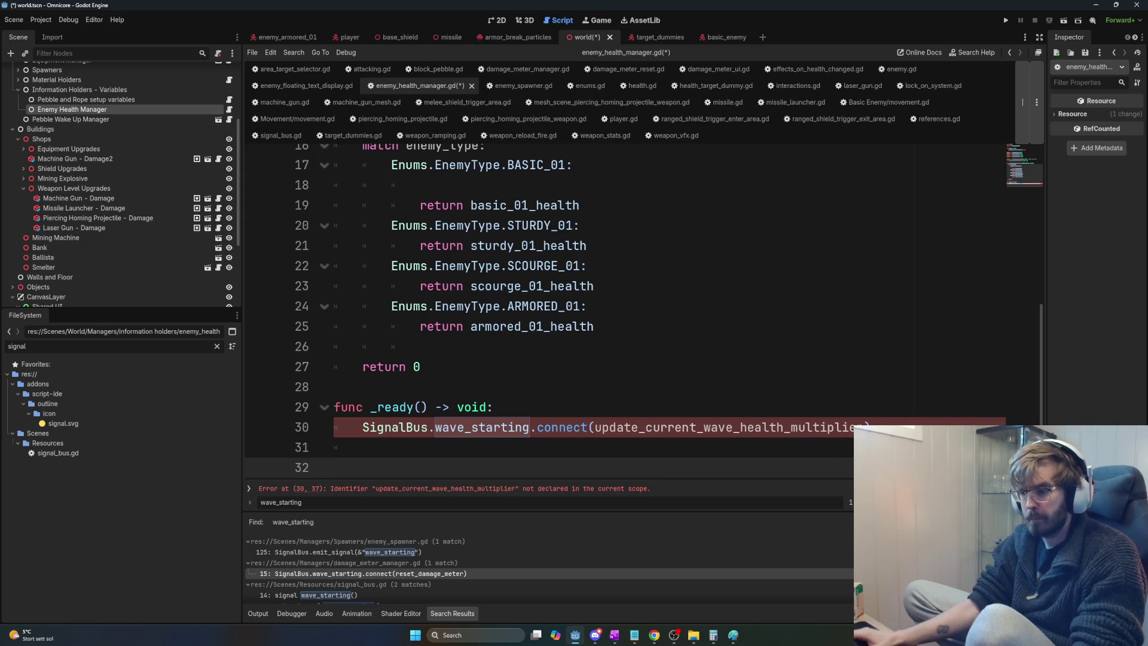
{"action": "type", "text": "func update_current_wave_health_multiplier"}
{"action": "key", "text": "BackSpace"}
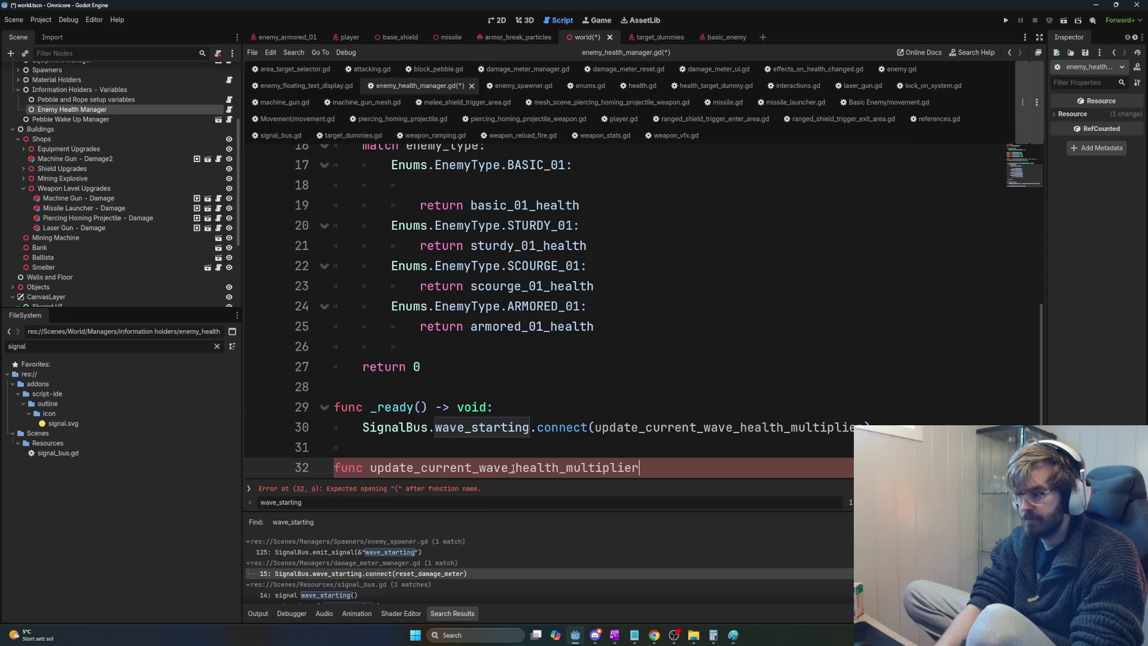
{"action": "type", "text": "()"}
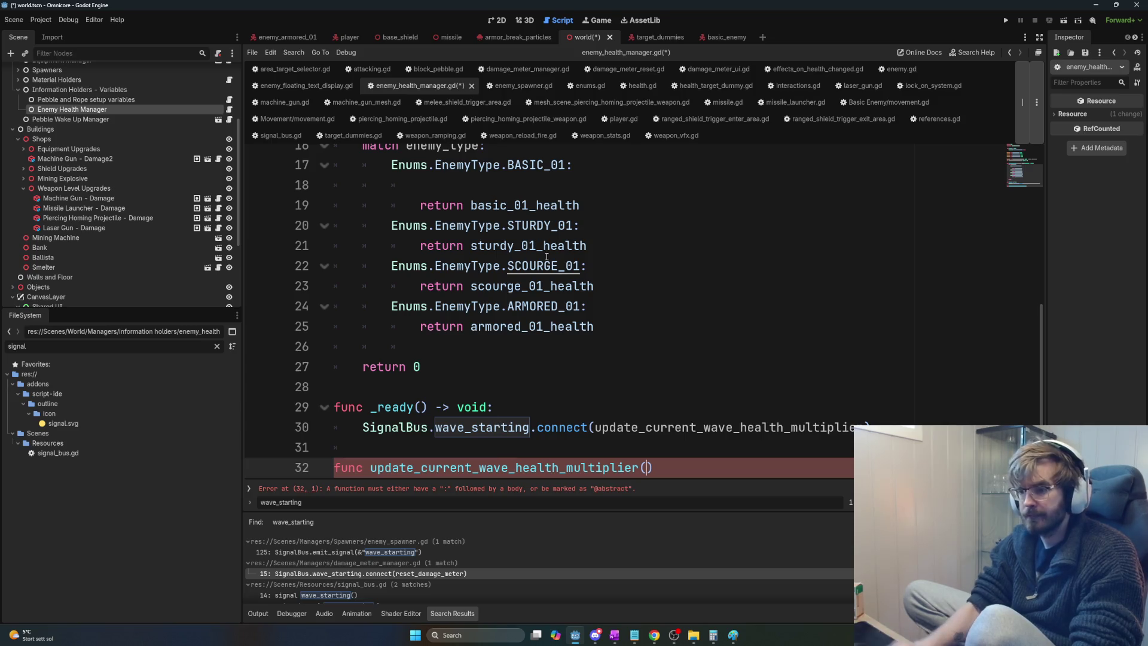
{"action": "key", "text": "ctrl+e"}
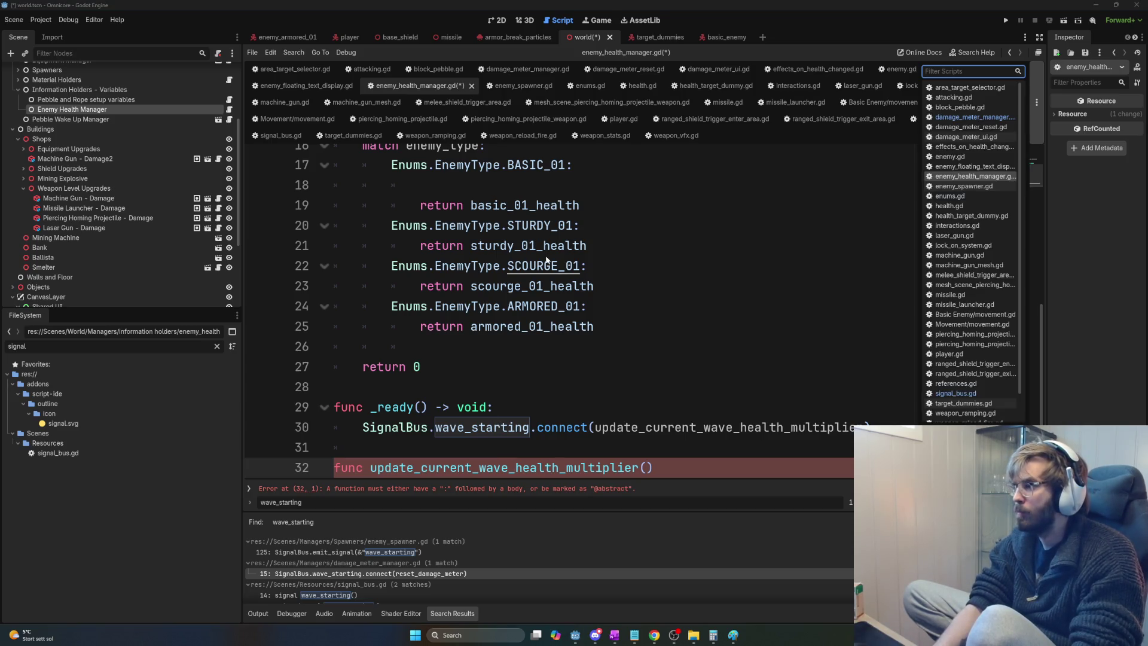
Open signal_bus.gd through the script filter and find the wave_starting signal declaration
{"action": "type", "text": "signal"}
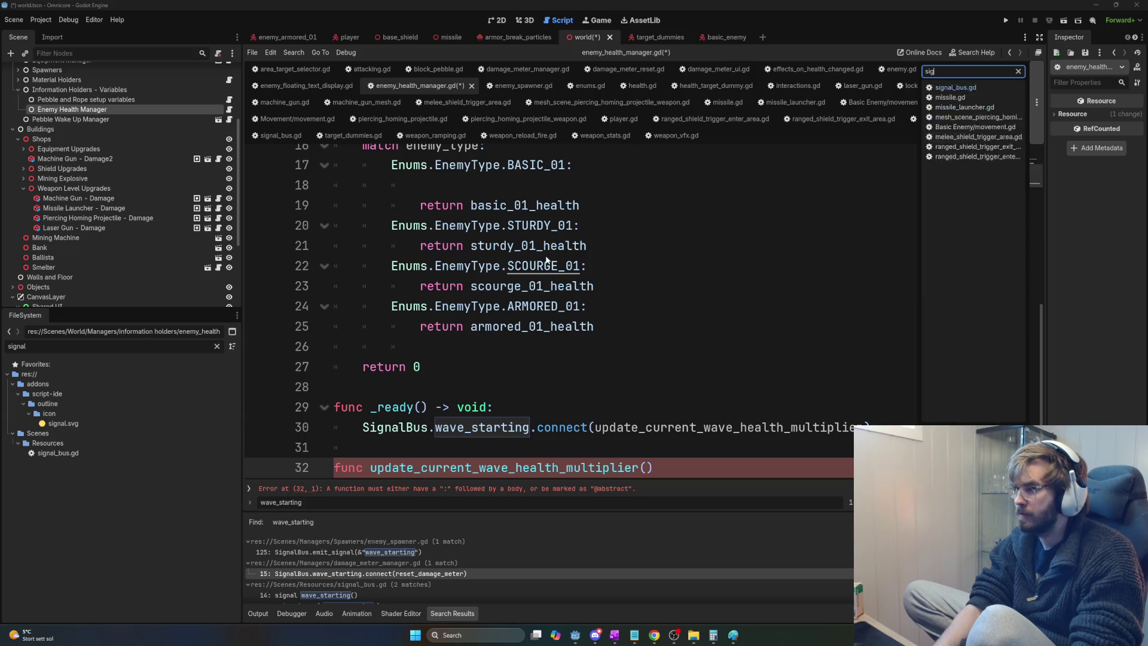
{"action": "key", "text": "Return"}
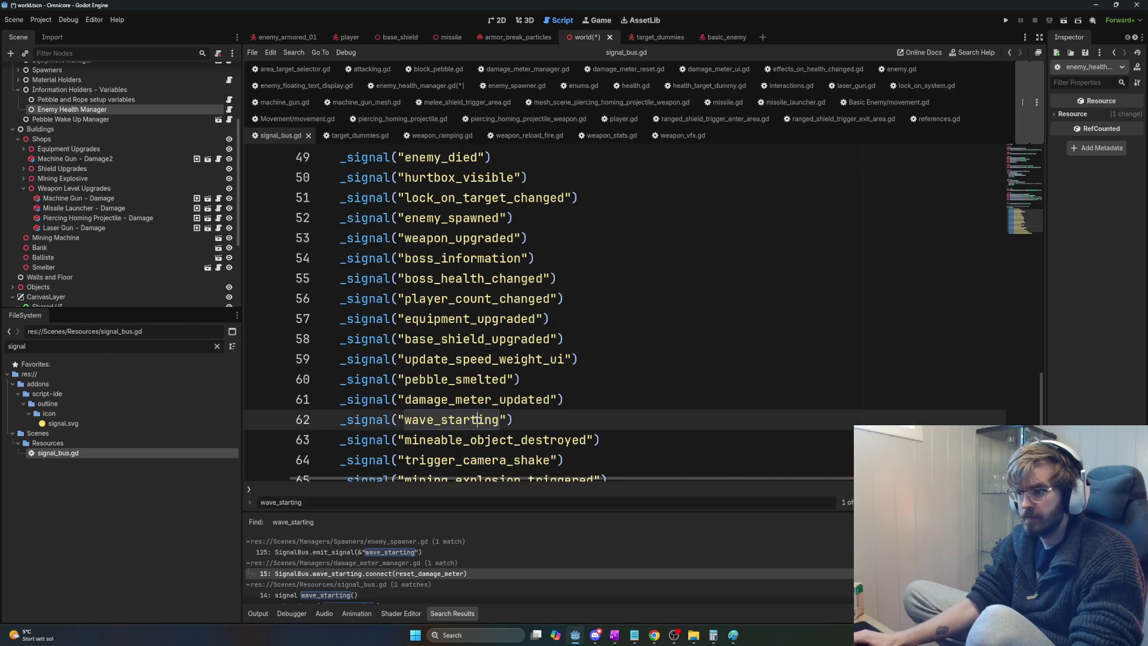
{"action": "key", "text": "F3"}
{"action": "left_click_drag", "start_coordinate": [443, 226], "coordinate": [305, 222]}
{"action": "left_click", "coordinate": [461, 219]}
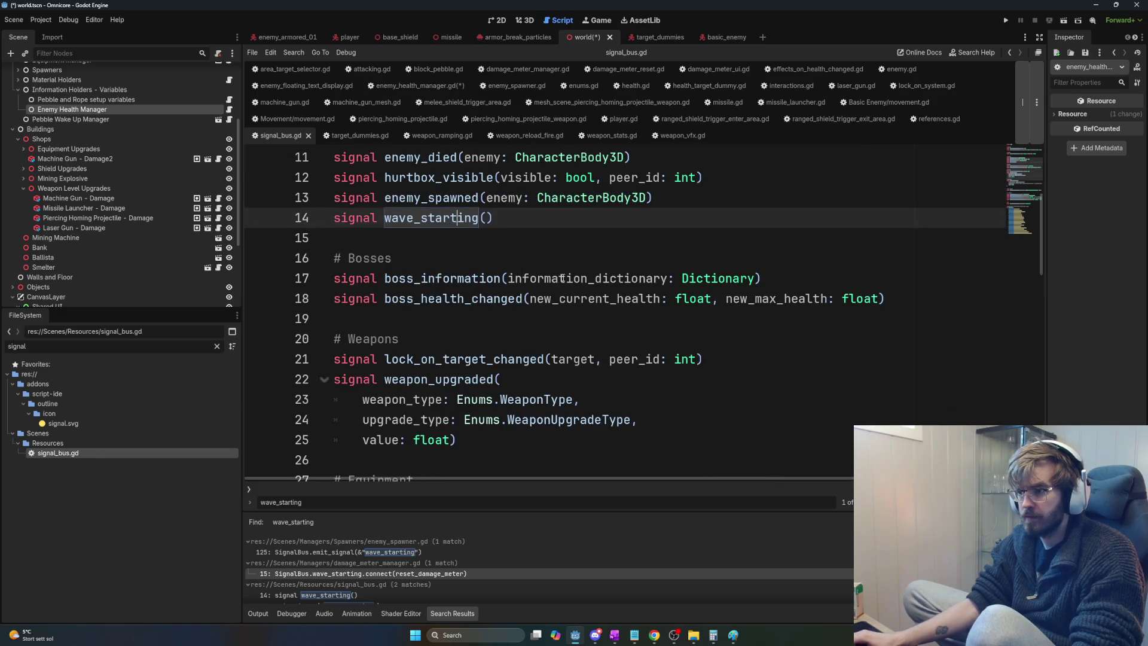
{"action": "double_click", "coordinate": [442, 218]}
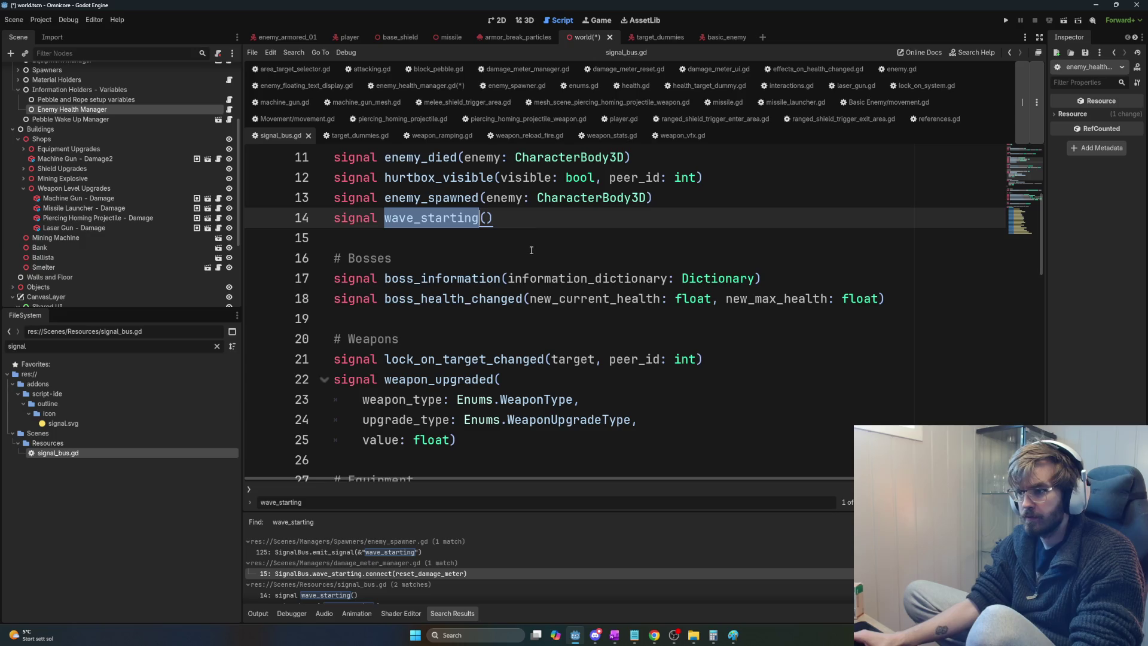
{"action": "scroll", "coordinate": [531, 251], "scroll_direction": "up", "scroll_amount": 3}
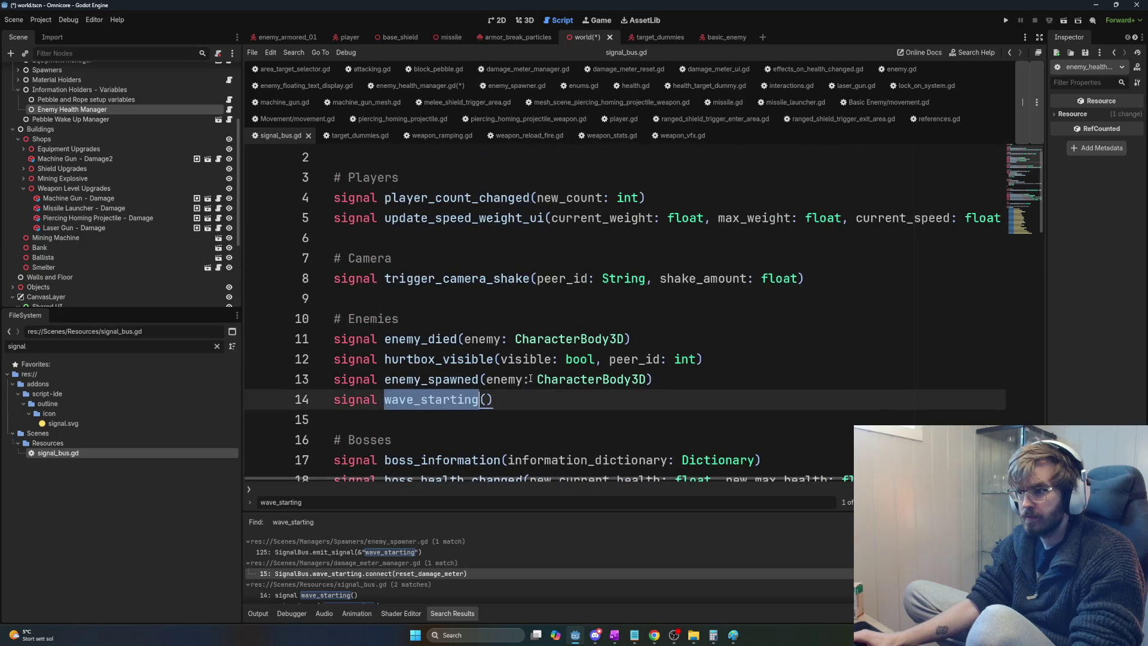
{"action": "scroll", "coordinate": [475, 573], "scroll_direction": "down", "scroll_amount": 2}
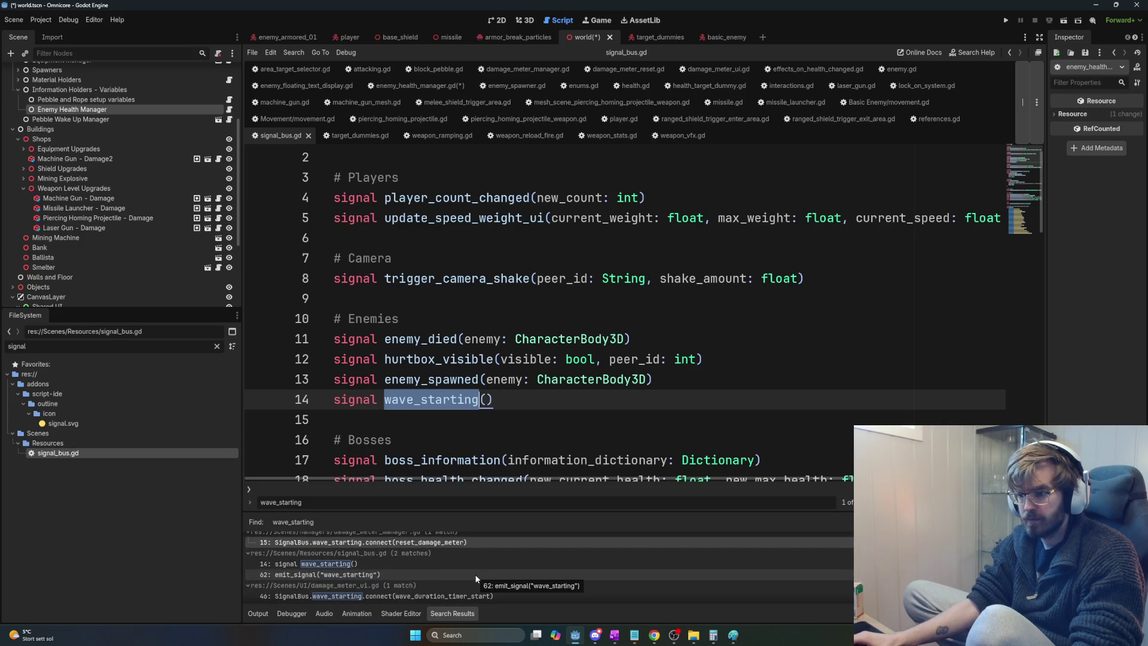
{"action": "scroll", "coordinate": [476, 577], "scroll_direction": "down", "scroll_amount": 1}
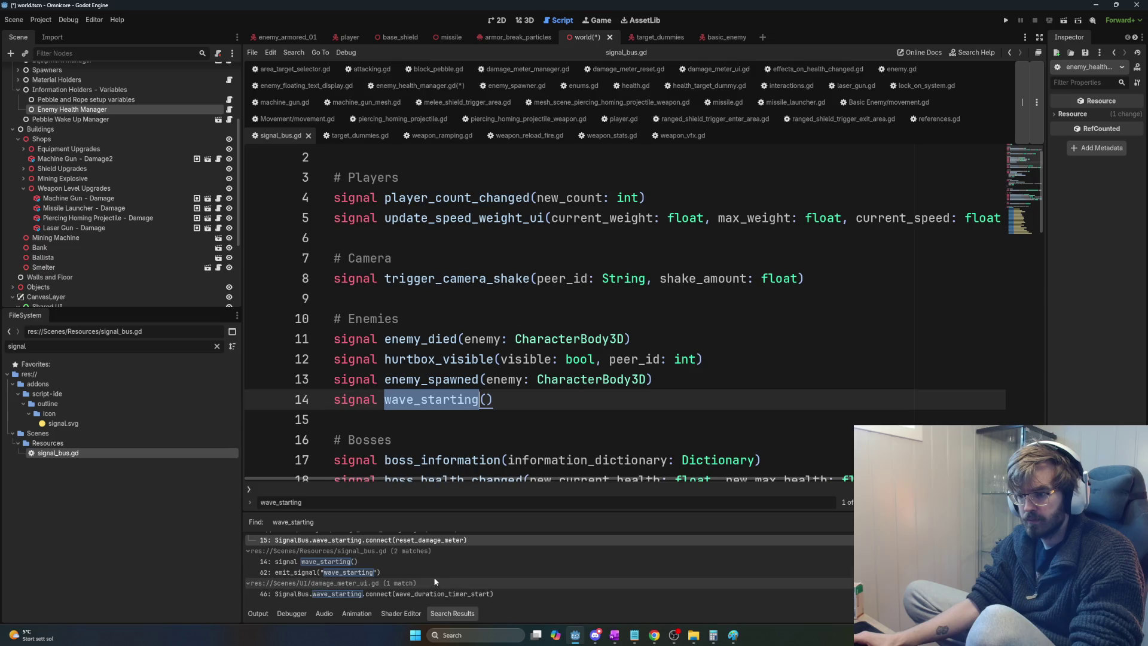
{"action": "scroll", "coordinate": [440, 573], "scroll_direction": "up", "scroll_amount": 2}
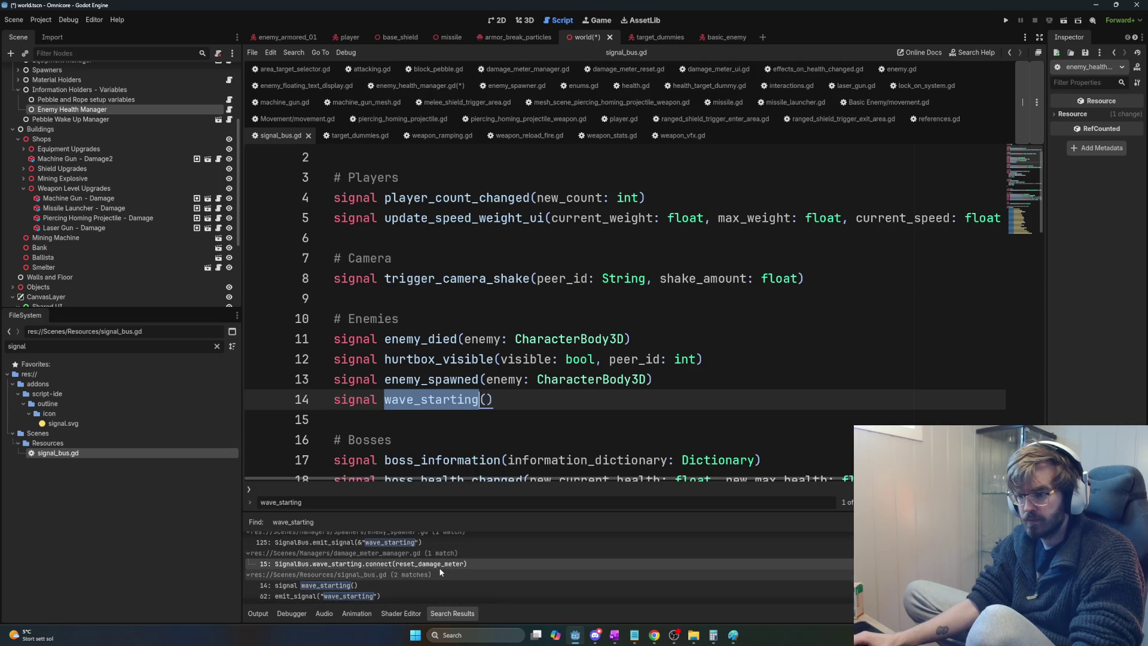
{"action": "scroll", "coordinate": [440, 572], "scroll_direction": "down", "scroll_amount": 2}
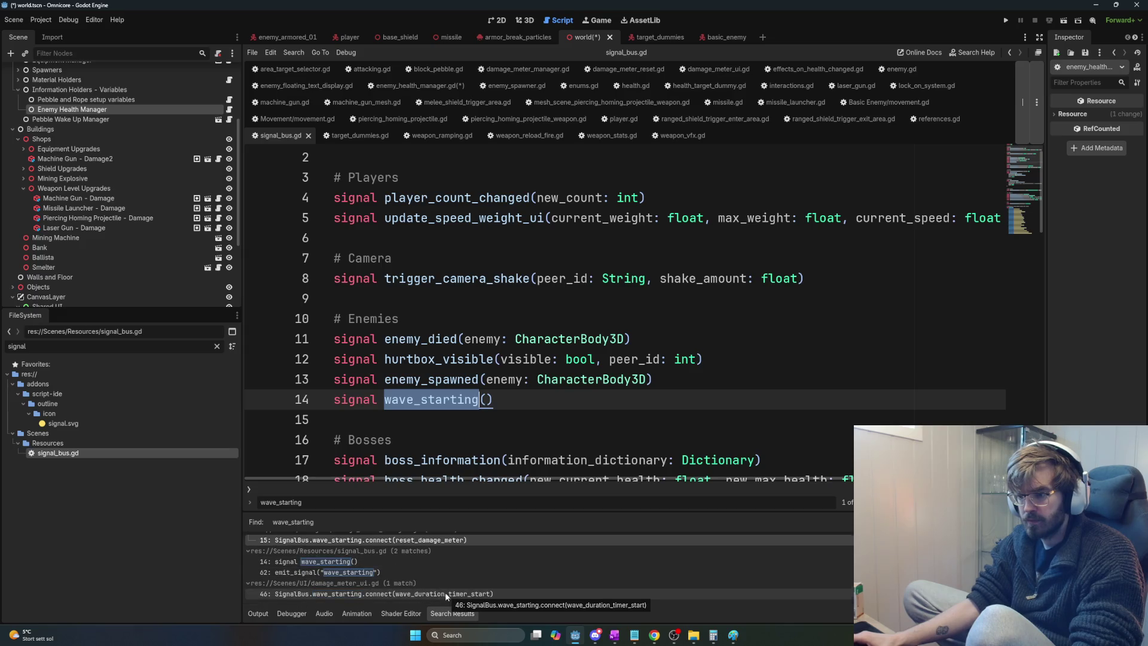
{"action": "scroll", "coordinate": [445, 593], "scroll_direction": "up", "scroll_amount": 2}
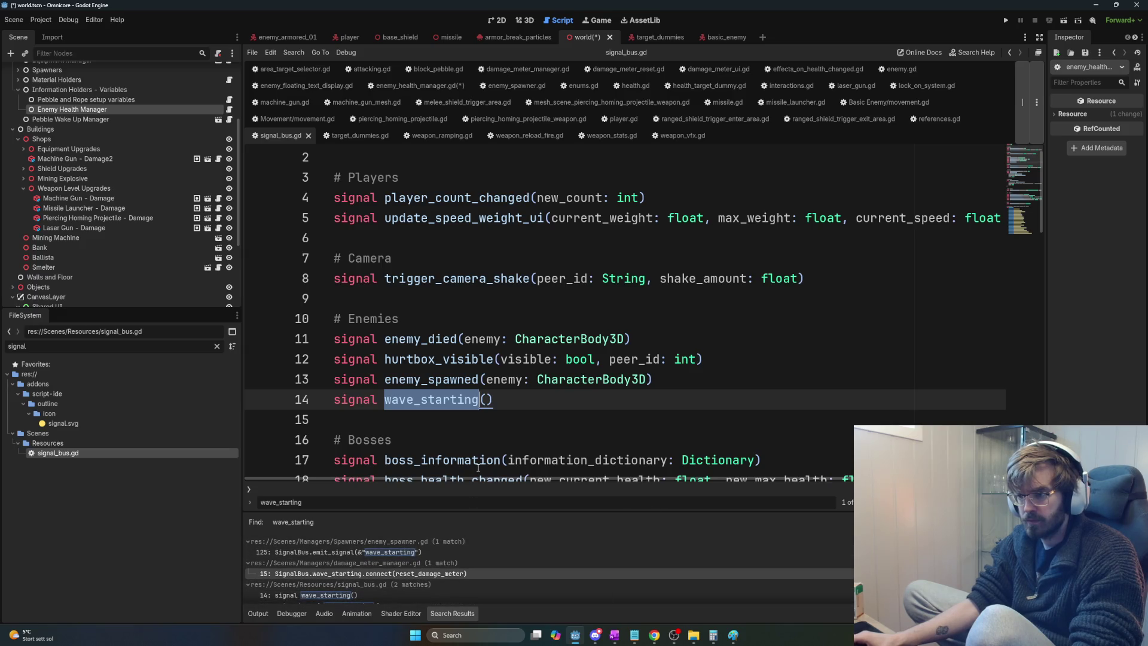
{"action": "scroll", "coordinate": [478, 468], "scroll_direction": "up", "scroll_amount": 1}
{"action": "scroll", "coordinate": [478, 418], "scroll_direction": "down", "scroll_amount": 4}
{"action": "scroll", "coordinate": [484, 418], "scroll_direction": "up", "scroll_amount": 4}
Give wave_starting a wave_number: int parameter, save all scripts, and open the enemy_spawner.gd result
{"action": "left_click", "coordinate": [490, 421]}
{"action": "type", "text": "wave_number:_ in"}
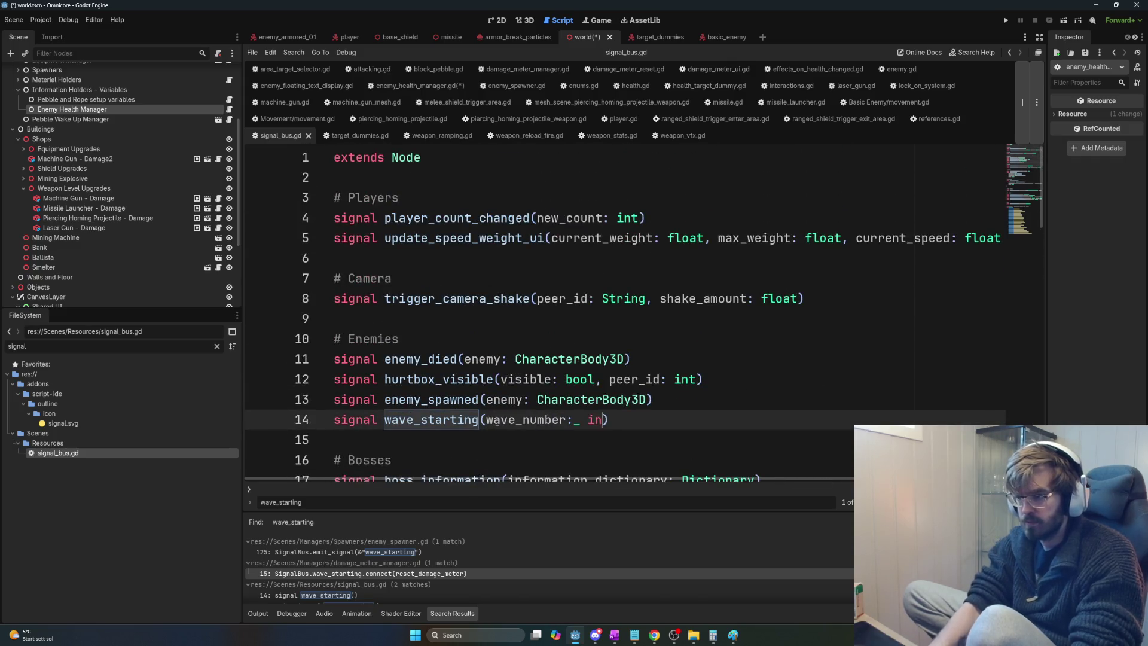
{"action": "key", "text": "BackSpace"}
{"action": "key", "text": "BackSpace"}
{"action": "key", "text": "BackSpace"}
{"action": "type", "text": "int"}
{"action": "key", "text": "BackSpace"}
{"action": "key", "text": "BackSpace"}
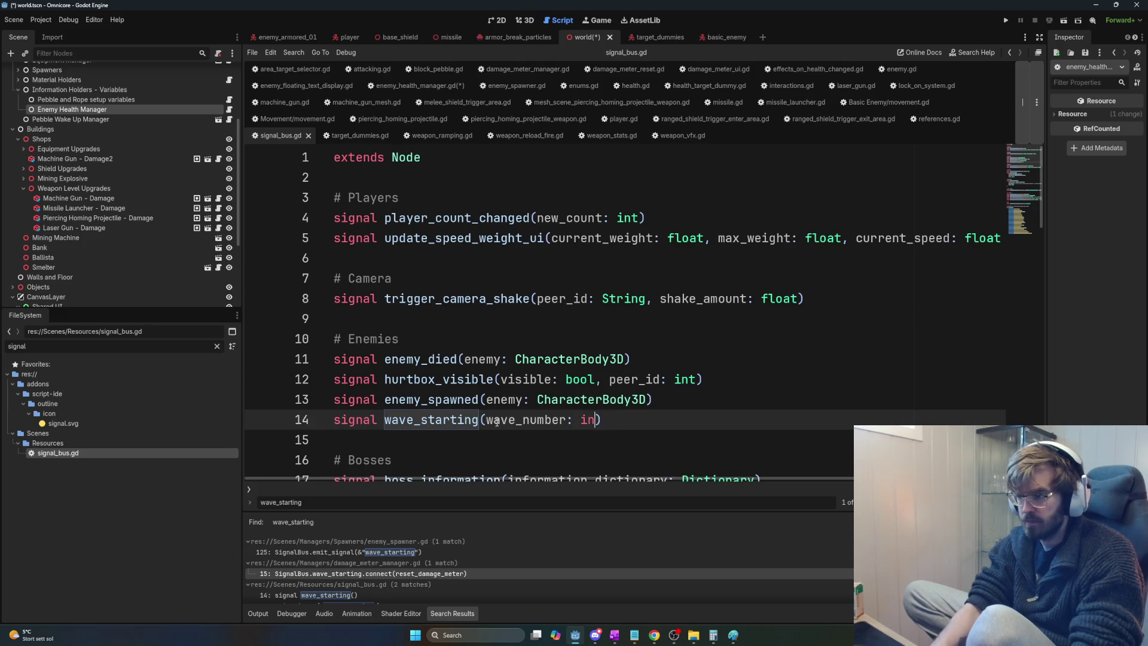
{"action": "type", "text": "nt"}
{"action": "key", "text": "ctrl+s"}
{"action": "left_click", "coordinate": [335, 552]}
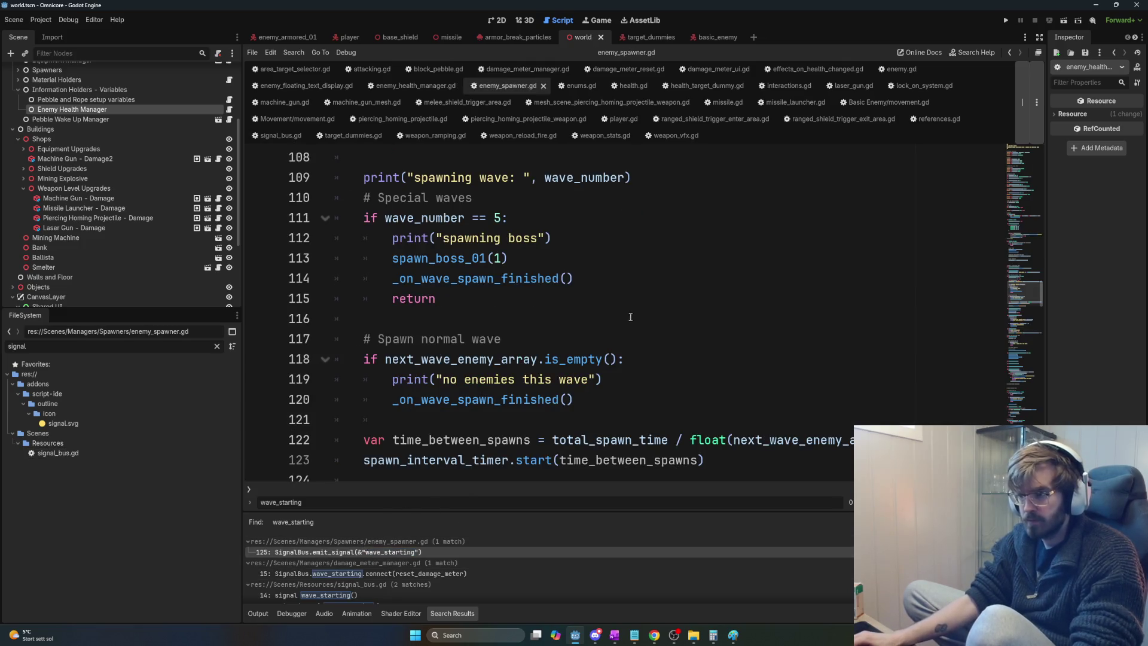
Pass wave_number as the argument of the wave_starting emit call on line 125
{"action": "scroll", "coordinate": [646, 363], "scroll_direction": "up", "scroll_amount": 2}
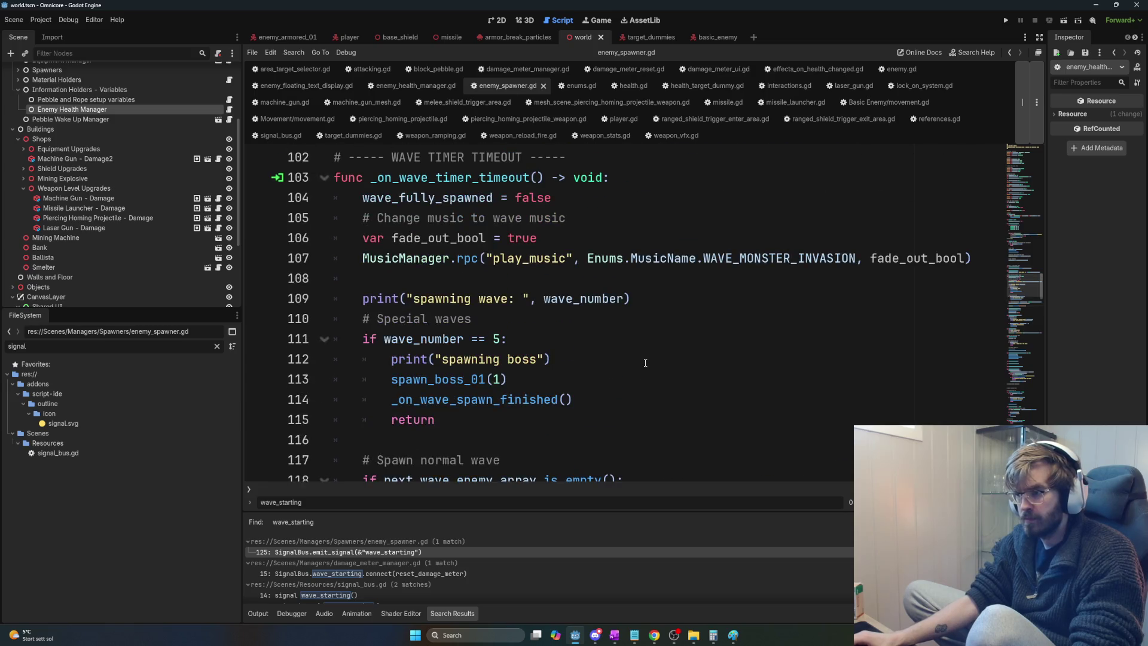
{"action": "scroll", "coordinate": [645, 363], "scroll_direction": "up", "scroll_amount": 2}
{"action": "key", "text": "ctrl+f"}
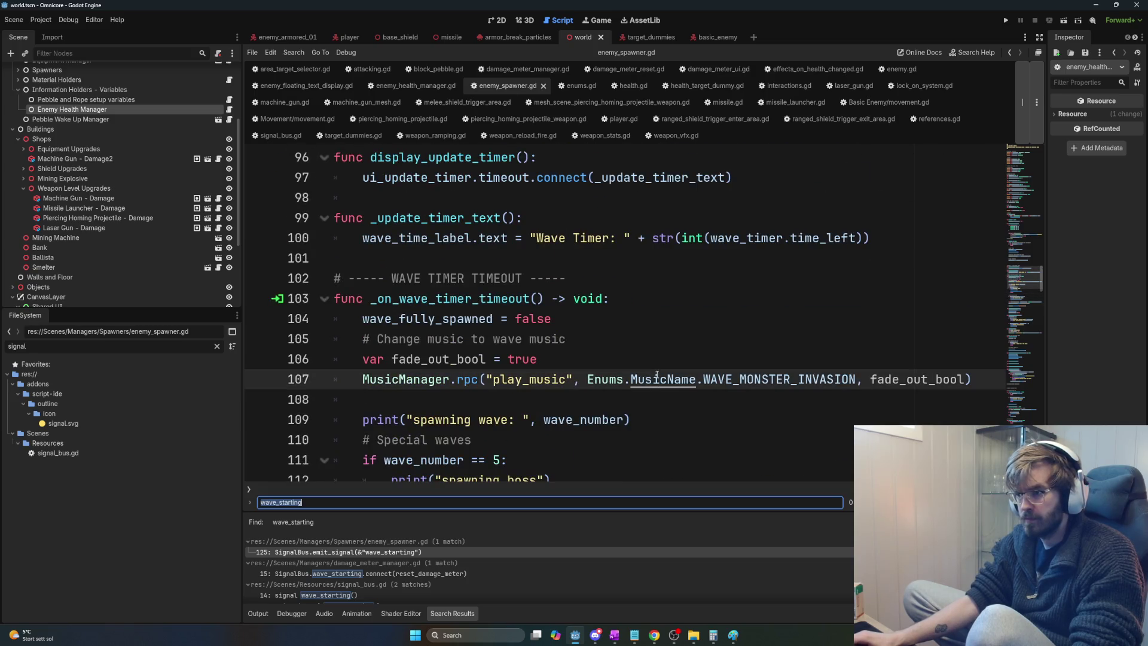
{"action": "type", "text": "signal"}
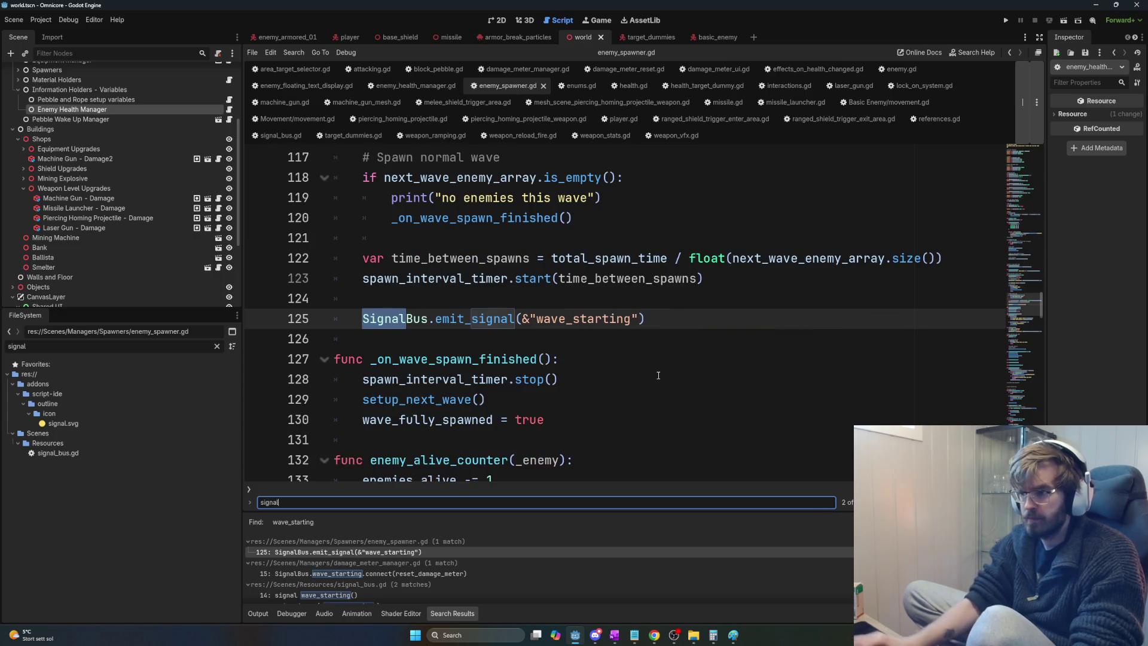
{"action": "left_click", "coordinate": [638, 317]}
{"action": "type", "text": ", wave"}
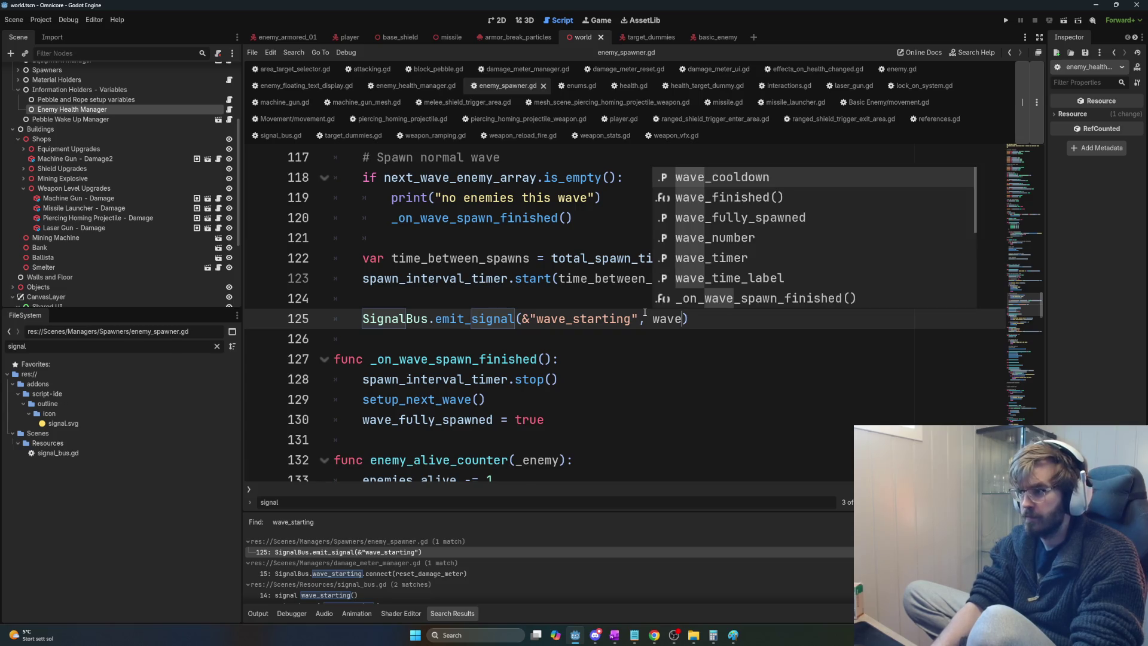
{"action": "key", "text": "Down"}
{"action": "key", "text": "Down"}
{"action": "key", "text": "Down"}
{"action": "key", "text": "Return"}
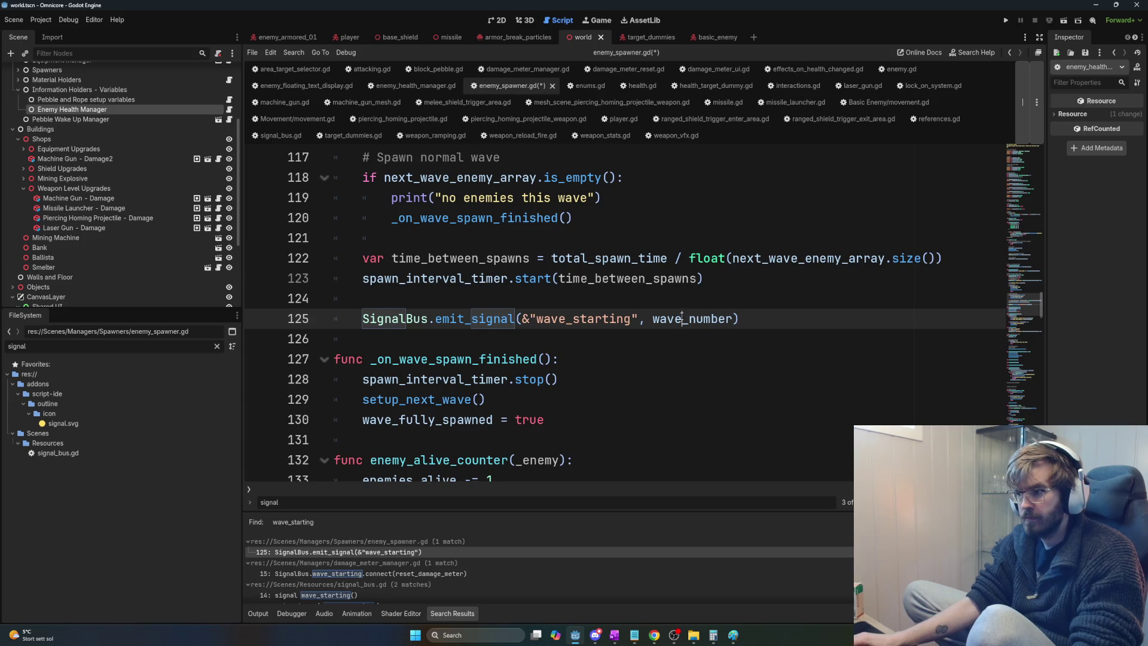
{"action": "scroll", "coordinate": [626, 353], "scroll_direction": "up", "scroll_amount": 1}
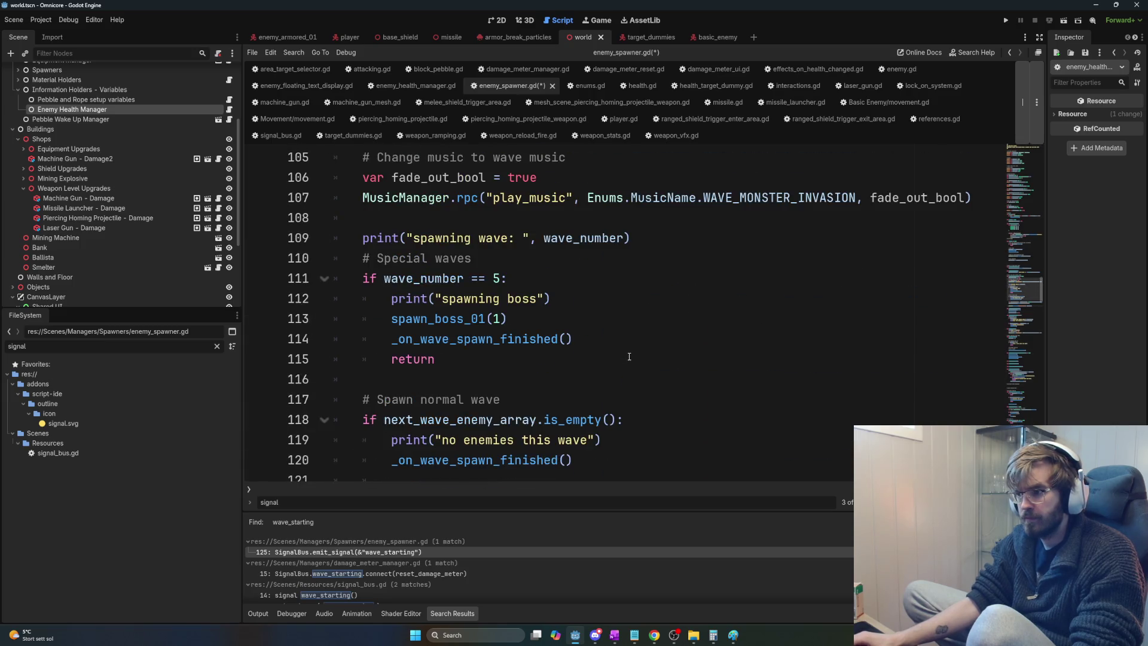
{"action": "scroll", "coordinate": [631, 359], "scroll_direction": "down", "scroll_amount": 2}
{"action": "left_click", "coordinate": [565, 440]}
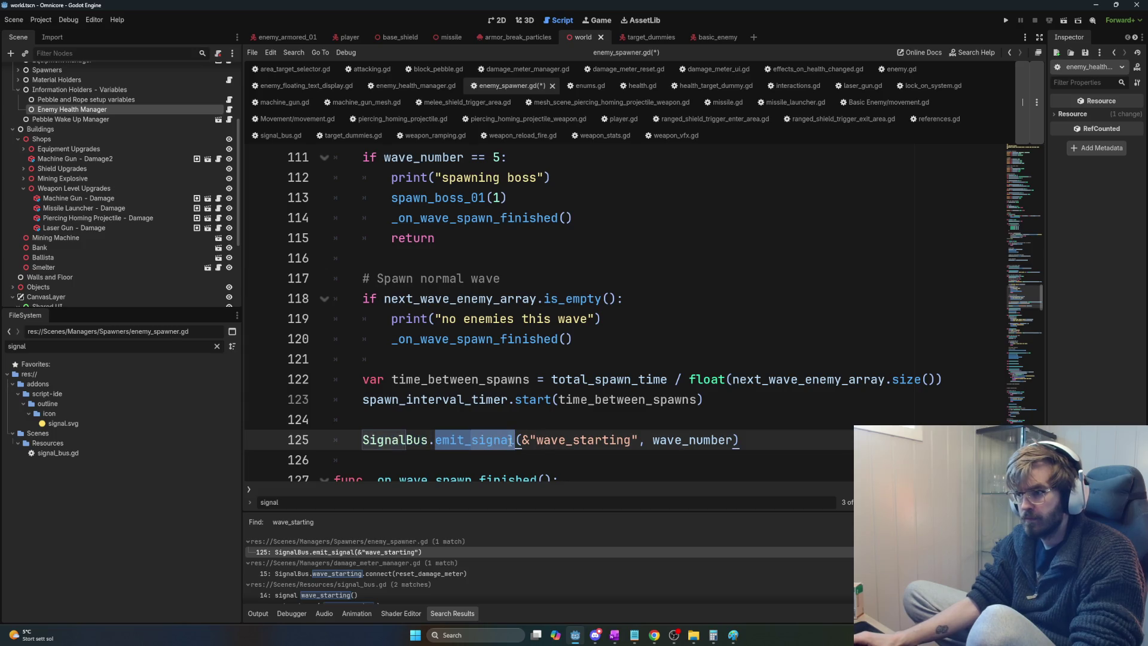
{"action": "scroll", "coordinate": [510, 441], "scroll_direction": "up", "scroll_amount": 4}
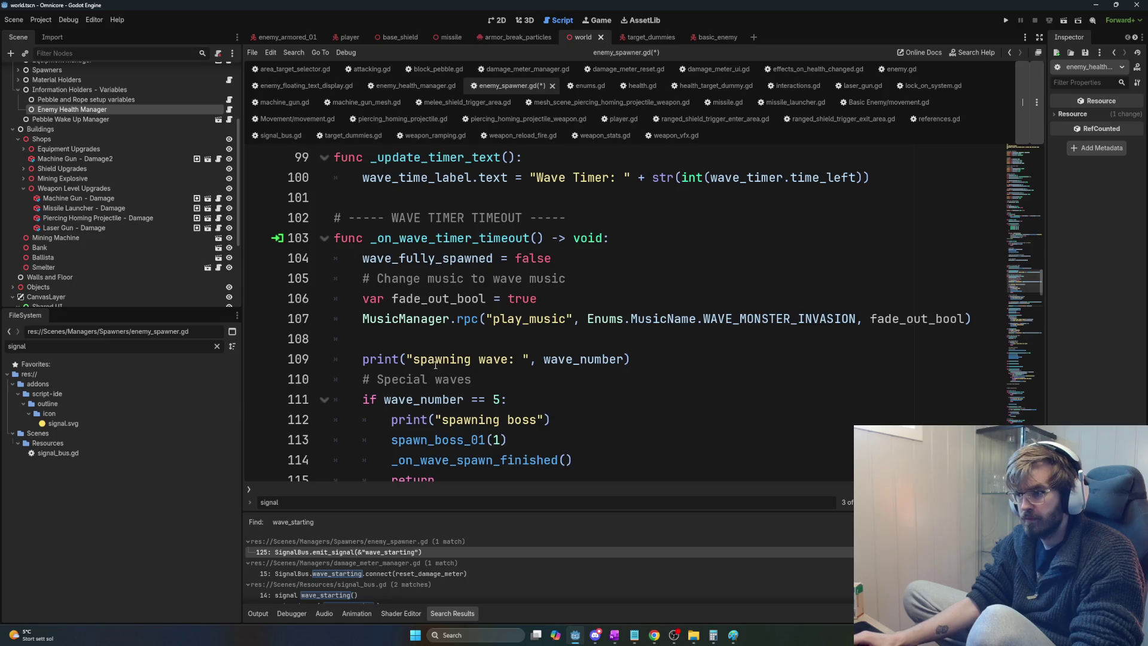
{"action": "scroll", "coordinate": [467, 381], "scroll_direction": "down", "scroll_amount": 1}
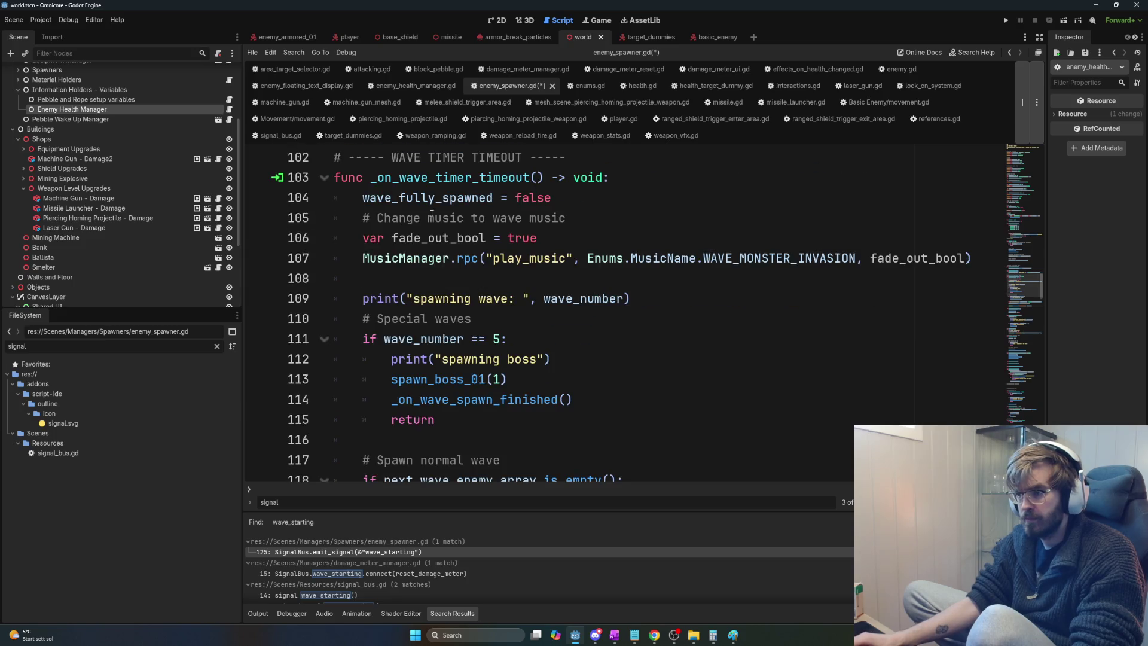
{"action": "scroll", "coordinate": [426, 212], "scroll_direction": "down", "scroll_amount": 3}
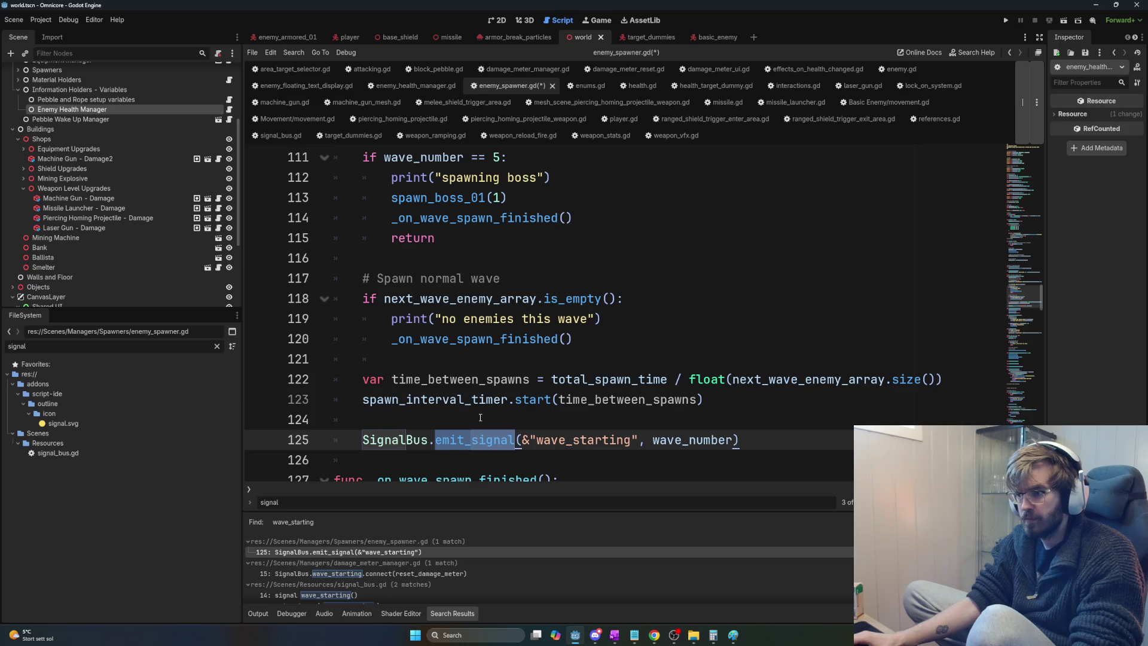
{"action": "scroll", "coordinate": [466, 413], "scroll_direction": "down", "scroll_amount": 1}
{"action": "scroll", "coordinate": [455, 299], "scroll_direction": "up", "scroll_amount": 2}
{"action": "double_click", "coordinate": [437, 218]}
{"action": "scroll", "coordinate": [438, 220], "scroll_direction": "down", "scroll_amount": 1}
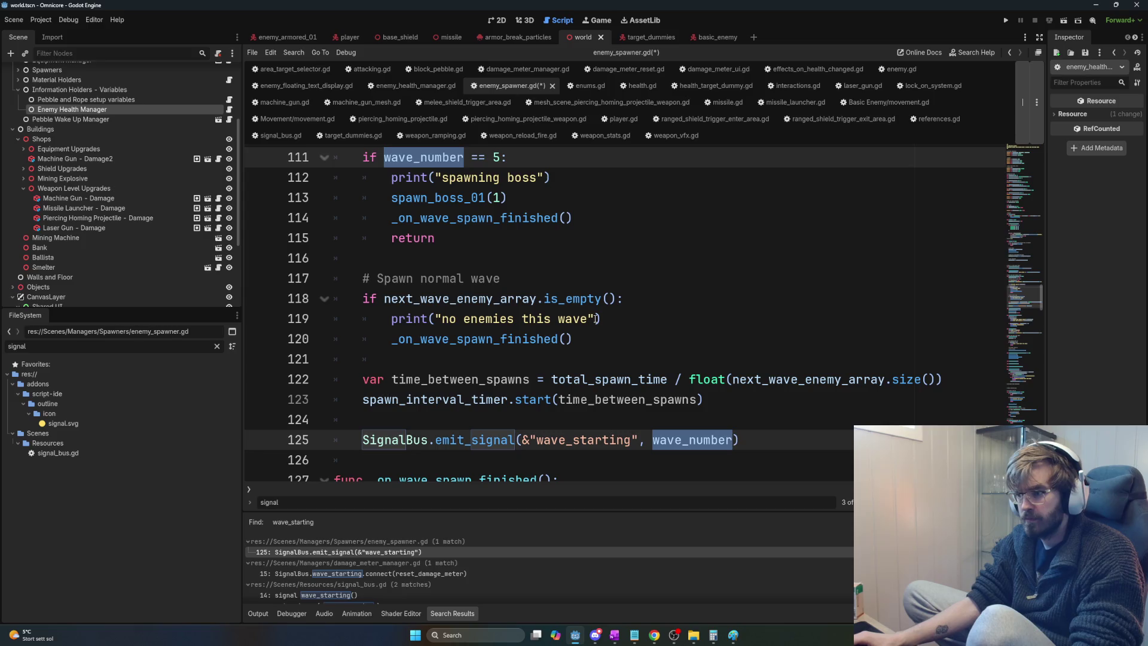
{"action": "left_click", "coordinate": [442, 199]}
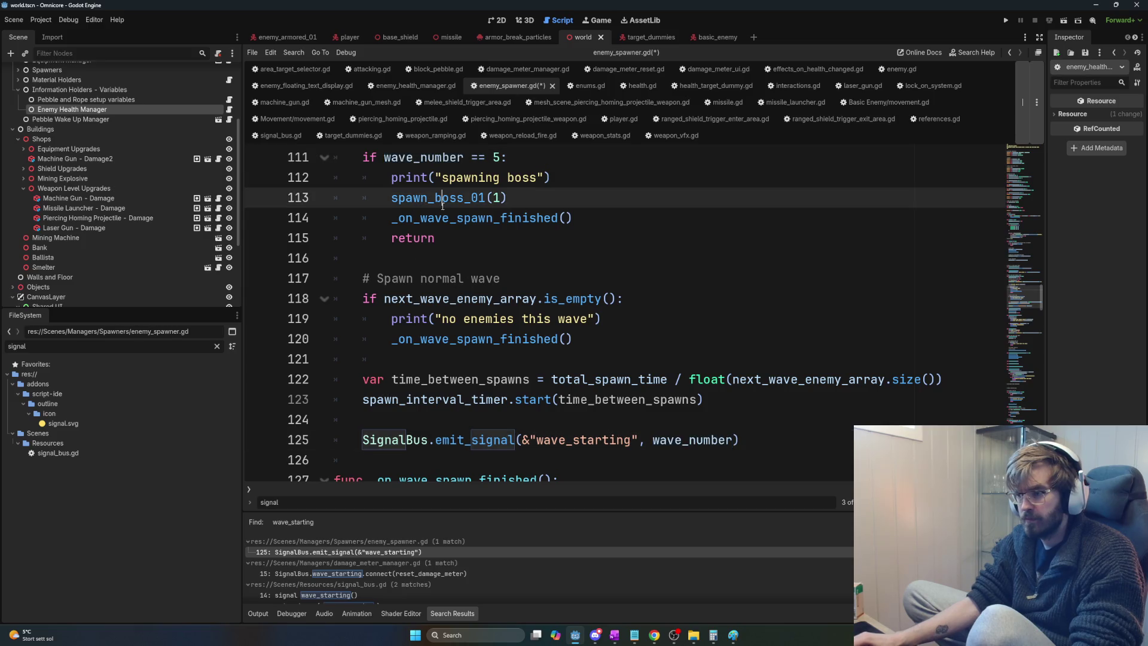
{"action": "double_click", "coordinate": [476, 218]}
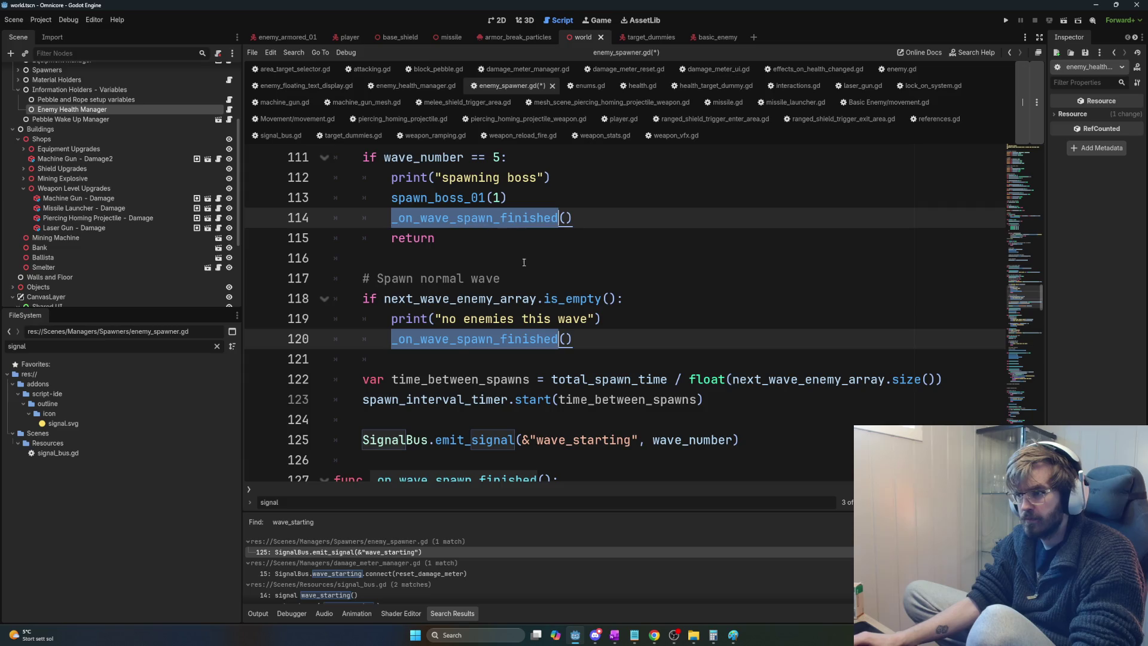
{"action": "scroll", "coordinate": [548, 305], "scroll_direction": "down", "scroll_amount": 1}
{"action": "left_click", "coordinate": [539, 329], "text": "ctrl"}
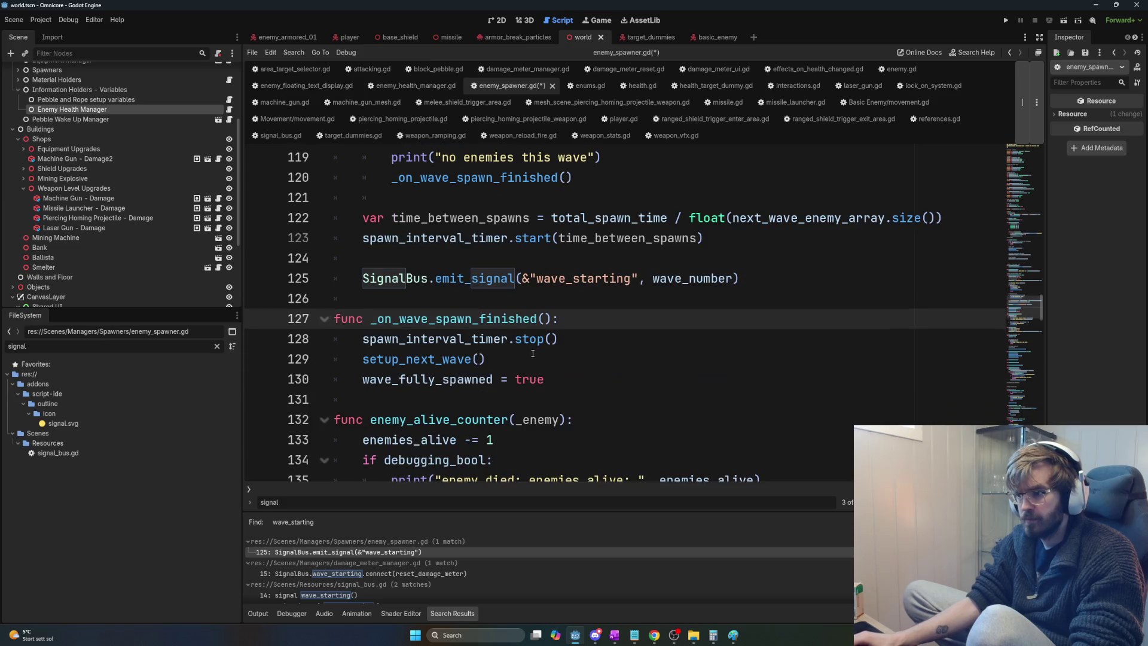
{"action": "double_click", "coordinate": [412, 379]}
{"action": "scroll", "coordinate": [469, 366], "scroll_direction": "up", "scroll_amount": 6}
{"action": "double_click", "coordinate": [469, 364]}
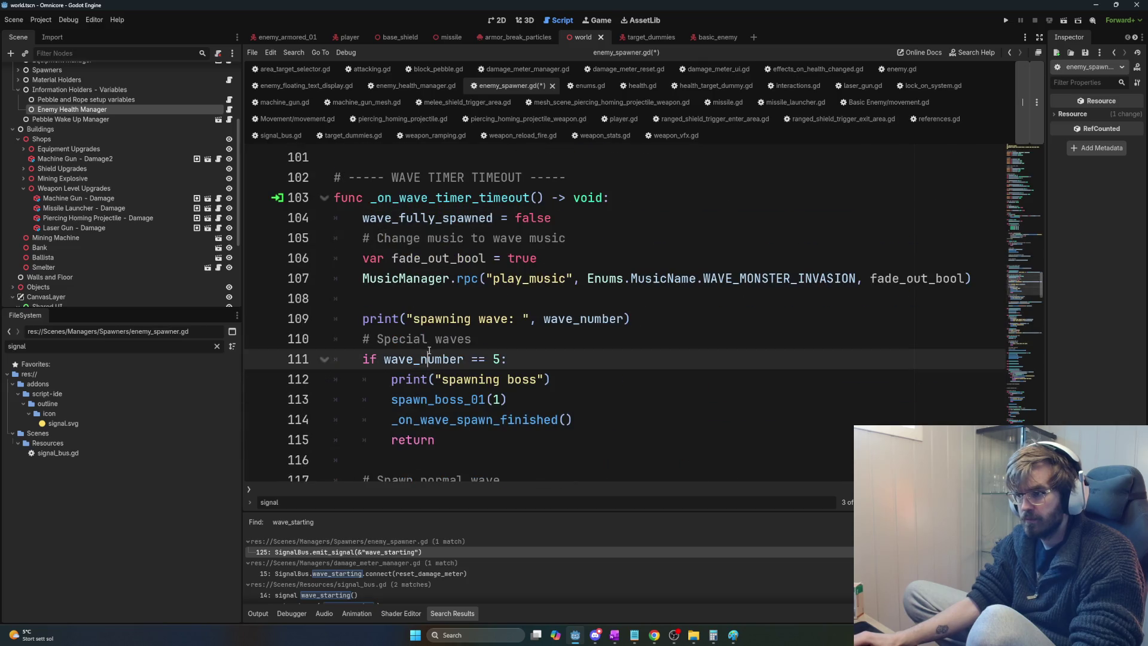
{"action": "scroll", "coordinate": [508, 377], "scroll_direction": "down", "scroll_amount": 3}
{"action": "scroll", "coordinate": [528, 384], "scroll_direction": "down", "scroll_amount": 9}
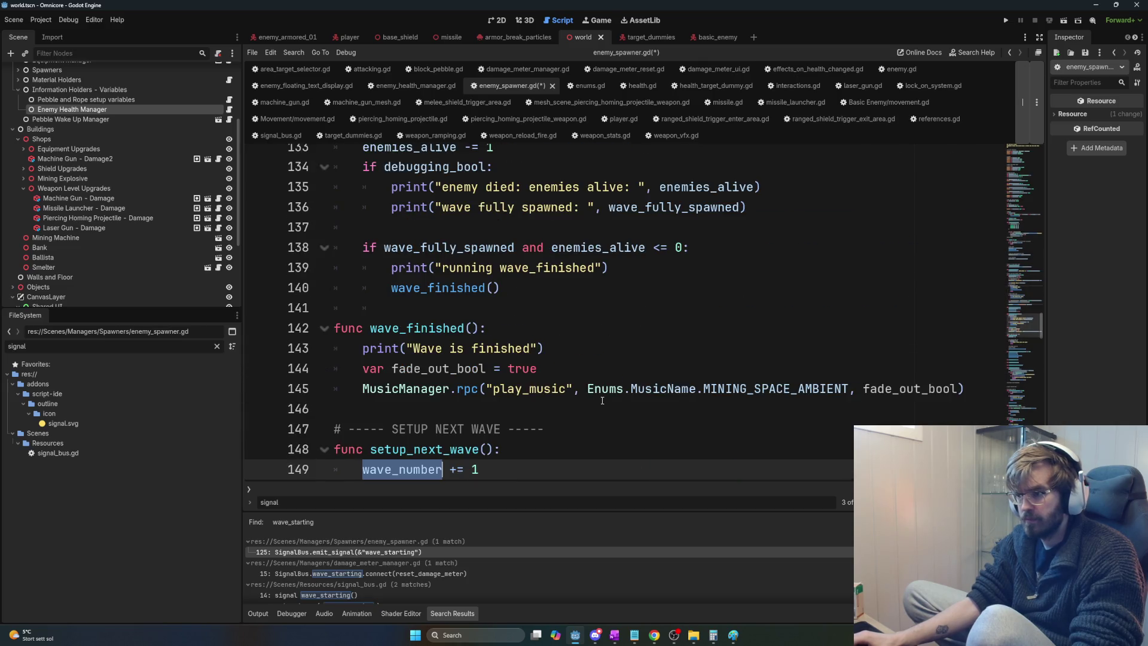
{"action": "double_click", "coordinate": [444, 390]}
{"action": "key", "text": "ctrl+d"}
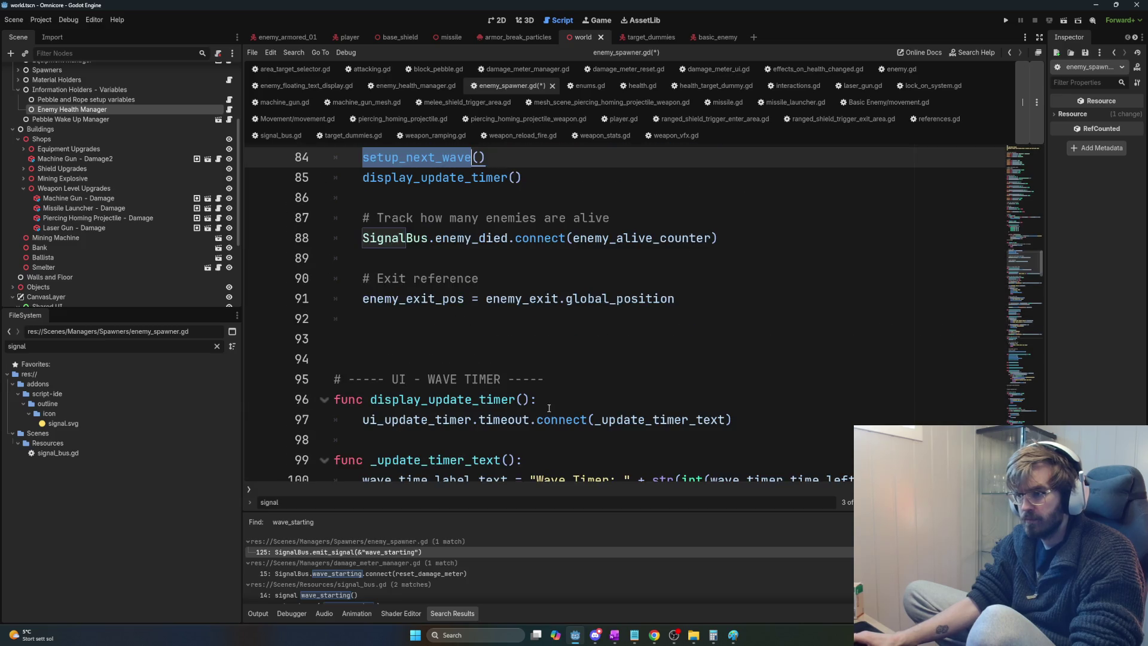
{"action": "scroll", "coordinate": [484, 339], "scroll_direction": "up", "scroll_amount": 3}
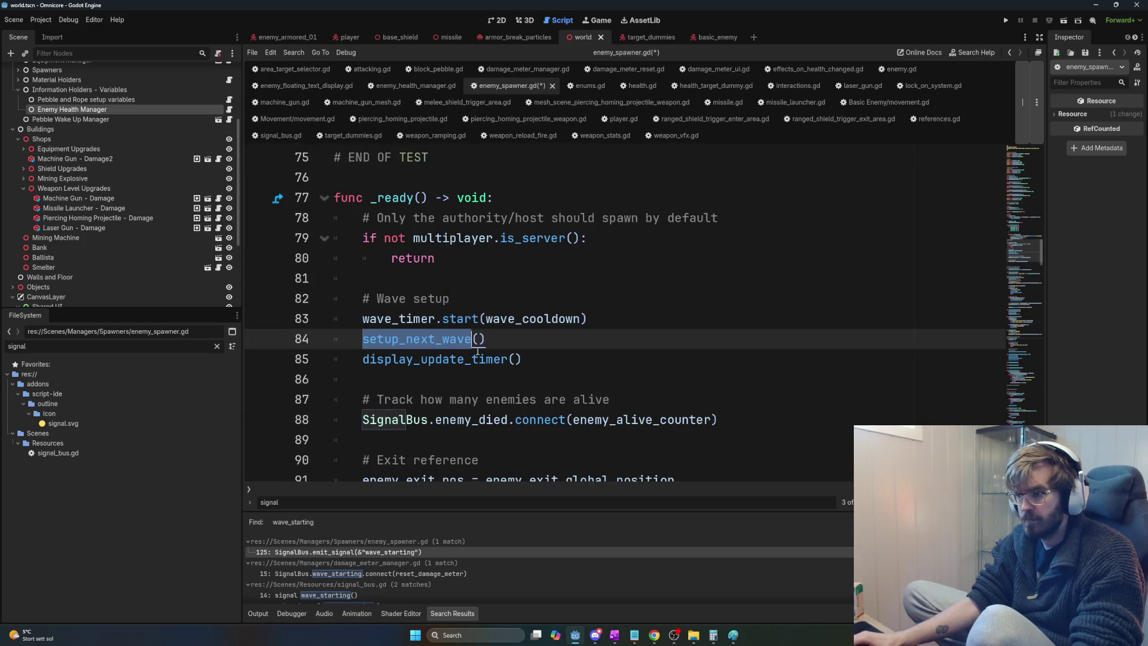
{"action": "scroll", "coordinate": [488, 353], "scroll_direction": "down", "scroll_amount": 2}
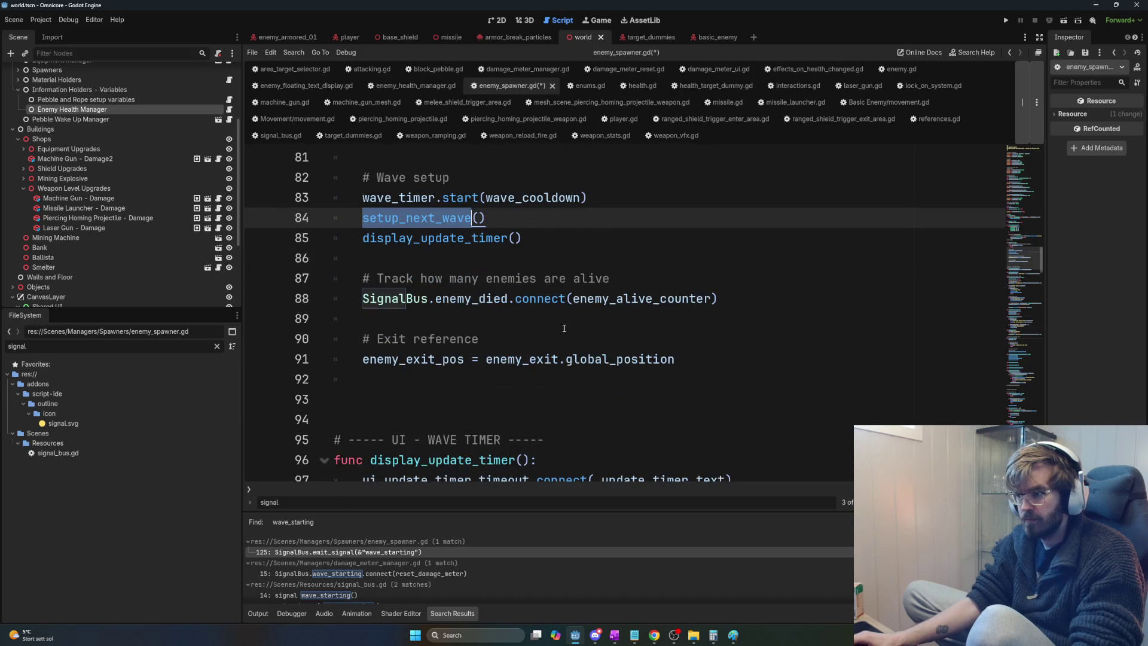
{"action": "scroll", "coordinate": [563, 326], "scroll_direction": "down", "scroll_amount": 3}
{"action": "scroll", "coordinate": [561, 355], "scroll_direction": "up", "scroll_amount": 5}
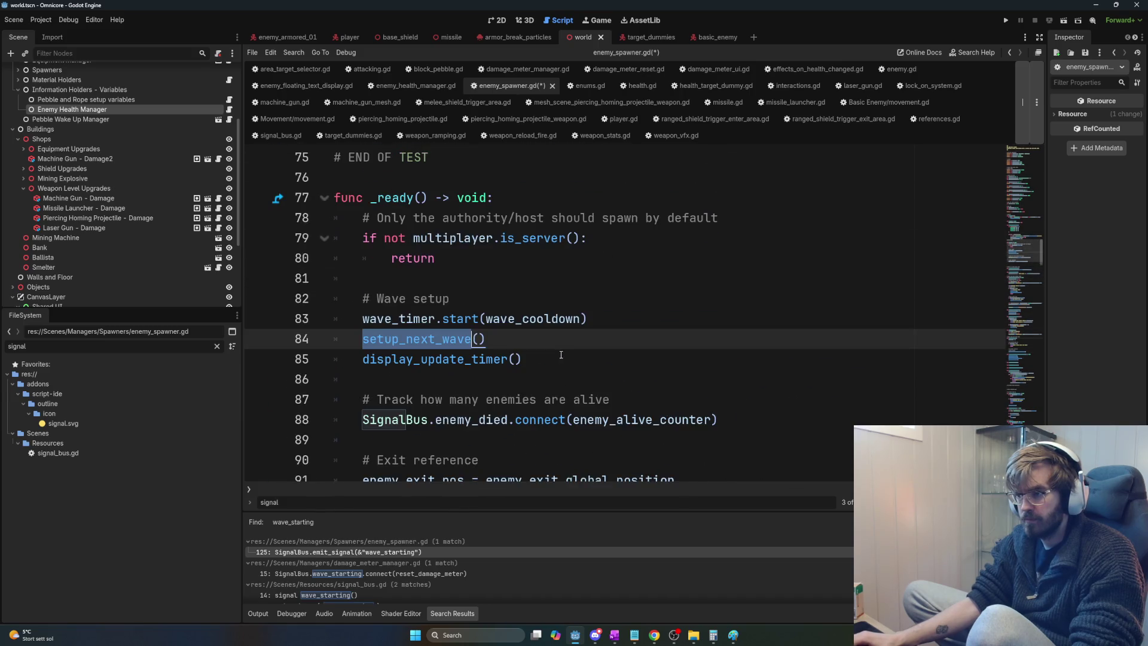
{"action": "left_click", "coordinate": [603, 319]}
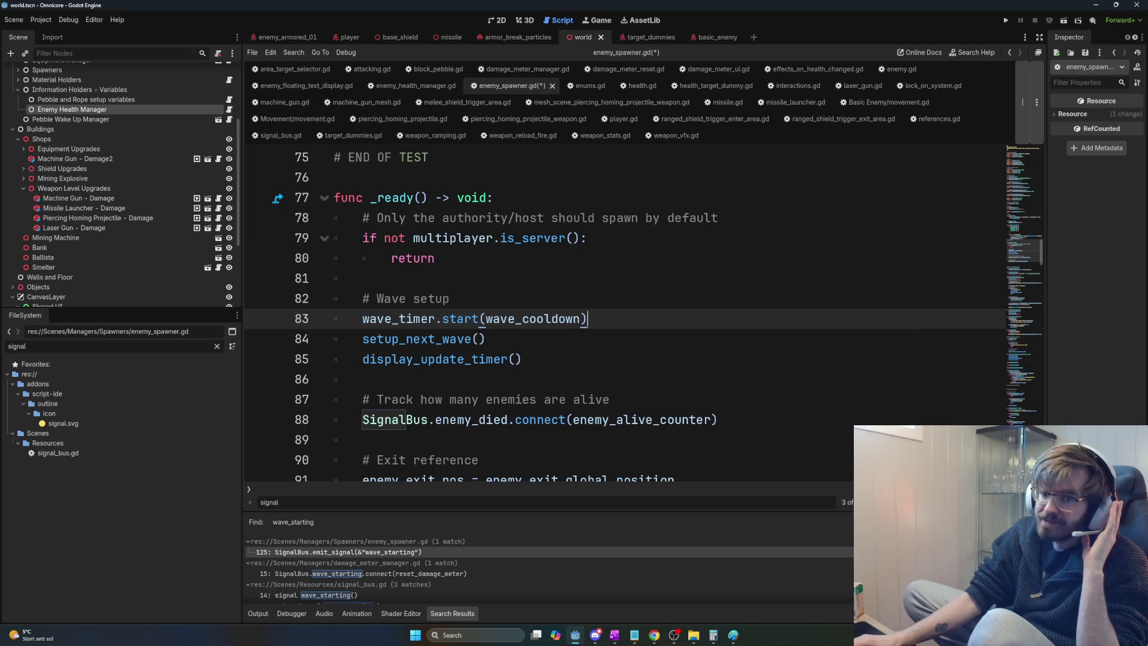
{"action": "mouse_move", "coordinate": [634, 339]}
{"action": "left_mouse_down"}
{"action": "mouse_move", "coordinate": [352, 308]}
{"action": "mouse_move", "coordinate": [635, 334]}
{"action": "left_mouse_up"}
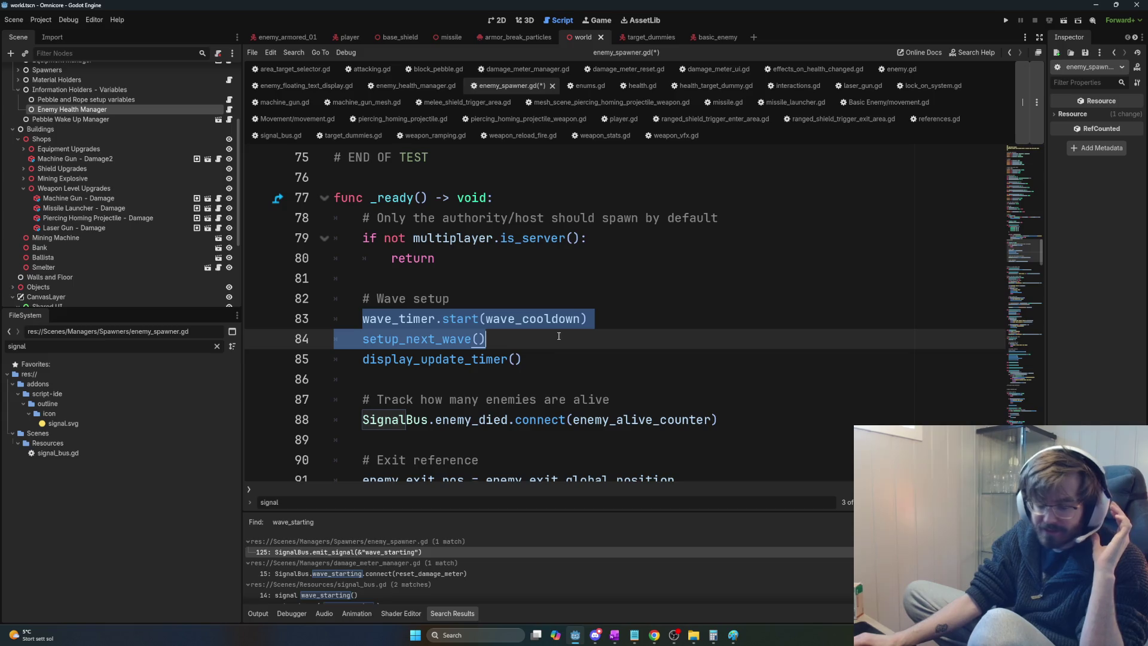
{"action": "left_click", "coordinate": [615, 319]}
{"action": "mouse_move", "coordinate": [614, 318]}
{"action": "left_mouse_down"}
{"action": "mouse_move", "coordinate": [366, 311]}
{"action": "mouse_move", "coordinate": [673, 321]}
{"action": "left_mouse_up"}
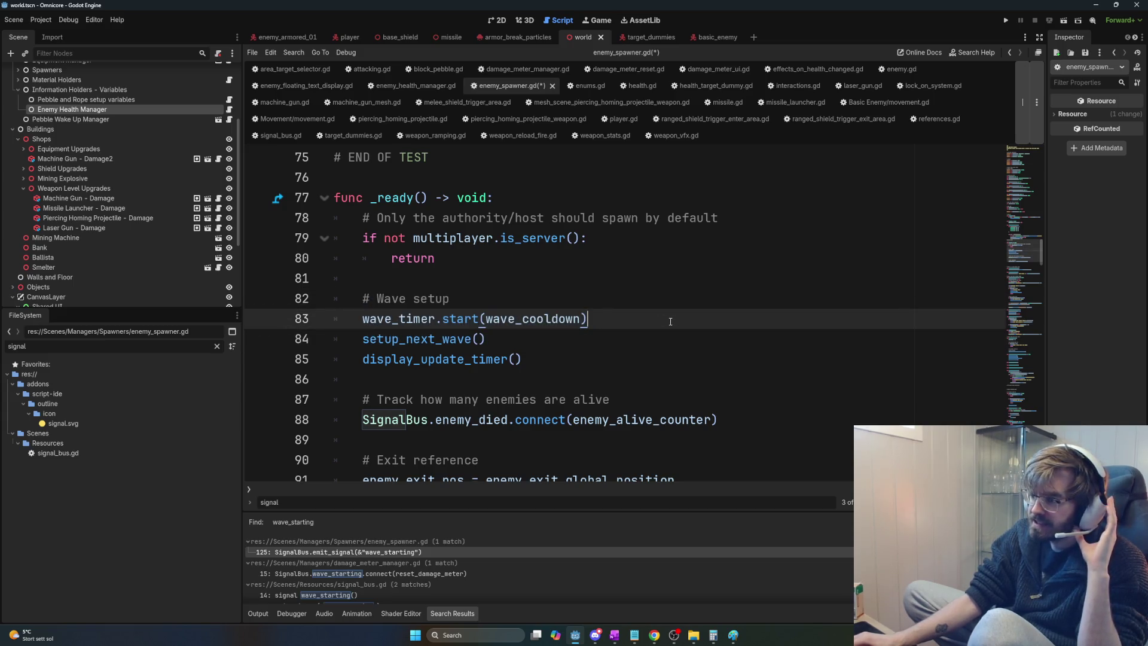
{"action": "key", "text": "Home"}
{"action": "key", "text": "shift+End"}
{"action": "left_click", "coordinate": [617, 326]}
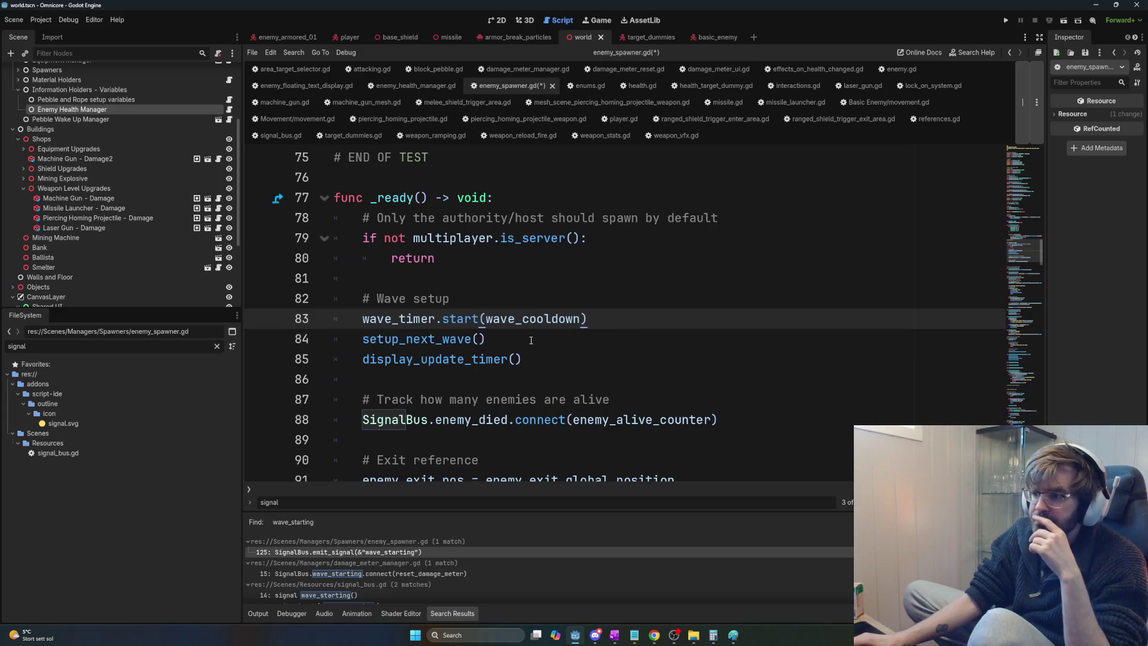
{"action": "mouse_move", "coordinate": [638, 326]}
{"action": "left_mouse_down"}
{"action": "mouse_move", "coordinate": [363, 298]}
{"action": "mouse_move", "coordinate": [362, 319]}
{"action": "left_mouse_up"}
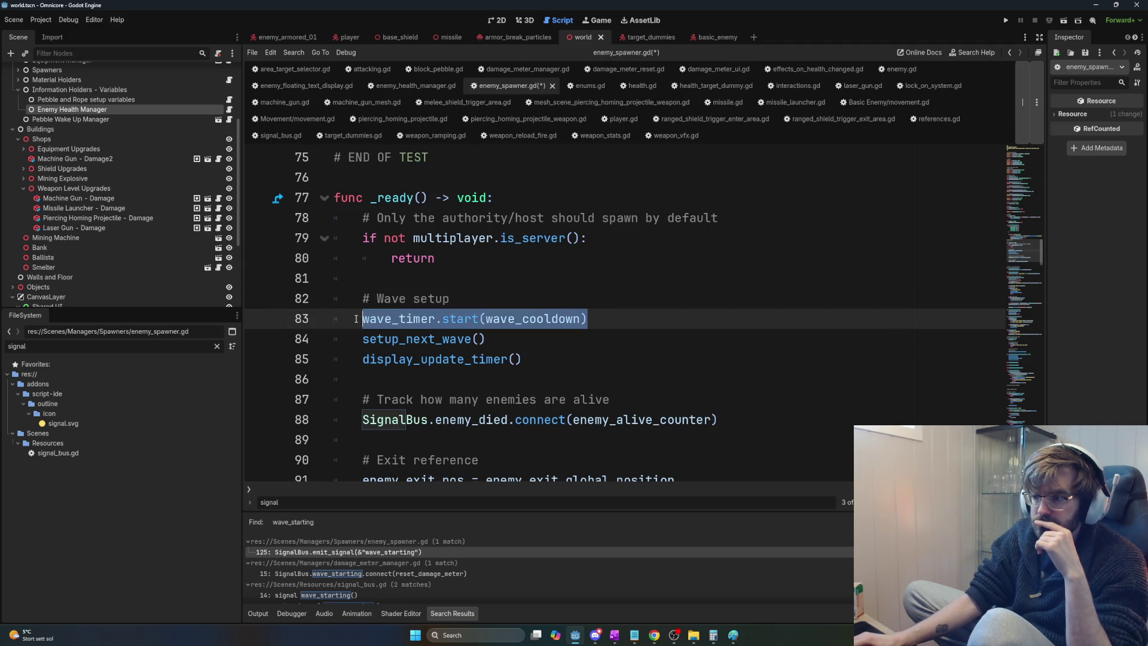
{"action": "scroll", "coordinate": [438, 340], "scroll_direction": "up", "scroll_amount": 9}
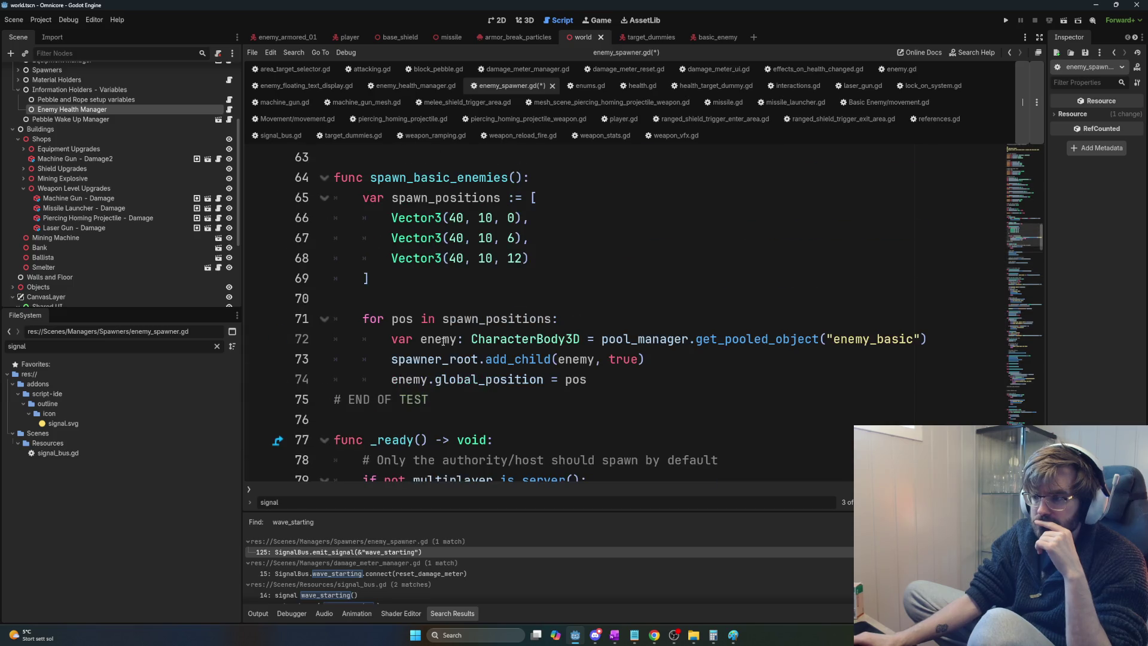
{"action": "scroll", "coordinate": [460, 350], "scroll_direction": "down", "scroll_amount": 6}
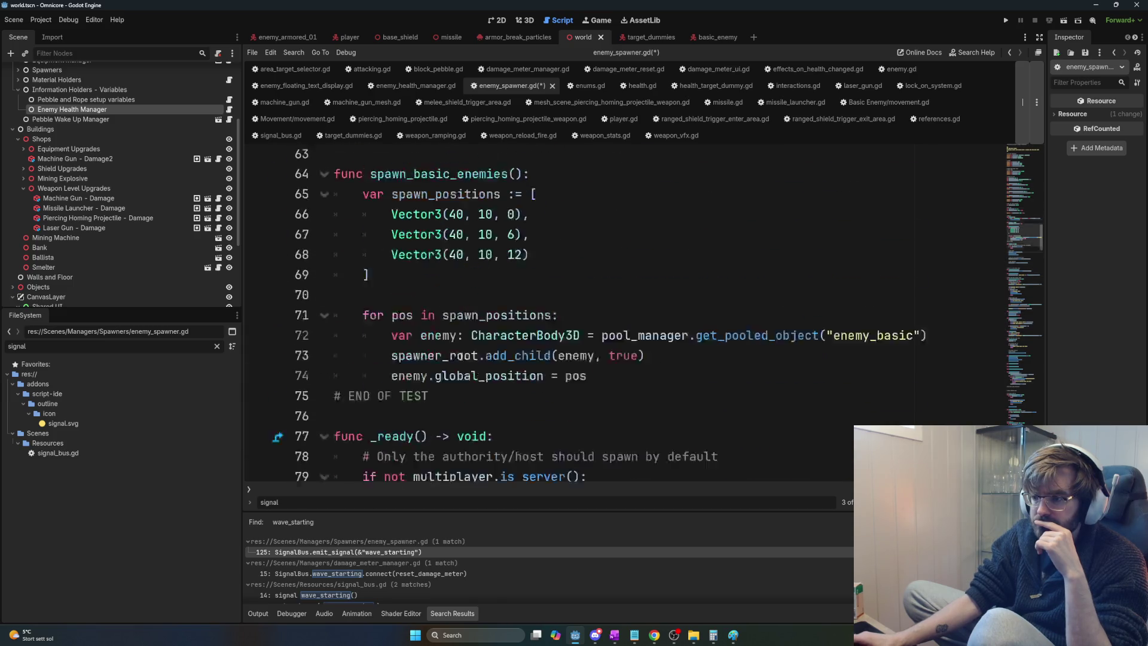
{"action": "scroll", "coordinate": [461, 357], "scroll_direction": "down", "scroll_amount": 2}
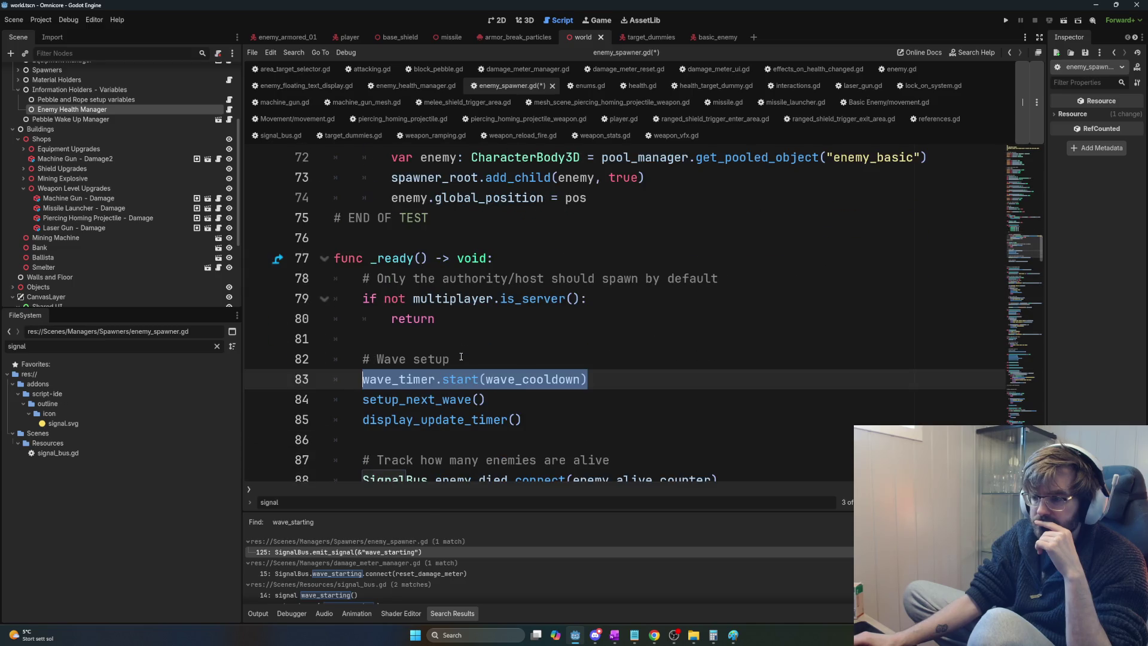
{"action": "scroll", "coordinate": [461, 357], "scroll_direction": "down", "scroll_amount": 5}
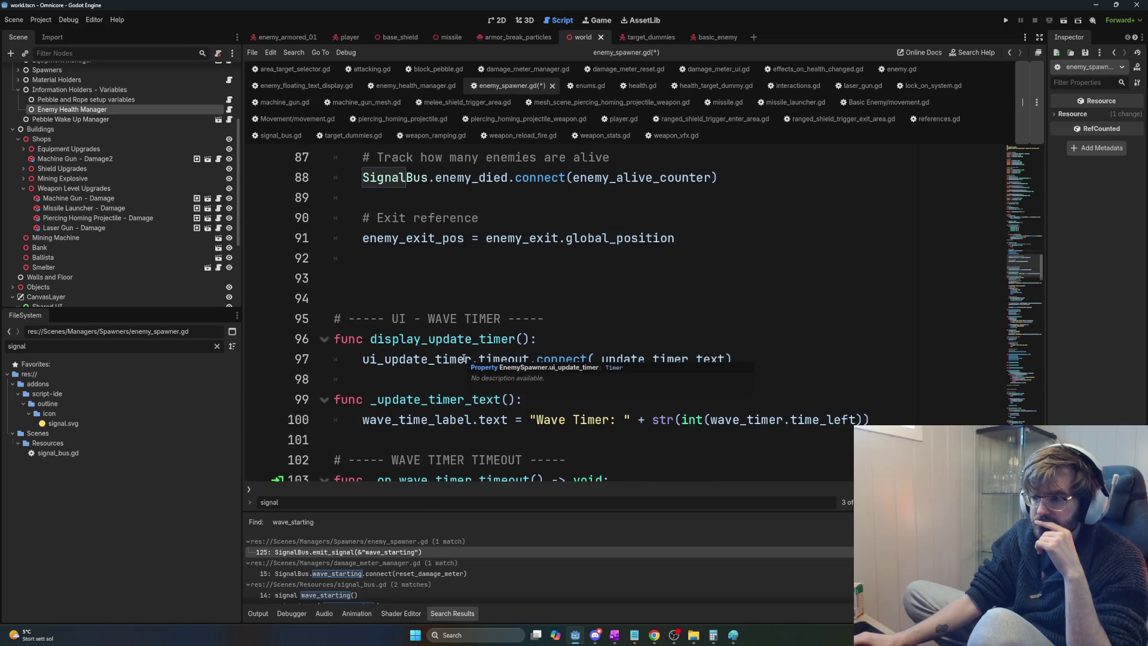
{"action": "scroll", "coordinate": [463, 359], "scroll_direction": "down", "scroll_amount": 3}
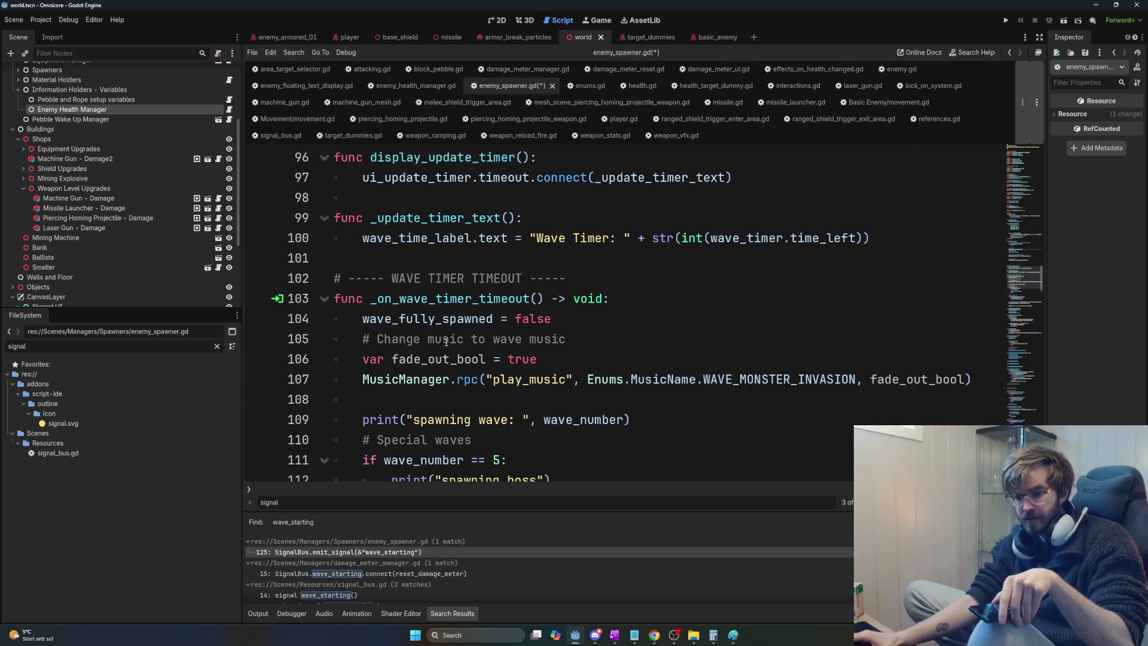
{"action": "mouse_move", "coordinate": [635, 635]}
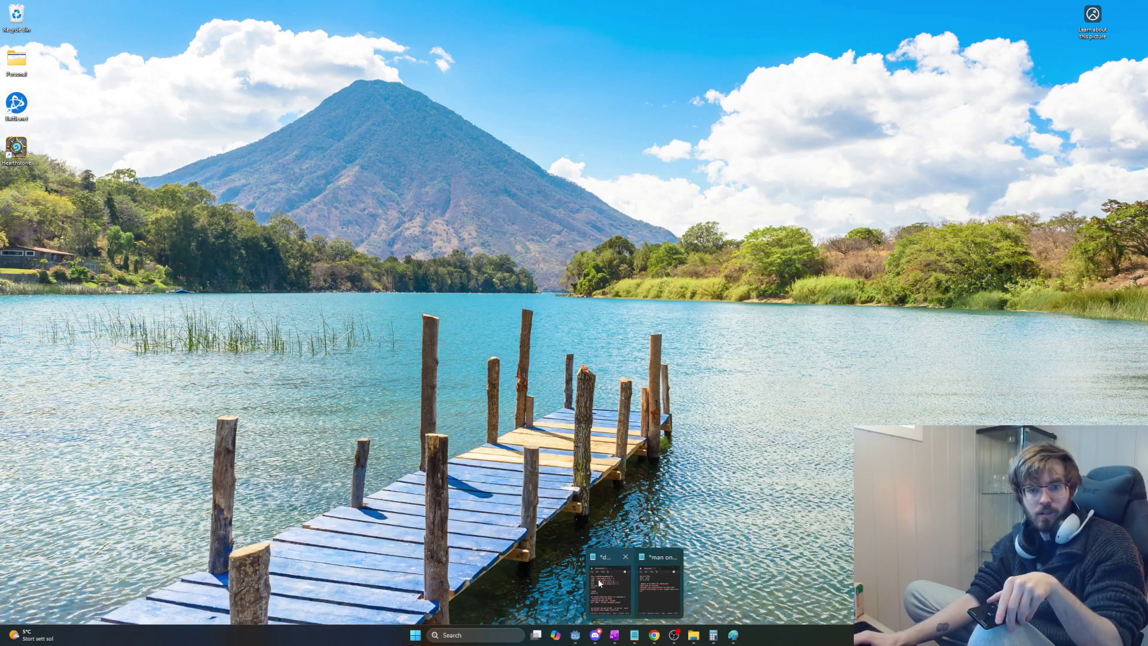